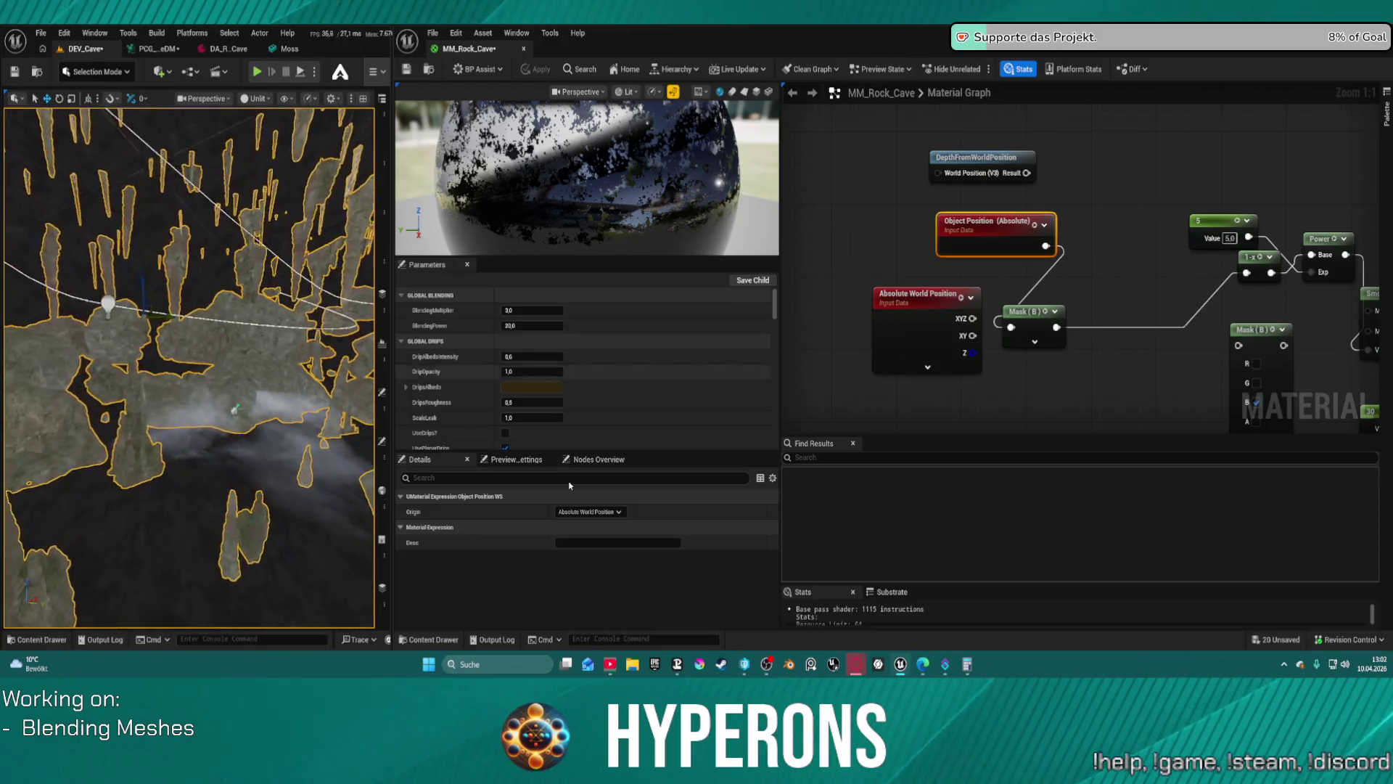
- Bring the floating MF_Puddles_V2 material function editor window to the front
mouse_move(900, 664)
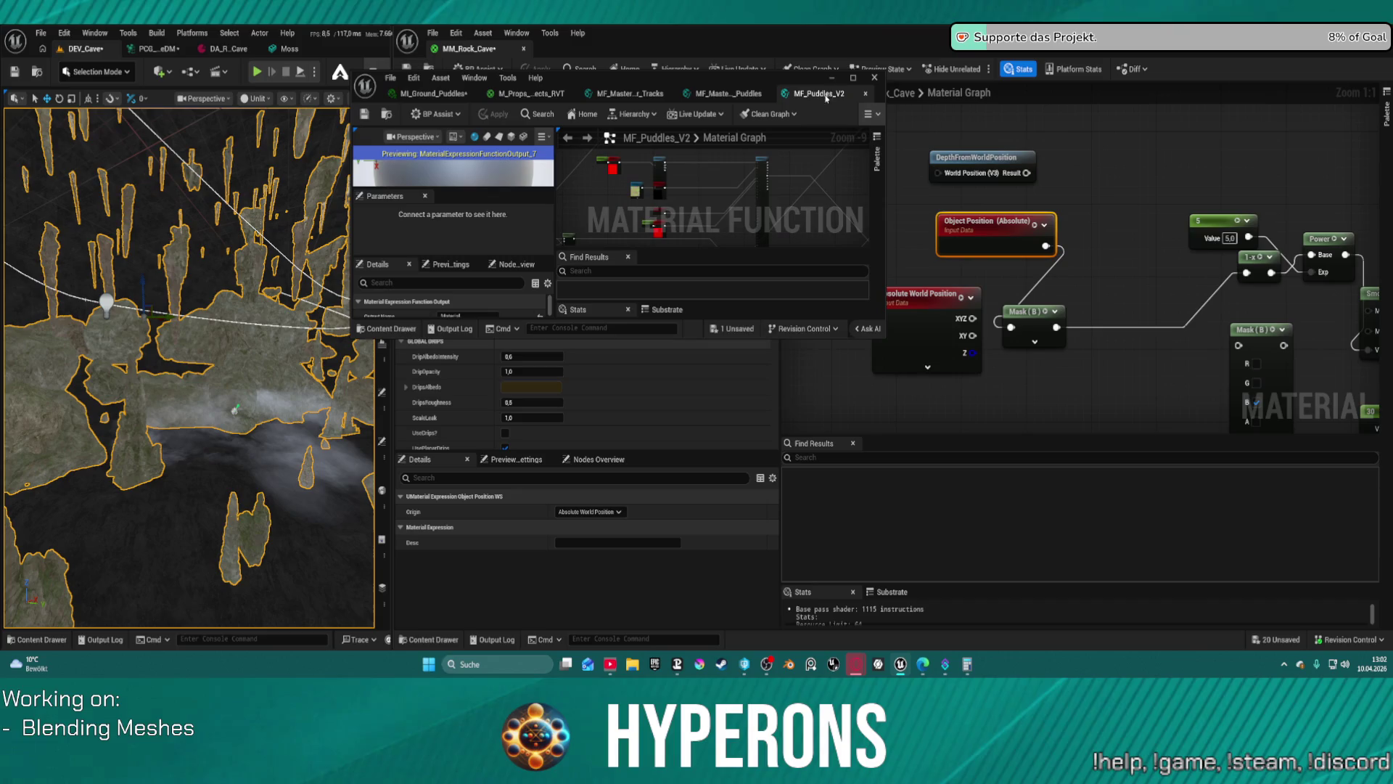
- Maximize the MF_Puddles_V2 editor and pan across its node network
click(853, 77)
scroll(849, 240, down, 3)
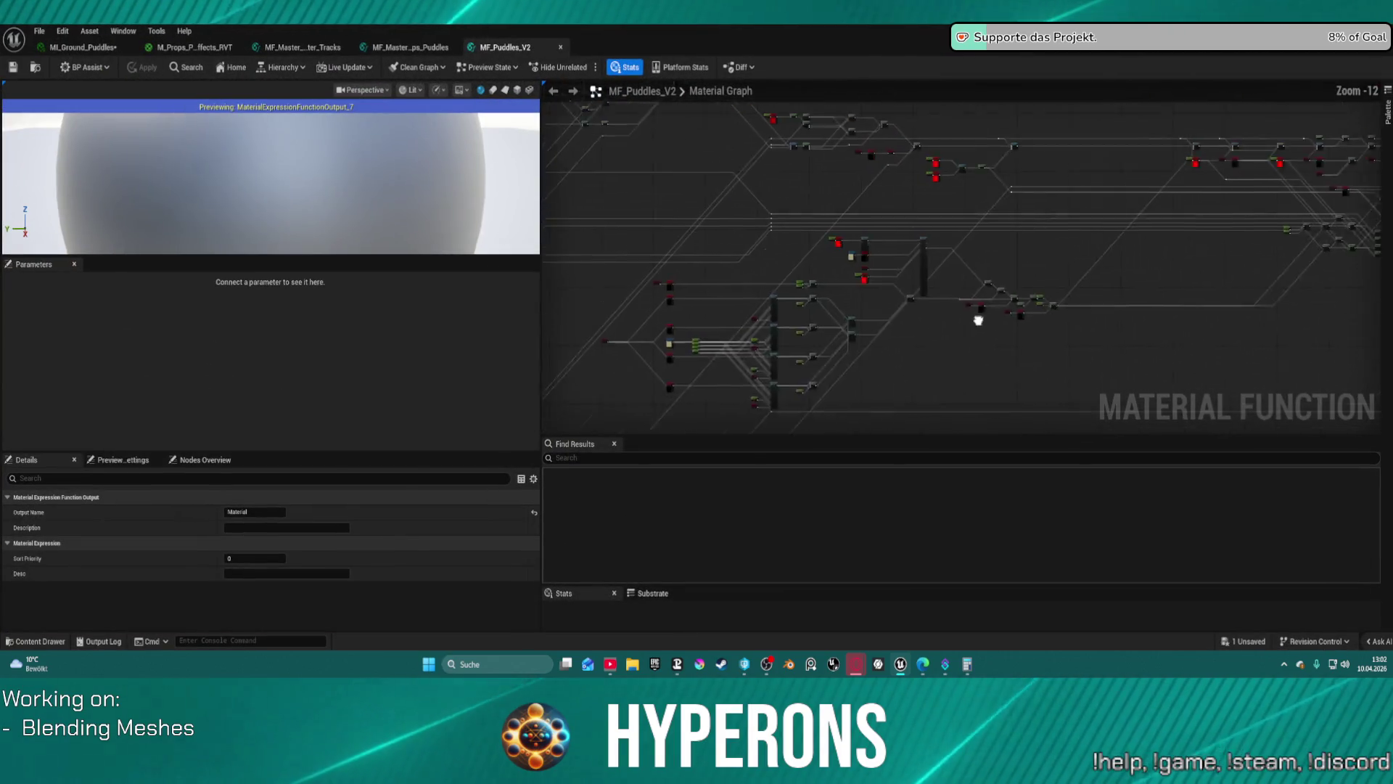
mouse_move(1108, 334)
mouse_down()
mouse_move(1233, 309)
mouse_move(1103, 319)
mouse_move(944, 363)
mouse_up()
scroll(945, 362, up, 10)
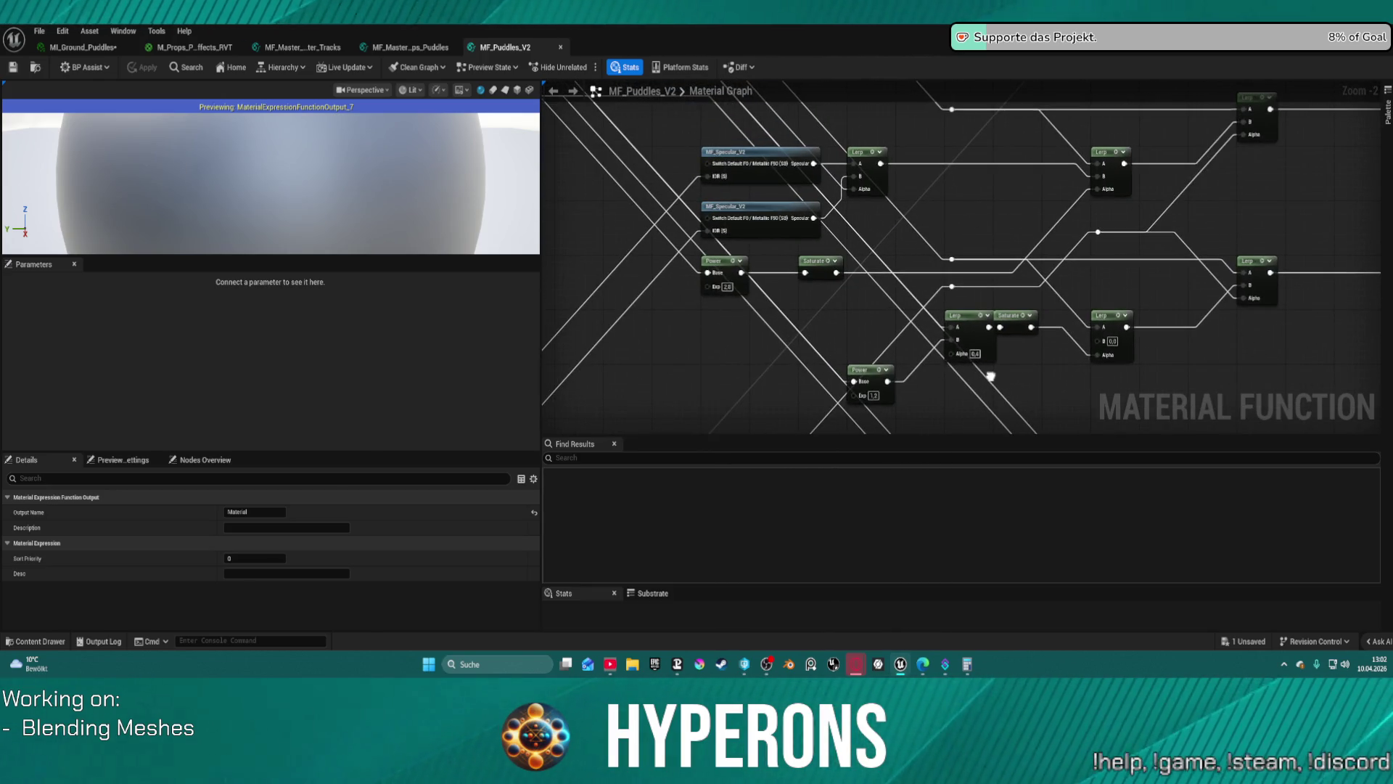
scroll(991, 376, down, 10)
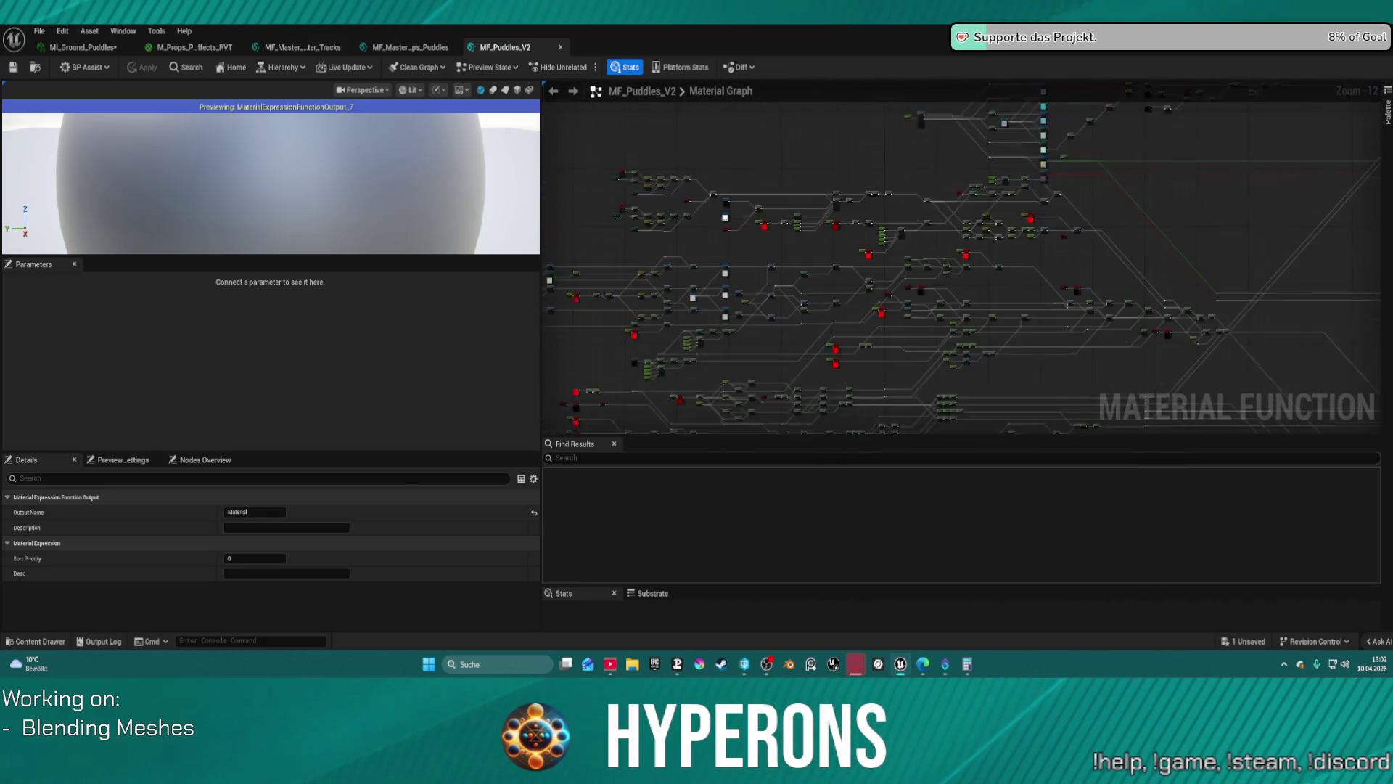
drag(1104, 271, 1117, 250)
scroll(930, 257, up, 7)
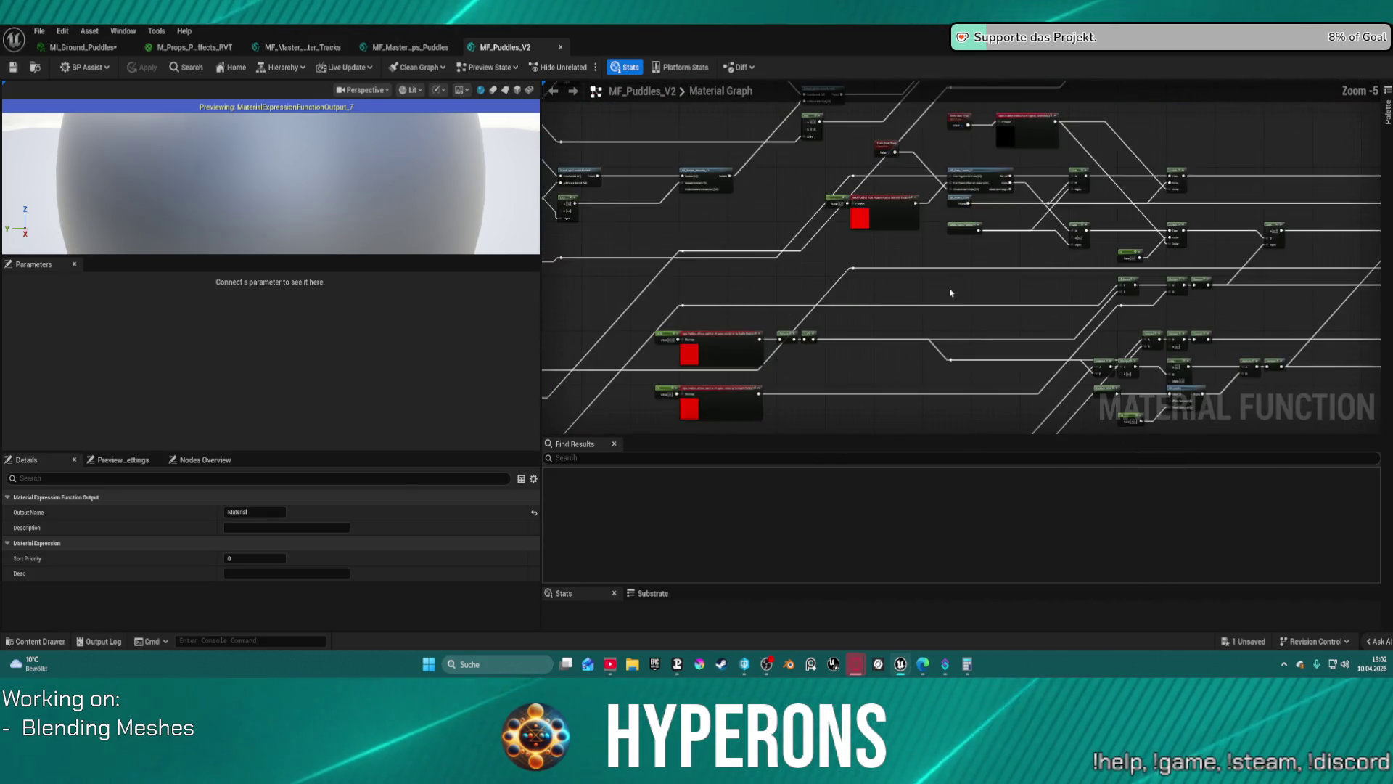
drag(930, 256, 804, 108)
scroll(1163, 225, up, 2)
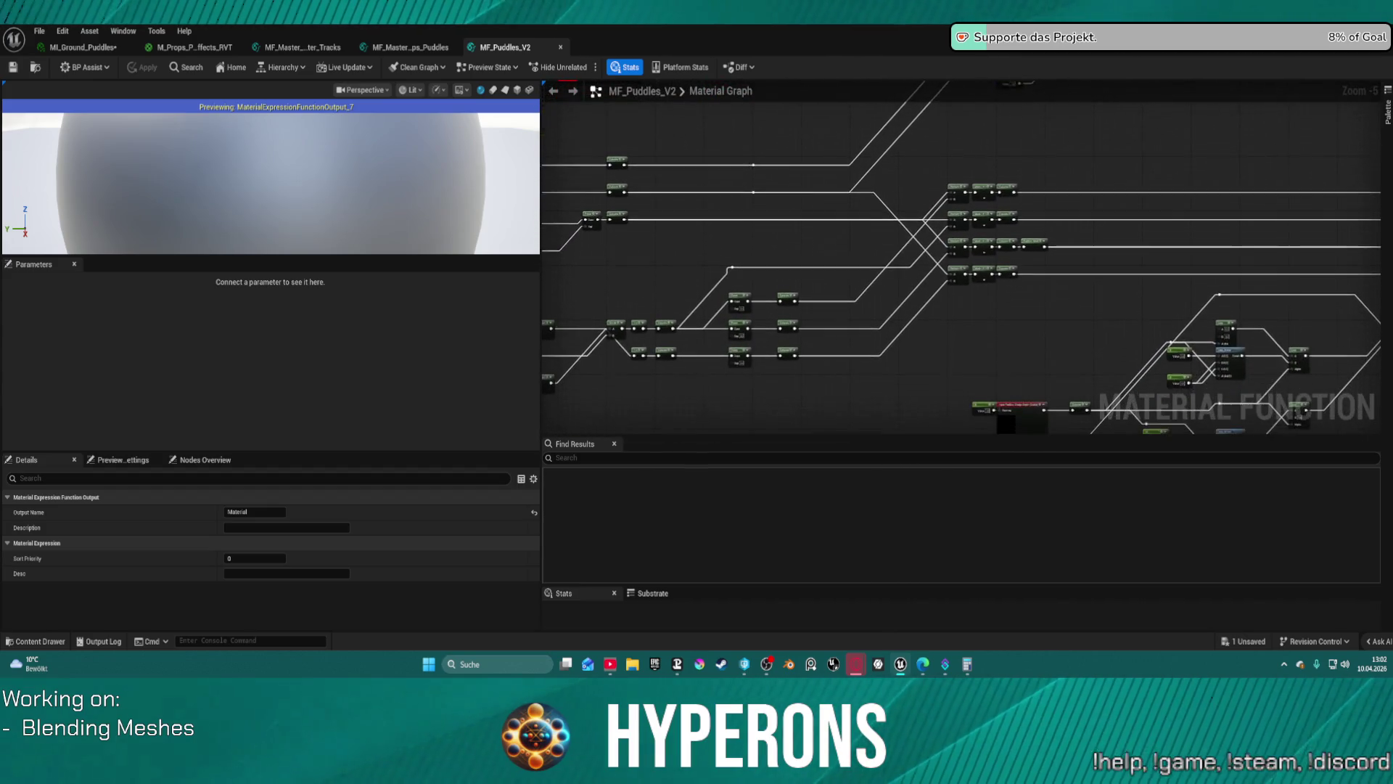
- Trace the graph from Puddles Sludge Depth through Power, Saturate and Switch nodes to MF_Texture_Sample_V2
mouse_move(1163, 225)
mouse_down()
mouse_move(1163, 34)
mouse_move(920, 34)
mouse_move(716, 132)
mouse_move(1238, 81)
mouse_move(1176, 67)
mouse_move(1376, 31)
mouse_up()
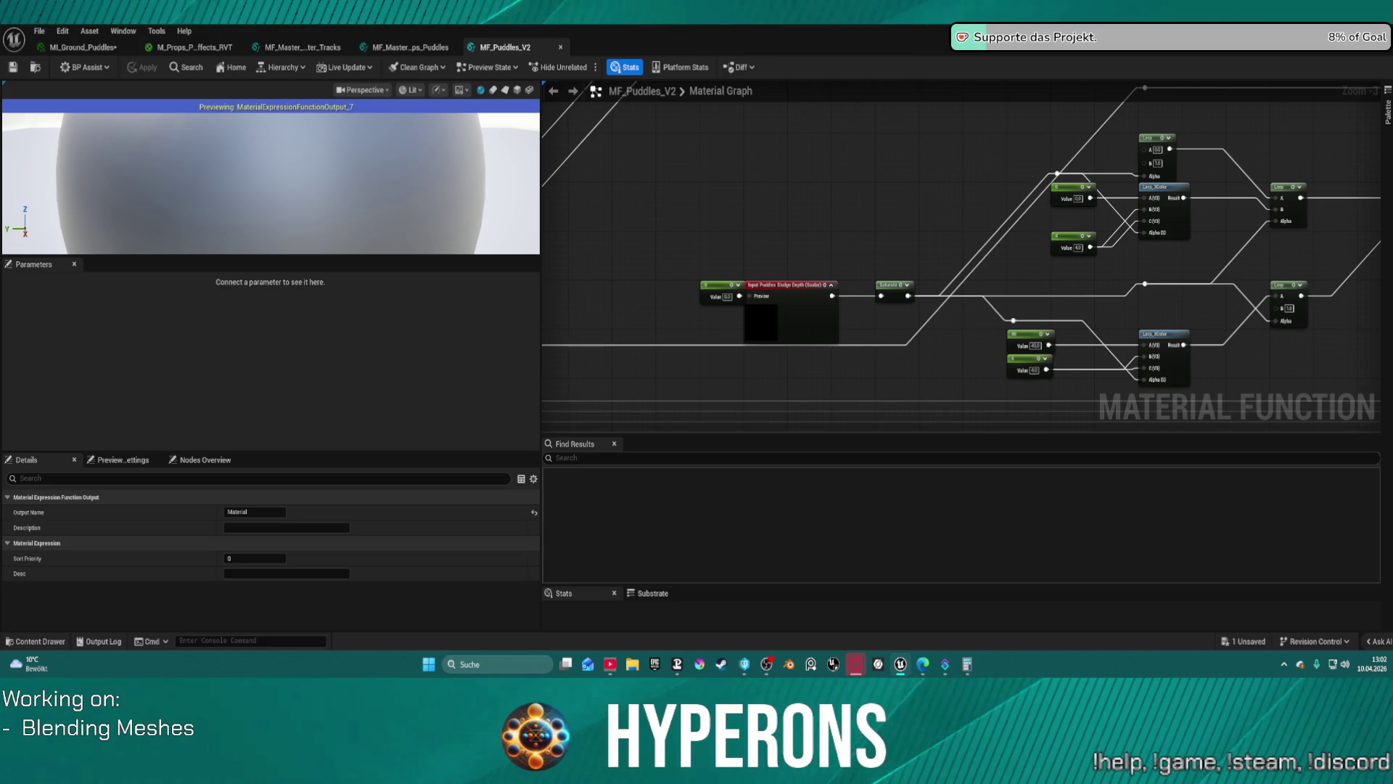
drag(1376, 31, 1185, 6)
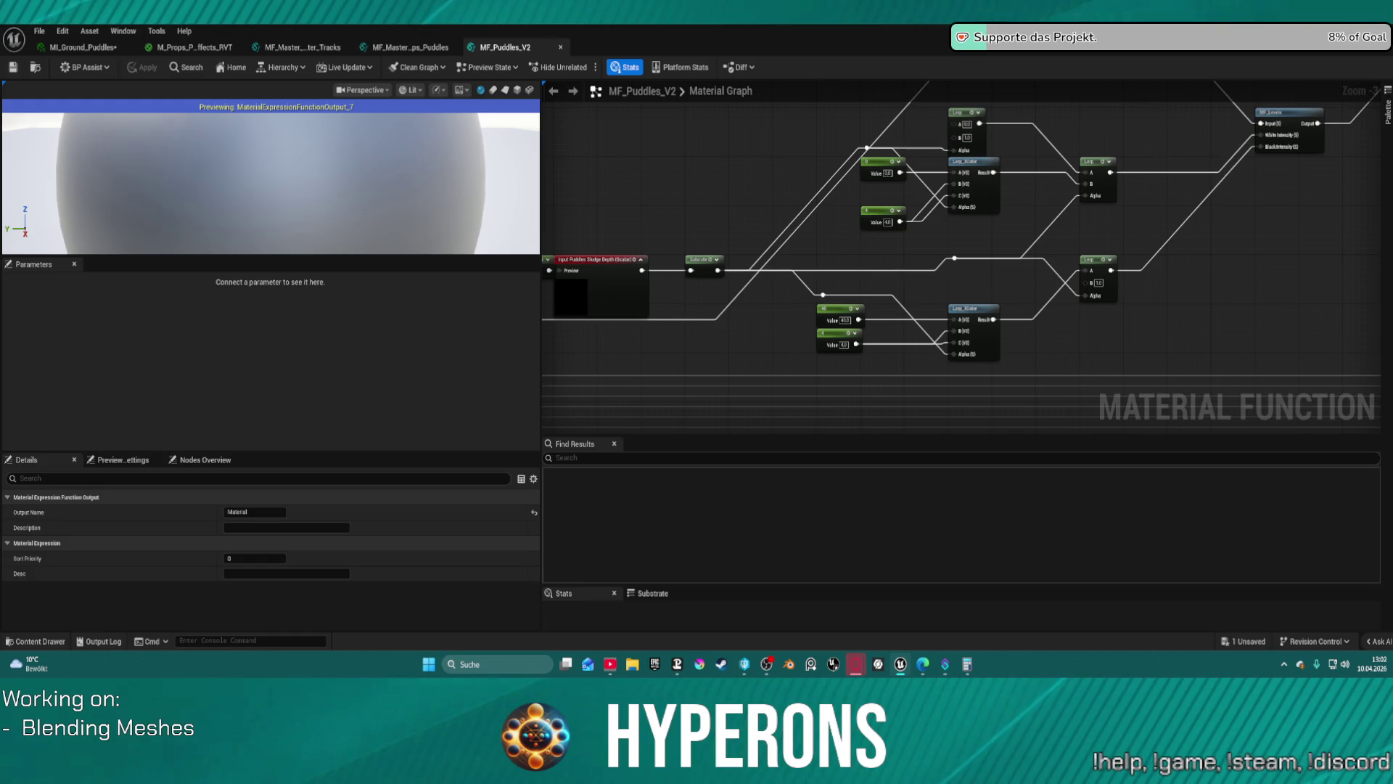
drag(1161, 218, 780, 218)
mouse_move(943, 290)
mouse_down()
mouse_move(944, 182)
mouse_move(907, 109)
mouse_move(980, 44)
mouse_up()
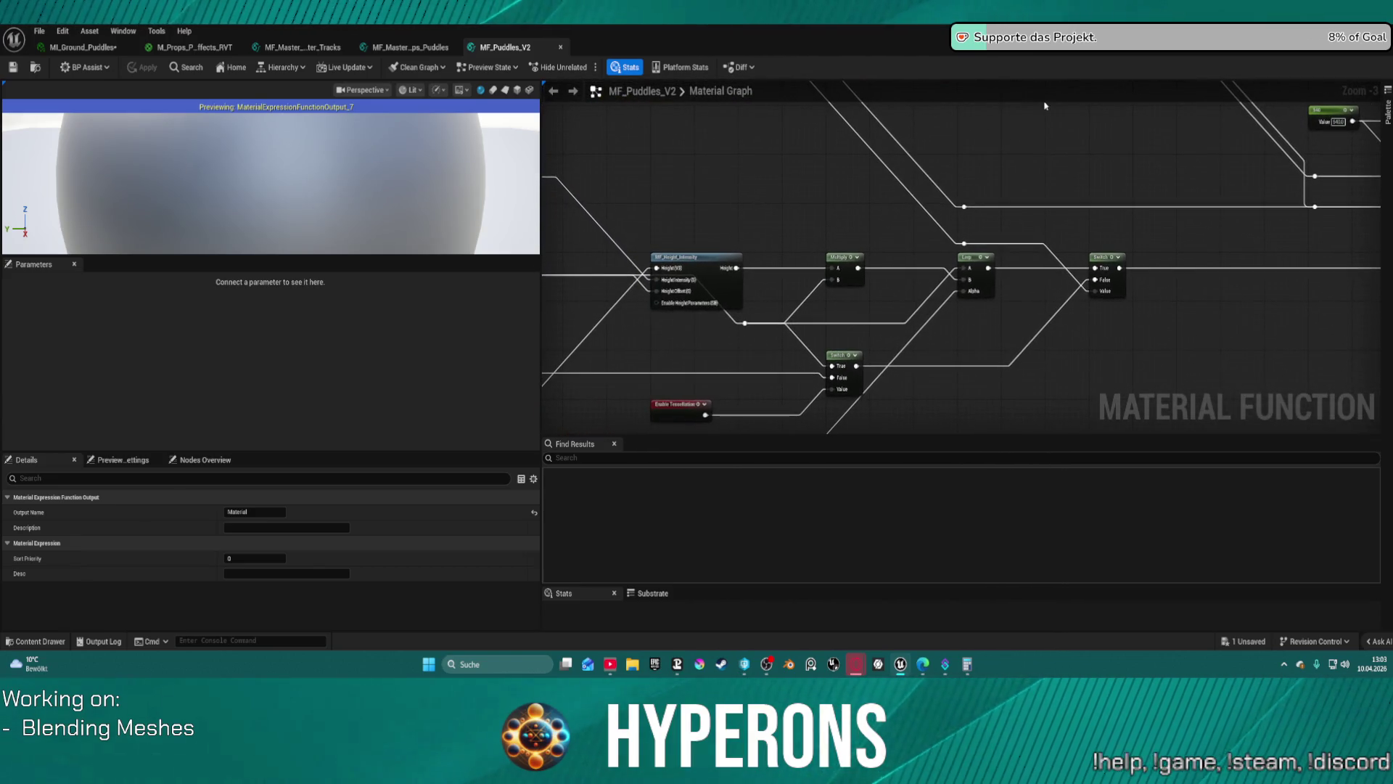
scroll(996, 207, down, 9)
mouse_move(996, 207)
mouse_down()
mouse_move(1133, 255)
mouse_move(1315, 223)
mouse_up()
scroll(1315, 223, up, 11)
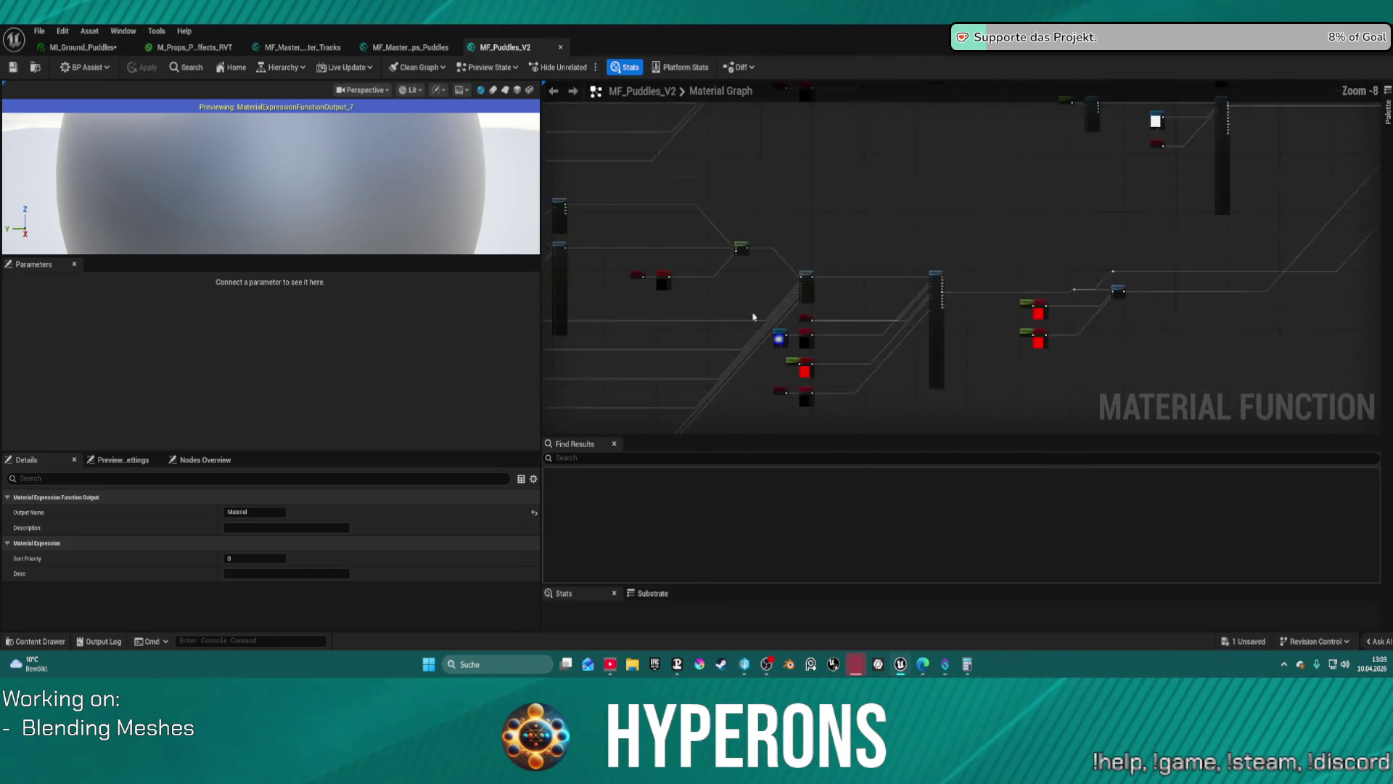
mouse_move(1147, 308)
mouse_down()
mouse_move(827, 302)
mouse_move(913, 252)
mouse_up()
scroll(1132, 224, down, 11)
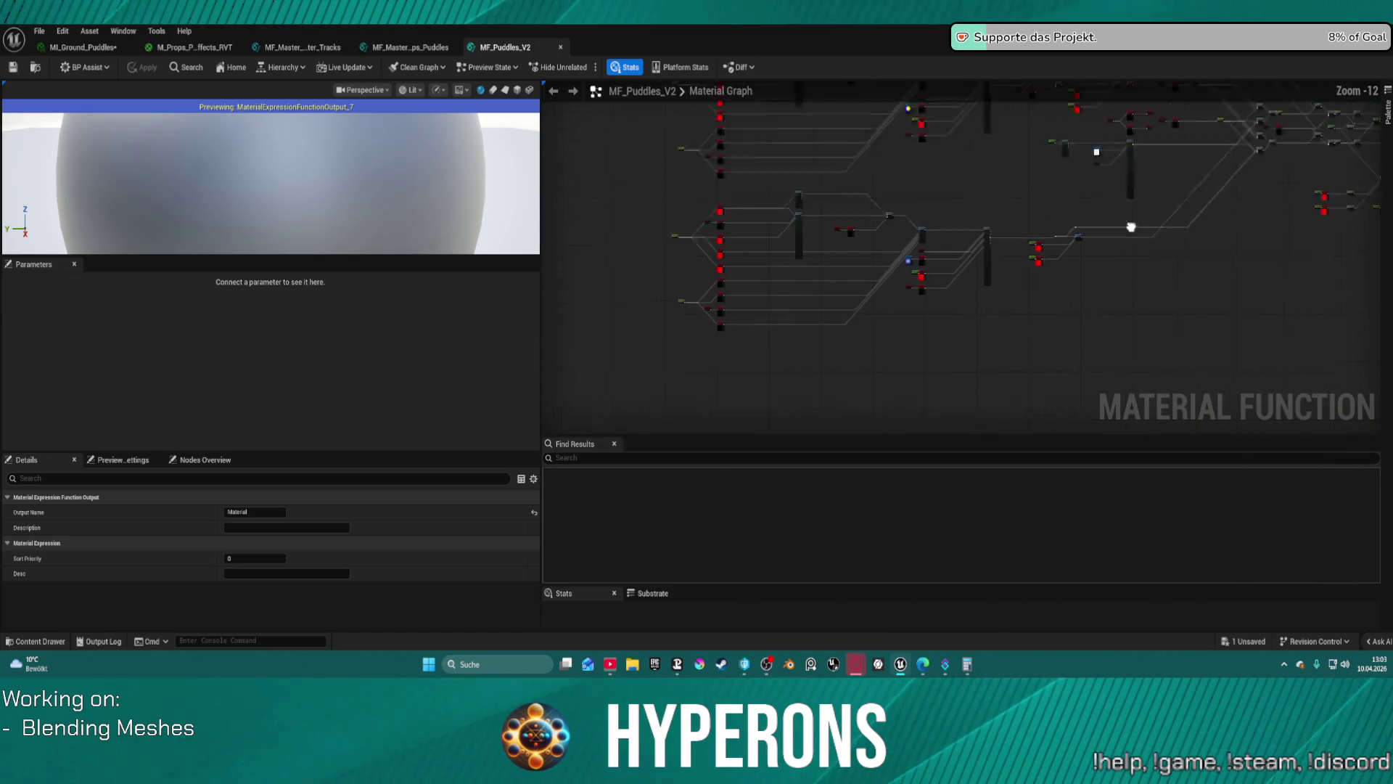
scroll(875, 232, up, 10)
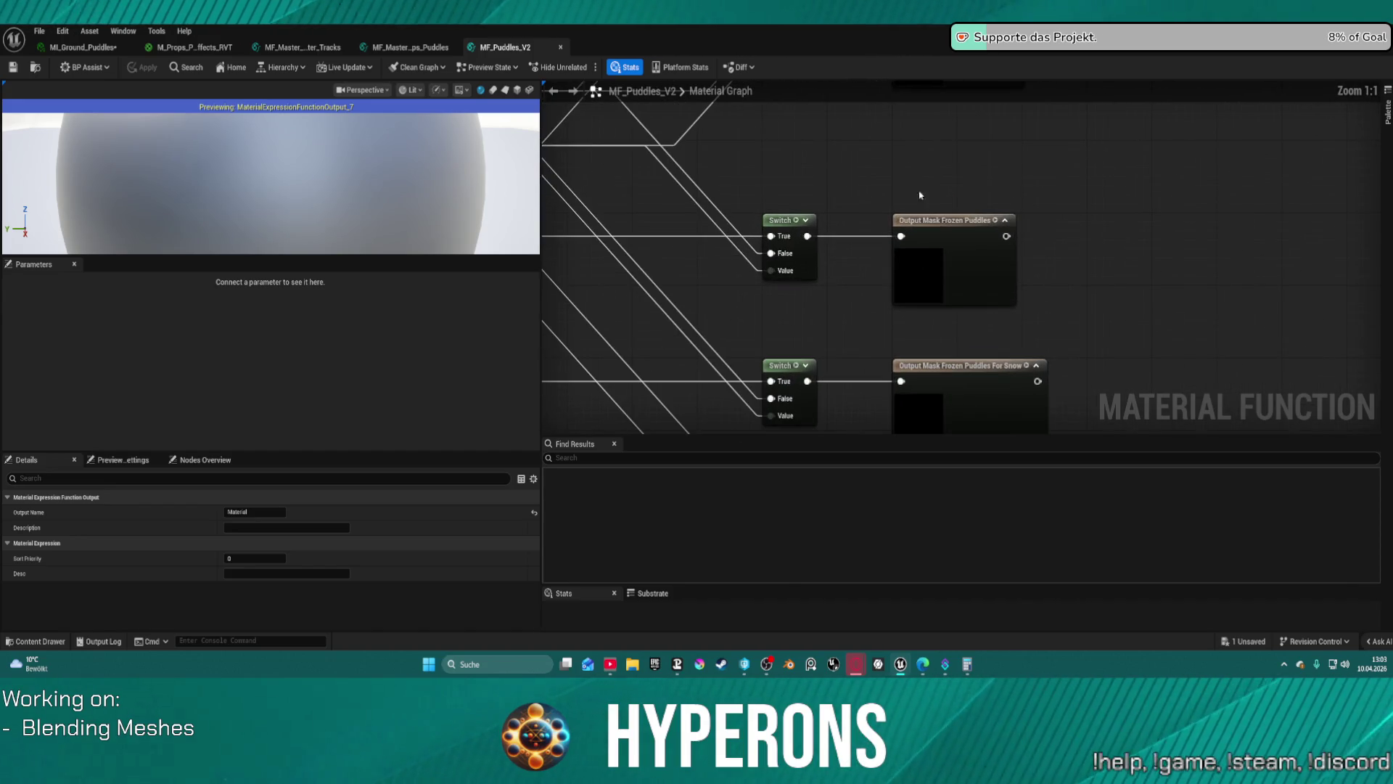
scroll(1197, 389, up, 2)
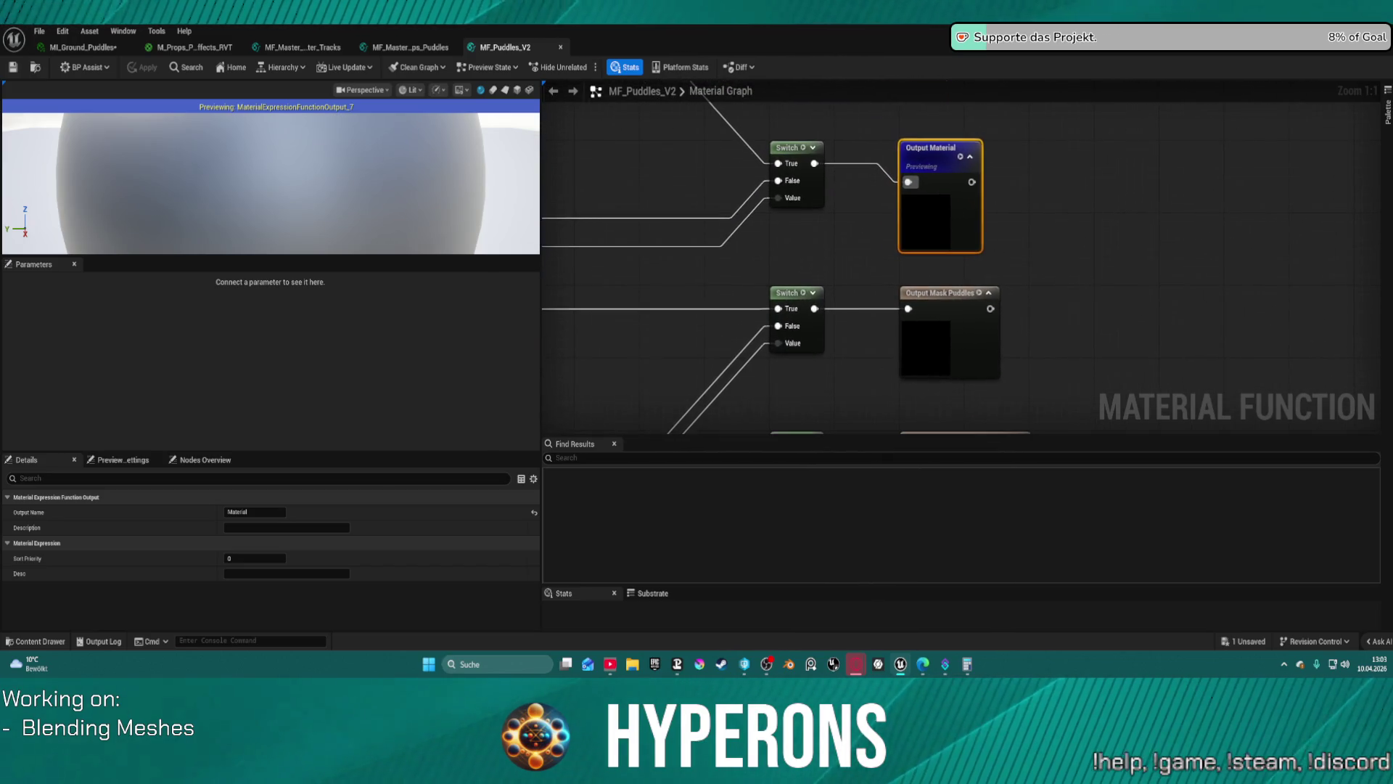
key(Home)
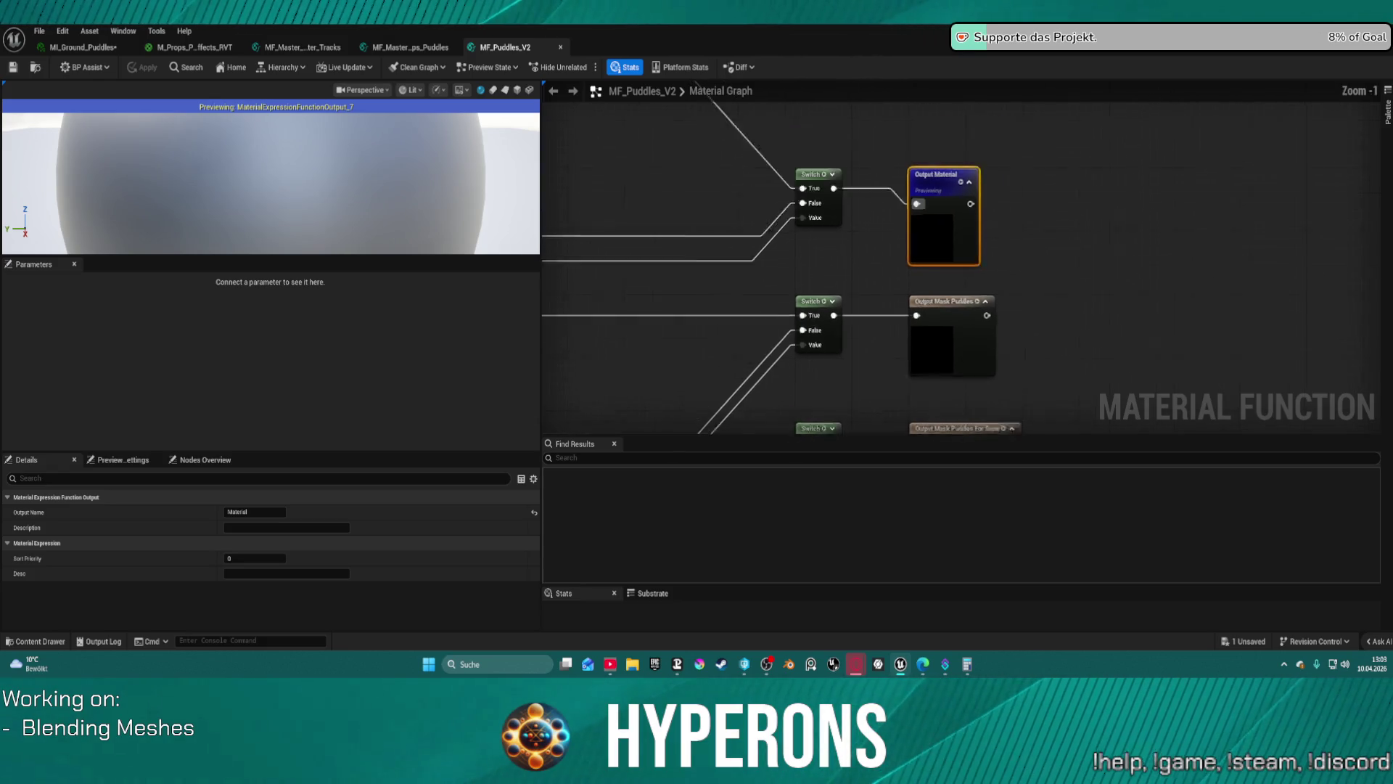
scroll(1112, 276, up, 5)
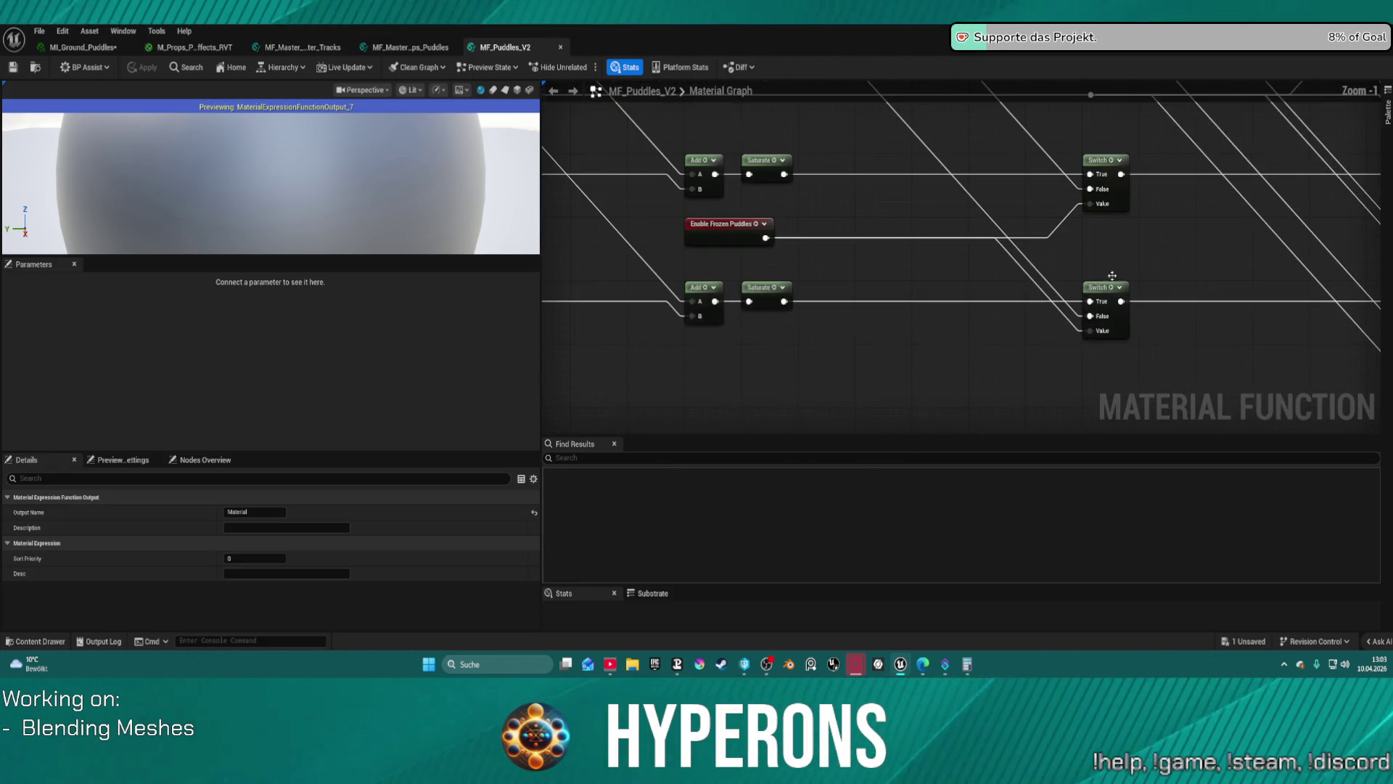
scroll(719, 222, down, 4)
scroll(905, 216, up, 2)
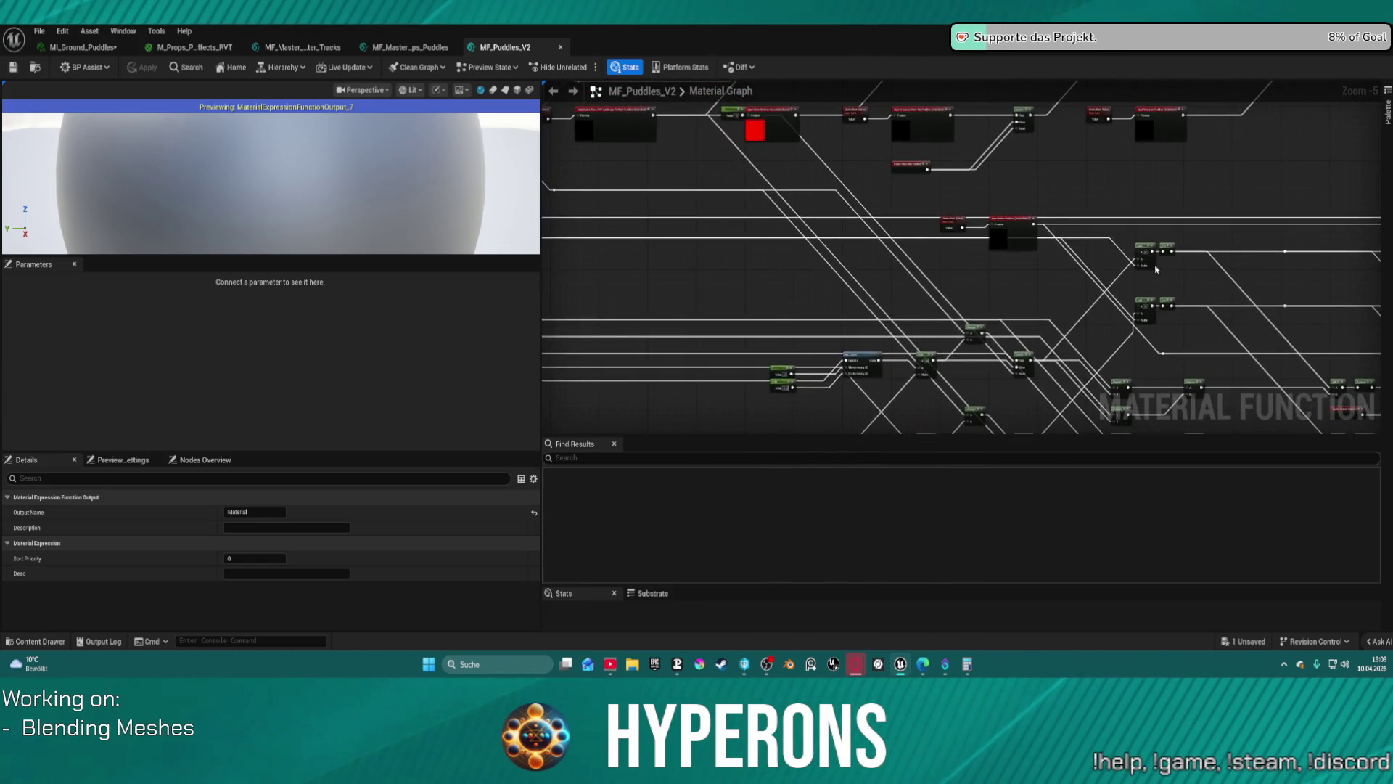
scroll(905, 217, down, 3)
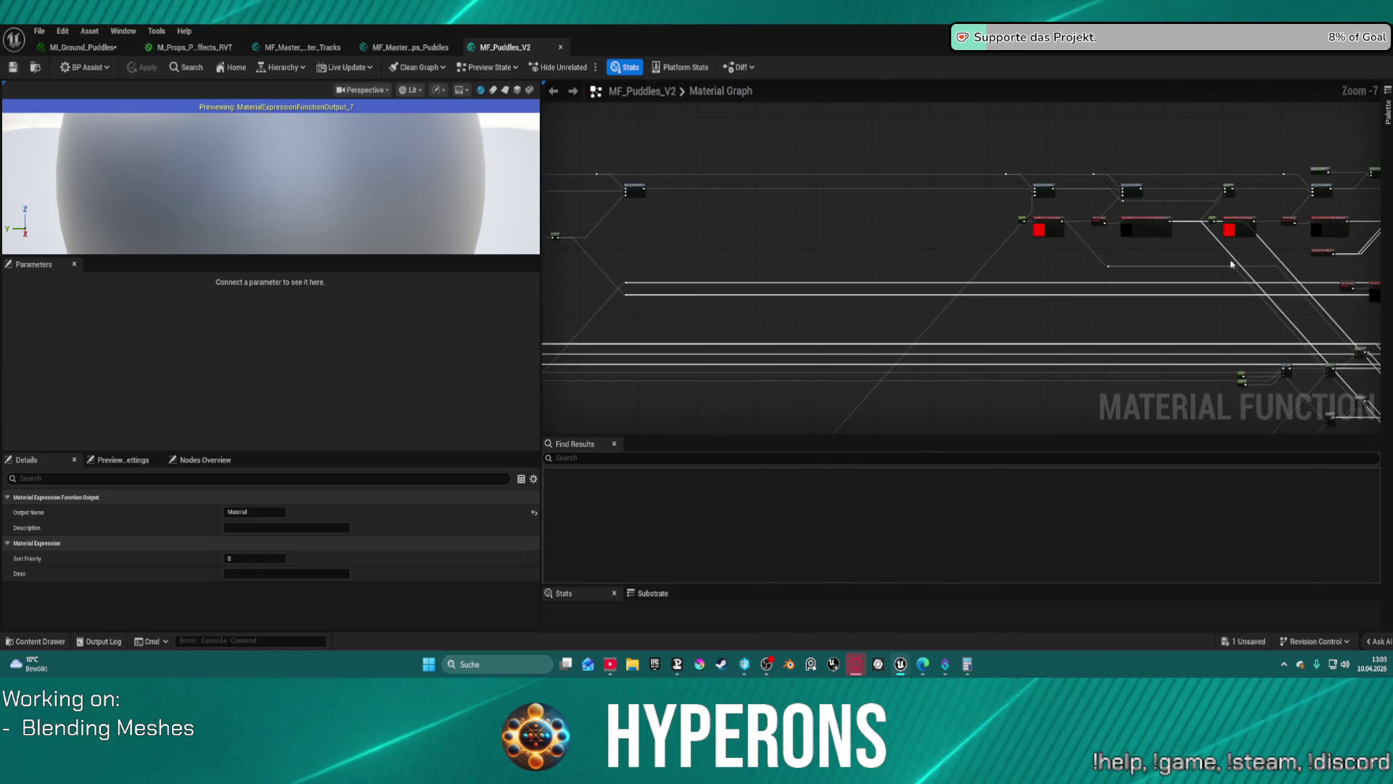
scroll(1058, 214, up, 3)
drag(840, 188, 1035, 171)
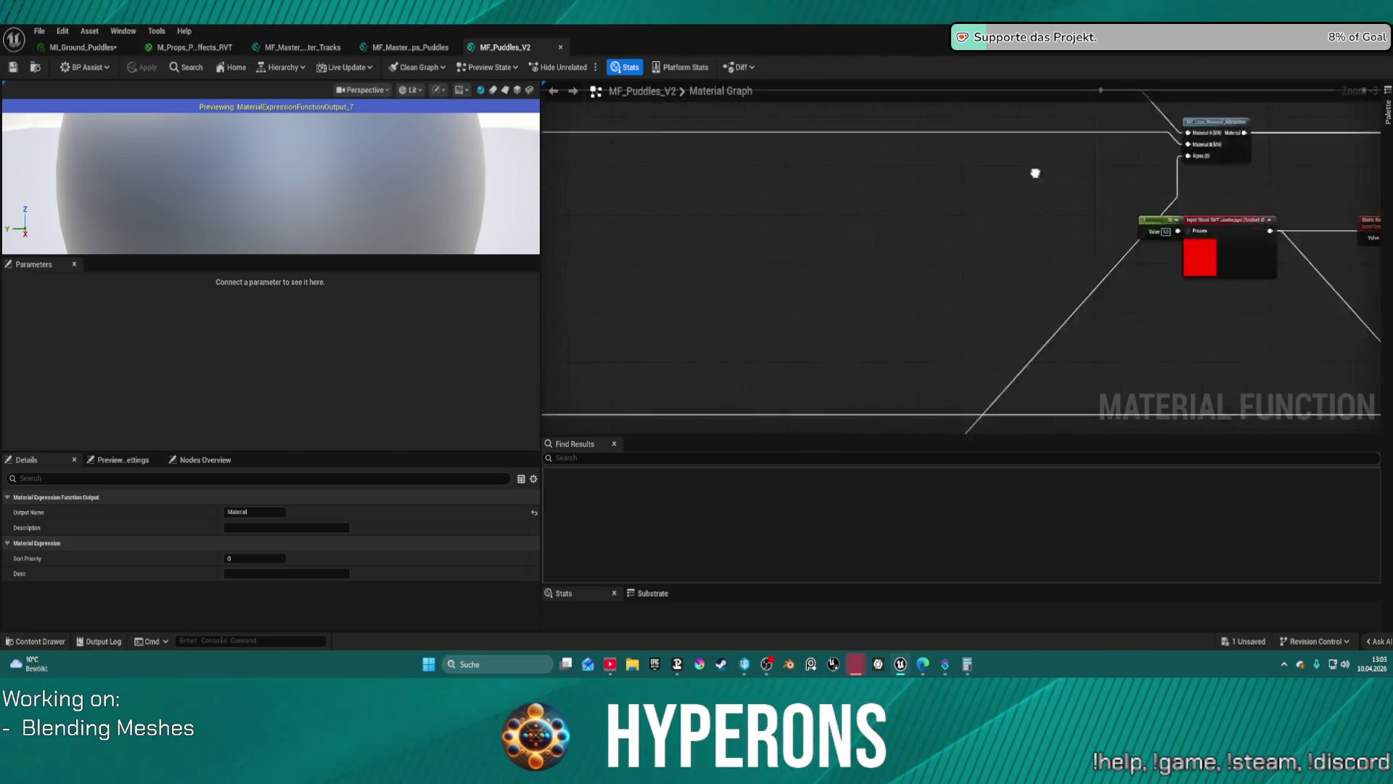
scroll(1035, 171, down, 5)
scroll(1139, 204, up, 4)
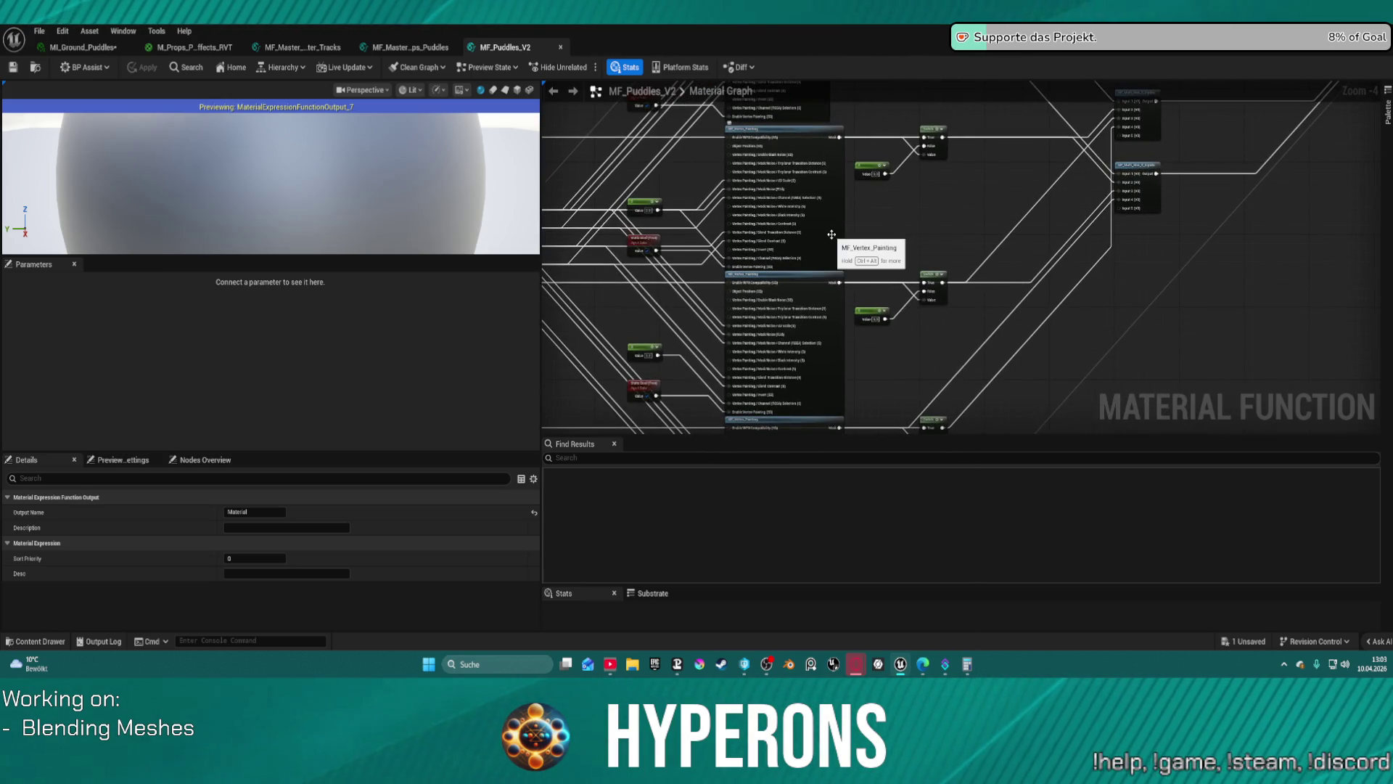
scroll(924, 295, up, 4)
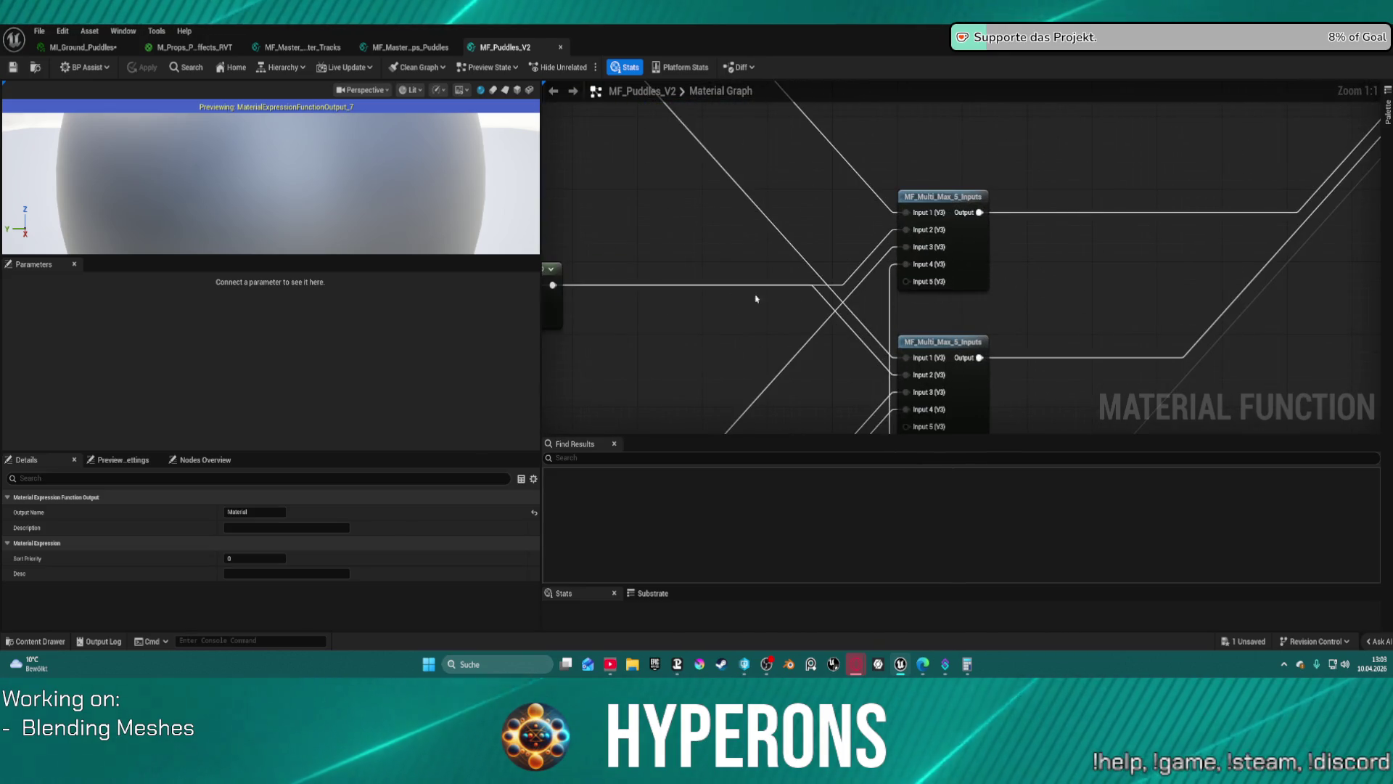
scroll(1016, 252, down, 5)
scroll(1017, 252, up, 4)
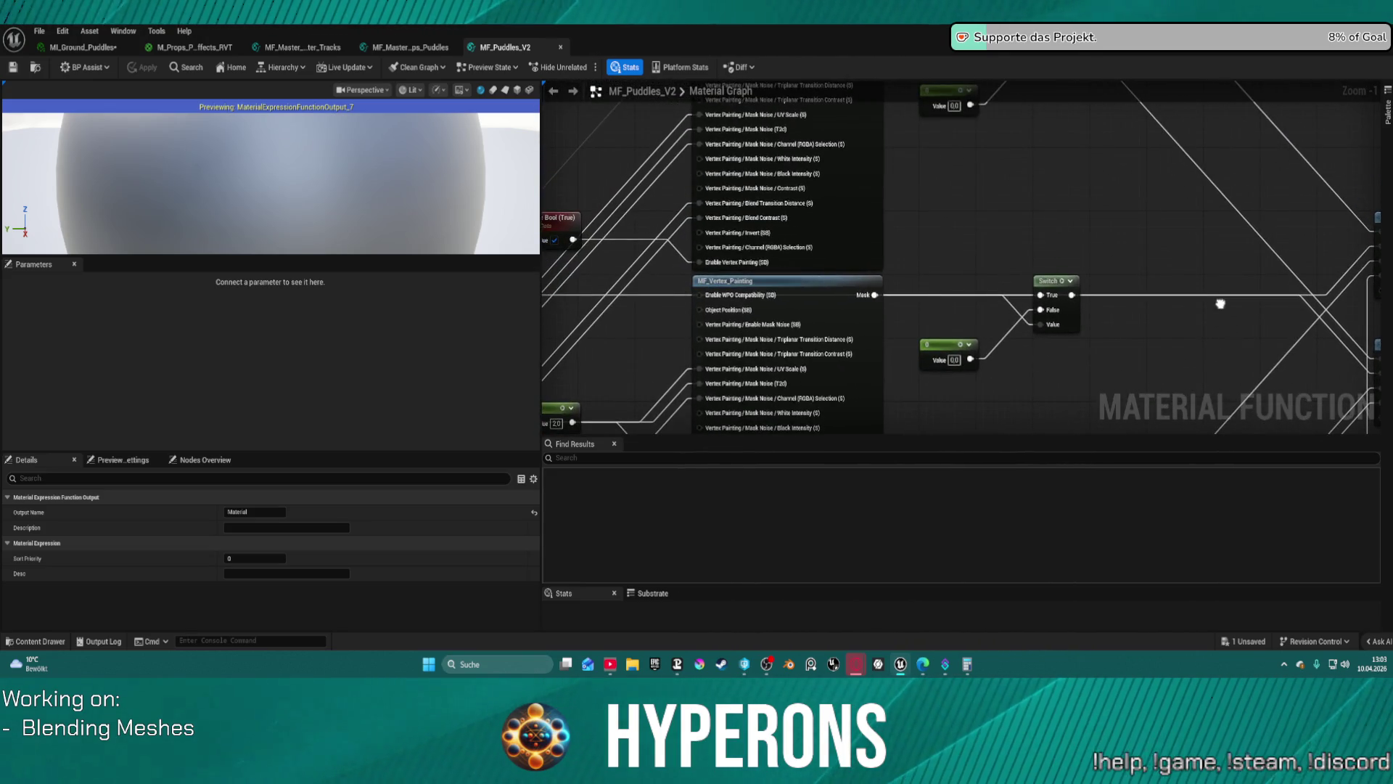
scroll(1221, 303, down, 3)
scroll(995, 154, up, 5)
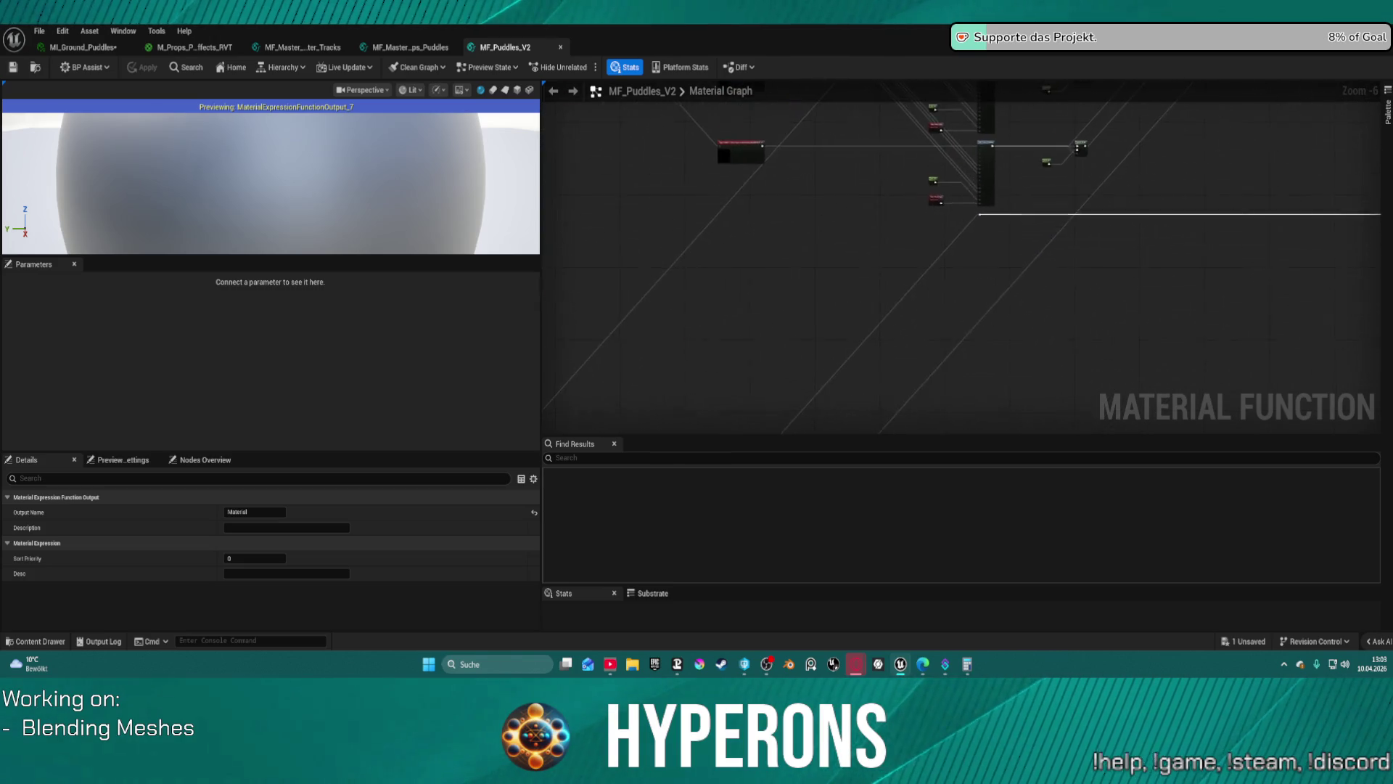
scroll(995, 154, down, 12)
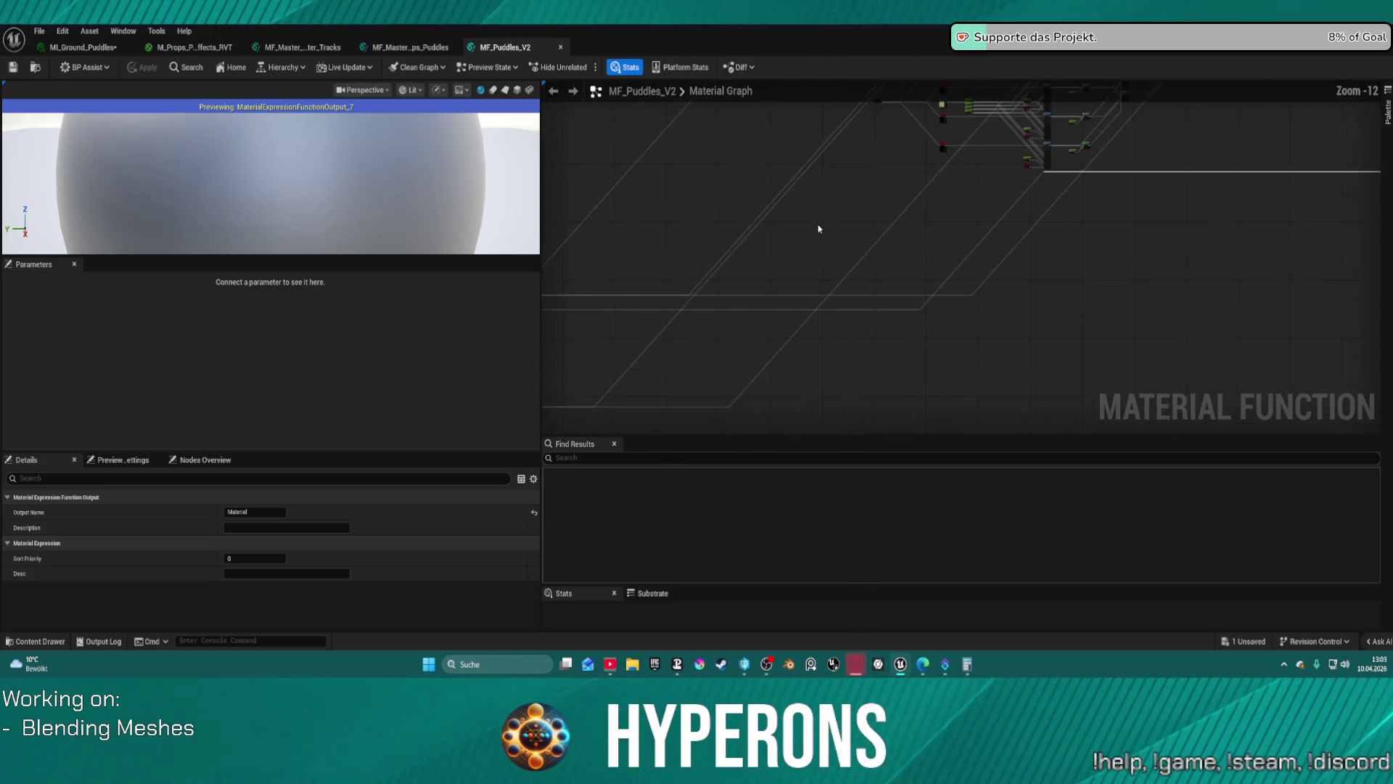
scroll(892, 311, up, 10)
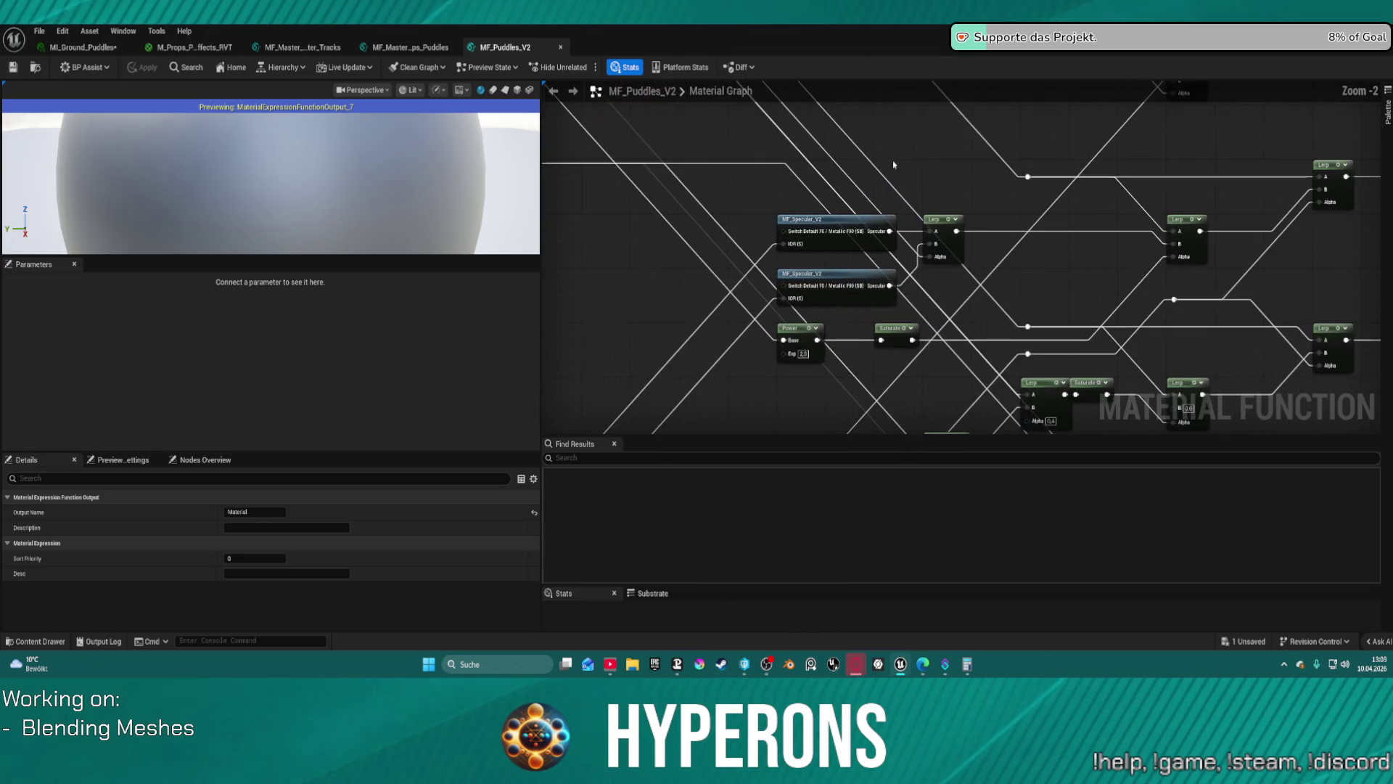
scroll(818, 195, down, 5)
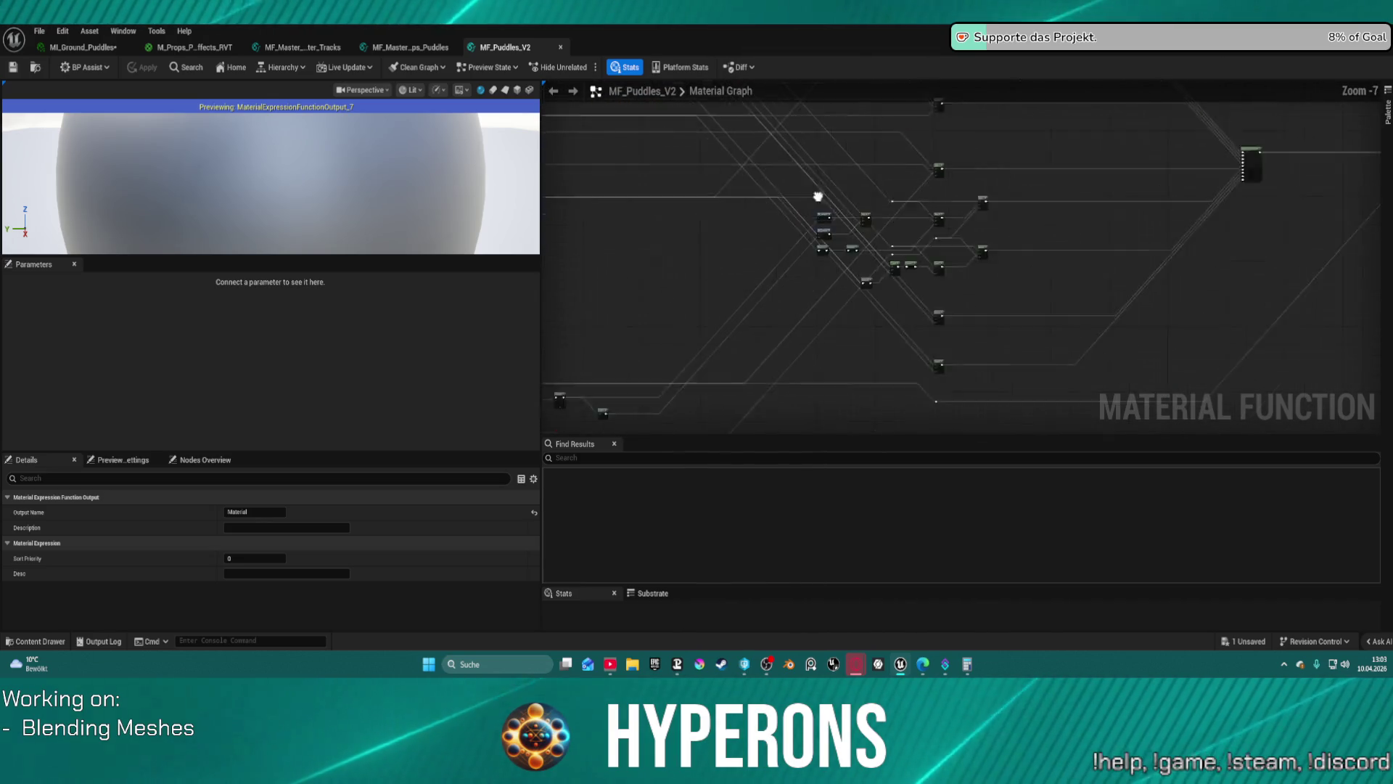
scroll(772, 219, up, 5)
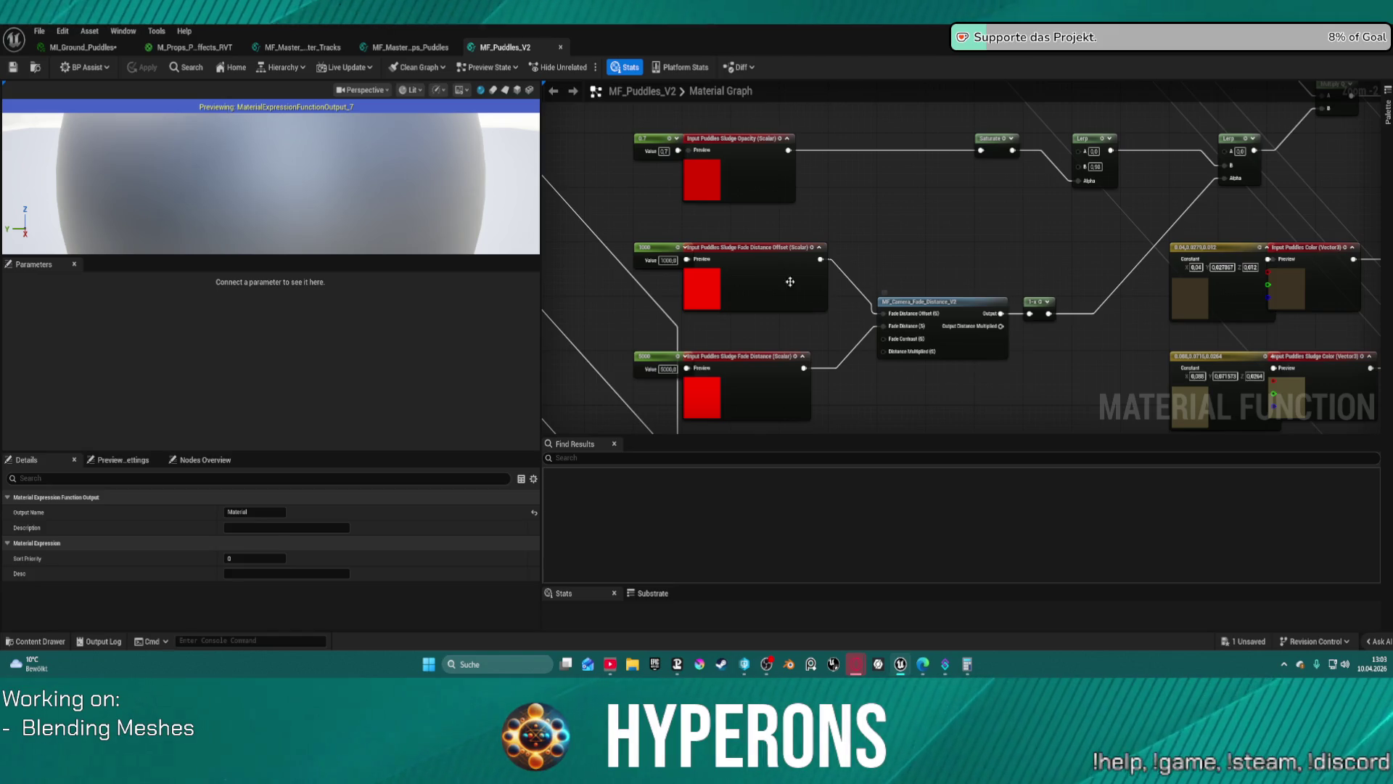
- Drag the 1000 constant left and place the 5000 constant beside the Fade Distance node
drag(666, 252, 616, 255)
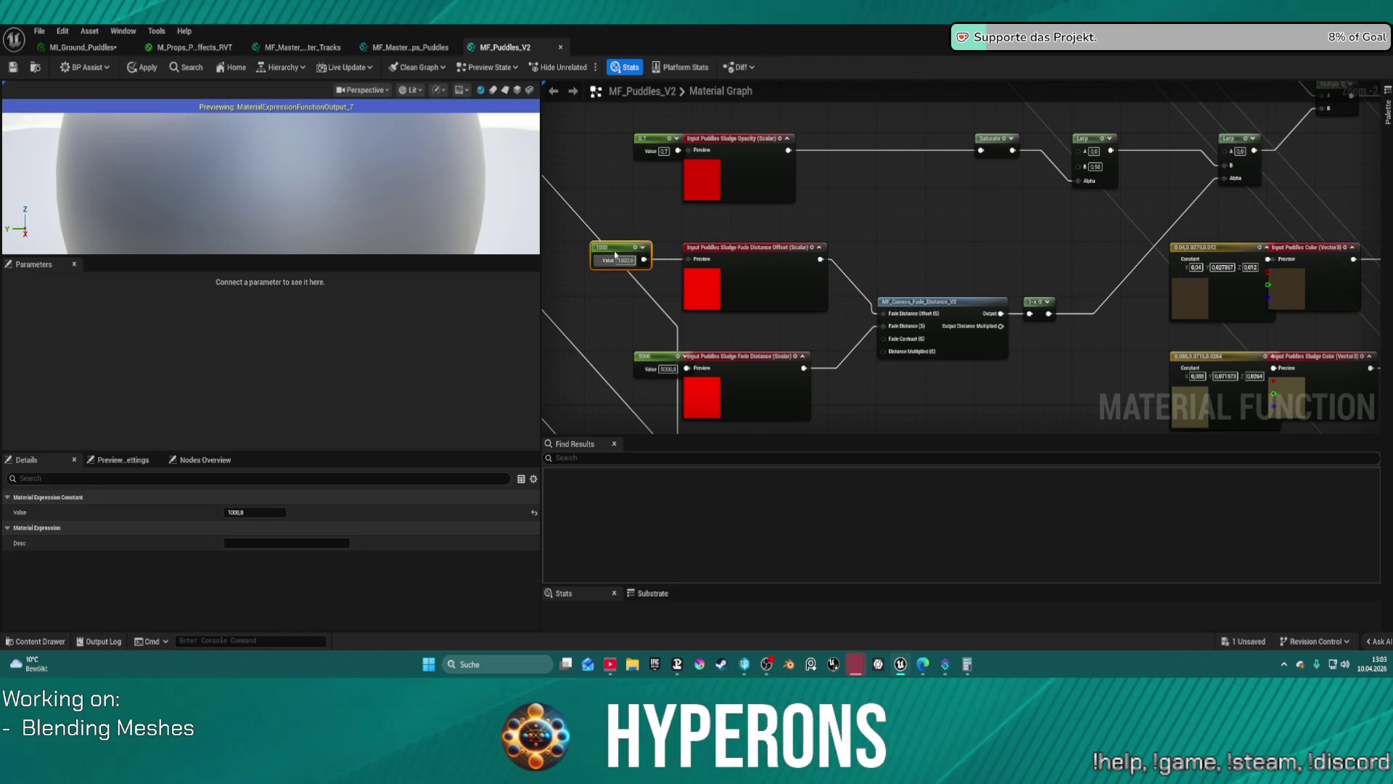
click(652, 363)
drag(631, 362, 555, 355)
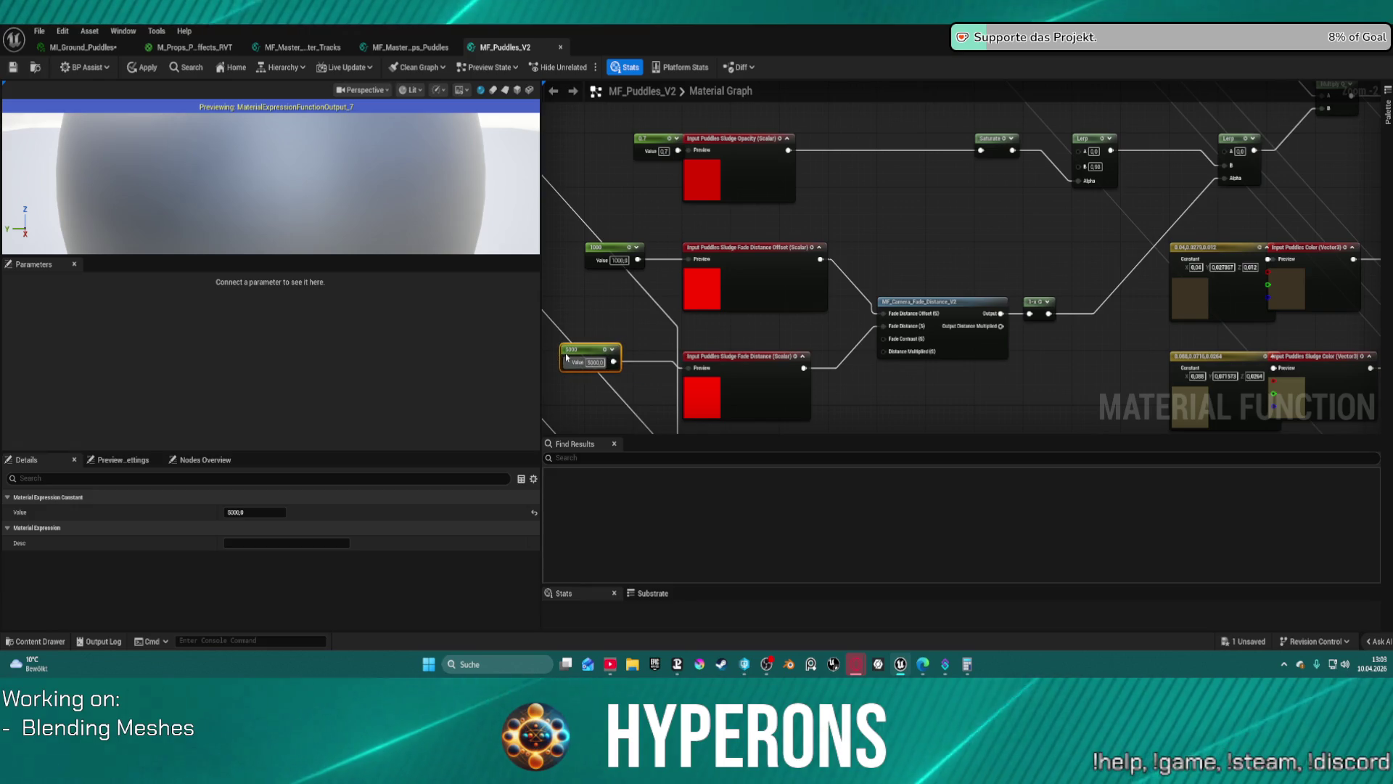
scroll(957, 213, down, 3)
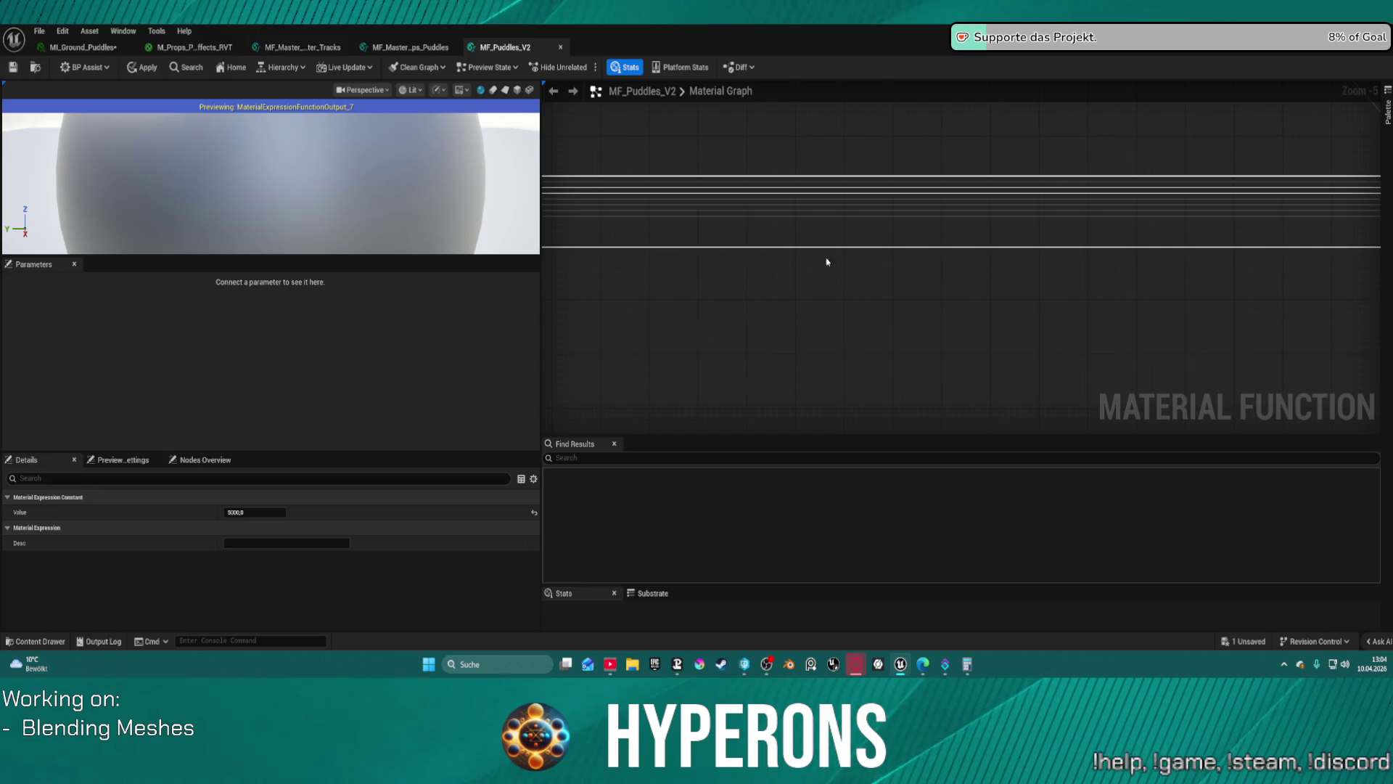
scroll(827, 261, up, 2)
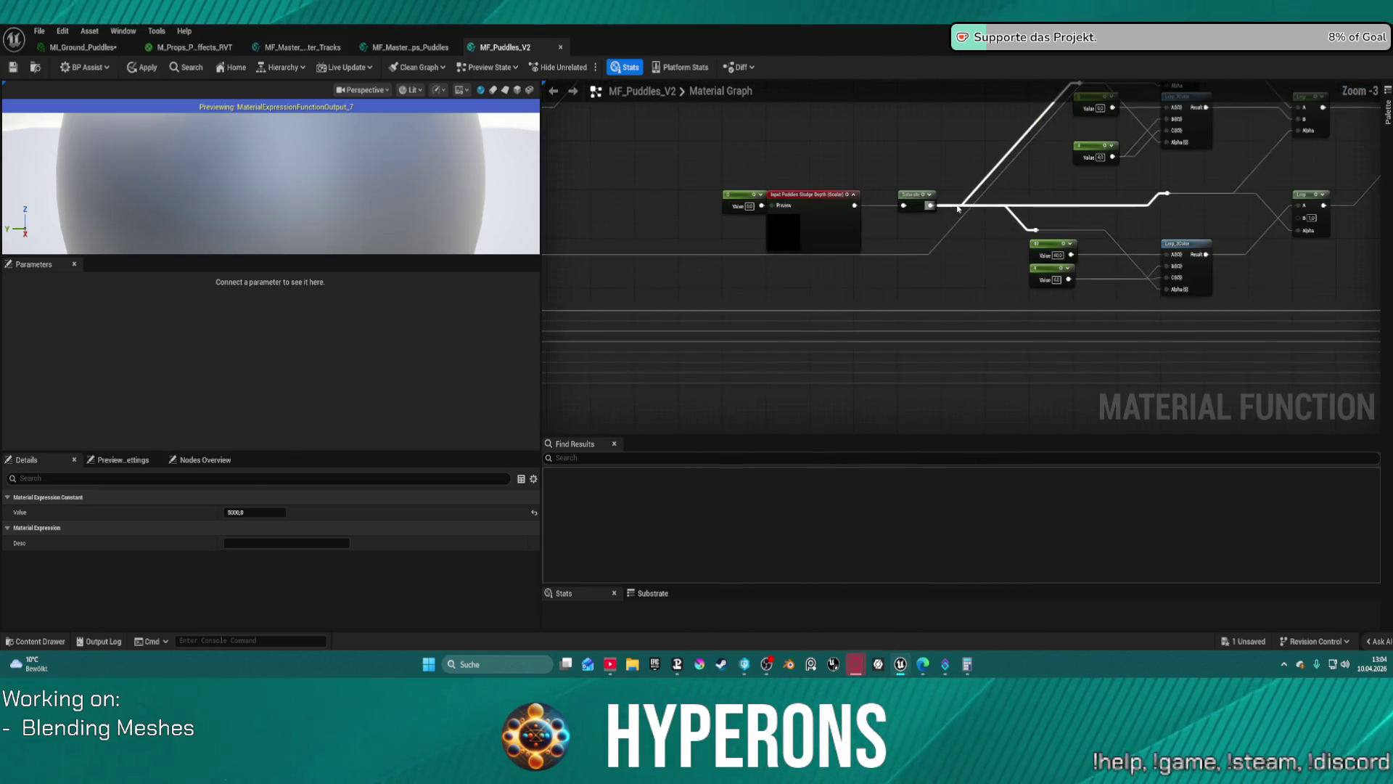
mouse_move(958, 208)
mouse_down()
mouse_move(941, 311)
mouse_move(909, 316)
mouse_up()
double_click(1281, 210)
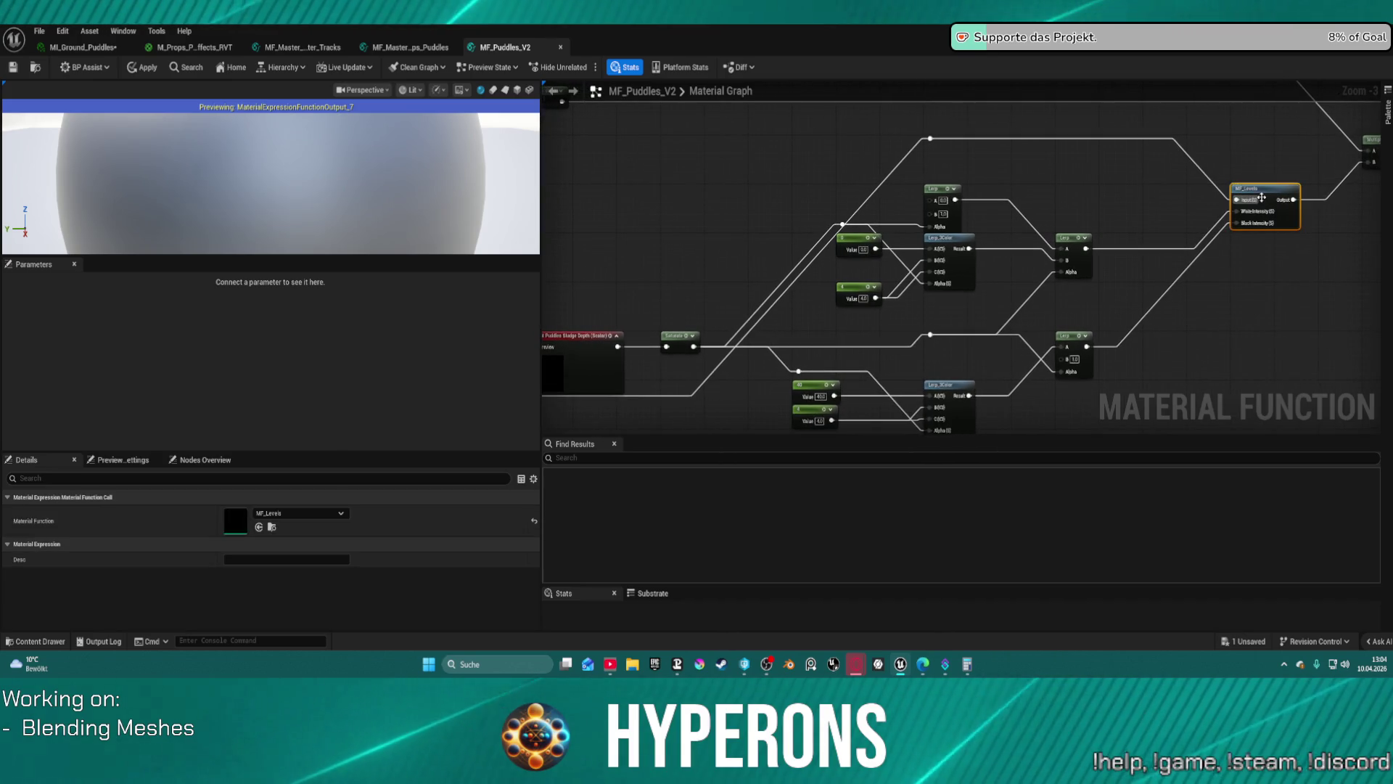
mouse_move(503, 298)
mouse_down()
mouse_move(1110, 292)
mouse_move(1284, 250)
mouse_up()
drag(1157, 227, 912, 225)
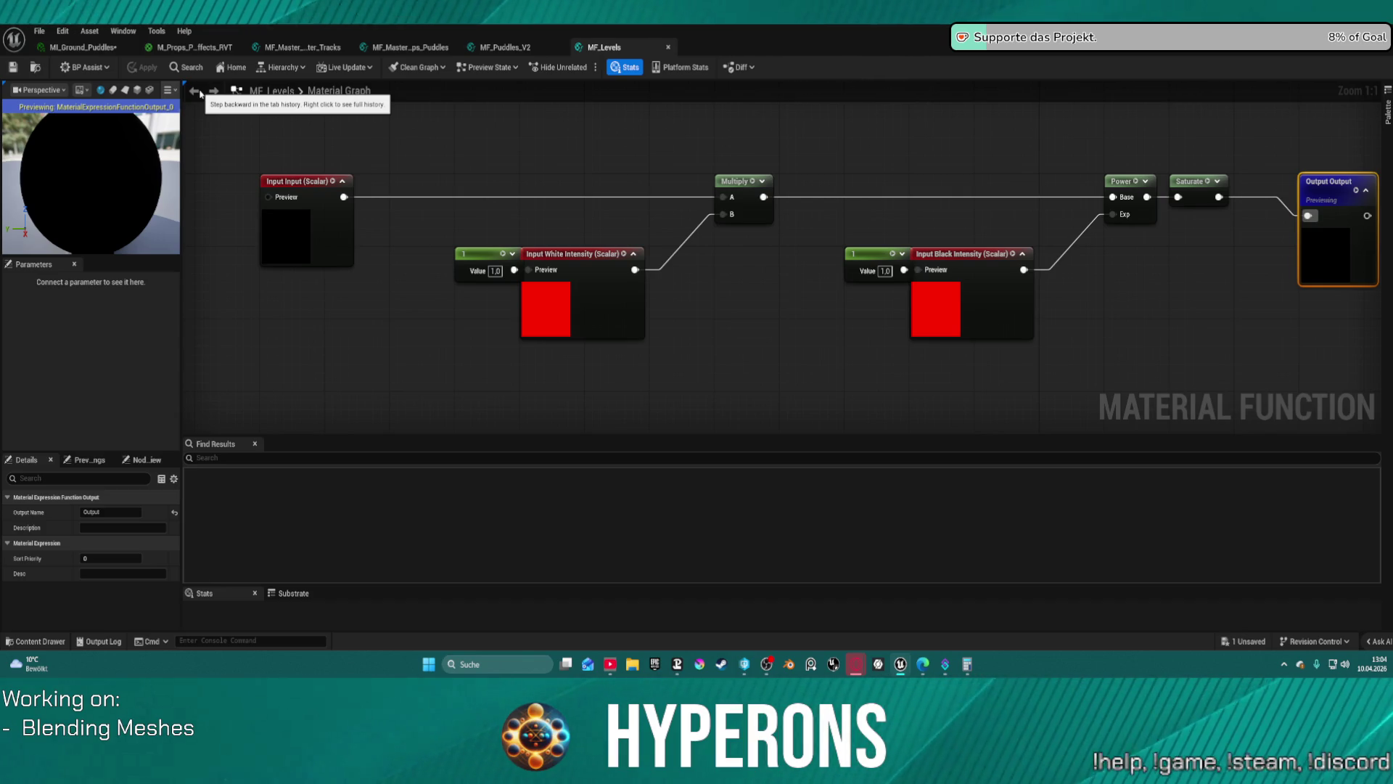
click(669, 47)
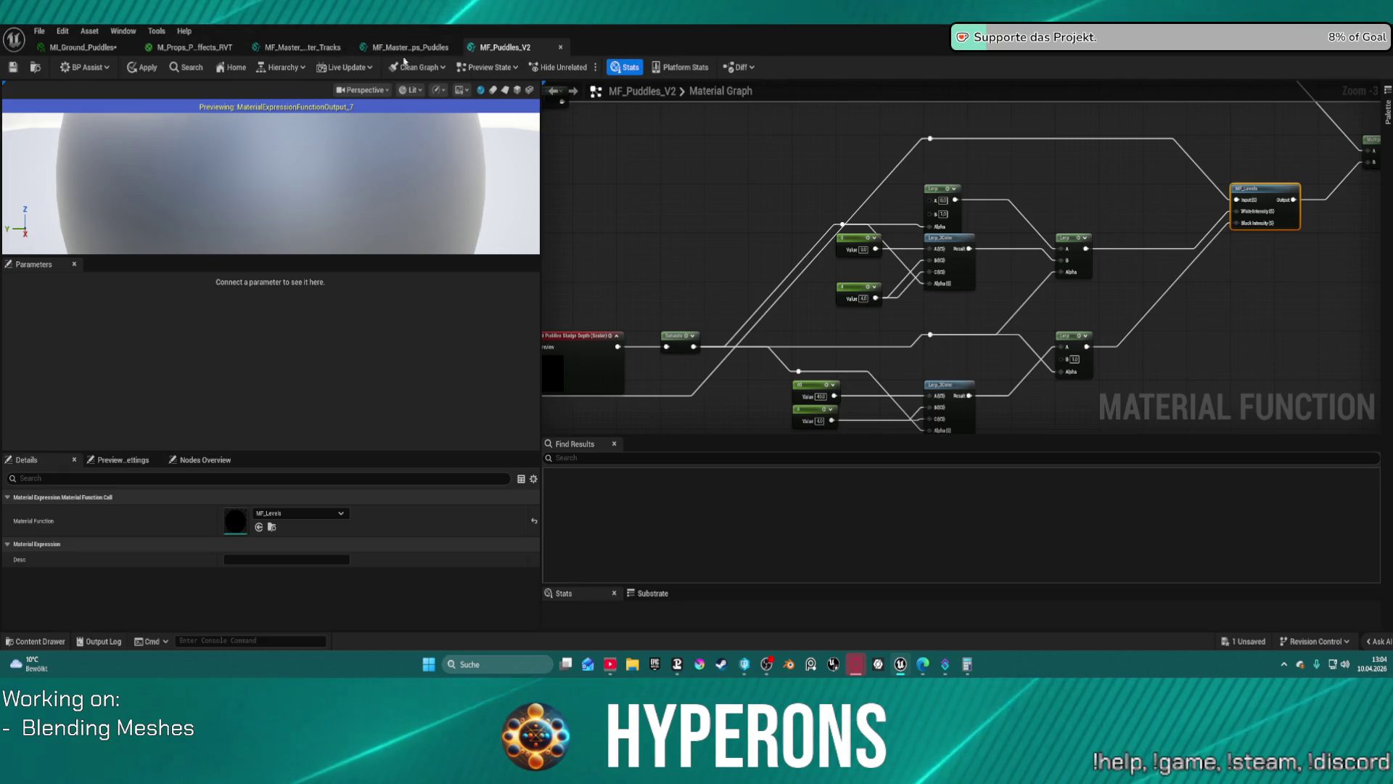
key(alt+Left)
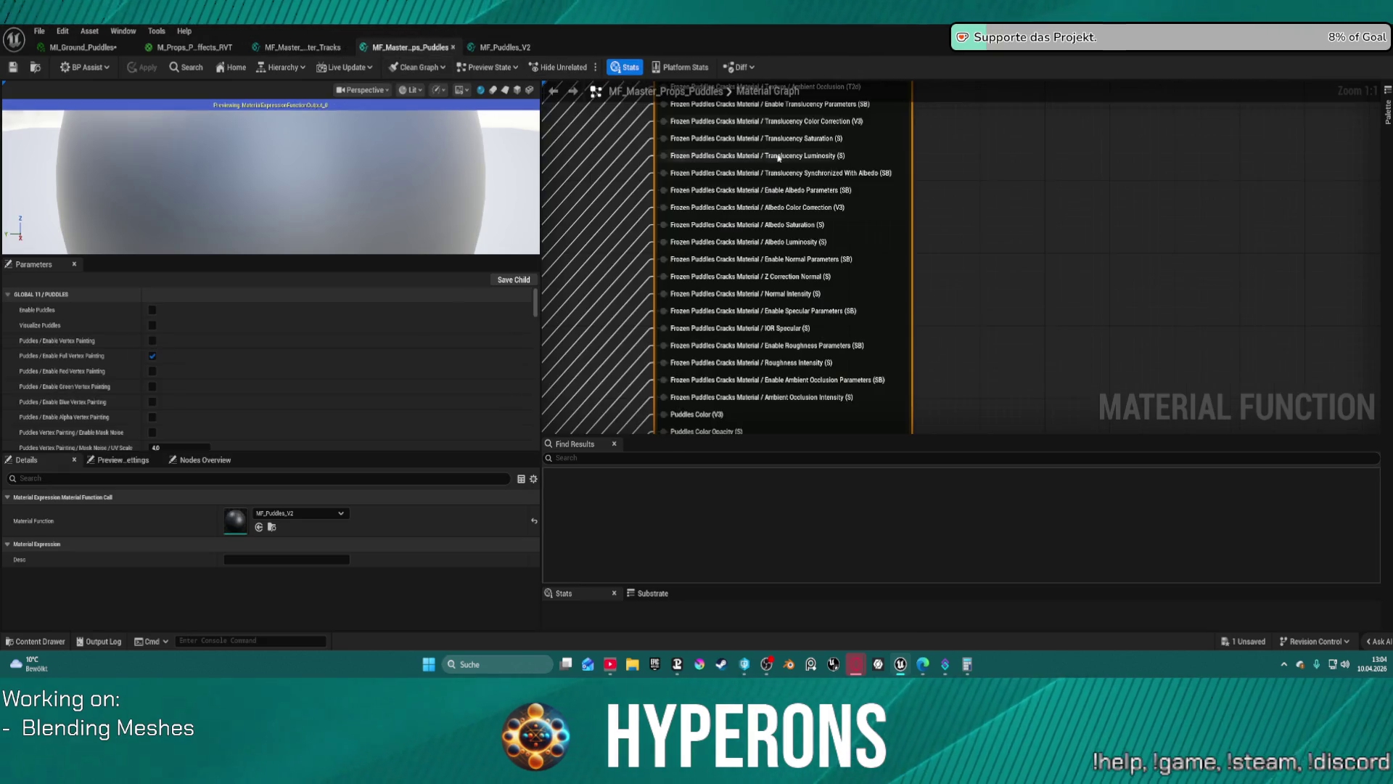
scroll(817, 220, down, 7)
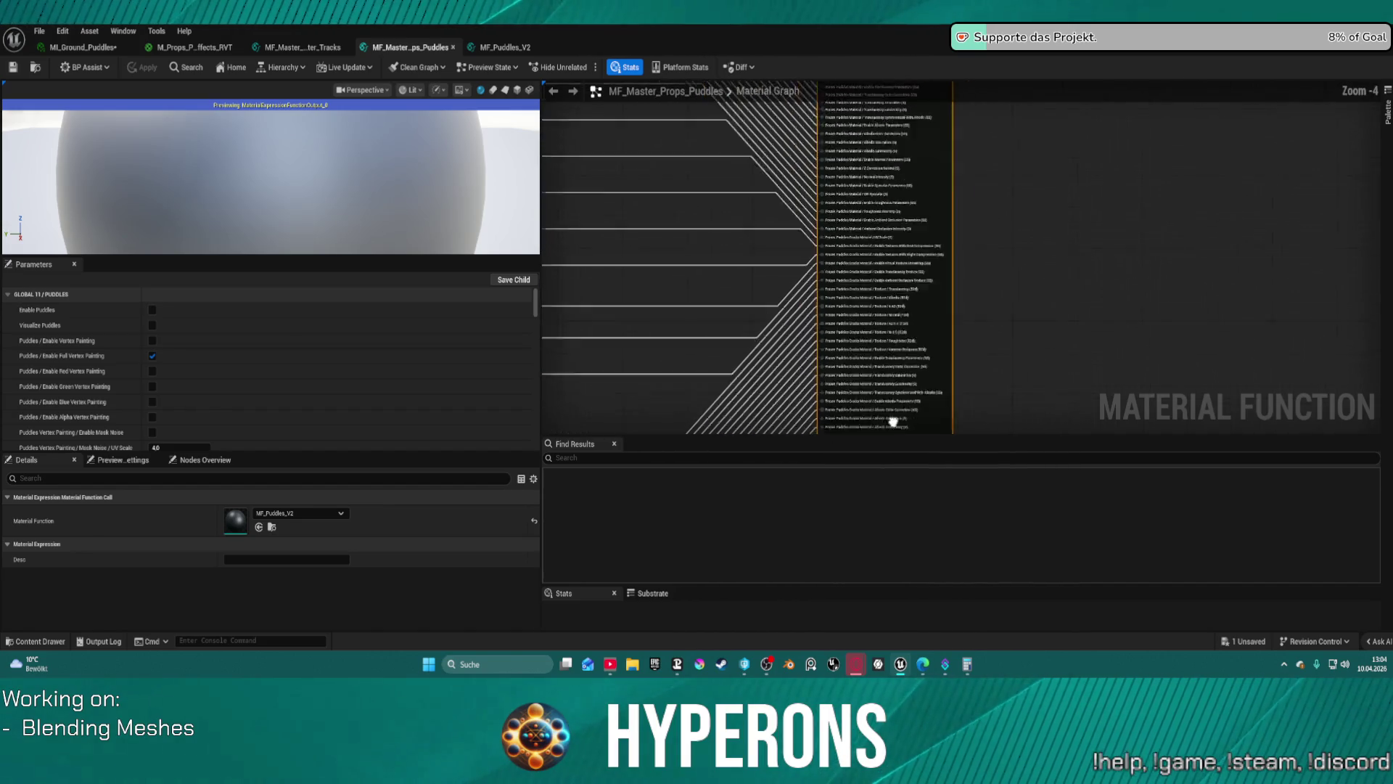
key(alt+Right)
scroll(778, 198, down, 4)
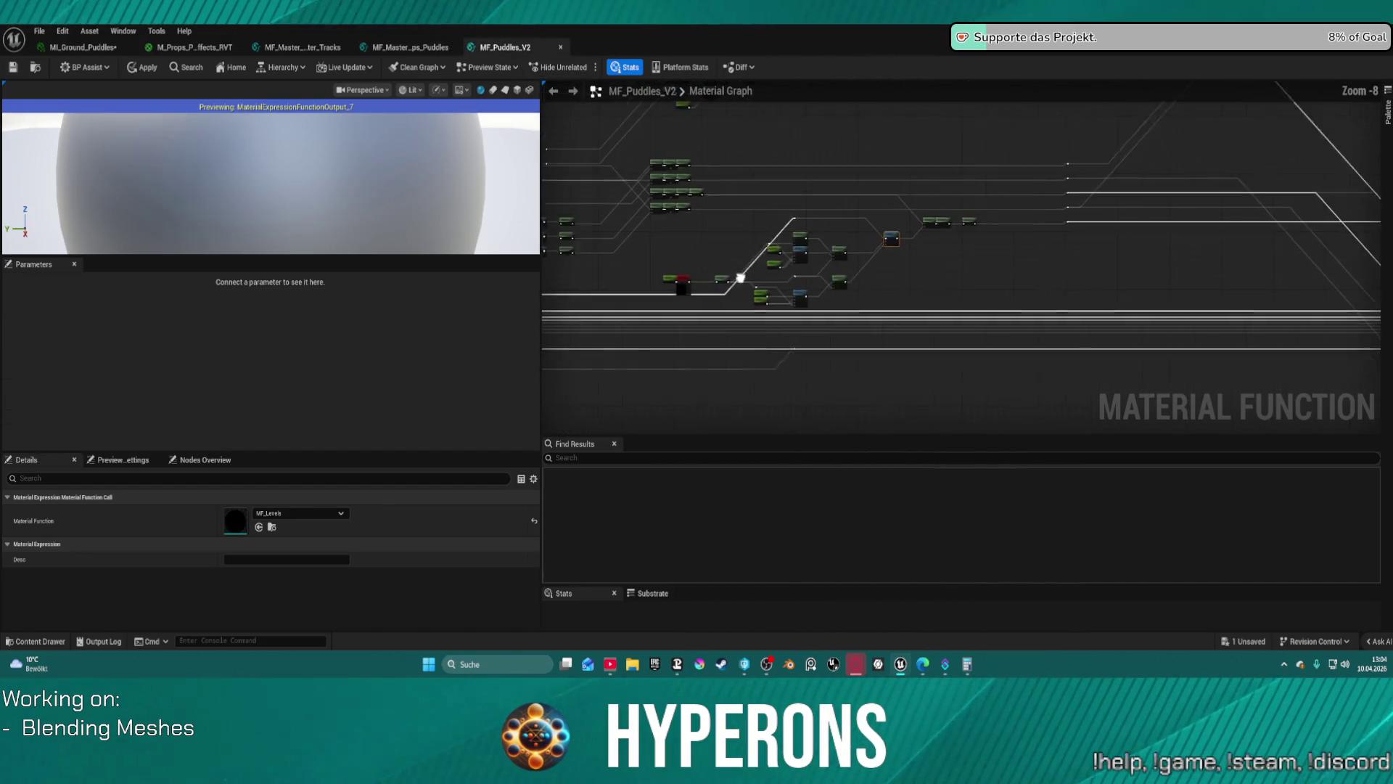
scroll(778, 198, up, 5)
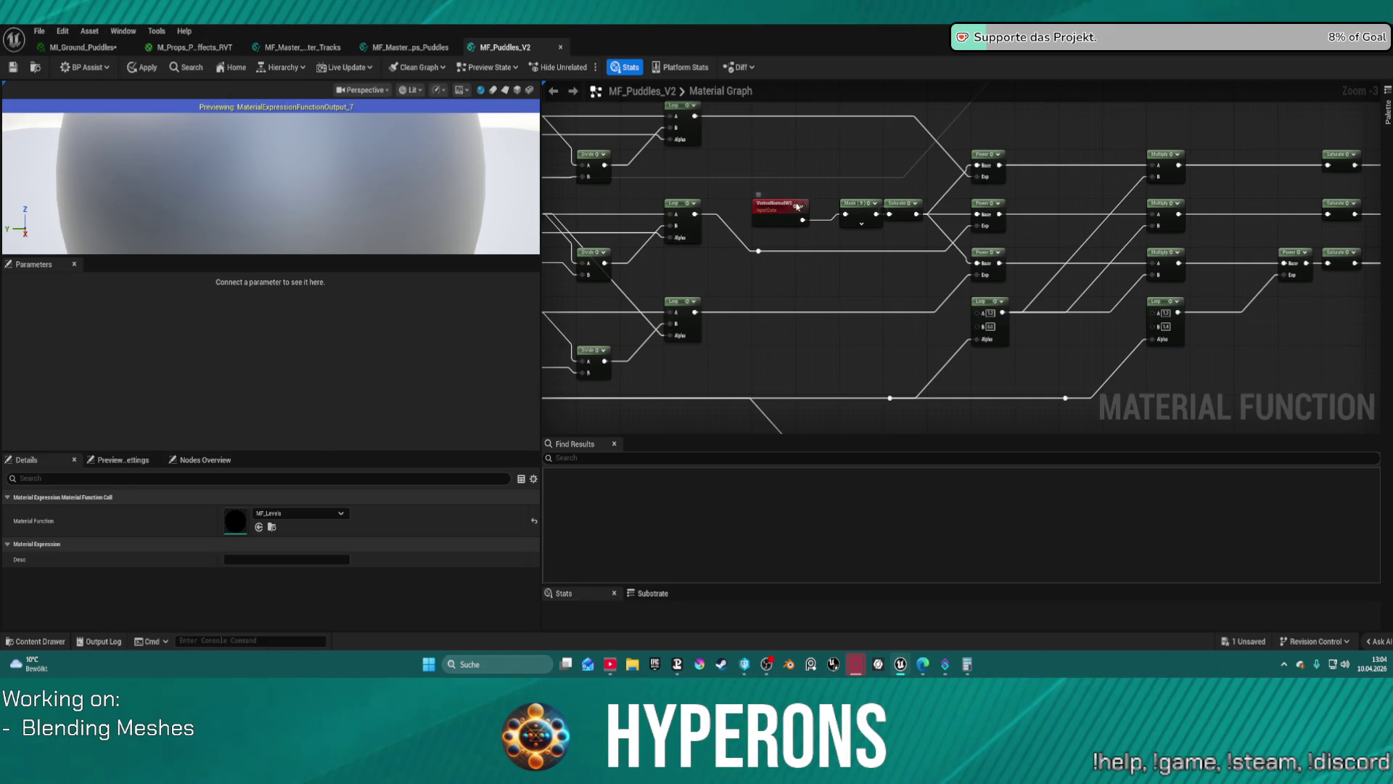
scroll(798, 208, down, 3)
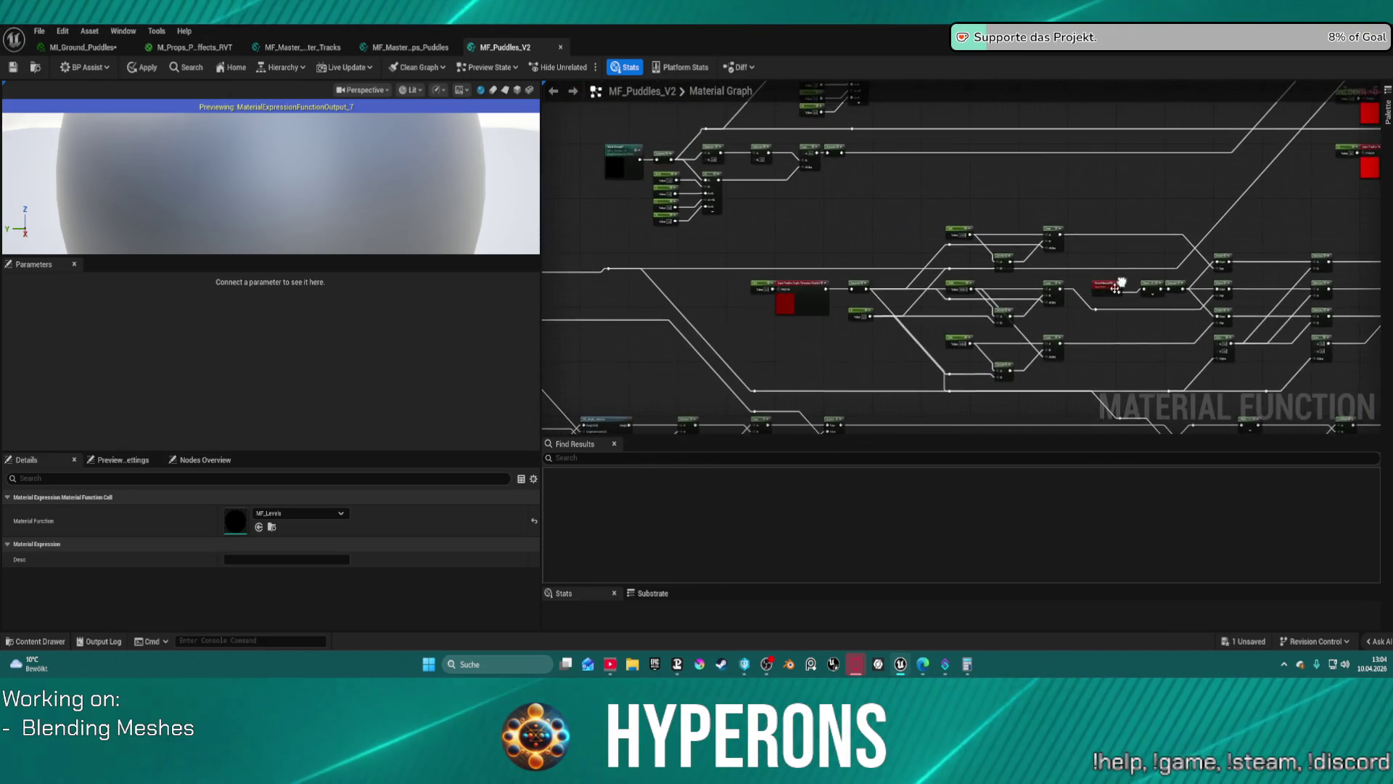
scroll(1116, 288, up, 4)
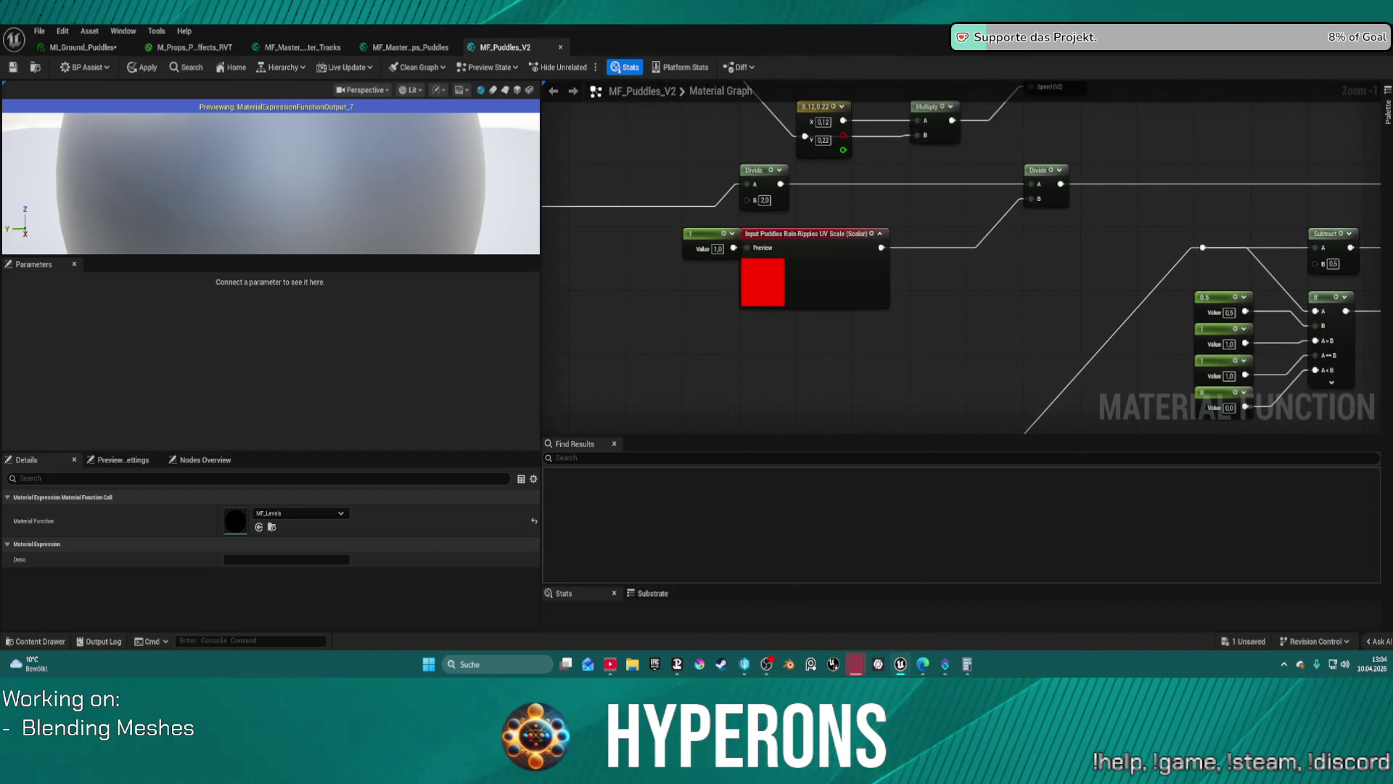
scroll(824, 265, down, 2)
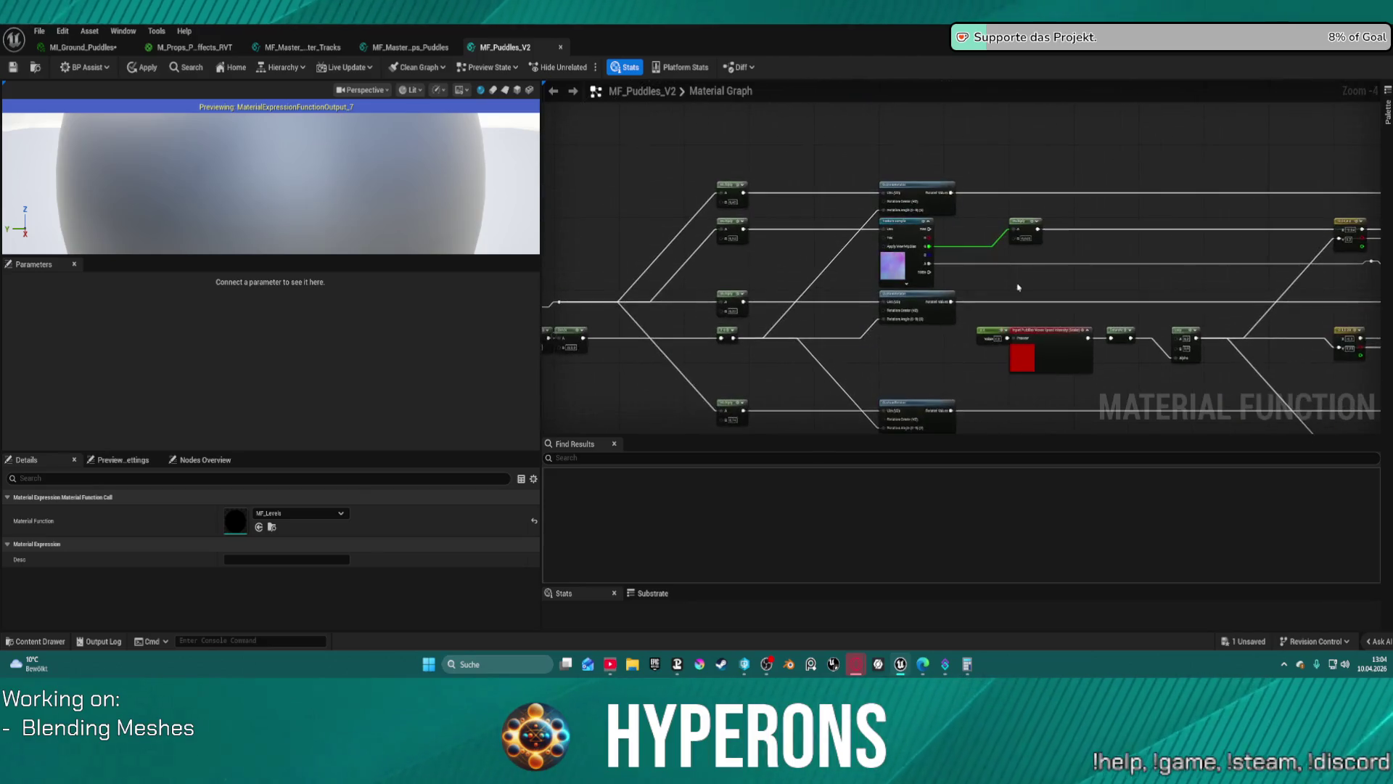
mouse_move(1086, 272)
mouse_down()
mouse_move(1056, 278)
mouse_move(1058, 244)
mouse_up()
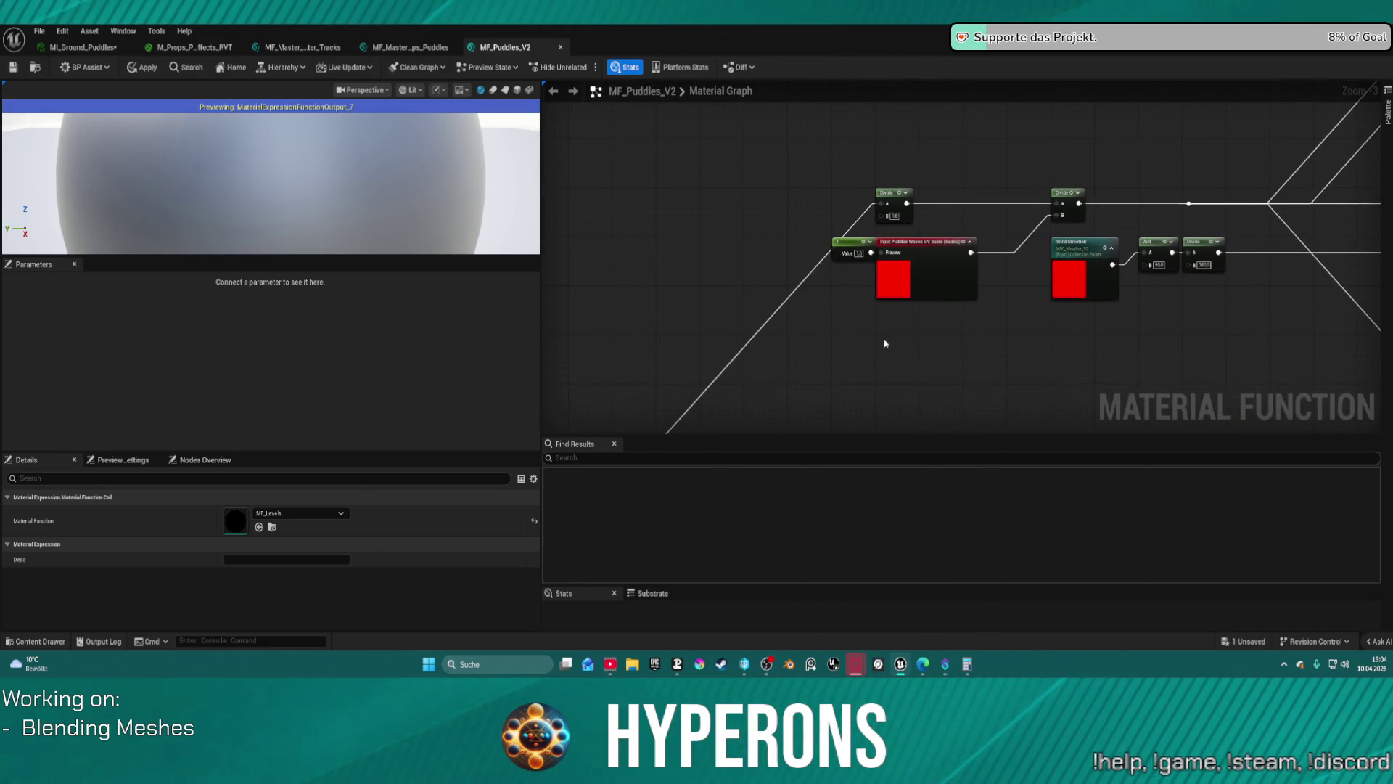
drag(799, 404, 759, 336)
scroll(758, 335, down, 4)
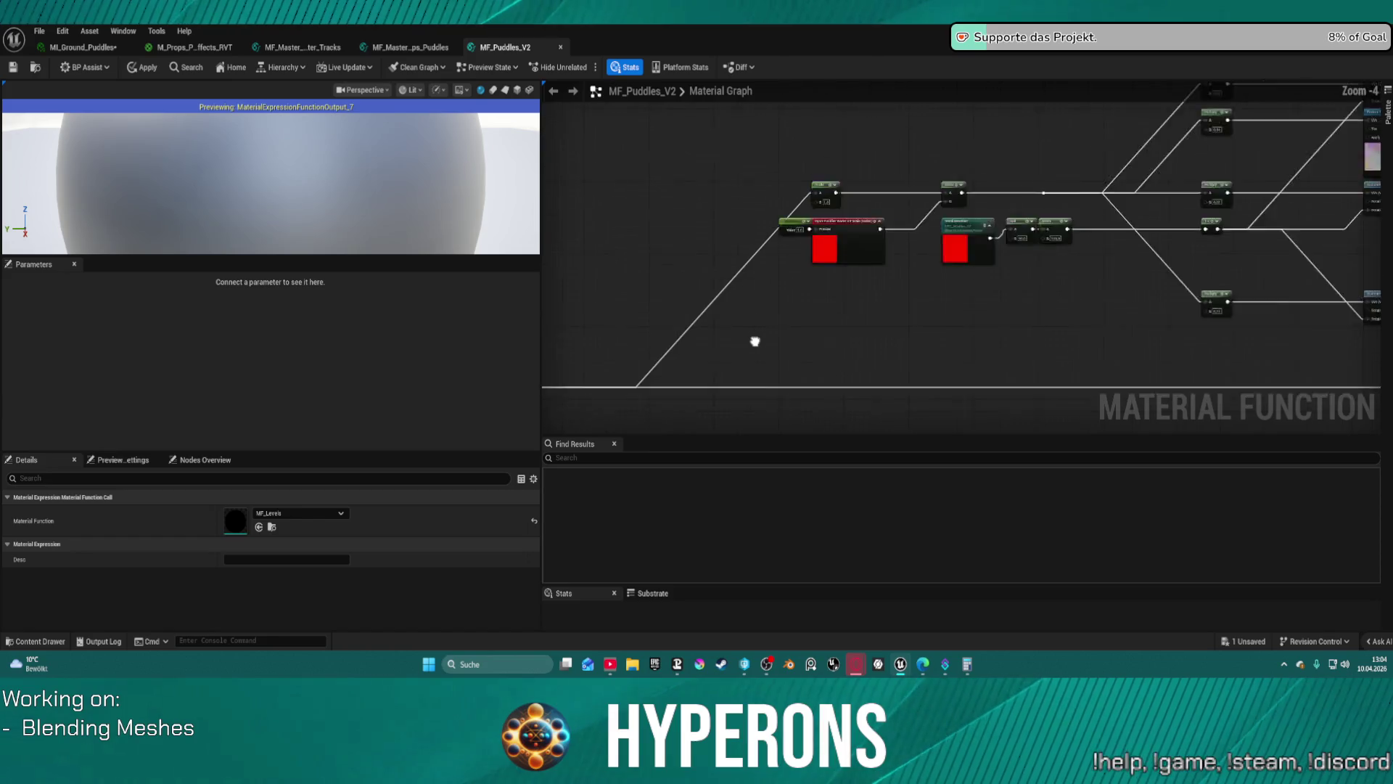
scroll(840, 143, up, 6)
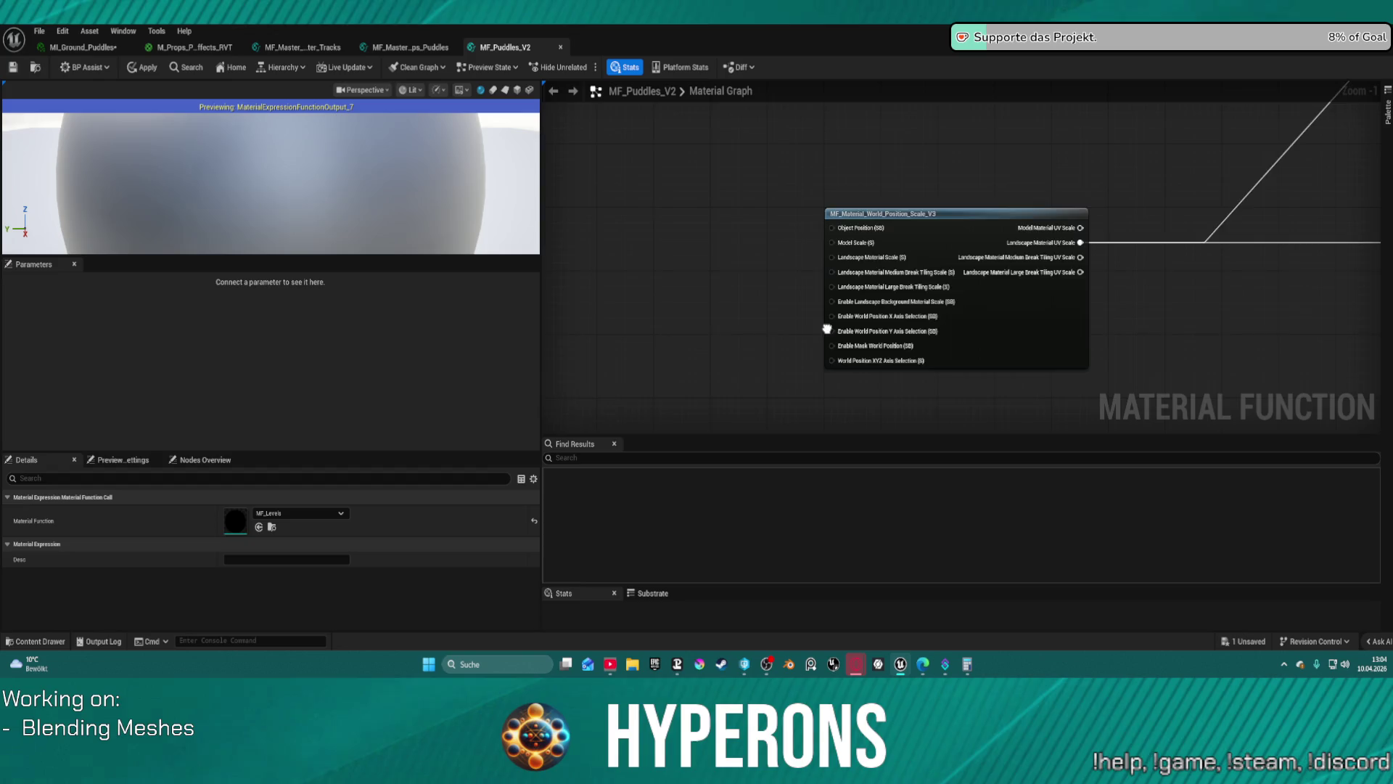
drag(827, 329, 637, 290)
- Open MF_Material_World_Position_Scale_V3 and select its TransformPosition, MF_Object_Scale, Multiply and Switch nodes
double_click(738, 220)
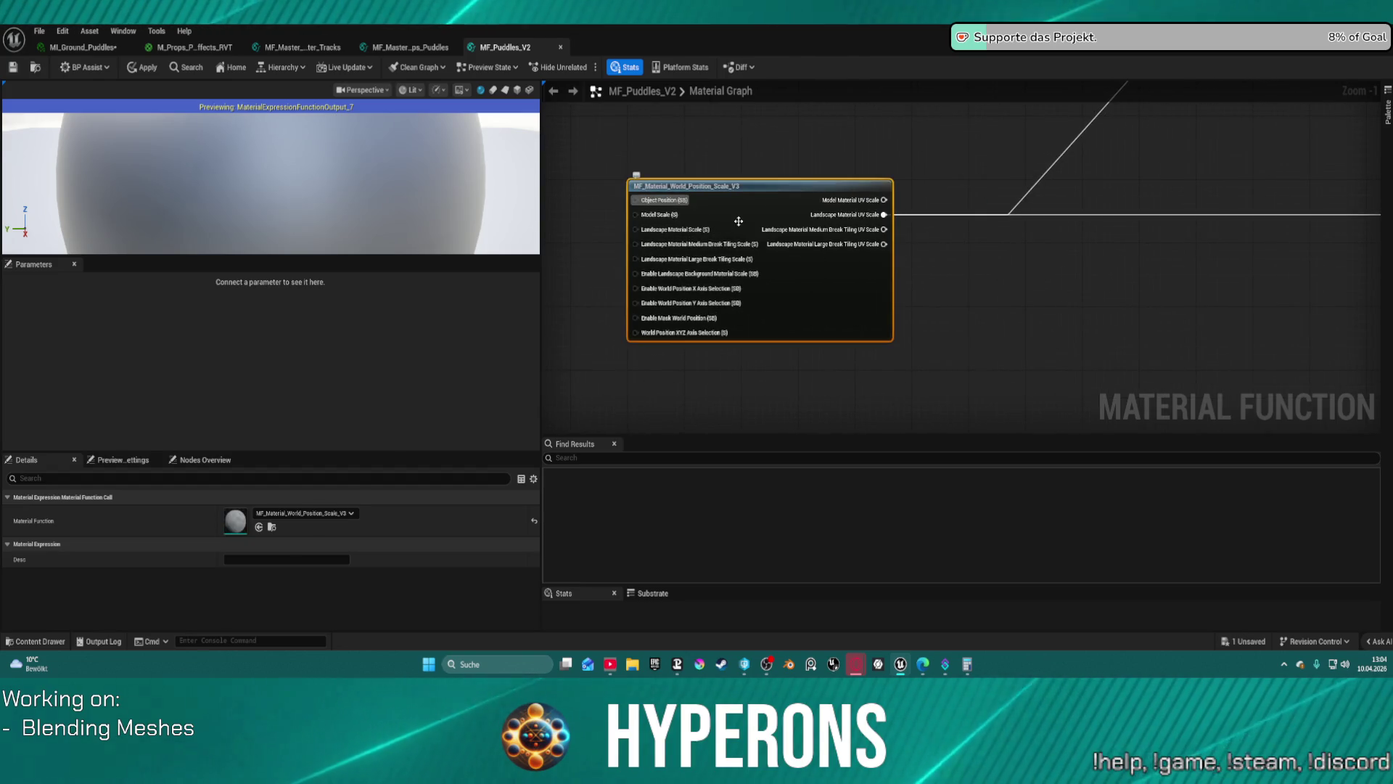
scroll(533, 226, down, 4)
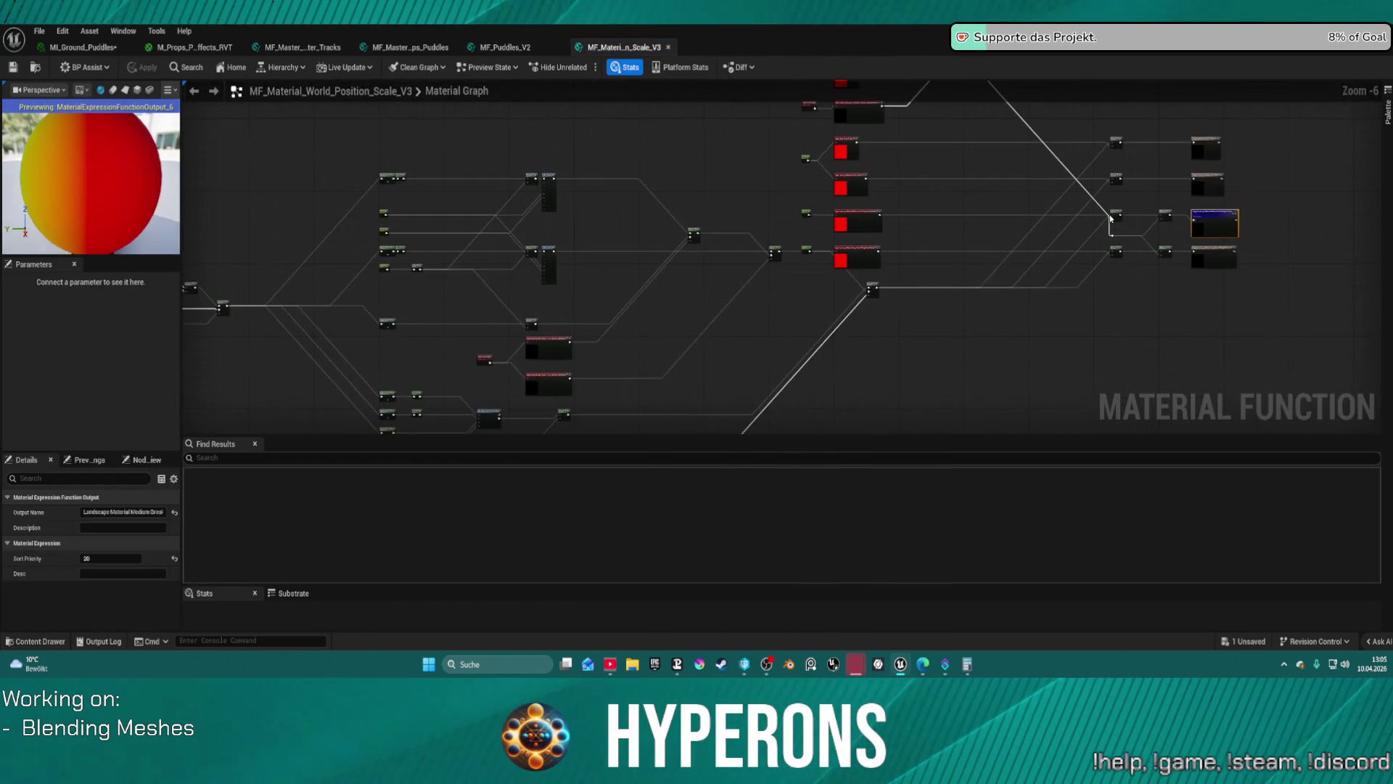
scroll(902, 342, up, 4)
scroll(564, 343, down, 5)
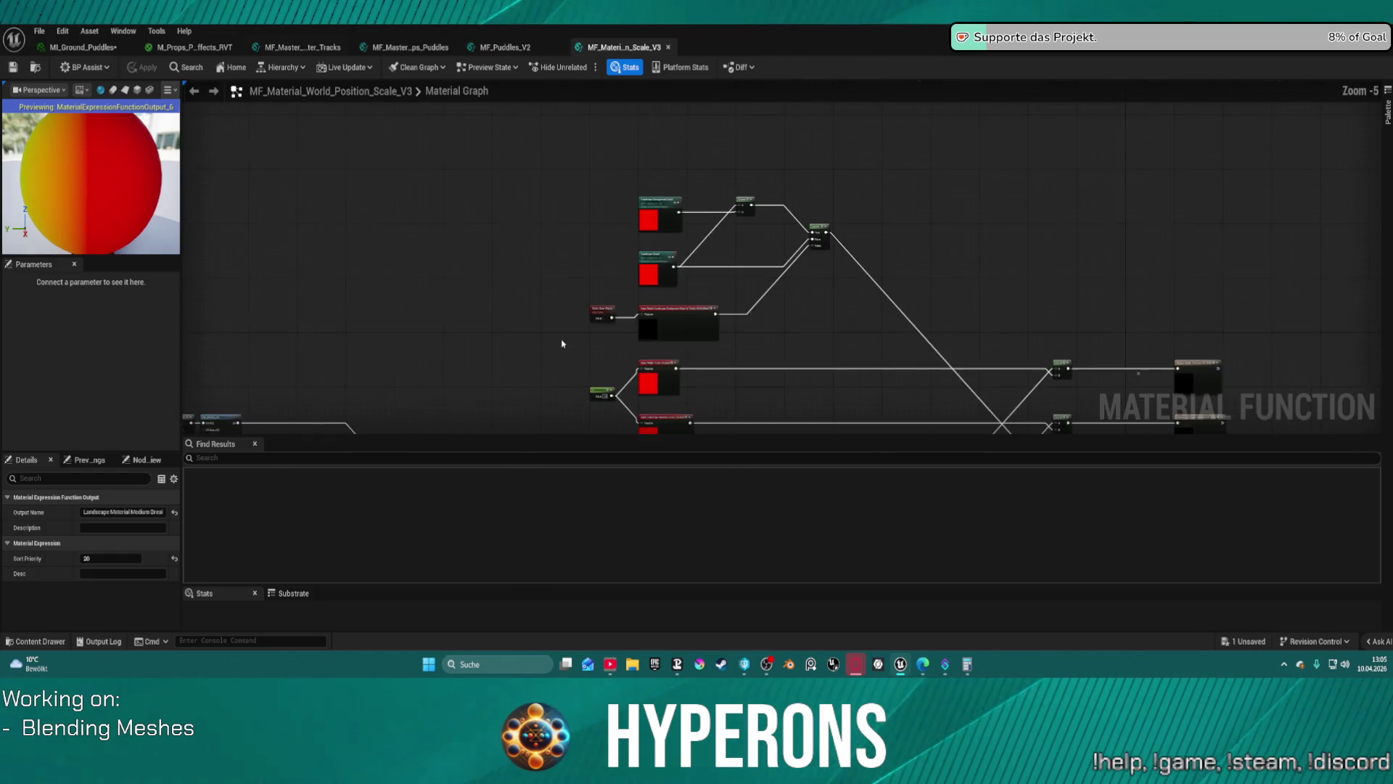
scroll(517, 125, up, 5)
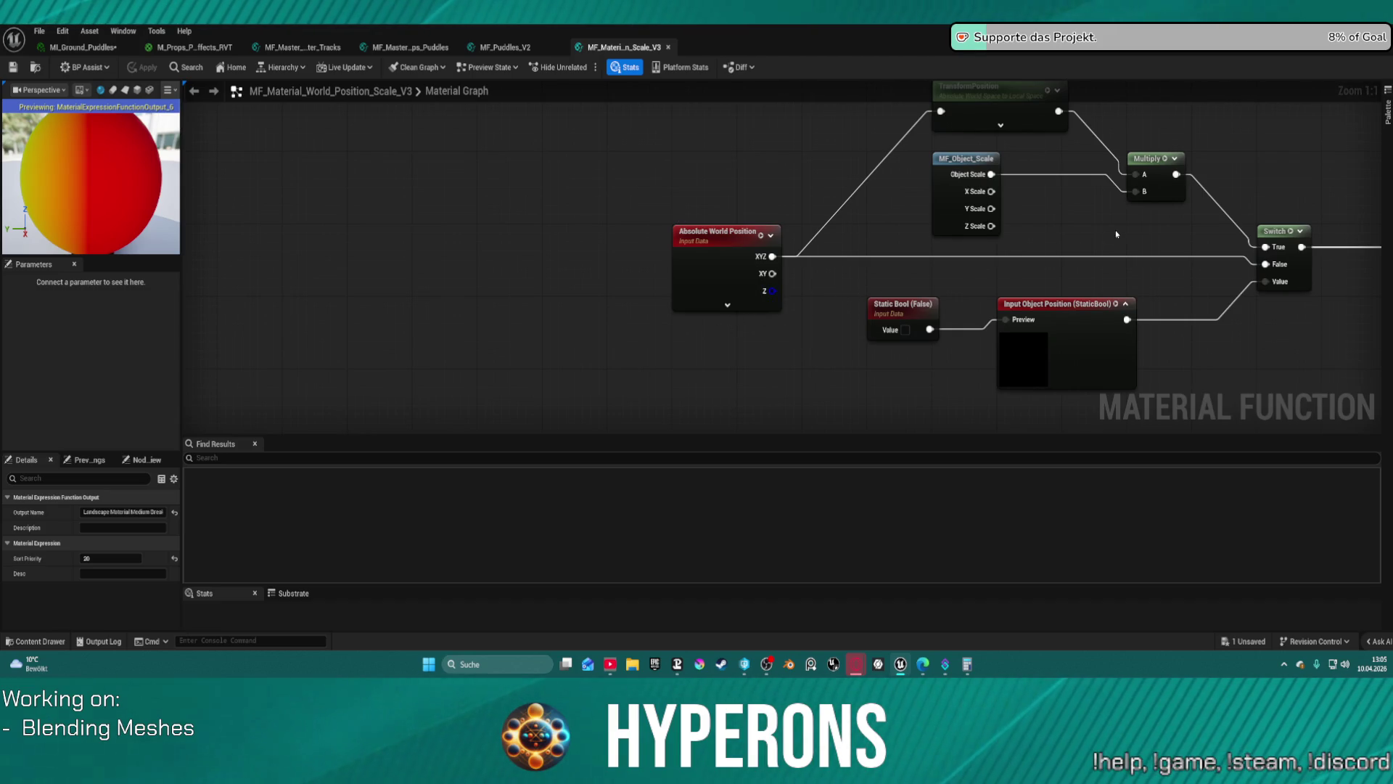
mouse_move(1304, 149)
mouse_down()
mouse_move(1129, 202)
mouse_move(1026, 205)
mouse_up()
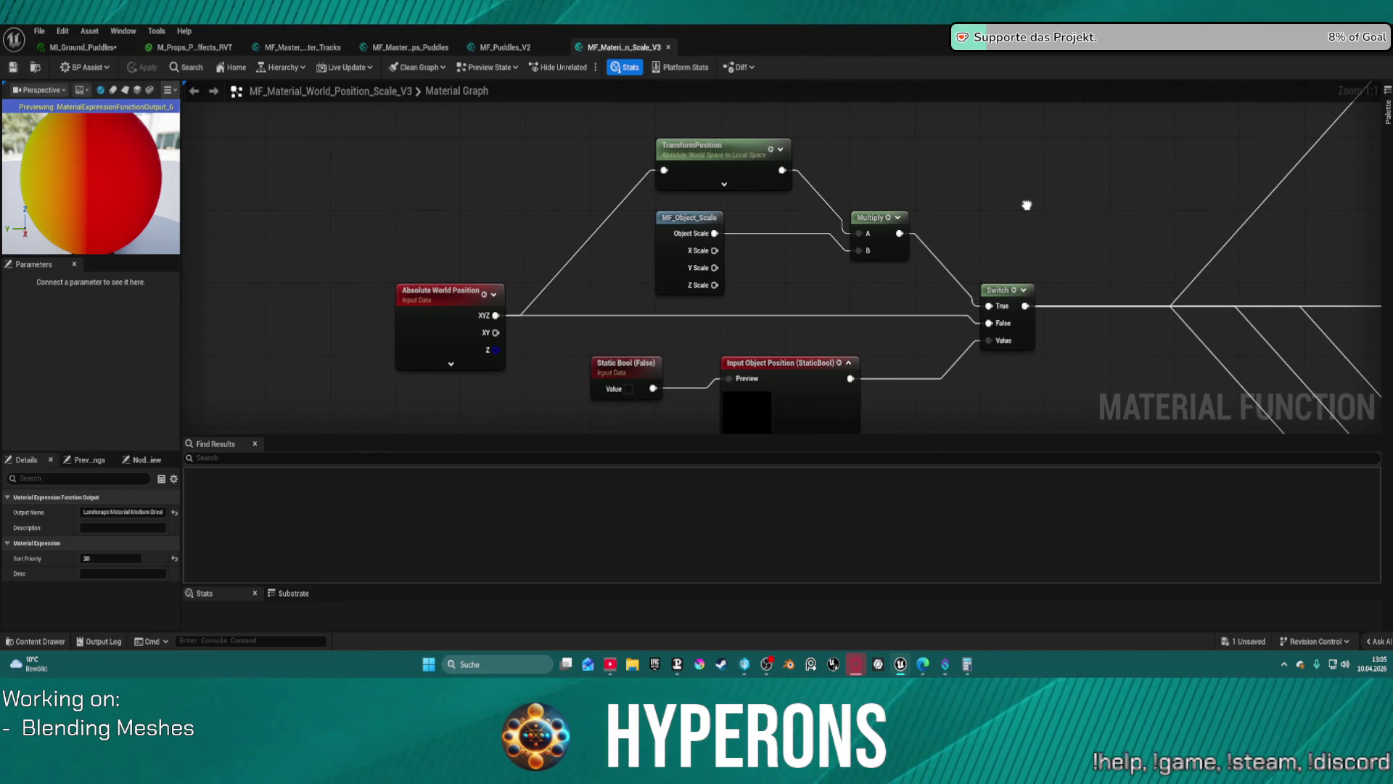
mouse_move(590, 129)
mouse_down()
mouse_move(1028, 349)
mouse_move(1016, 290)
mouse_up()
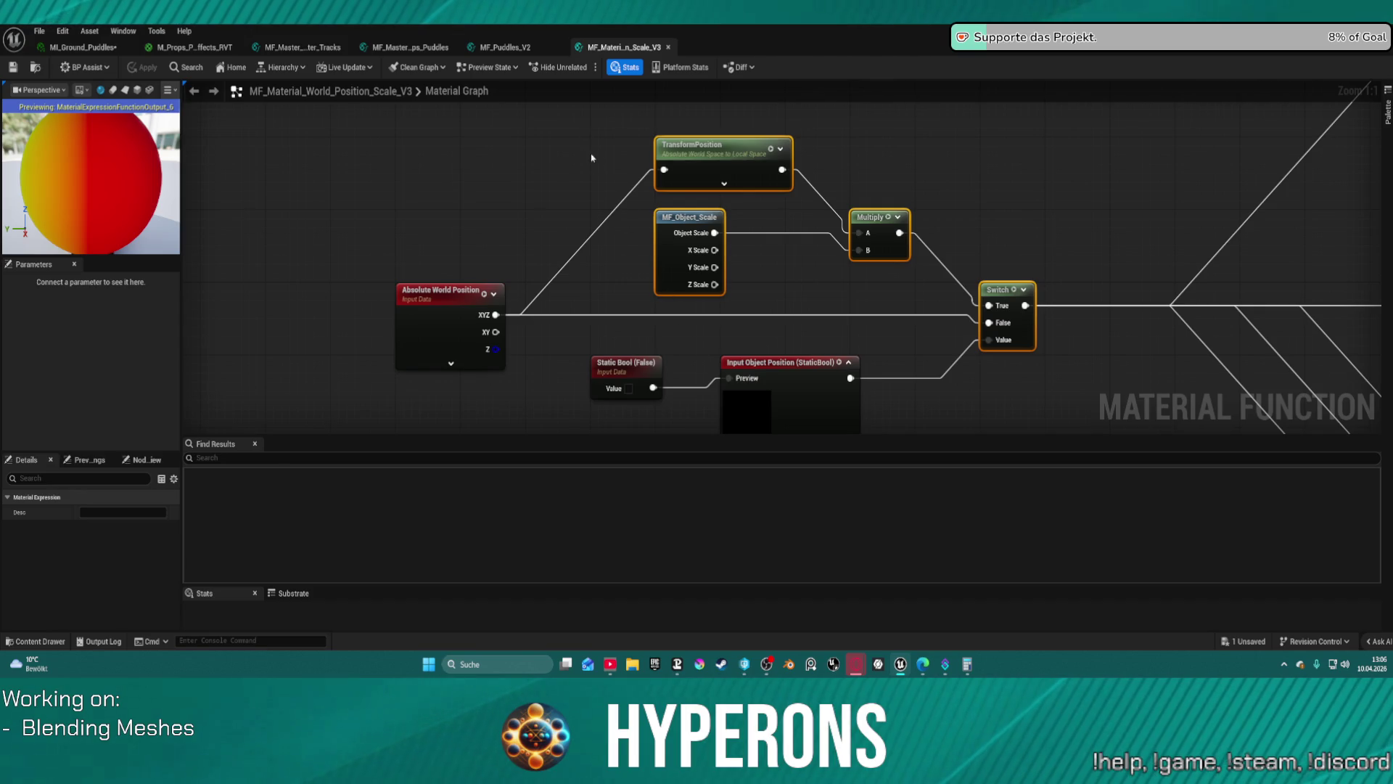
- Select the TransformPosition, MF_Object_Scale and Multiply nodes, then switch to the MM_Rock_Cave editor
mouse_move(592, 157)
mouse_down()
mouse_move(912, 285)
mouse_move(900, 280)
mouse_up()
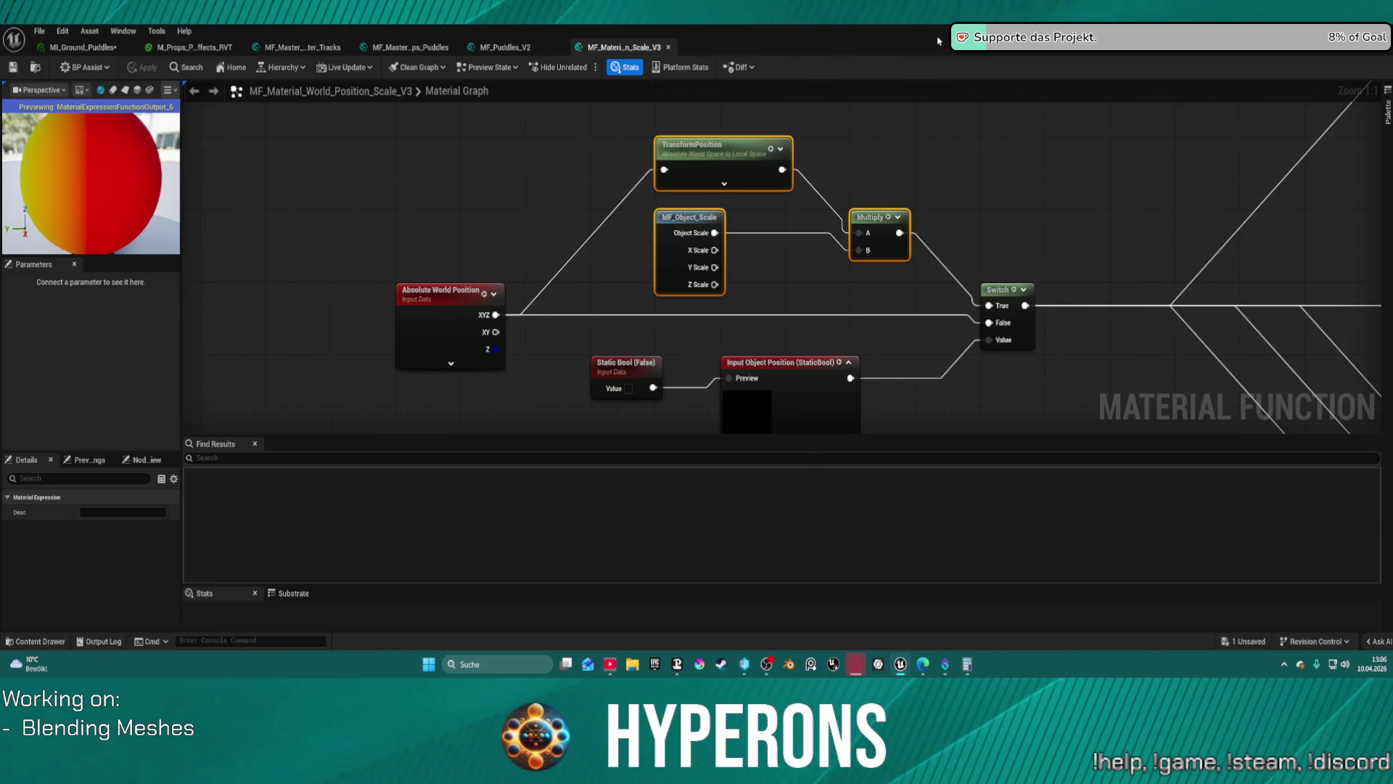
key(alt+Tab)
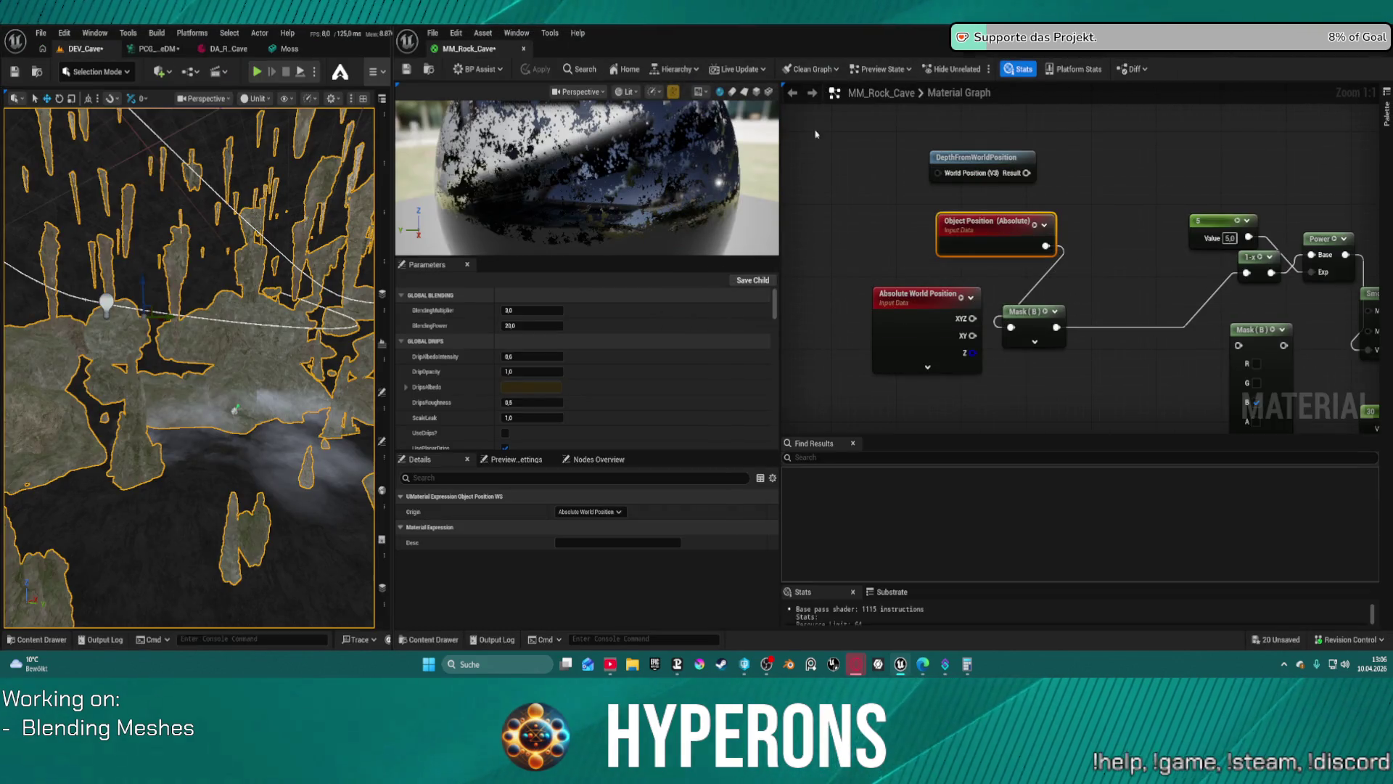
mouse_move(1171, 268)
mouse_down()
mouse_move(1176, 349)
mouse_move(1130, 290)
mouse_move(920, 207)
mouse_up()
- Replace DepthFromWorldPosition and Object Position with the pasted nodes, removing the Unspecified Function node
drag(896, 143, 1067, 319)
key(Delete)
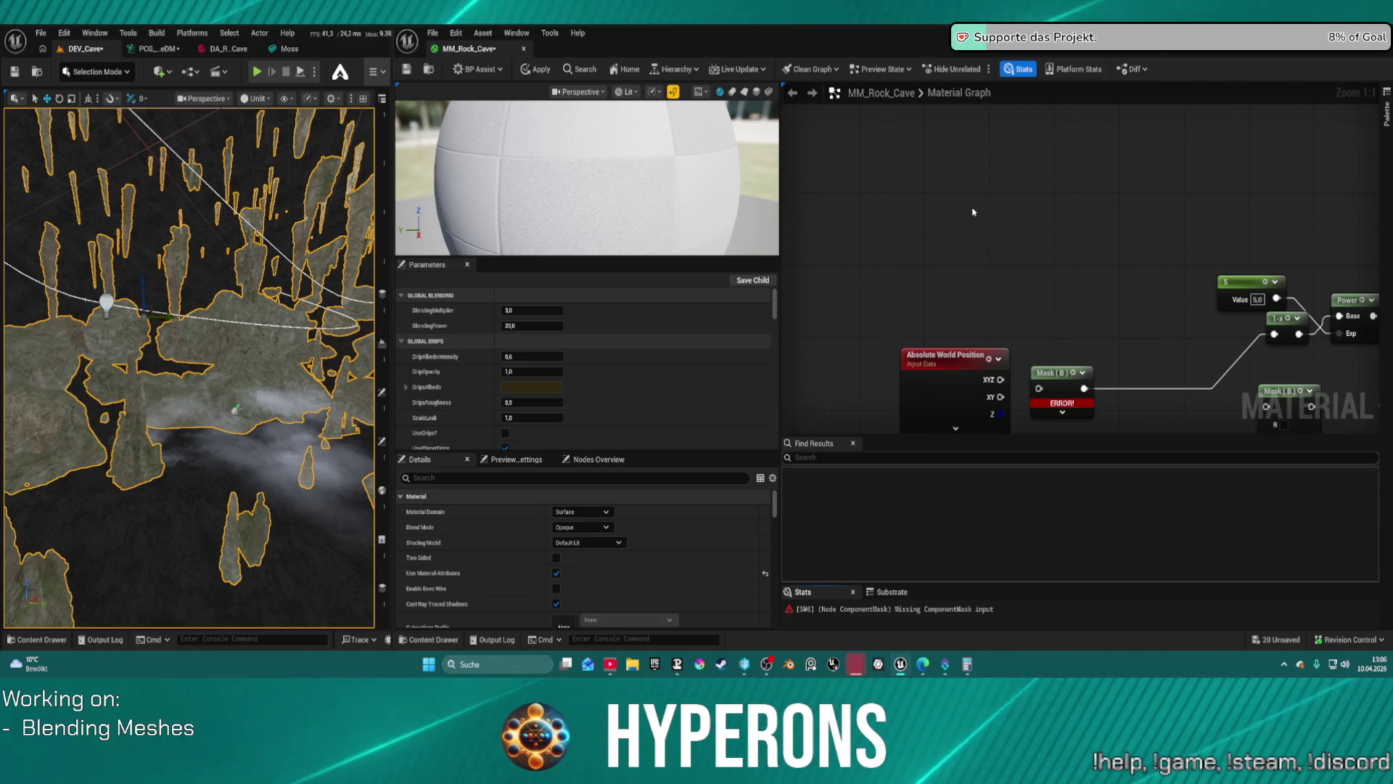
key(ctrl+v)
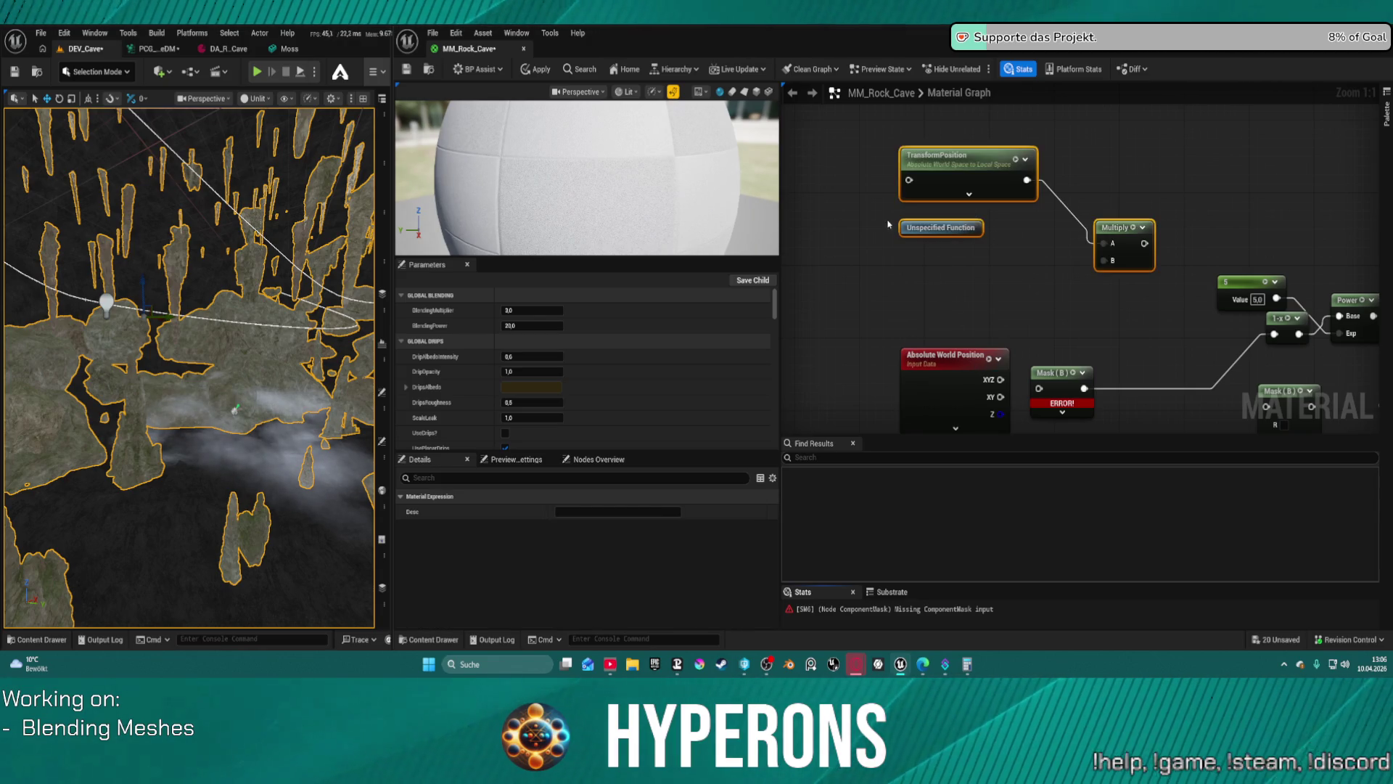
click(907, 227)
key(Delete)
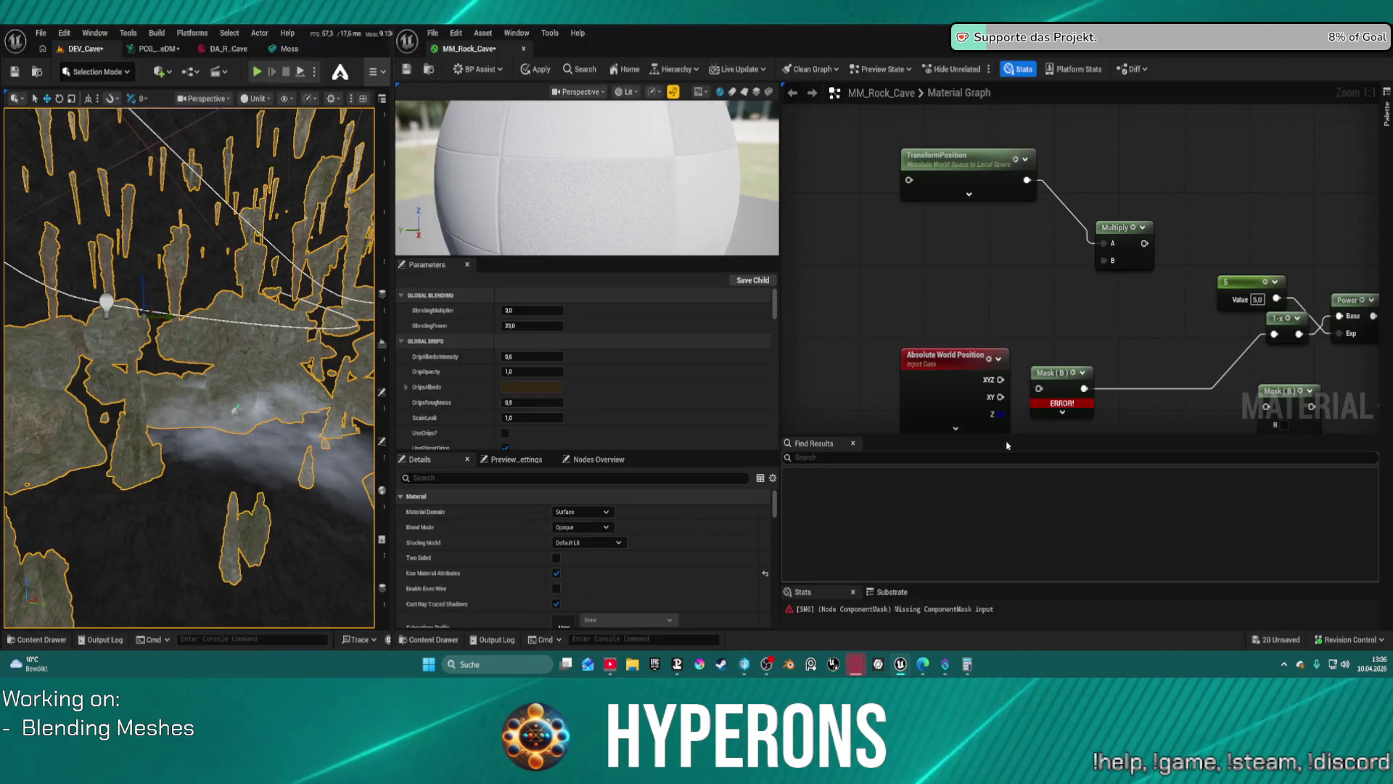
drag(881, 306, 944, 283)
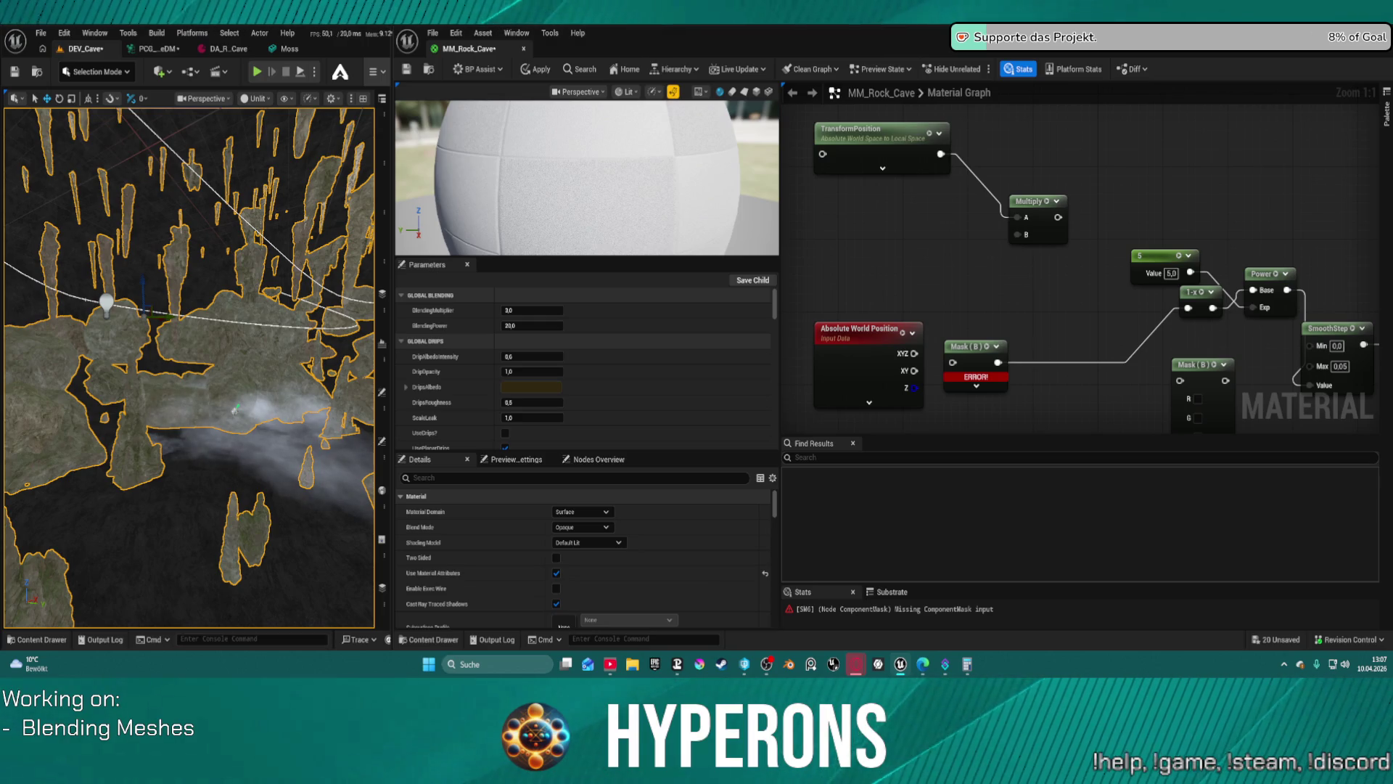
- Add an ObjectScale node, wire world position XYZ into TransformPosition, and connect Multiply to Mask
right_click(953, 268)
text(o)
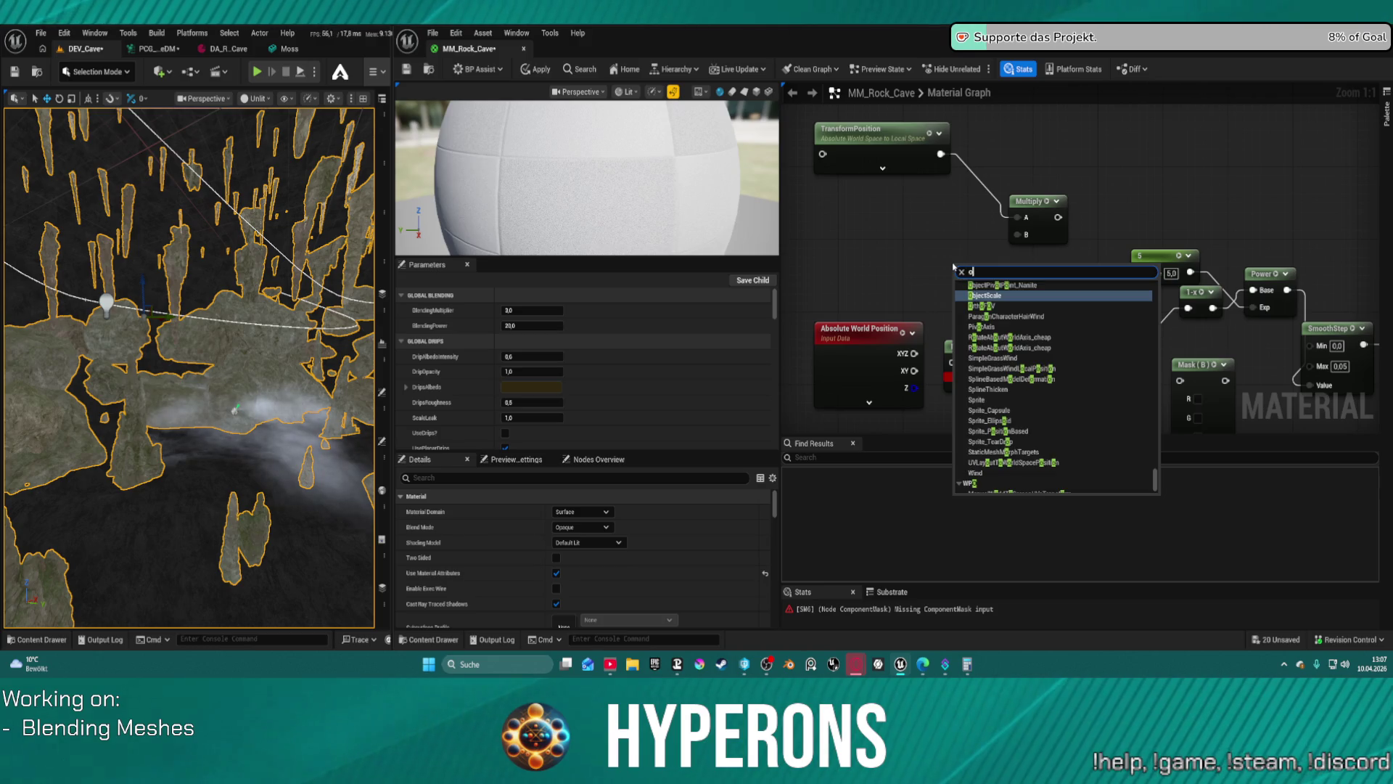
text(bjec)
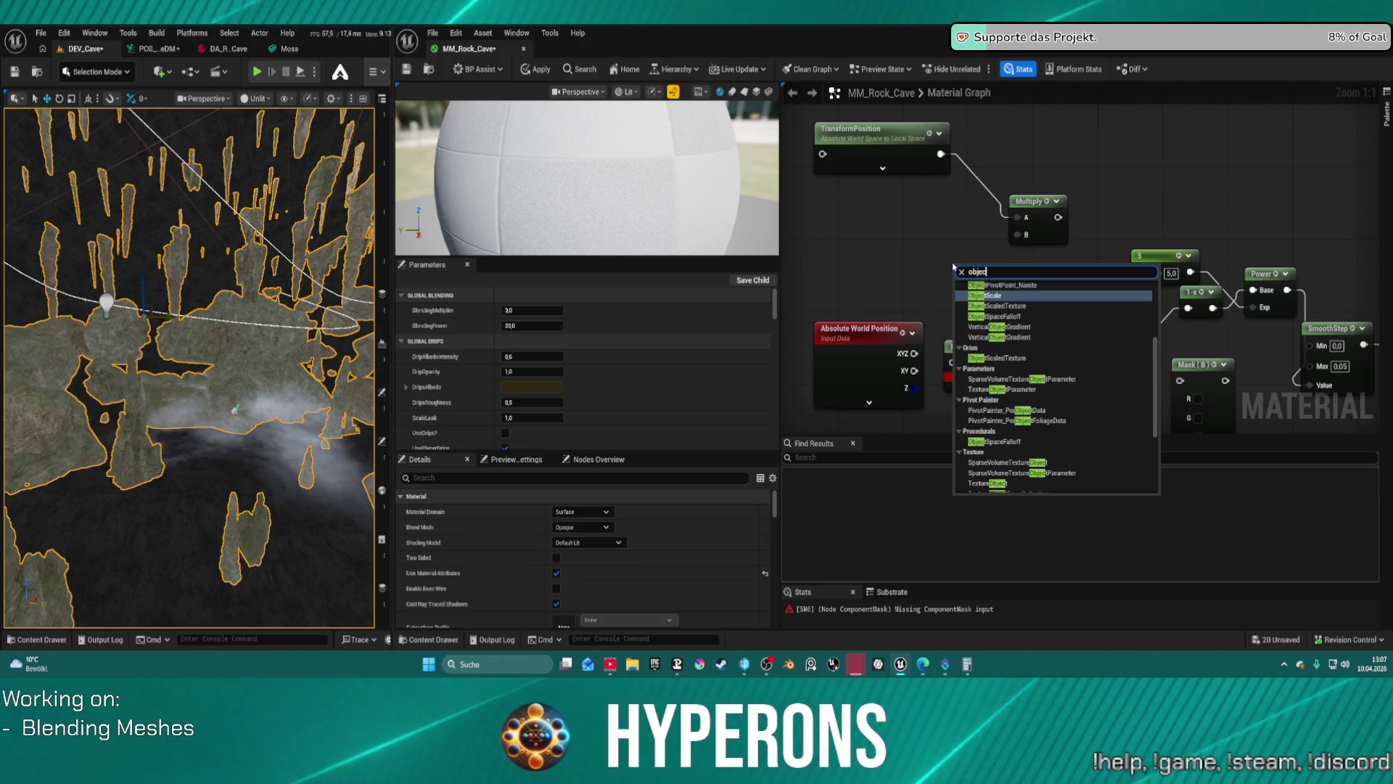
click(1006, 295)
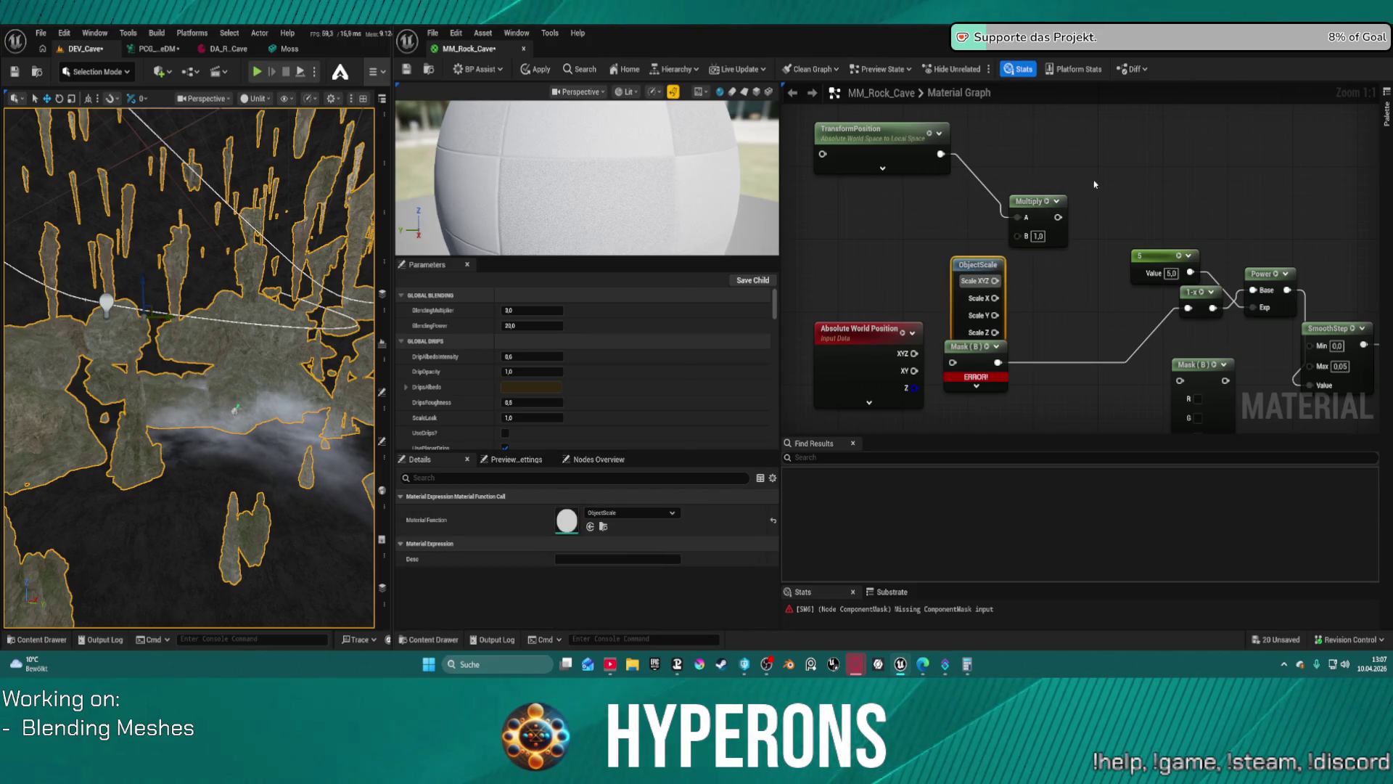
mouse_move(1016, 243)
mouse_down()
mouse_move(1037, 261)
mouse_move(994, 280)
mouse_up()
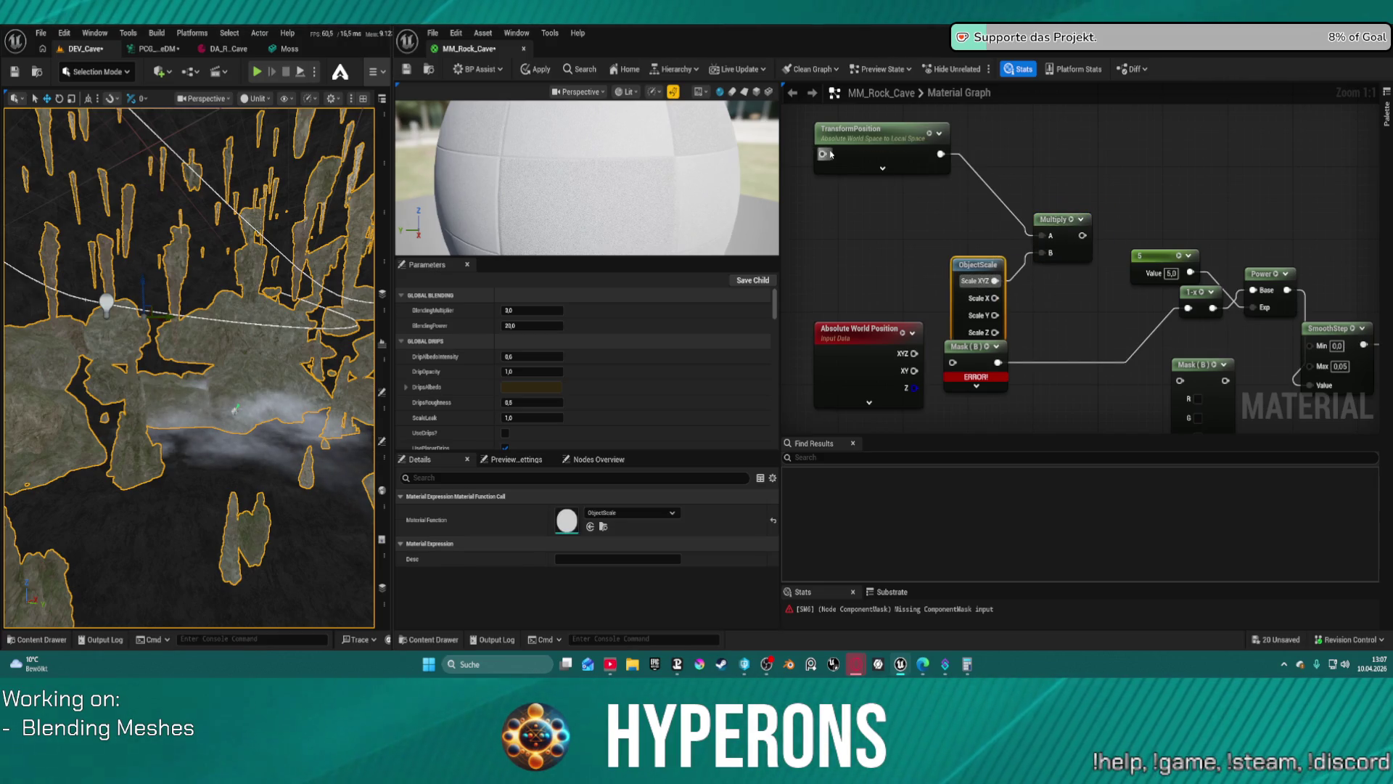
mouse_move(831, 153)
mouse_down()
mouse_move(943, 287)
mouse_move(917, 355)
mouse_move(810, 341)
mouse_up()
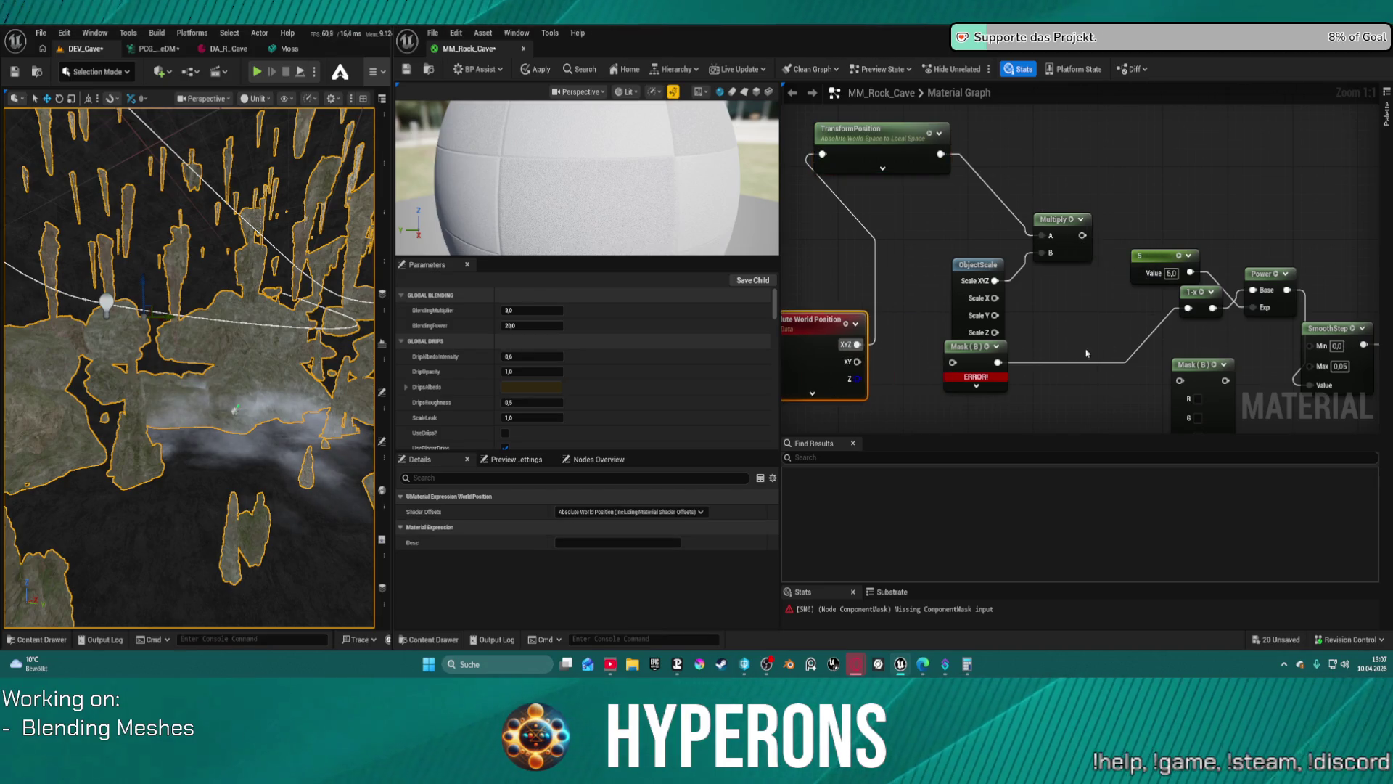
drag(973, 348, 1094, 303)
drag(1083, 235, 1075, 317)
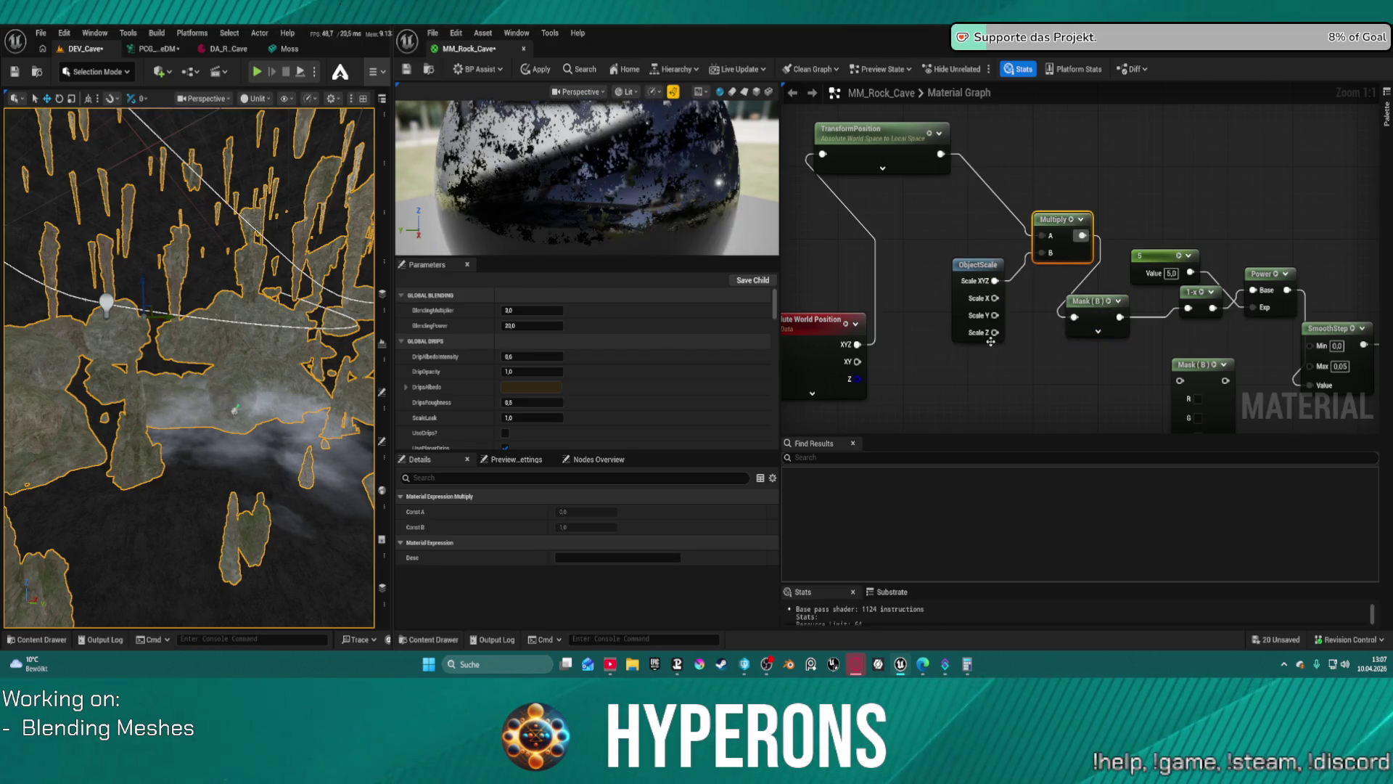
- Save the MM_Rock_Cave material and fly through the cave to inspect the blend
key(ctrl+s)
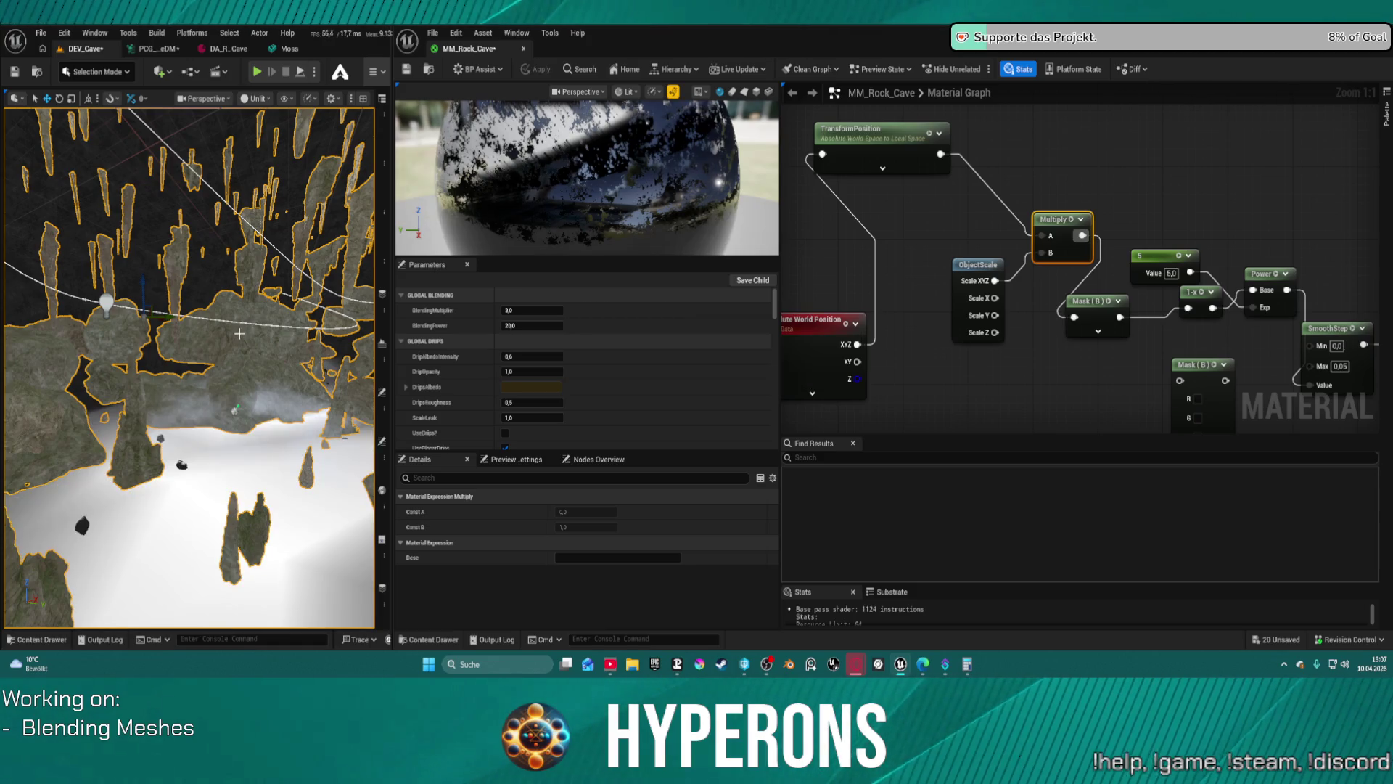
mouse_move(239, 333)
mouse_down()
mouse_move(248, 250)
mouse_move(286, 156)
mouse_up()
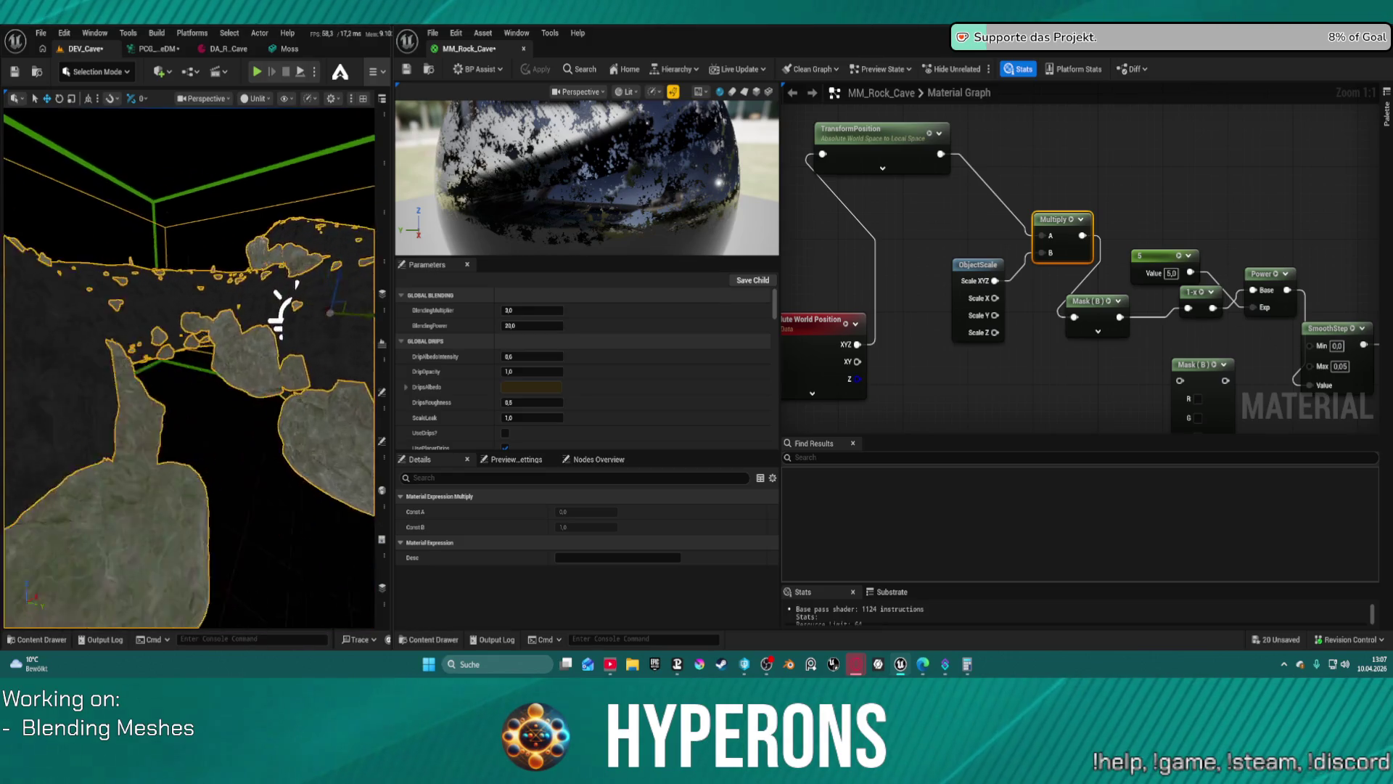
drag(286, 156, 295, 134)
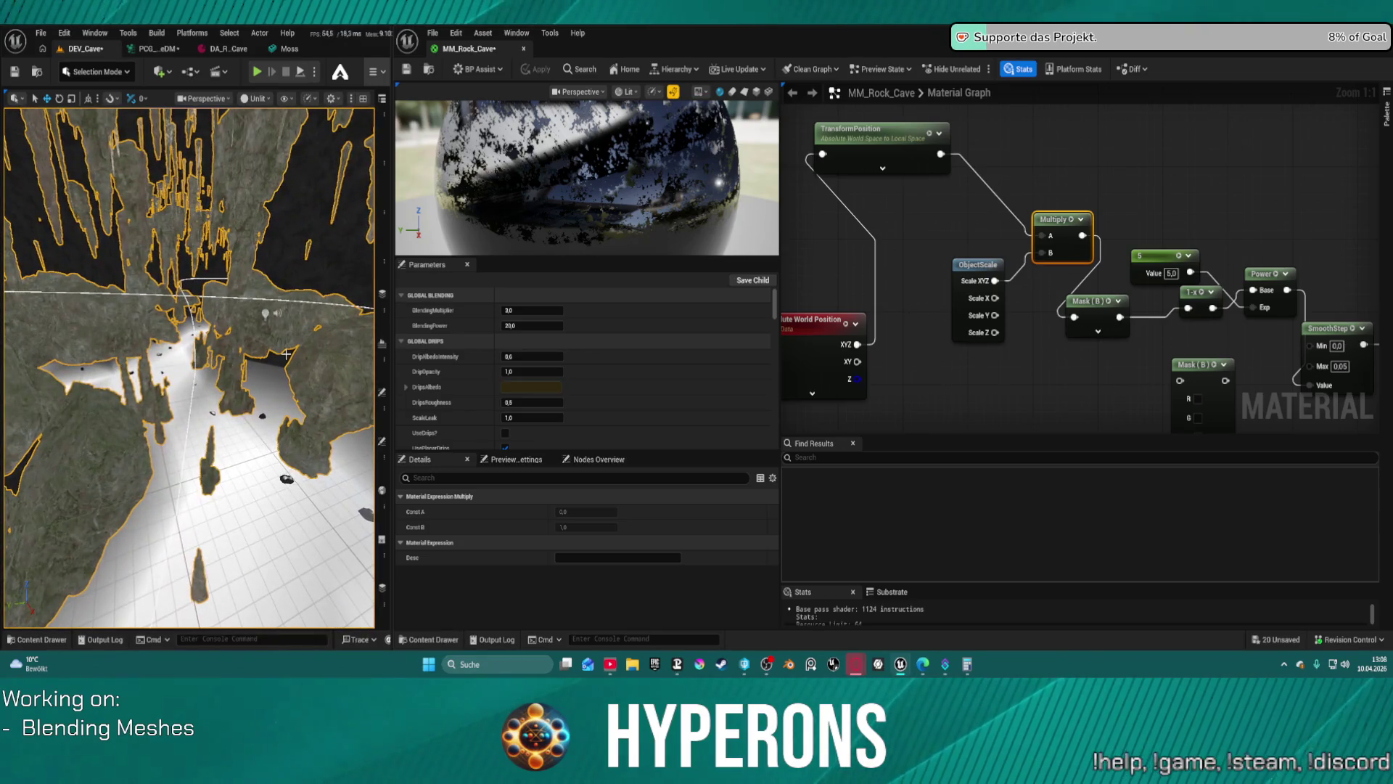
click(882, 167)
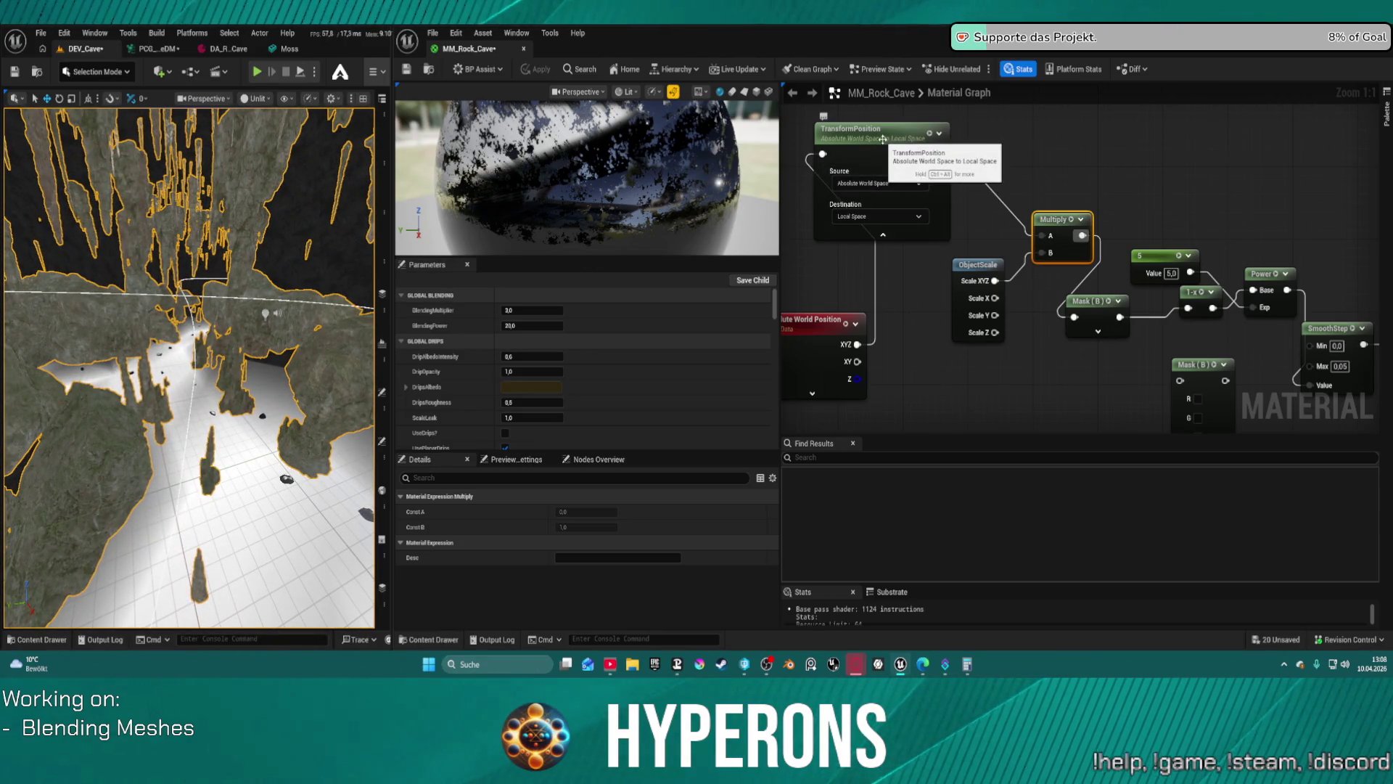
- Set the TransformPosition source to Camera Relative World Space, apply, and view the cave
click(897, 189)
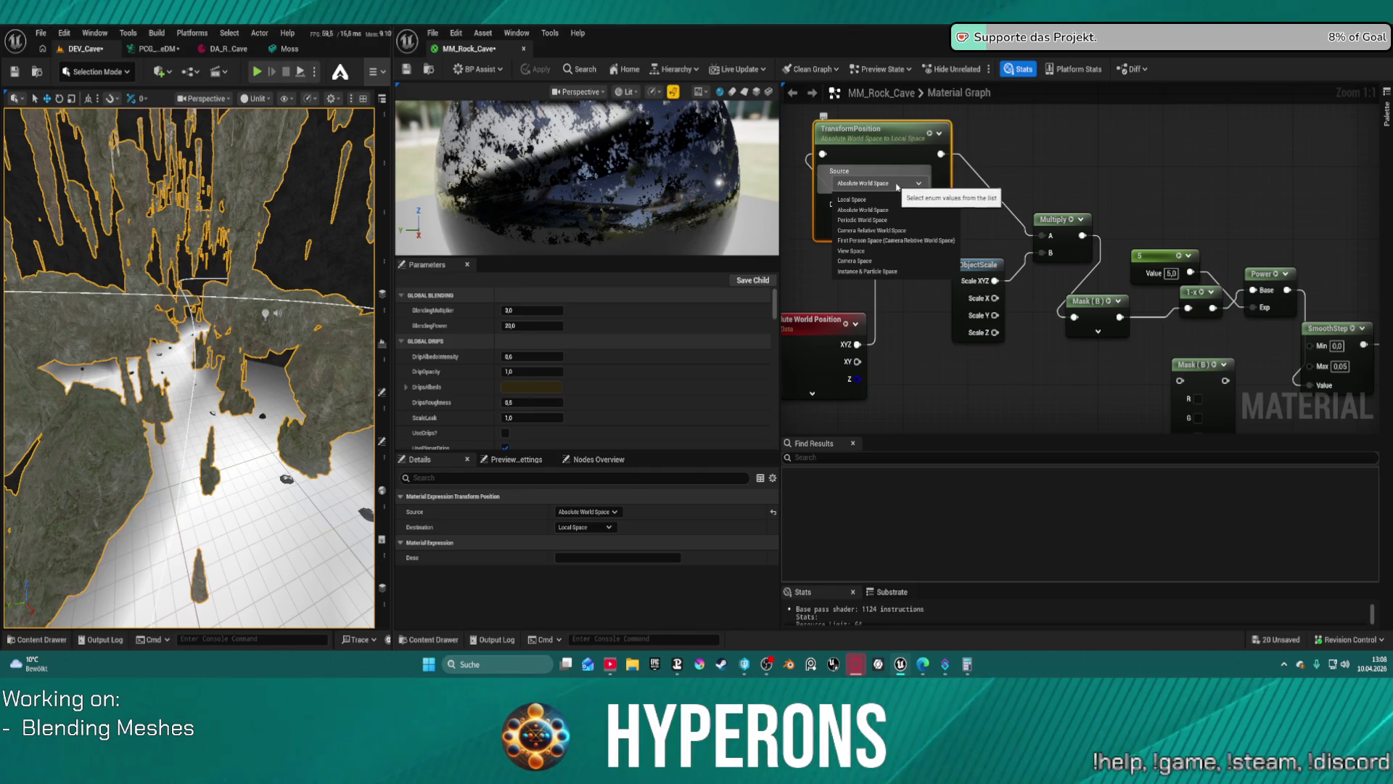
click(898, 184)
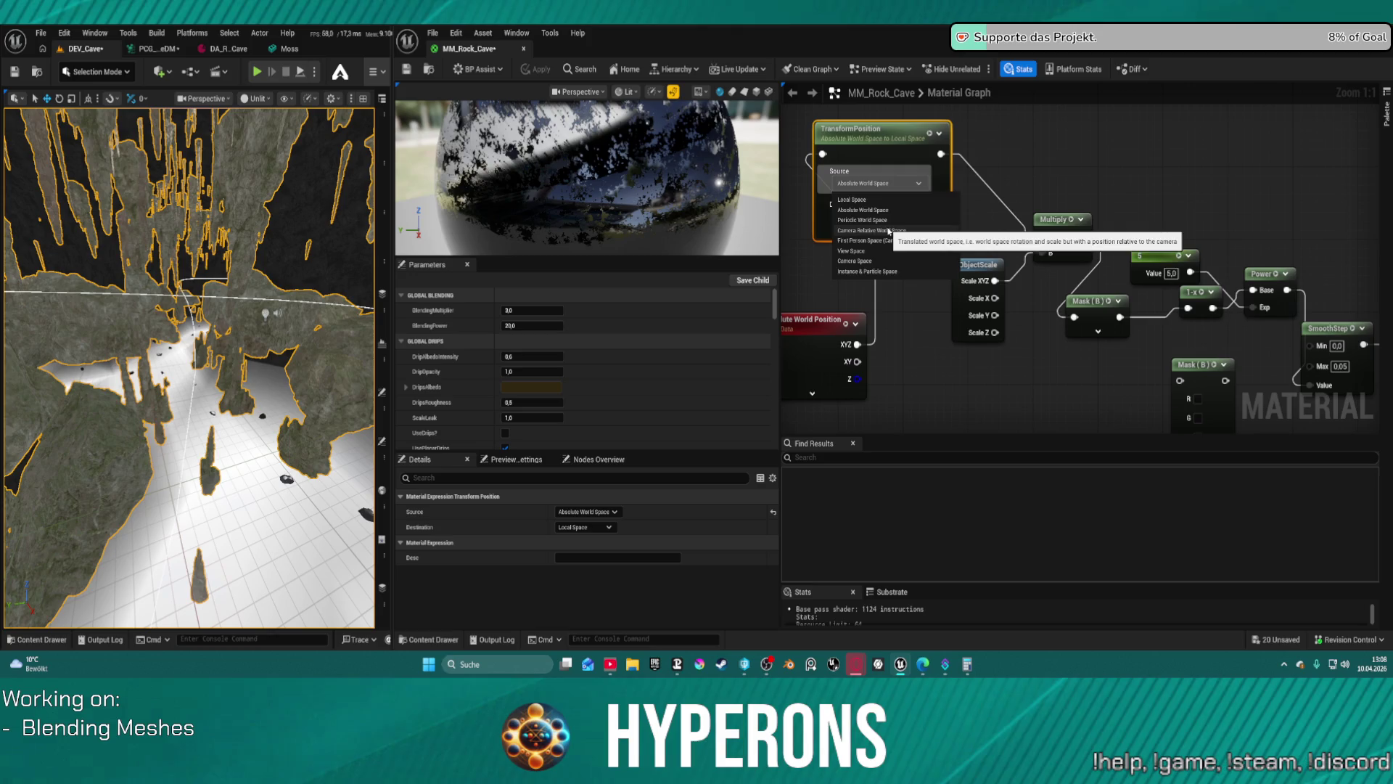
click(888, 231)
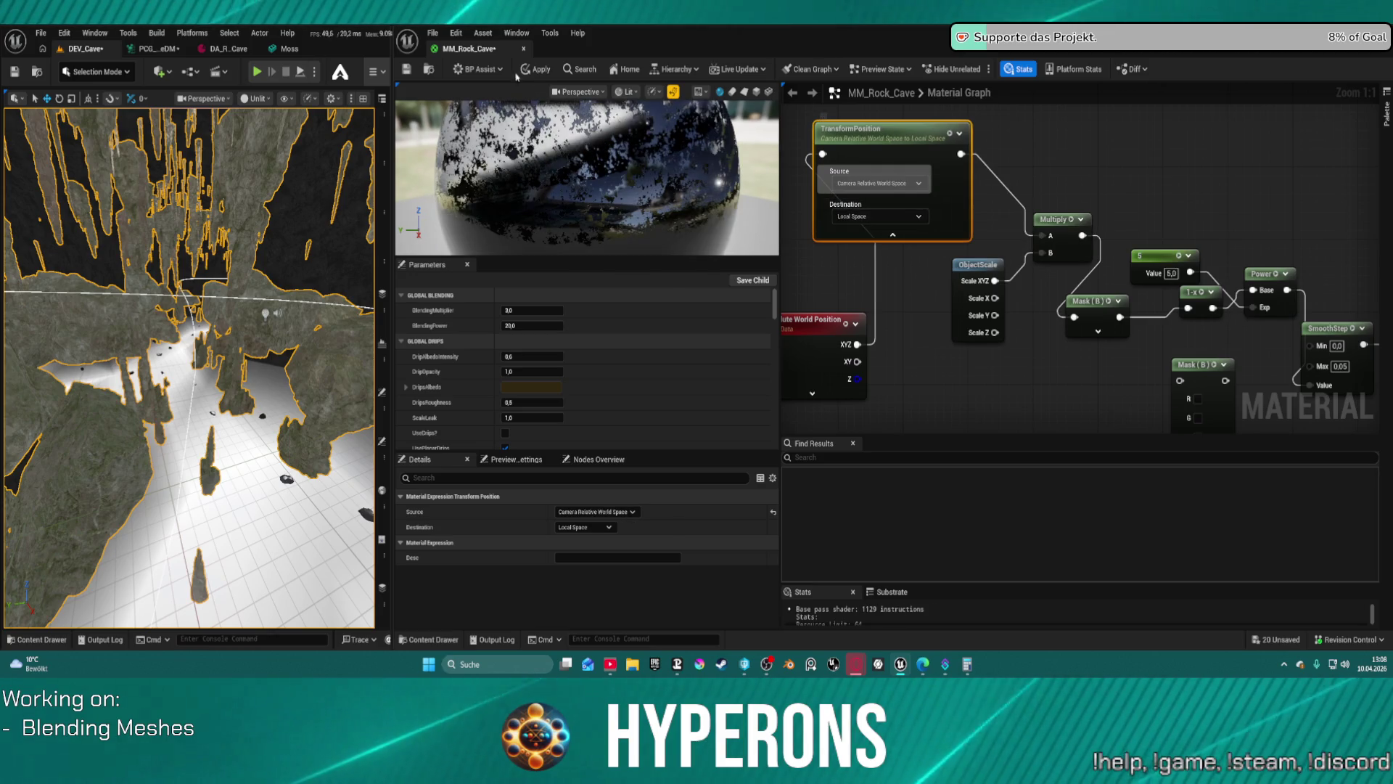
click(537, 69)
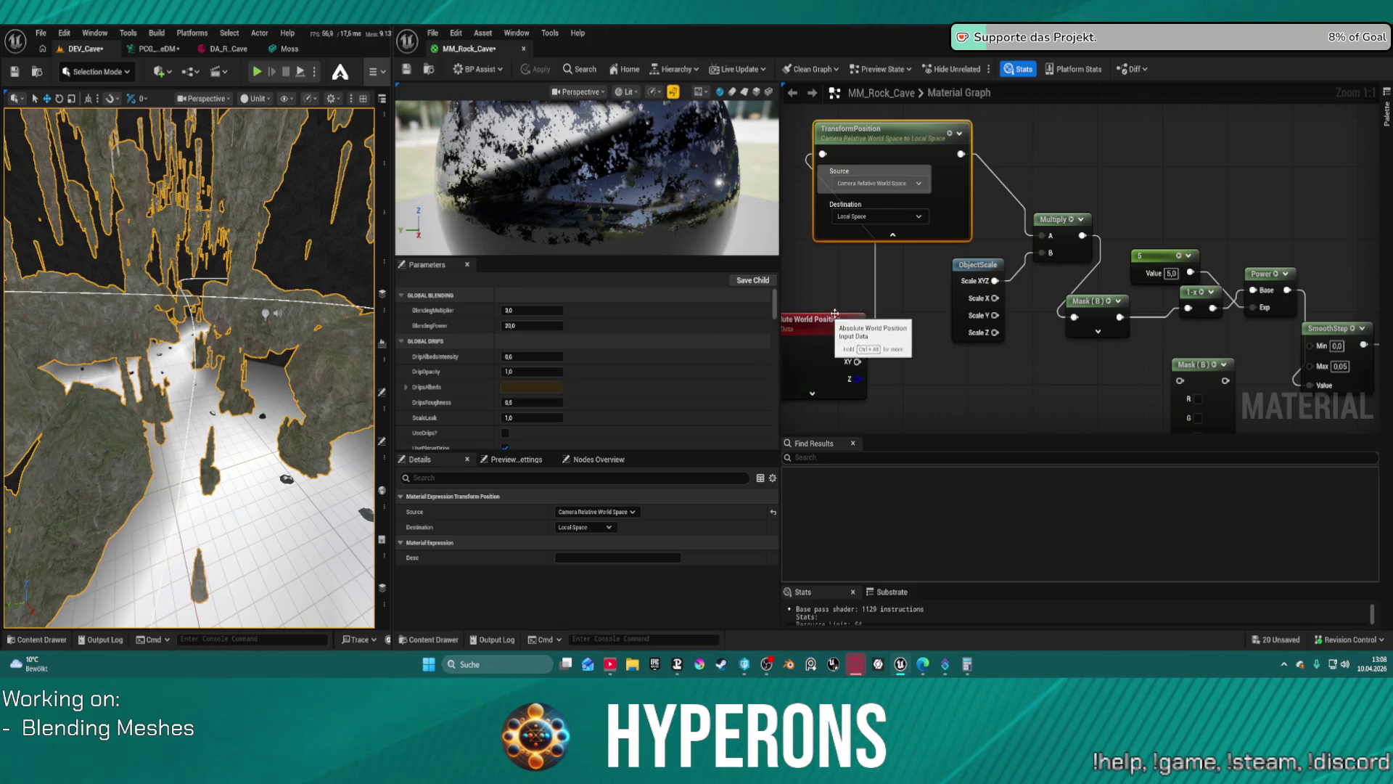
drag(218, 312, 218, 225)
drag(151, 328, 171, 339)
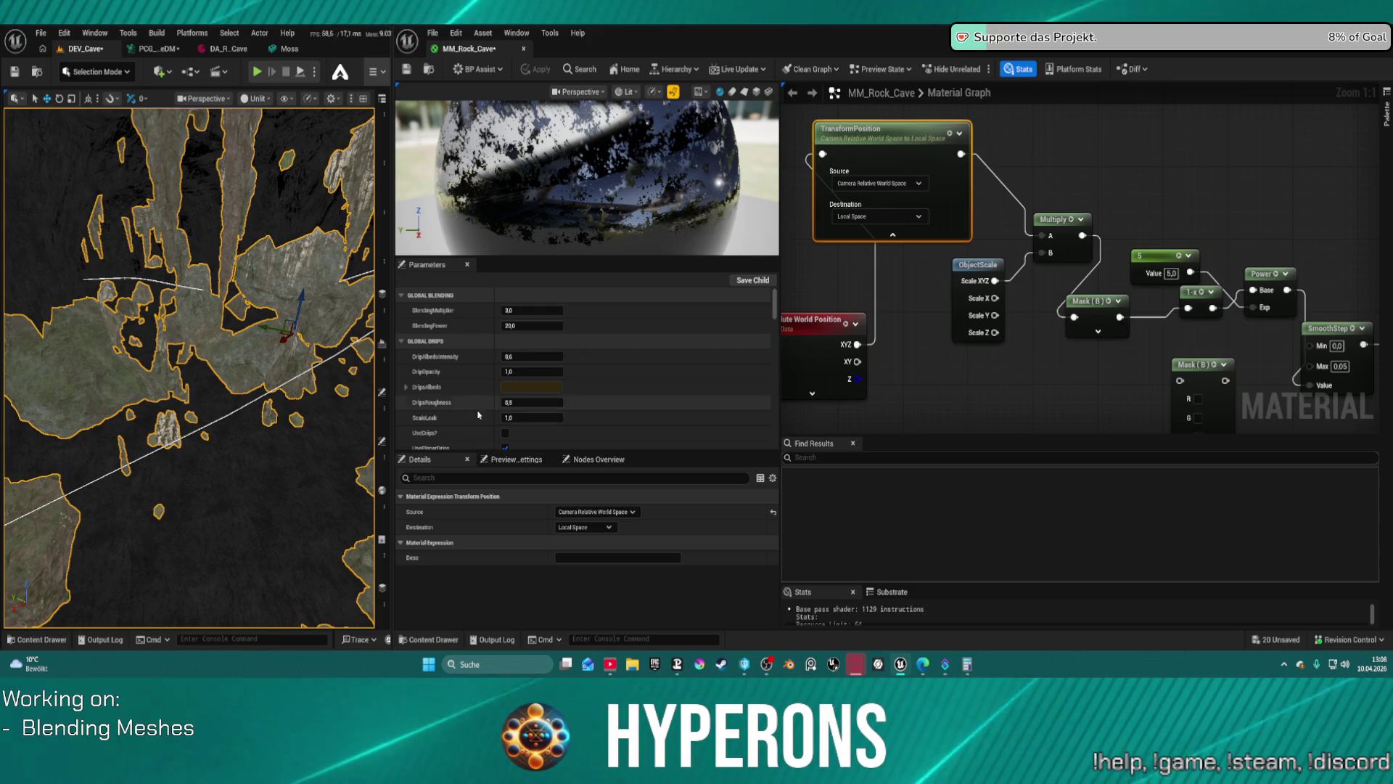
- Switch the world position node to Camera Relative (Including Shader Offsets) and apply the material
click(878, 183)
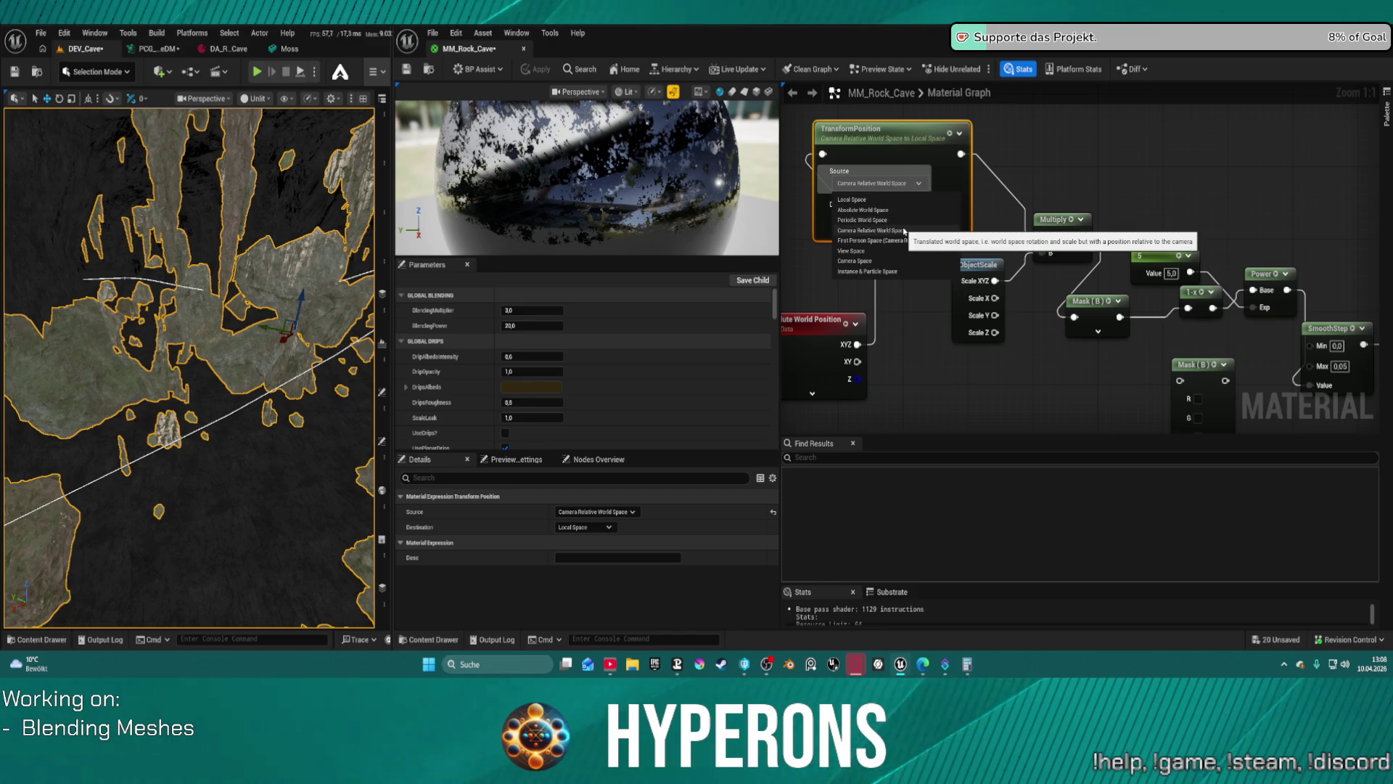
click(845, 287)
click(814, 325)
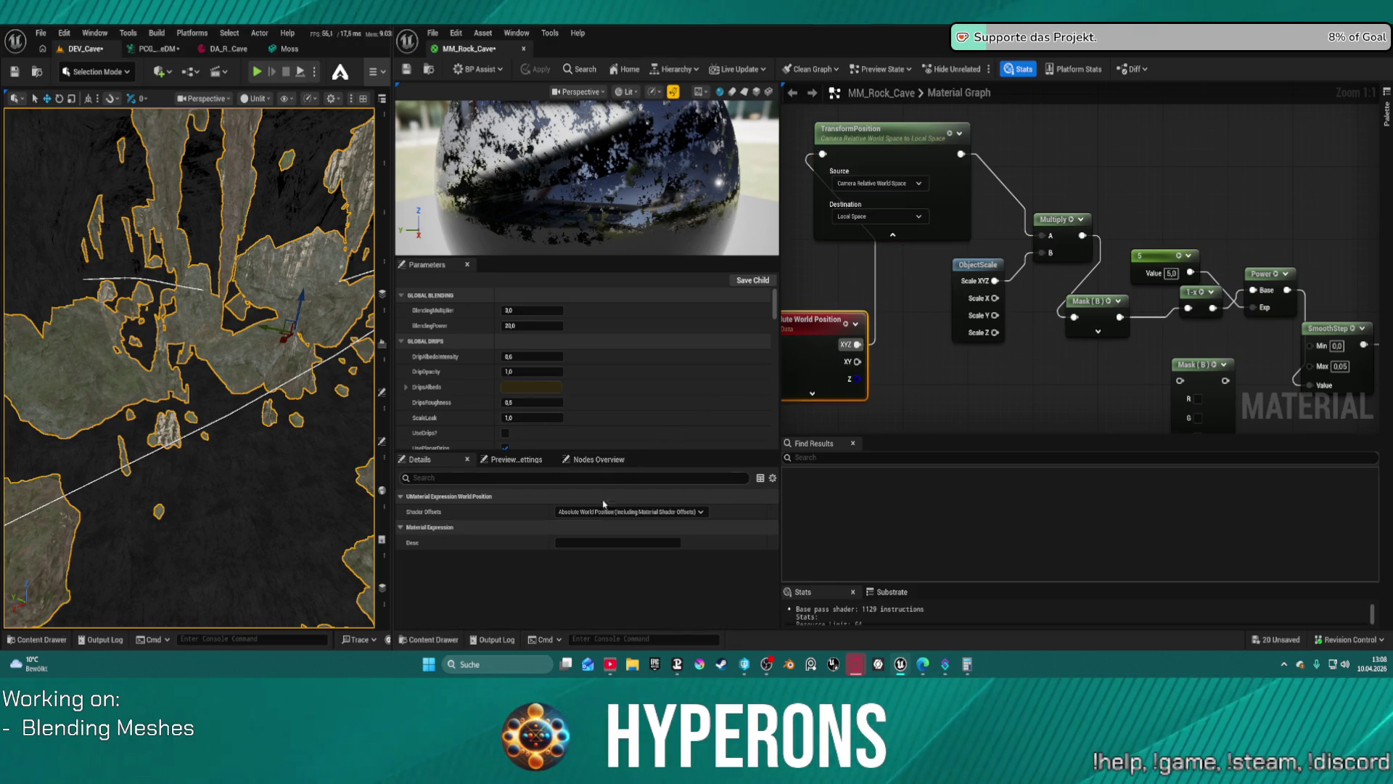
click(629, 512)
click(631, 544)
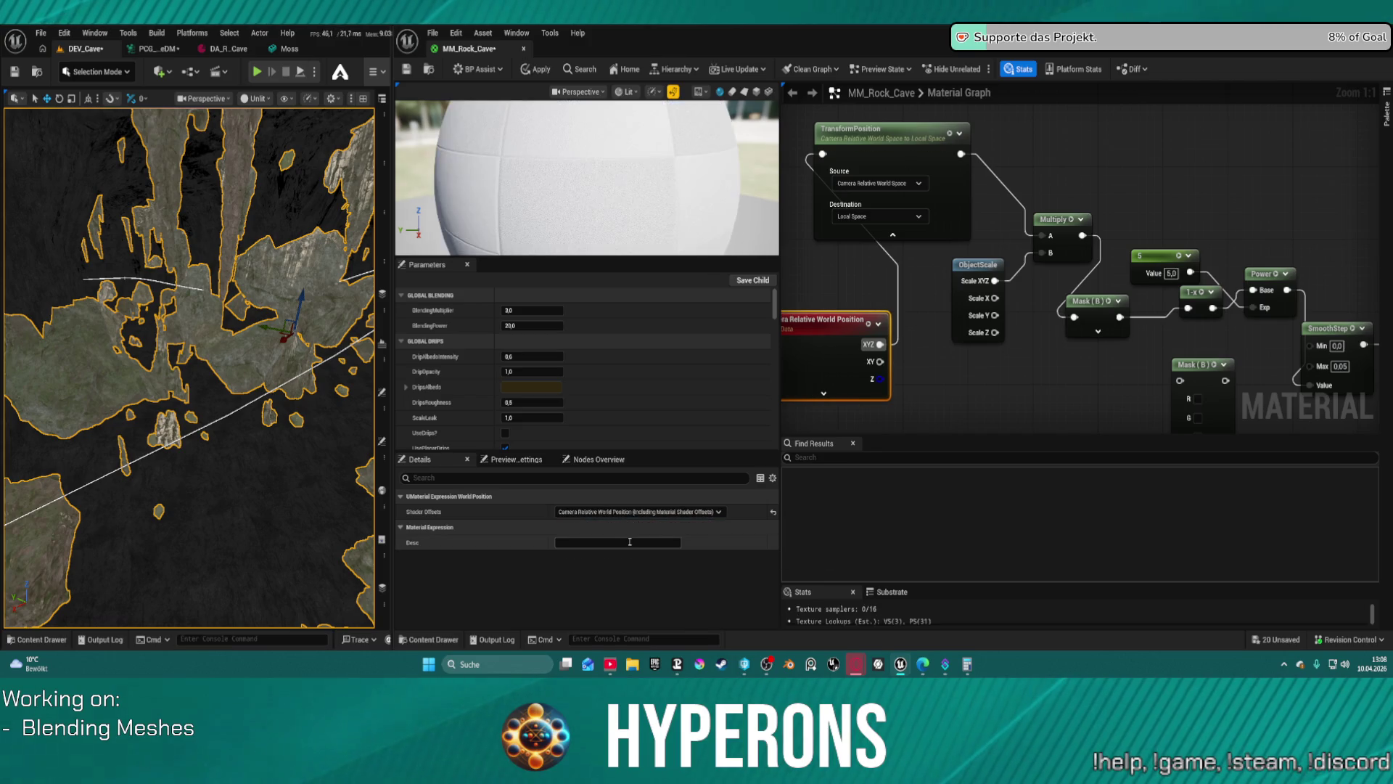
click(537, 71)
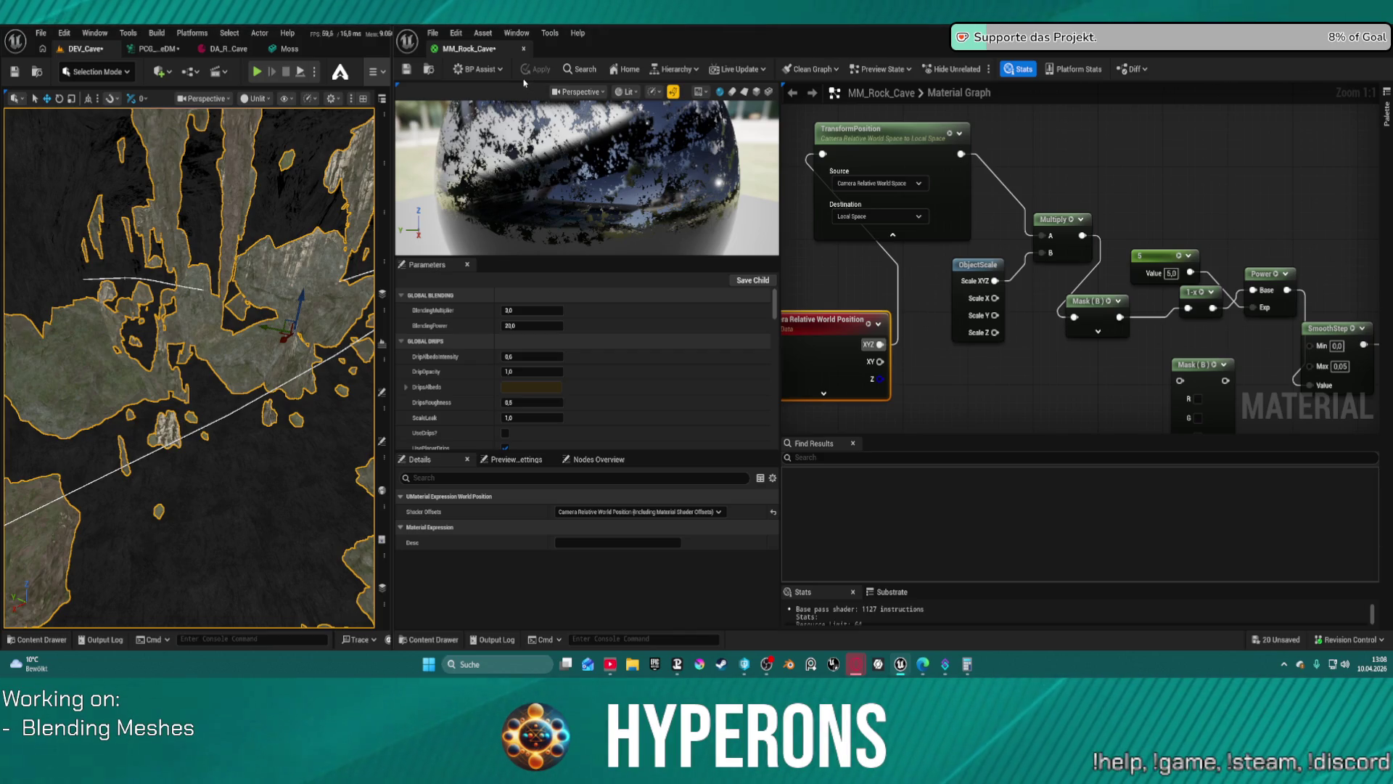
drag(217, 327, 134, 289)
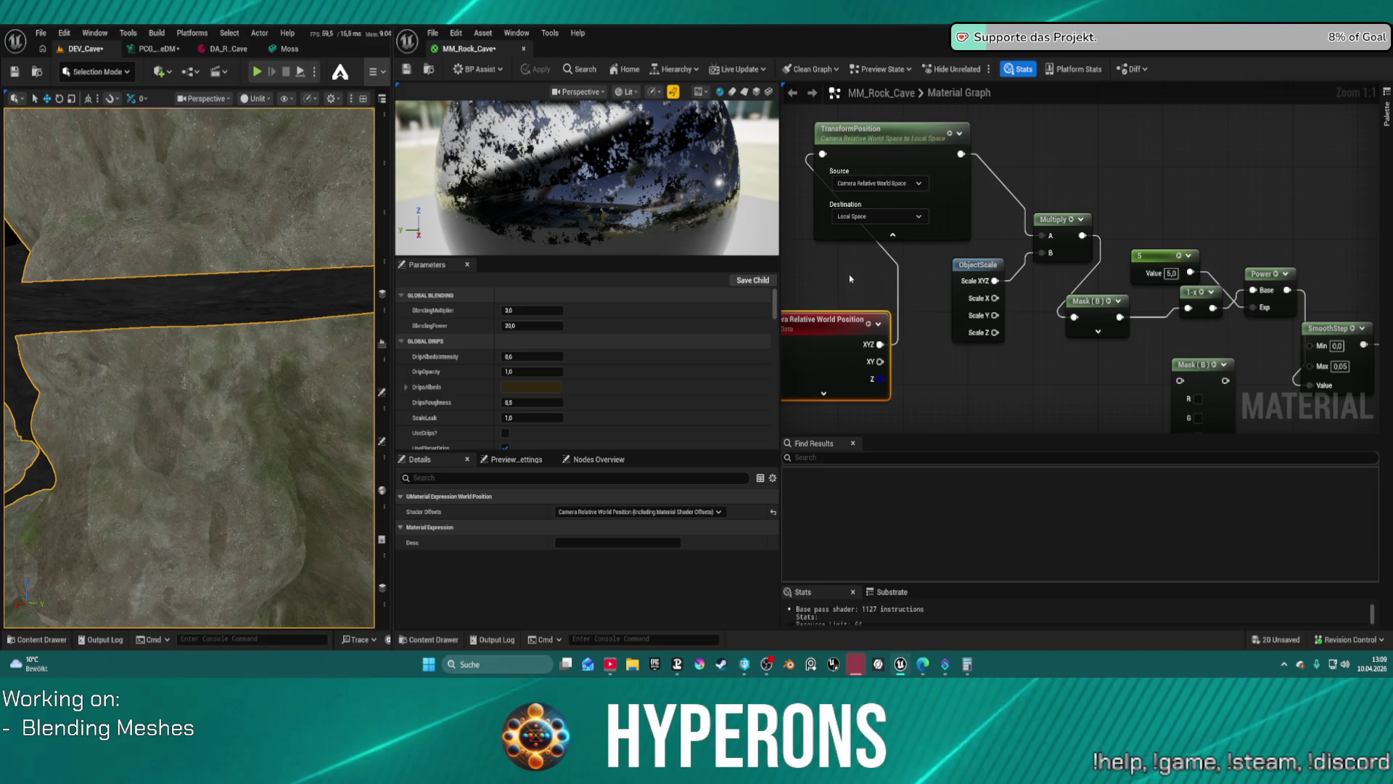
drag(850, 279, 943, 276)
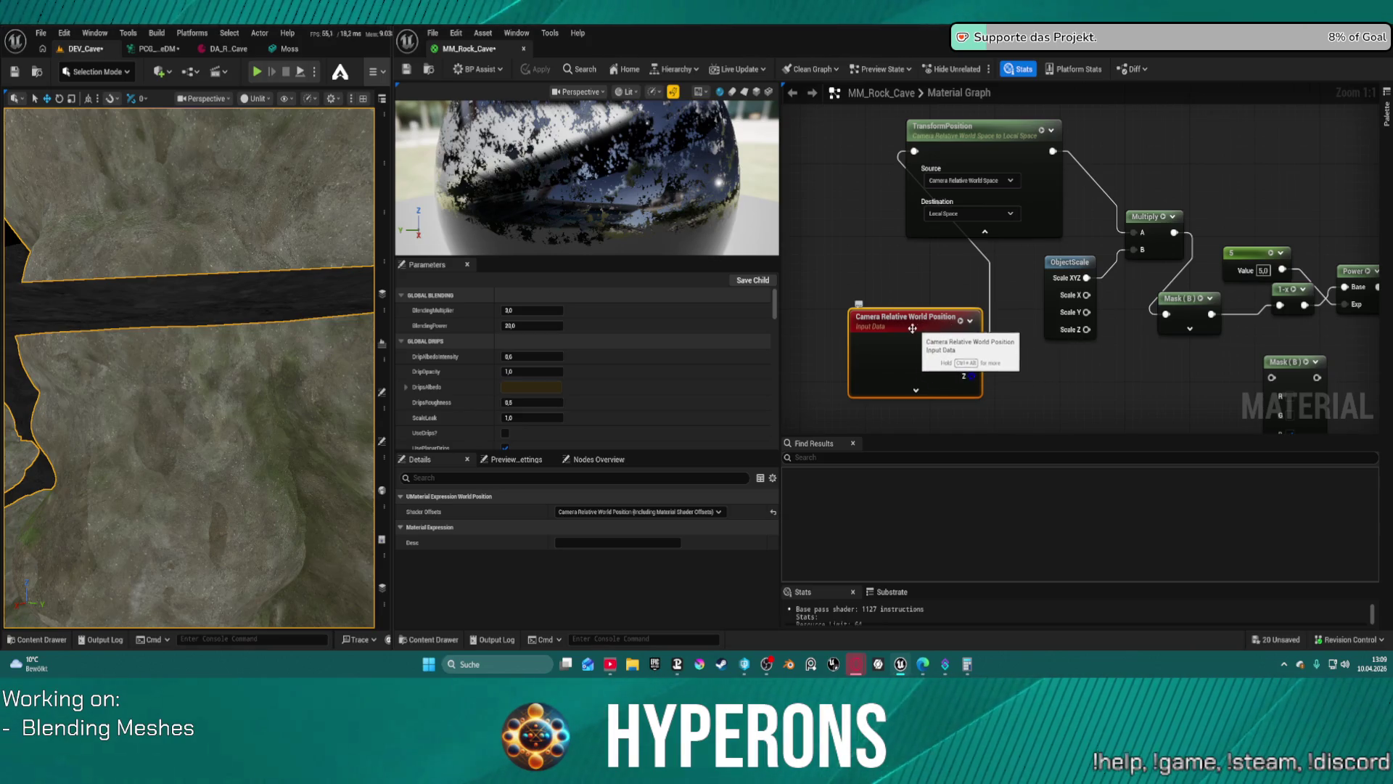
click(690, 513)
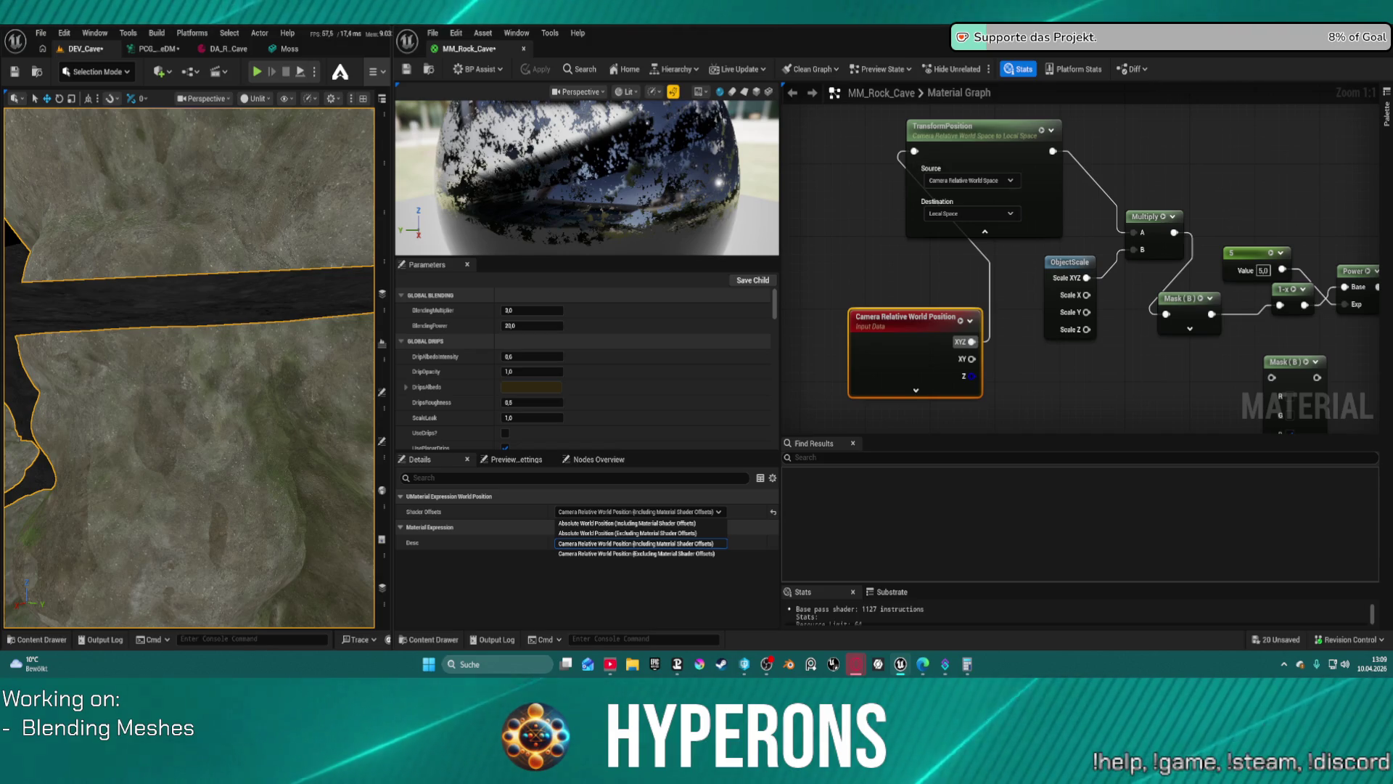
key(Escape)
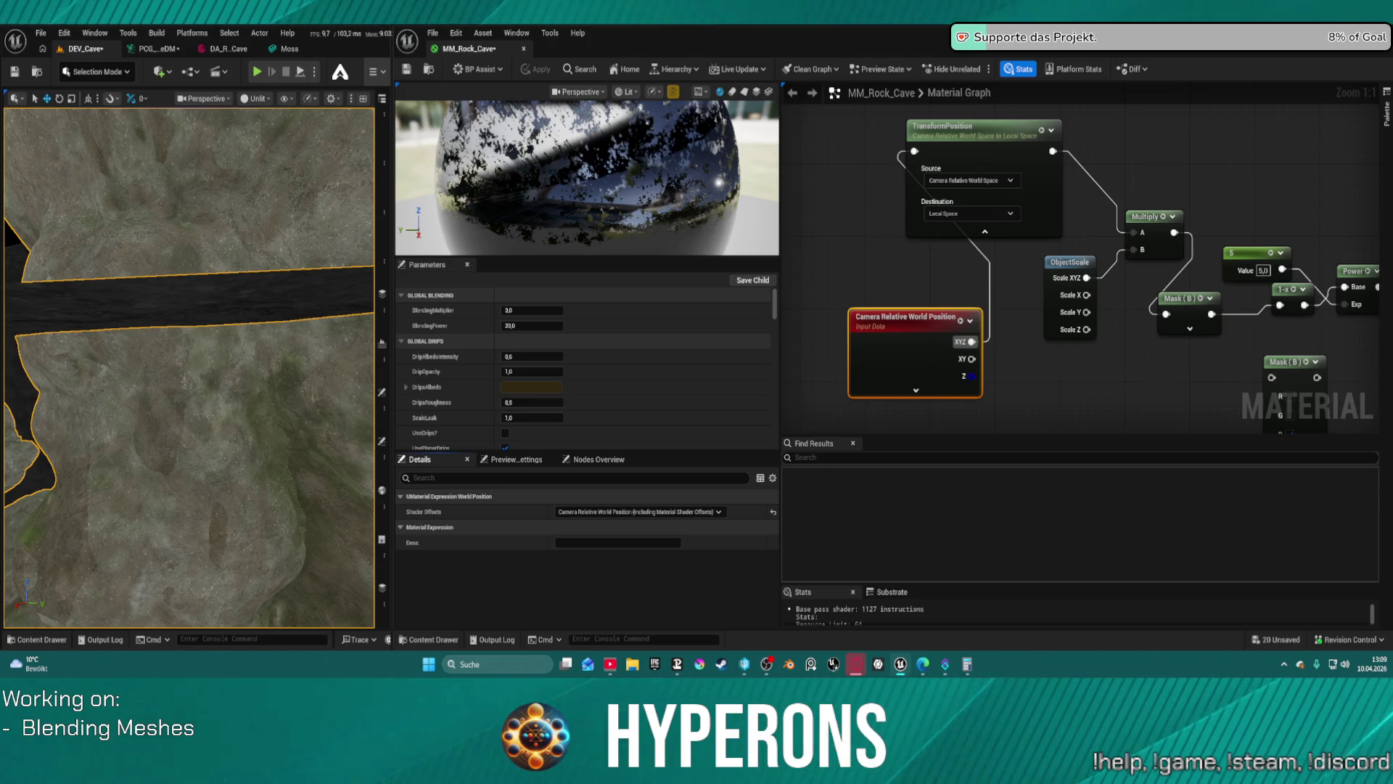
- Set the TransformPosition source back to Absolute World Space
click(971, 200)
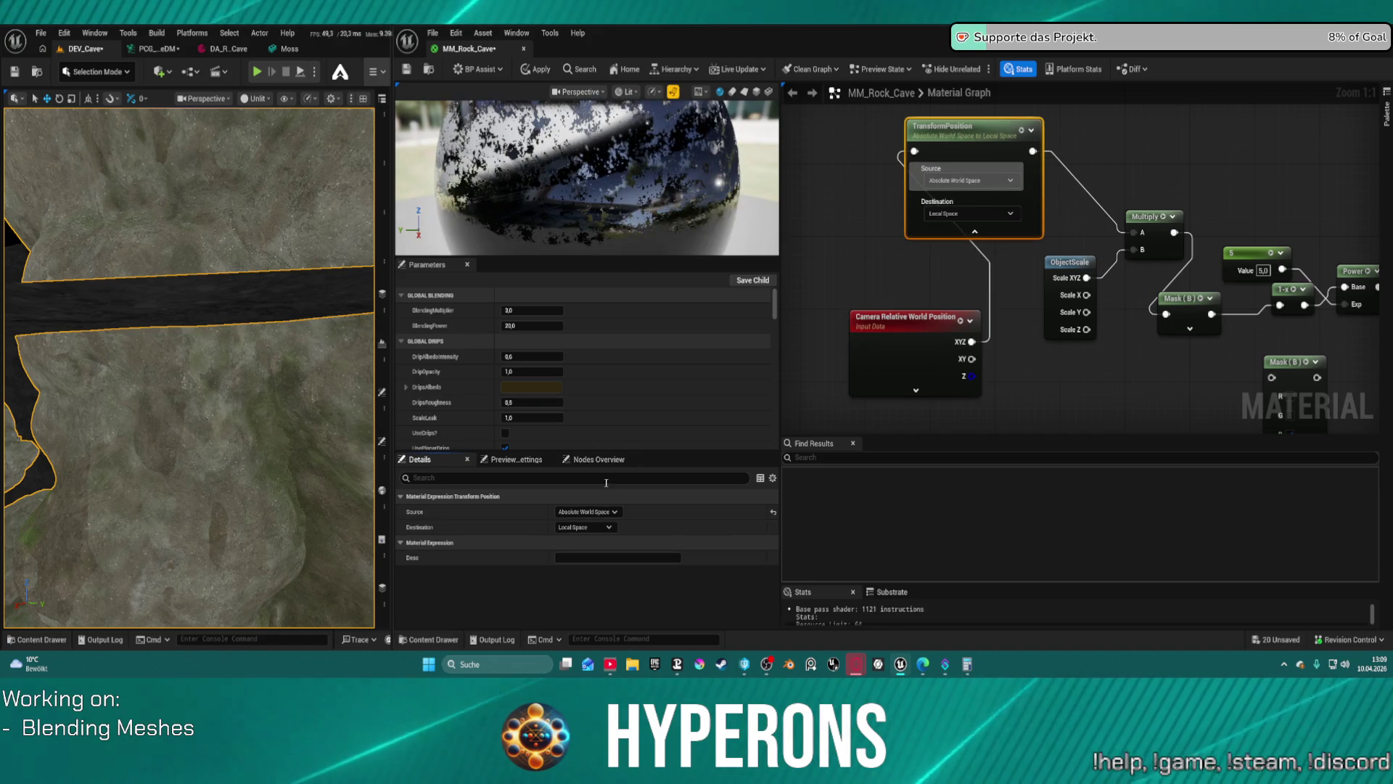
click(587, 512)
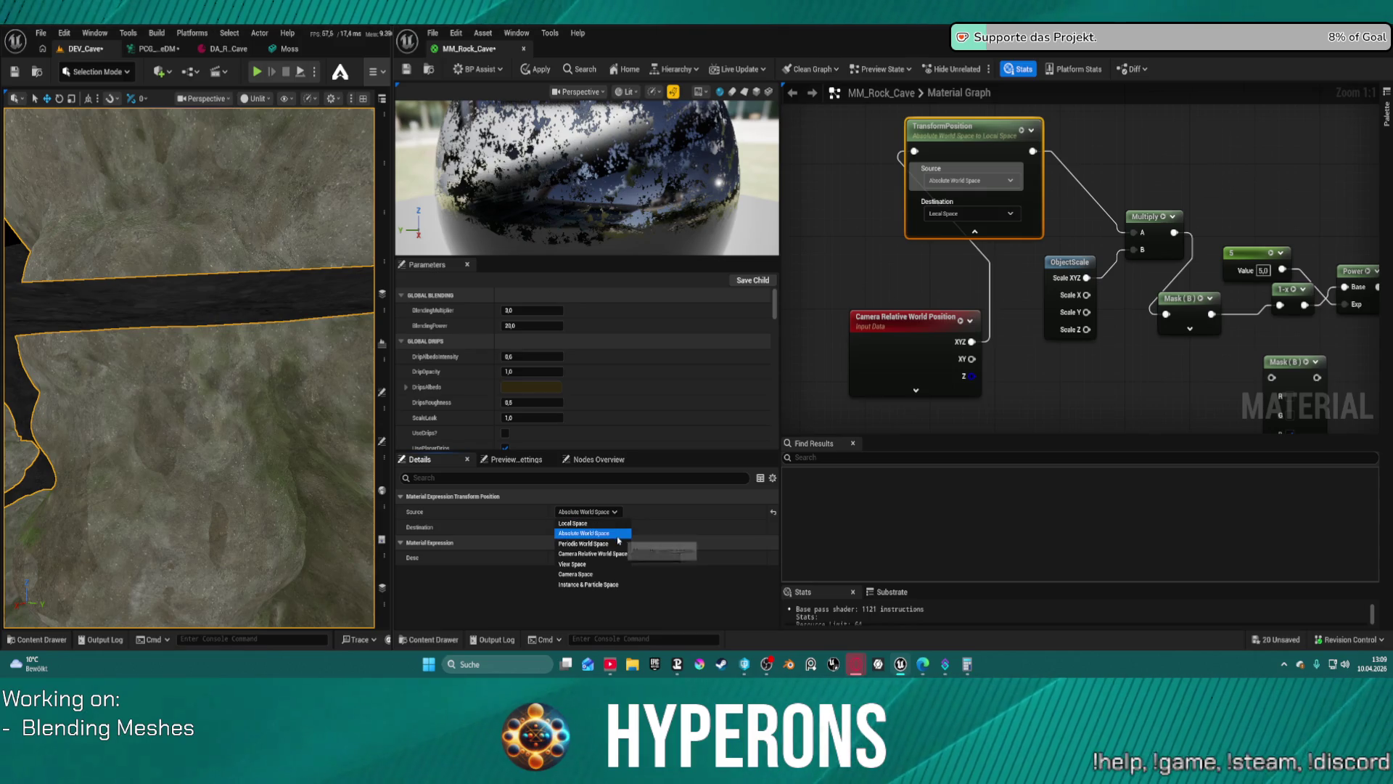
click(618, 534)
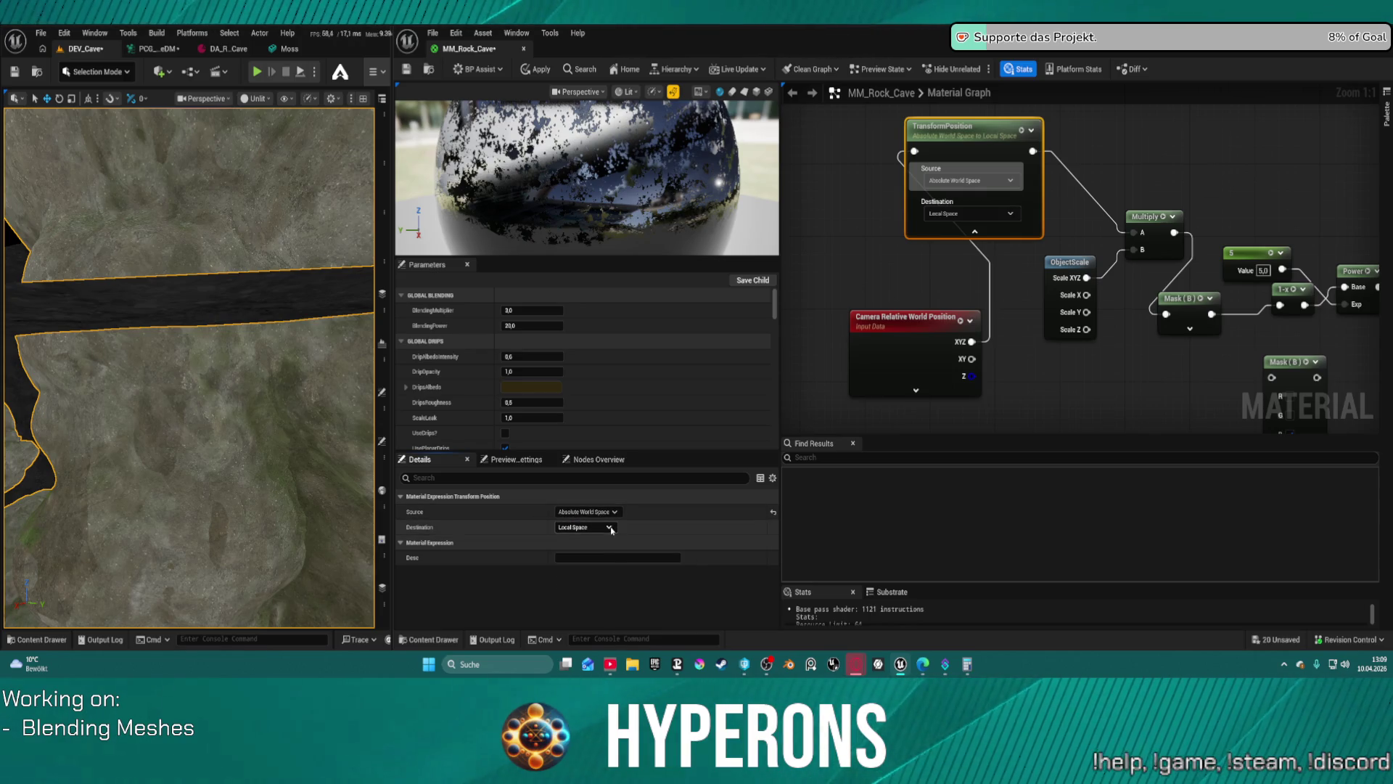
click(612, 528)
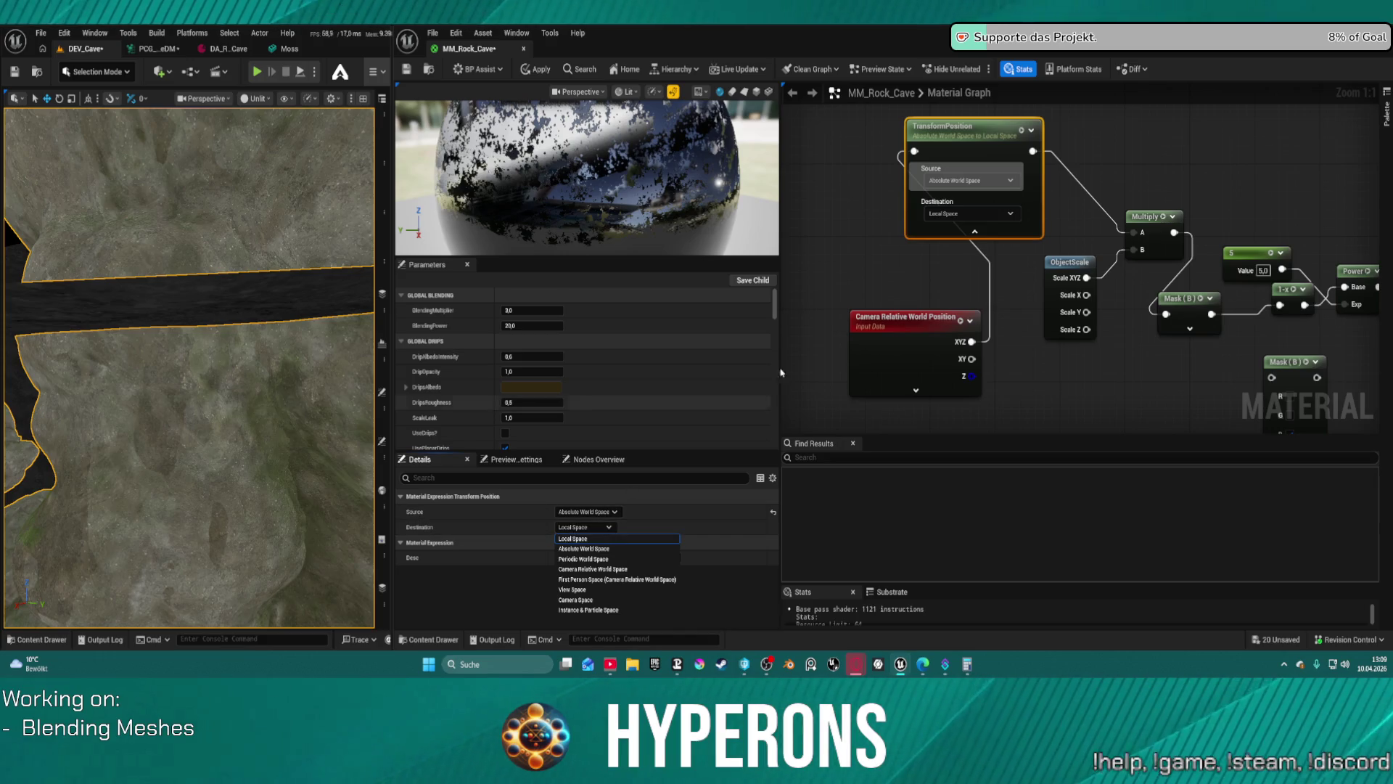
- Switch the world position node to Absolute World Position and recompile the material
click(834, 291)
click(907, 317)
click(638, 511)
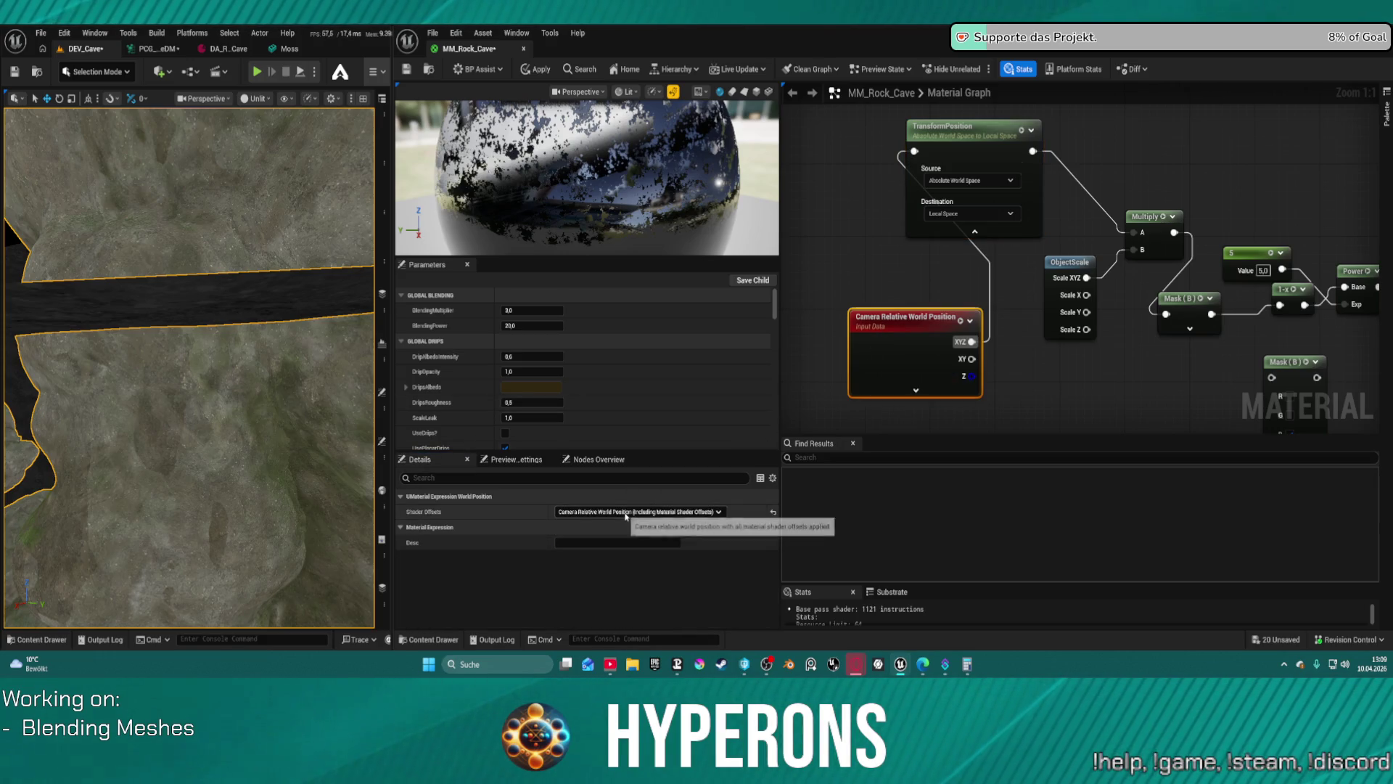
click(632, 520)
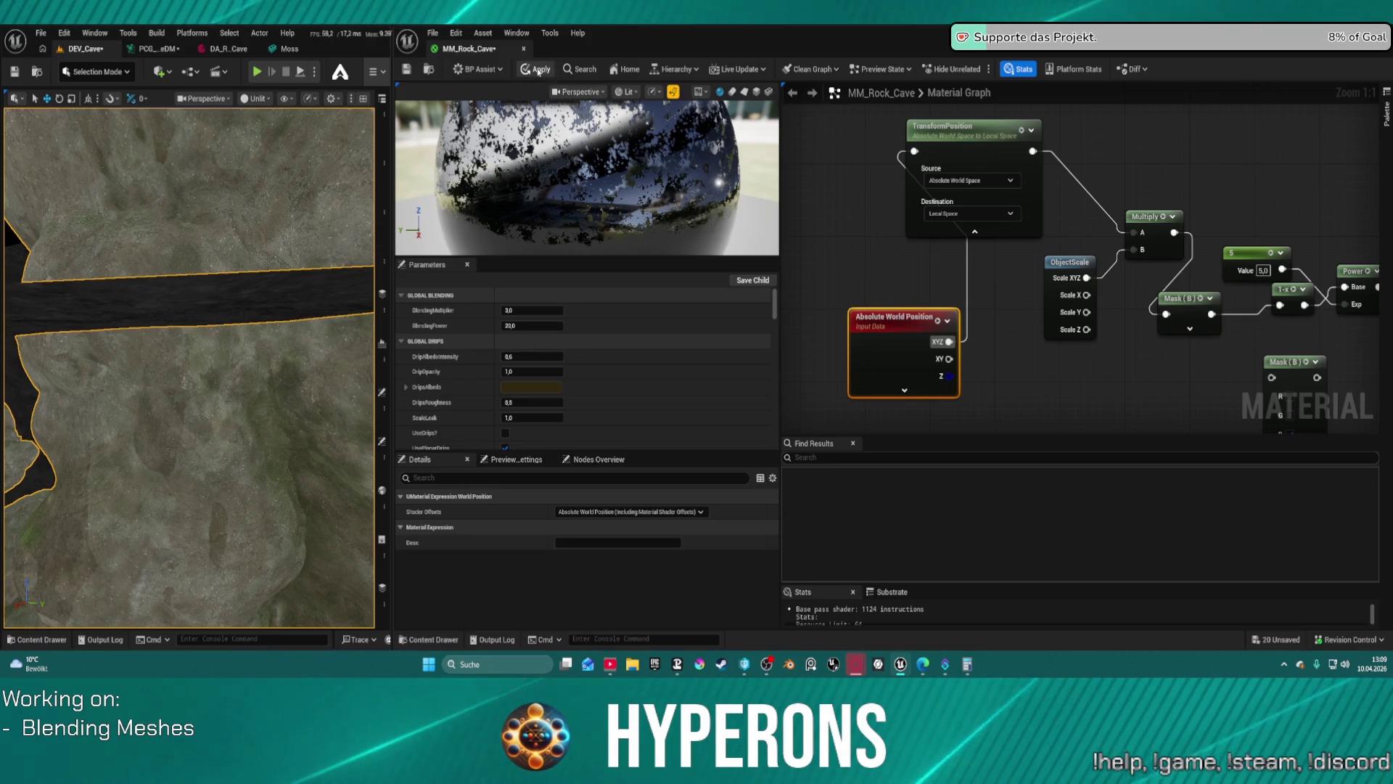
click(537, 69)
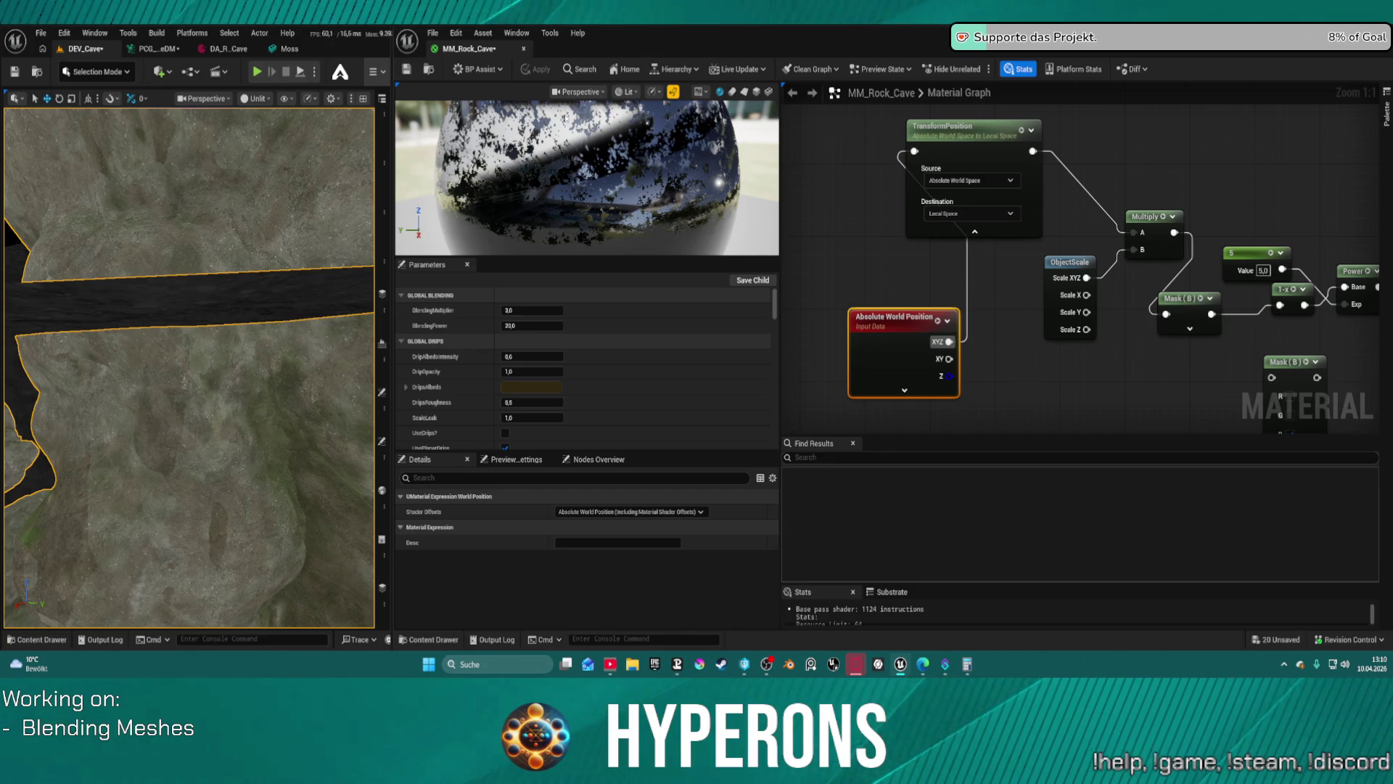
- Fly the viewport camera into the cave, around the rock mass and beneath the stalactites
drag(346, 340, 298, 261)
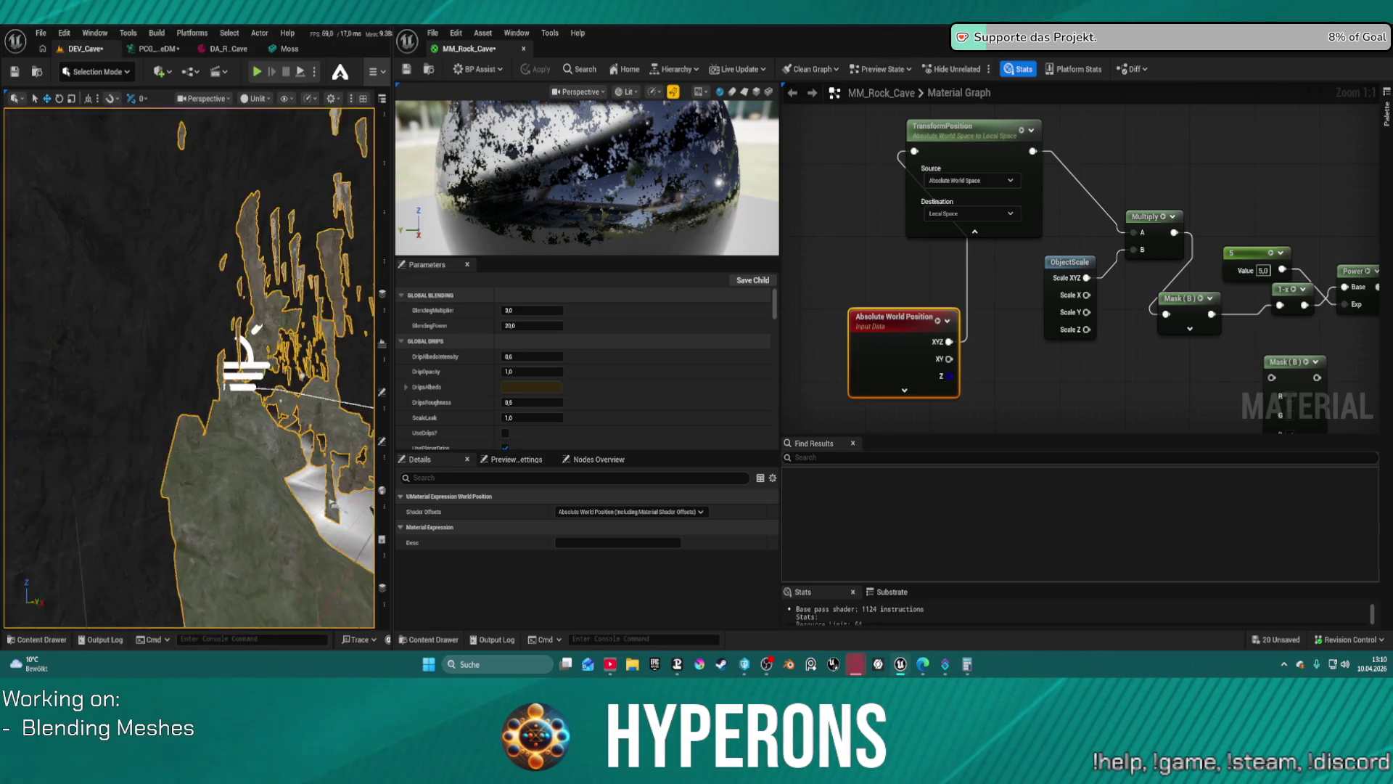
drag(298, 261, 275, 226)
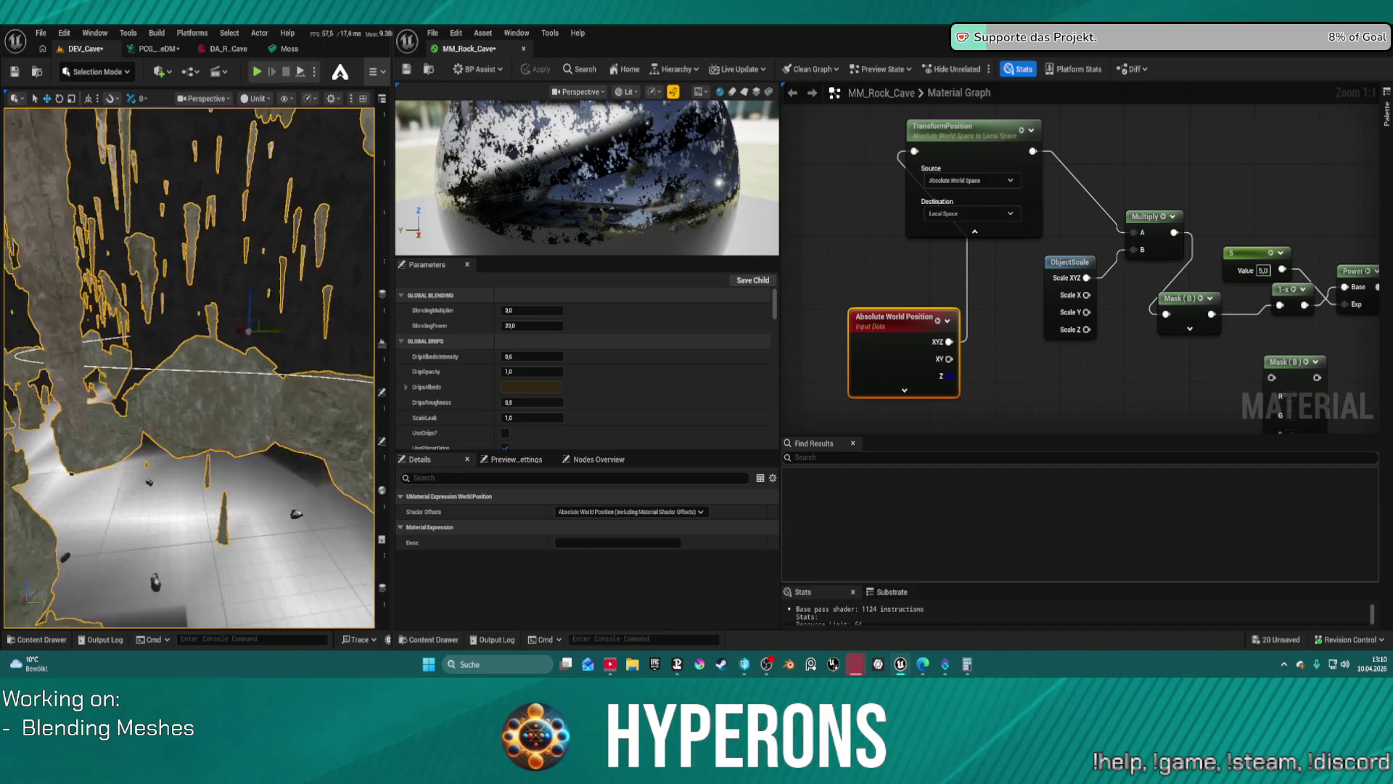
drag(274, 226, 254, 195)
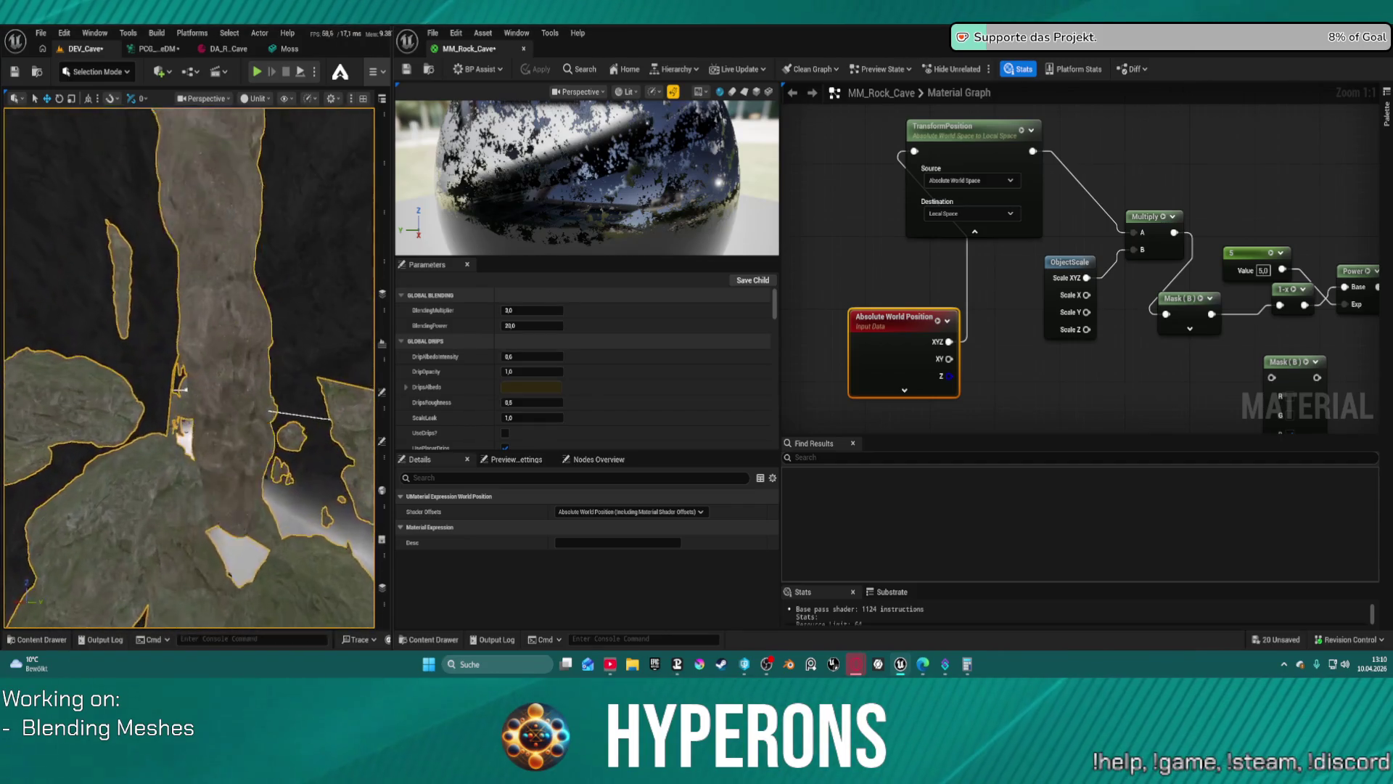
drag(254, 196, 233, 166)
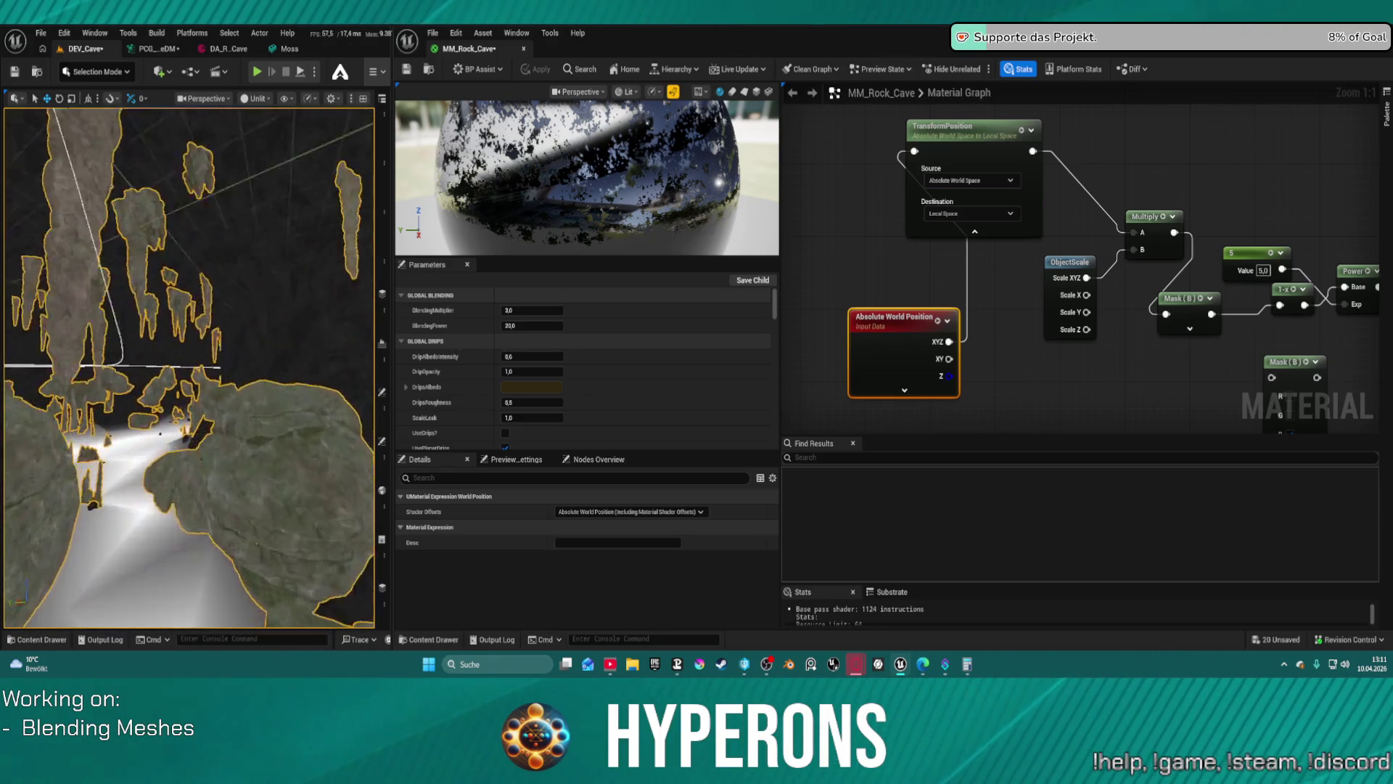
drag(234, 165, 205, 122)
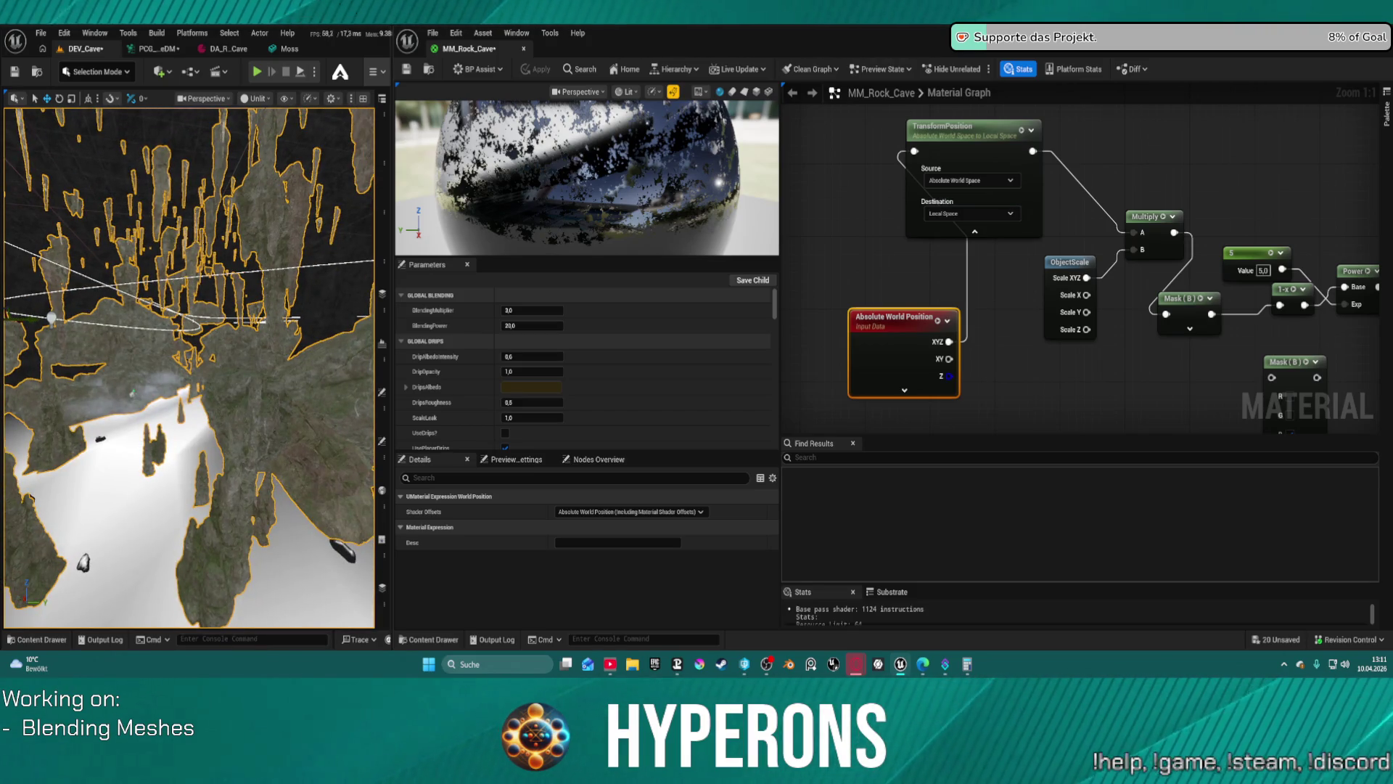
drag(204, 122, 199, 113)
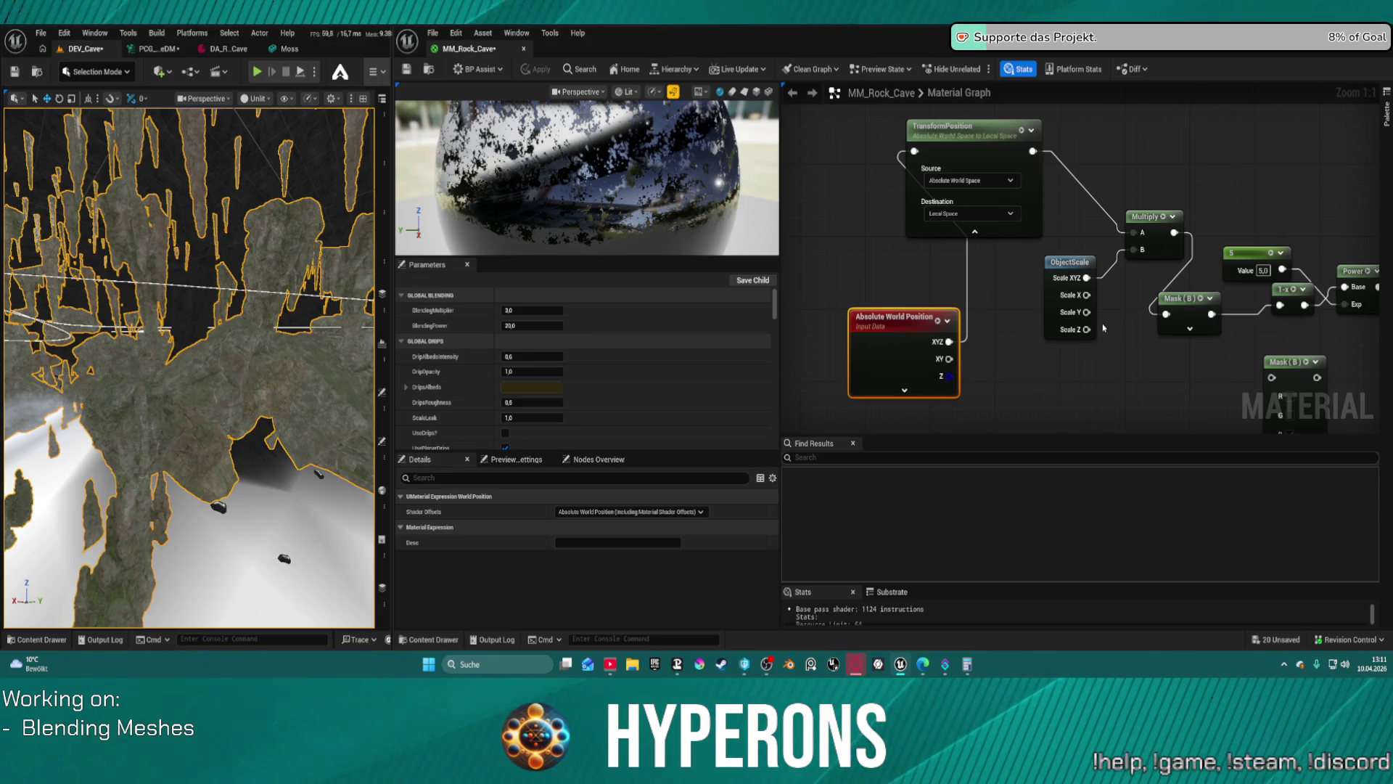
- Wire Absolute World Position straight into the Mask input, apply, and move that node up-left
drag(949, 341, 1166, 314)
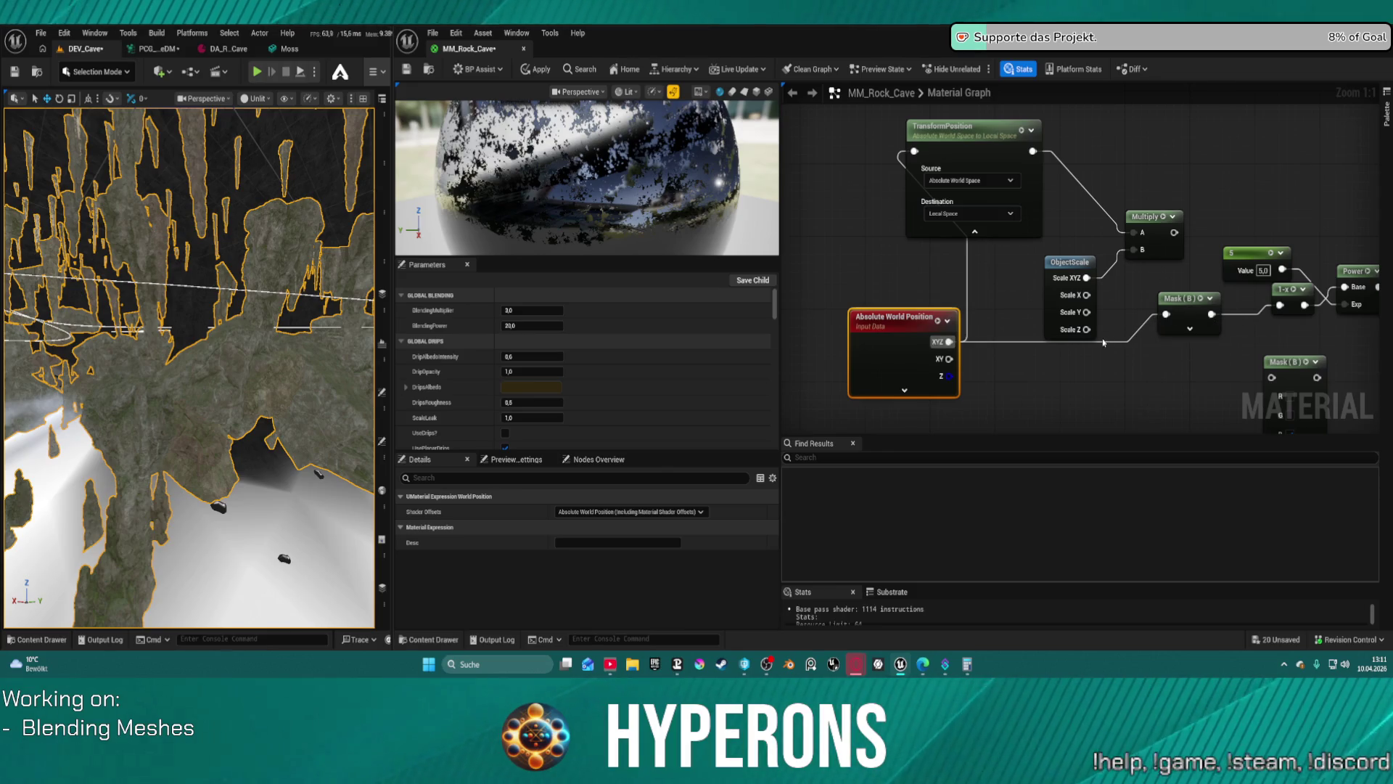
click(536, 69)
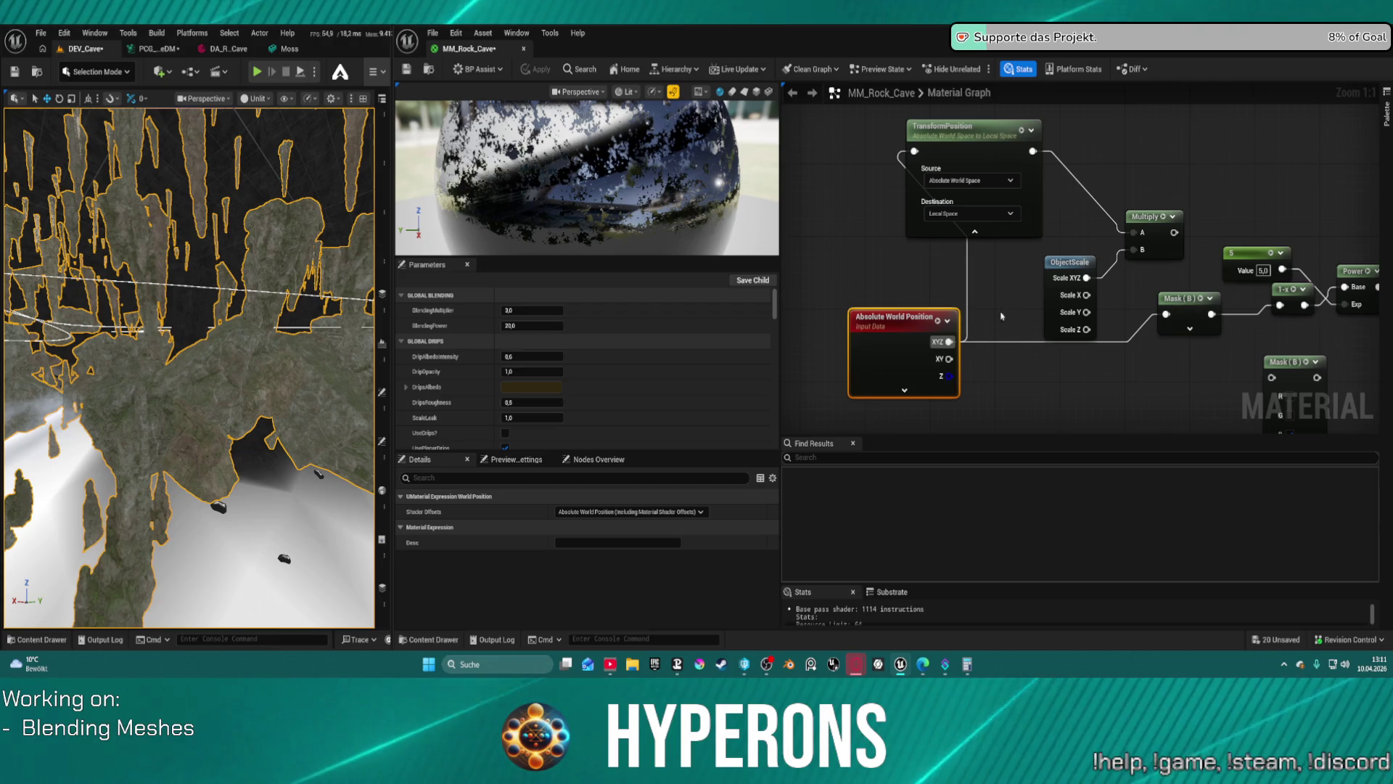
drag(959, 324, 935, 296)
- Rearrange the two Lerp nodes and the Power node into cleaner positions
scroll(935, 296, down, 3)
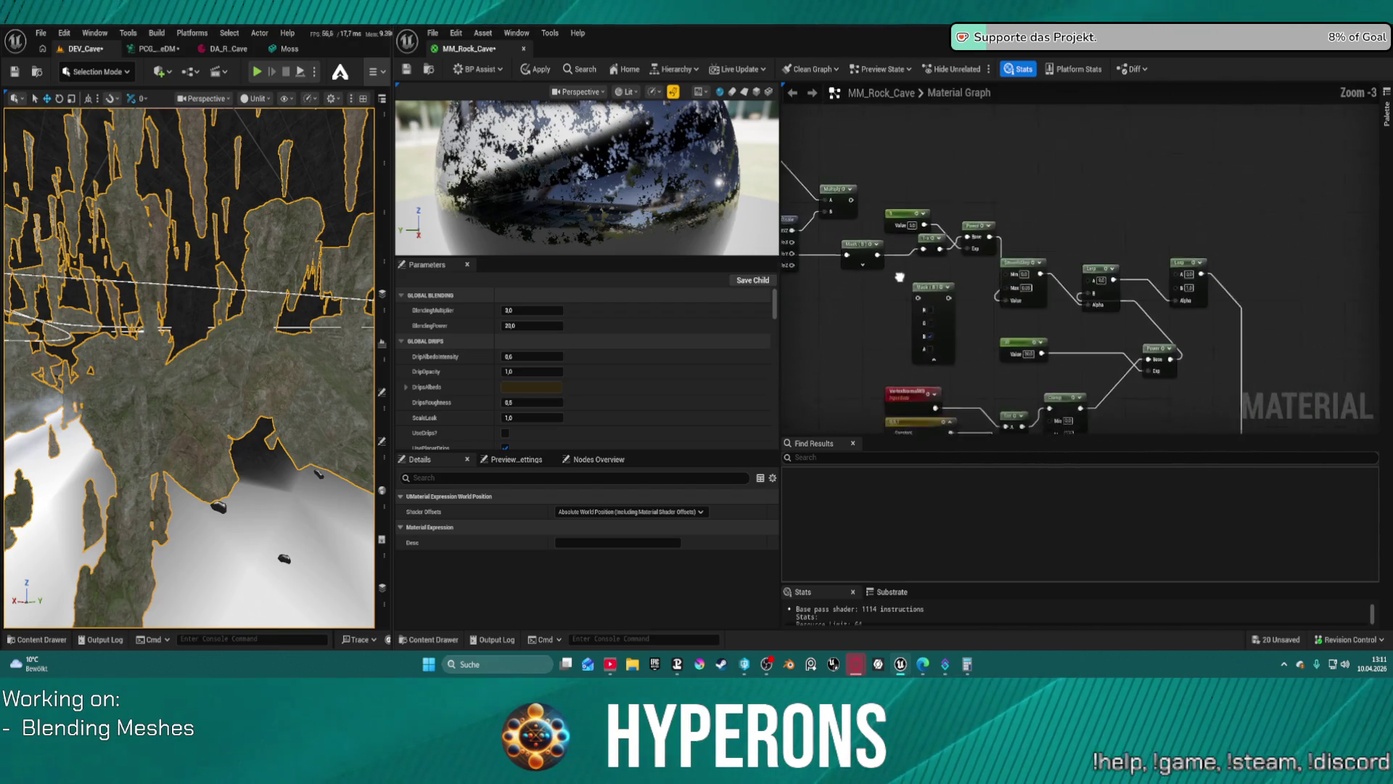
mouse_move(1000, 138)
mouse_down()
mouse_move(1123, 145)
mouse_move(1143, 228)
mouse_up()
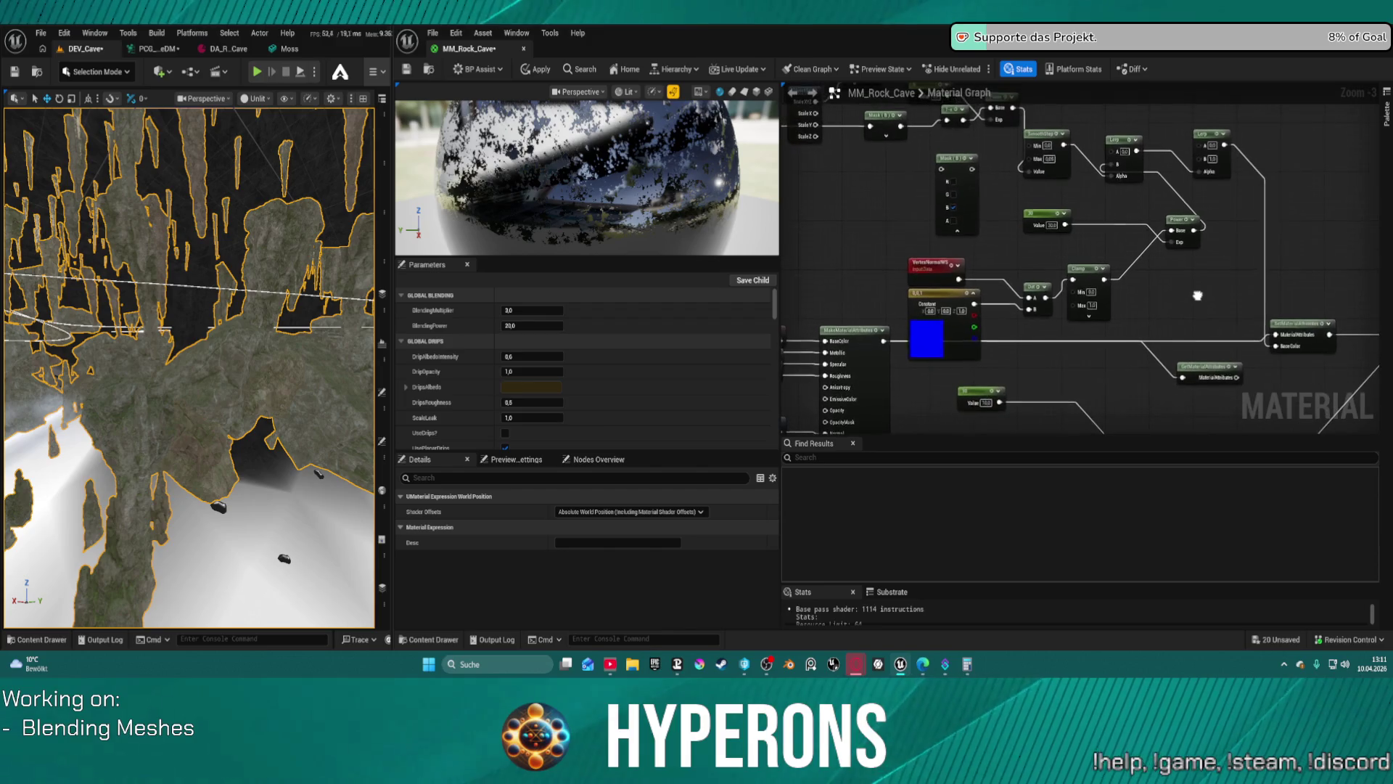
drag(1107, 309, 1116, 358)
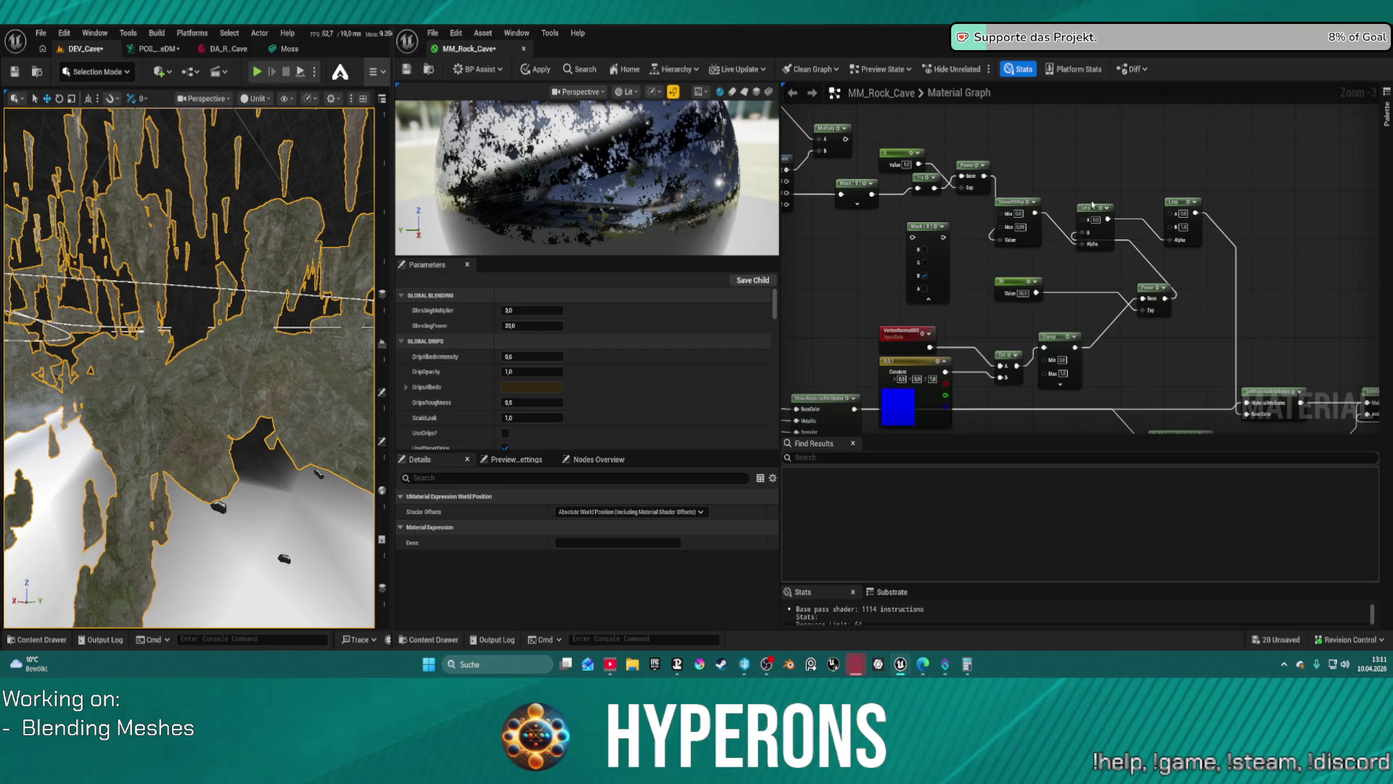
drag(1094, 207, 1253, 202)
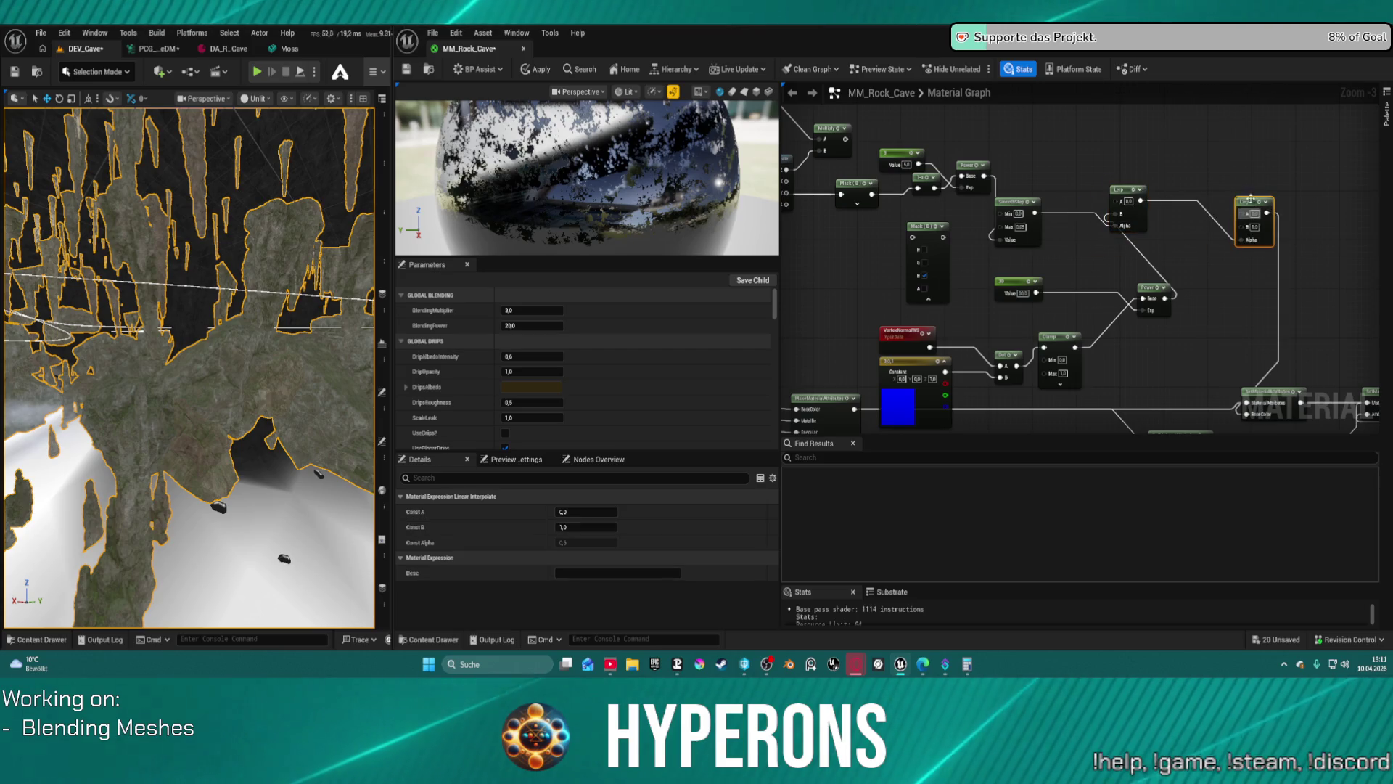
drag(1136, 196, 1197, 226)
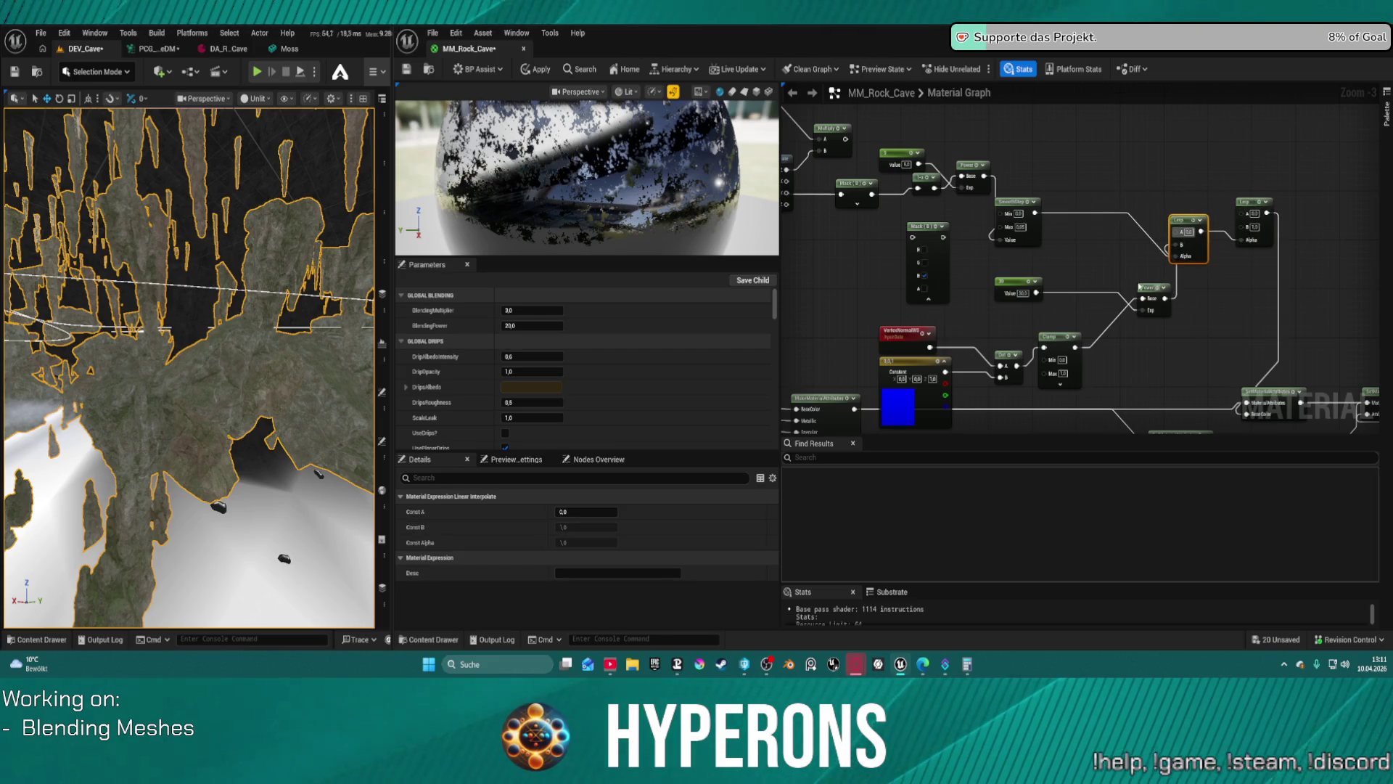
drag(1151, 295, 1084, 266)
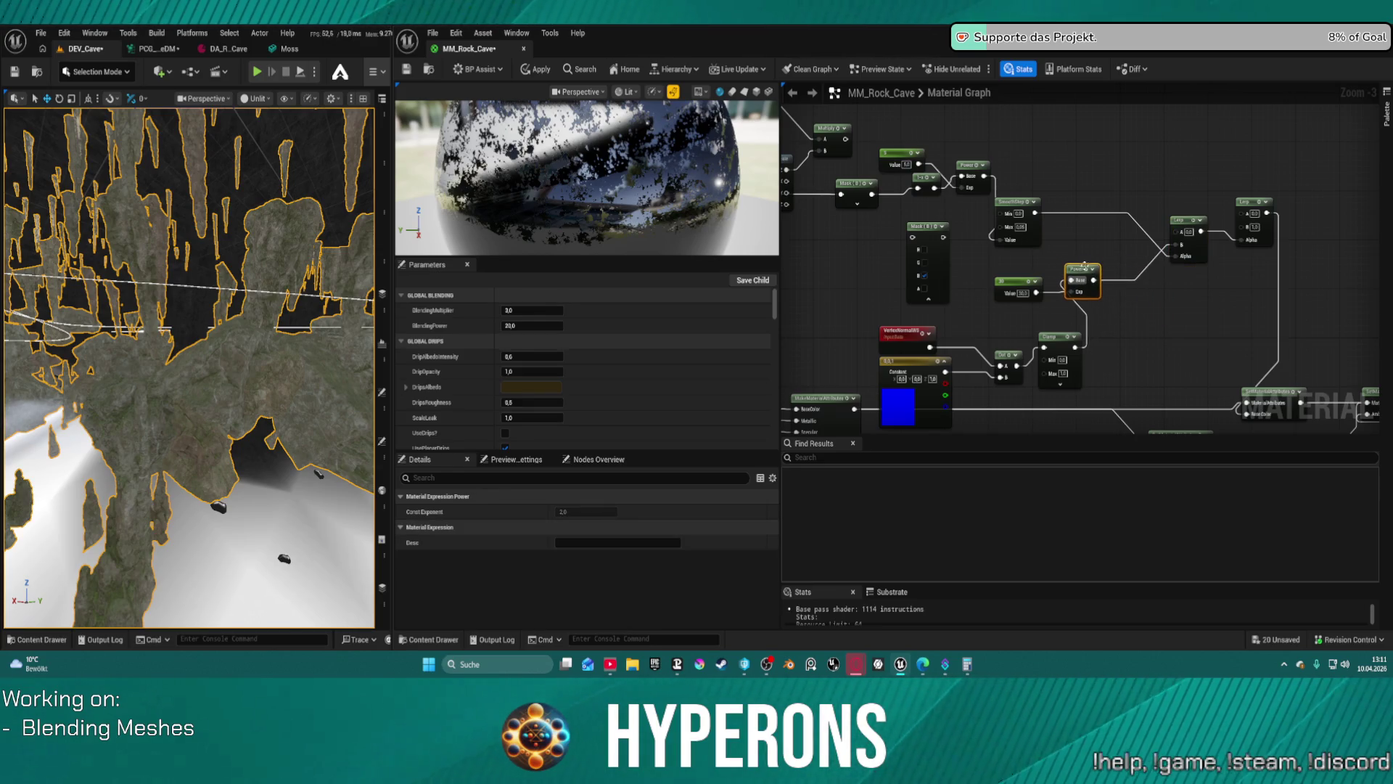
- Add a Multiply node fed by SmoothStep, drive the right Lerp's Alpha with it, and apply
click(1184, 213)
right_click(1103, 207)
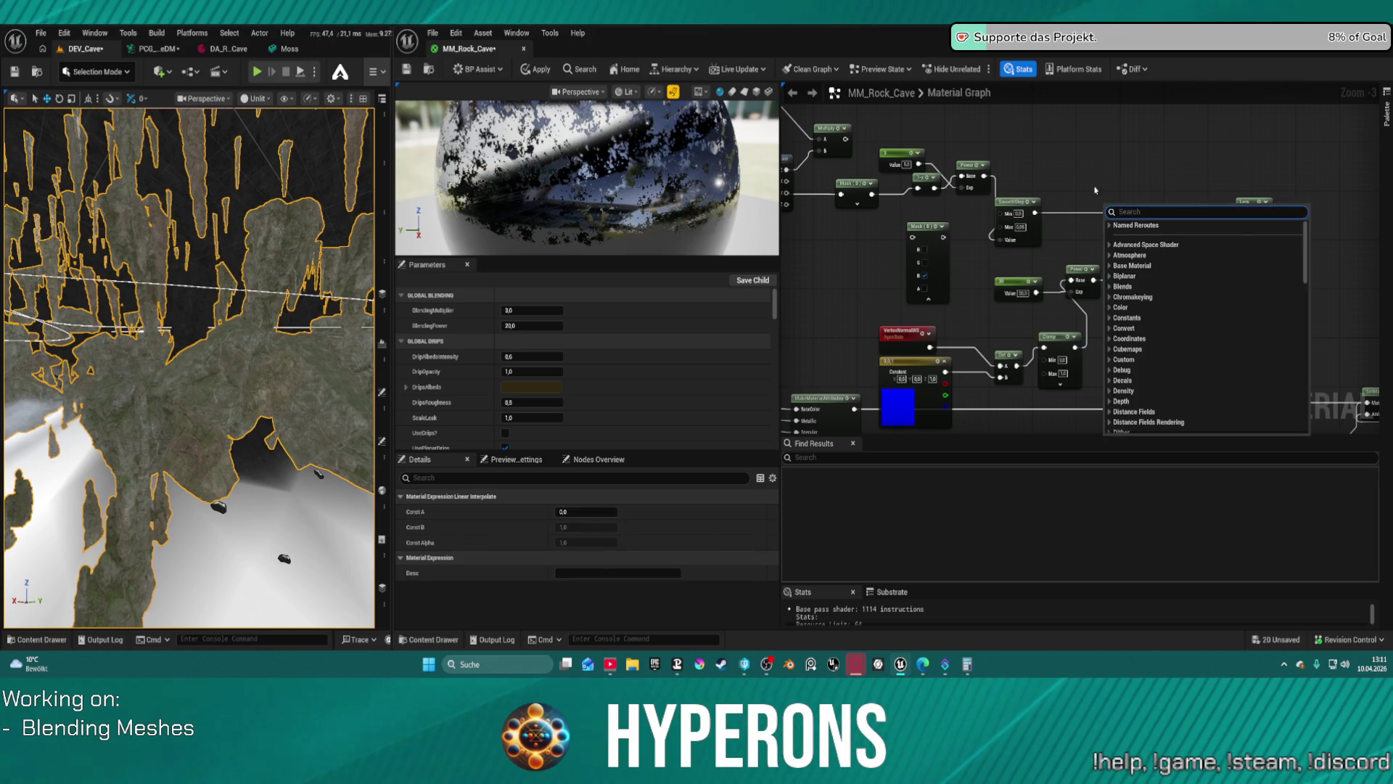
click(1080, 168)
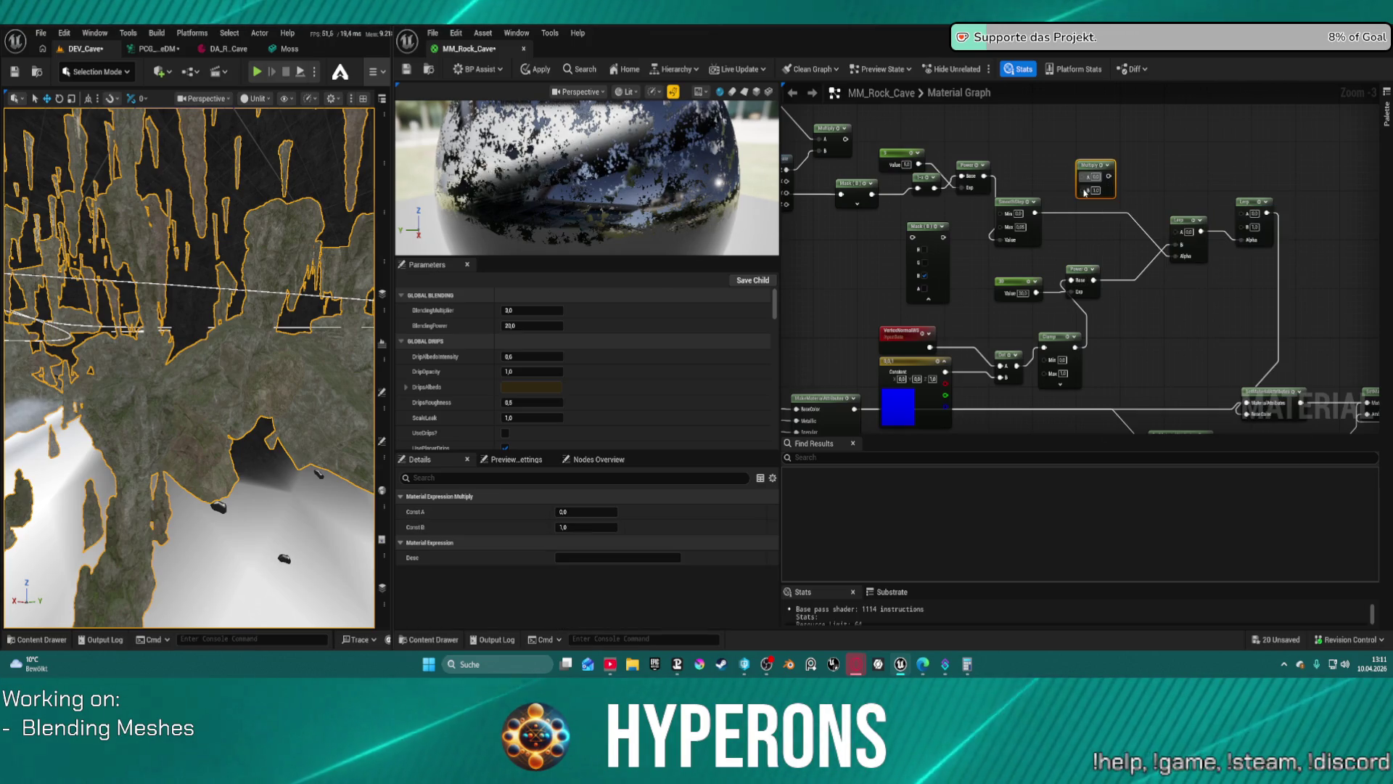
key(m)
click(1079, 168)
mouse_move(1037, 213)
mouse_down()
mouse_move(1080, 177)
mouse_move(1095, 281)
mouse_up()
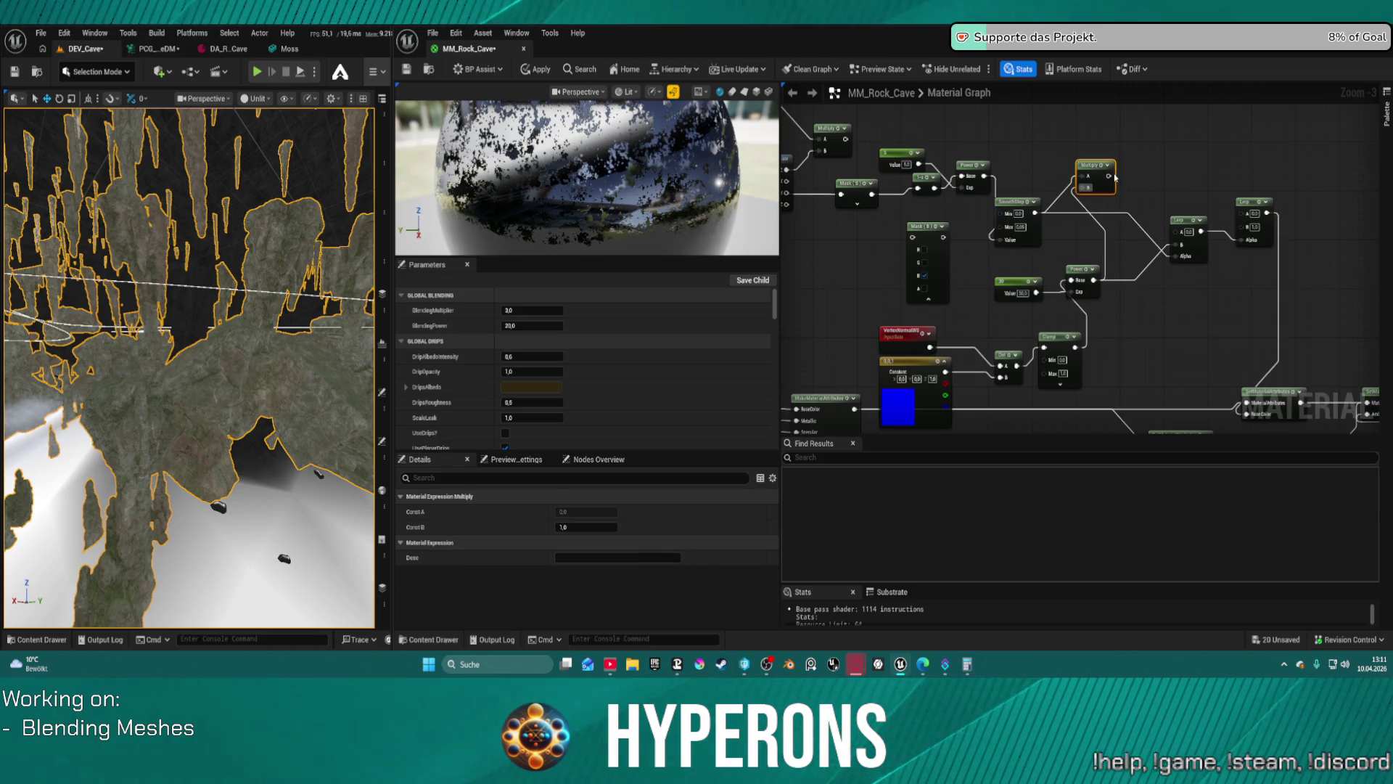
click(1224, 234)
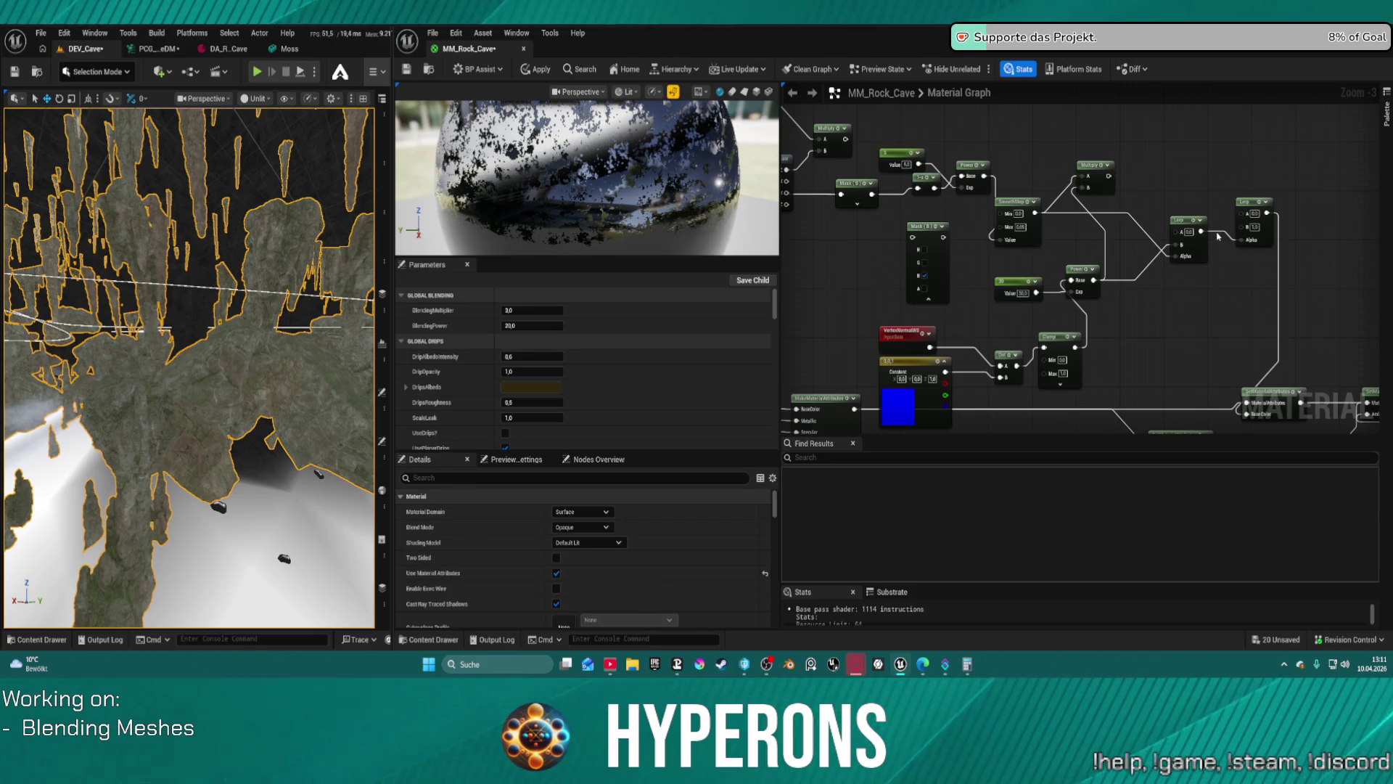
alt+click(1219, 235)
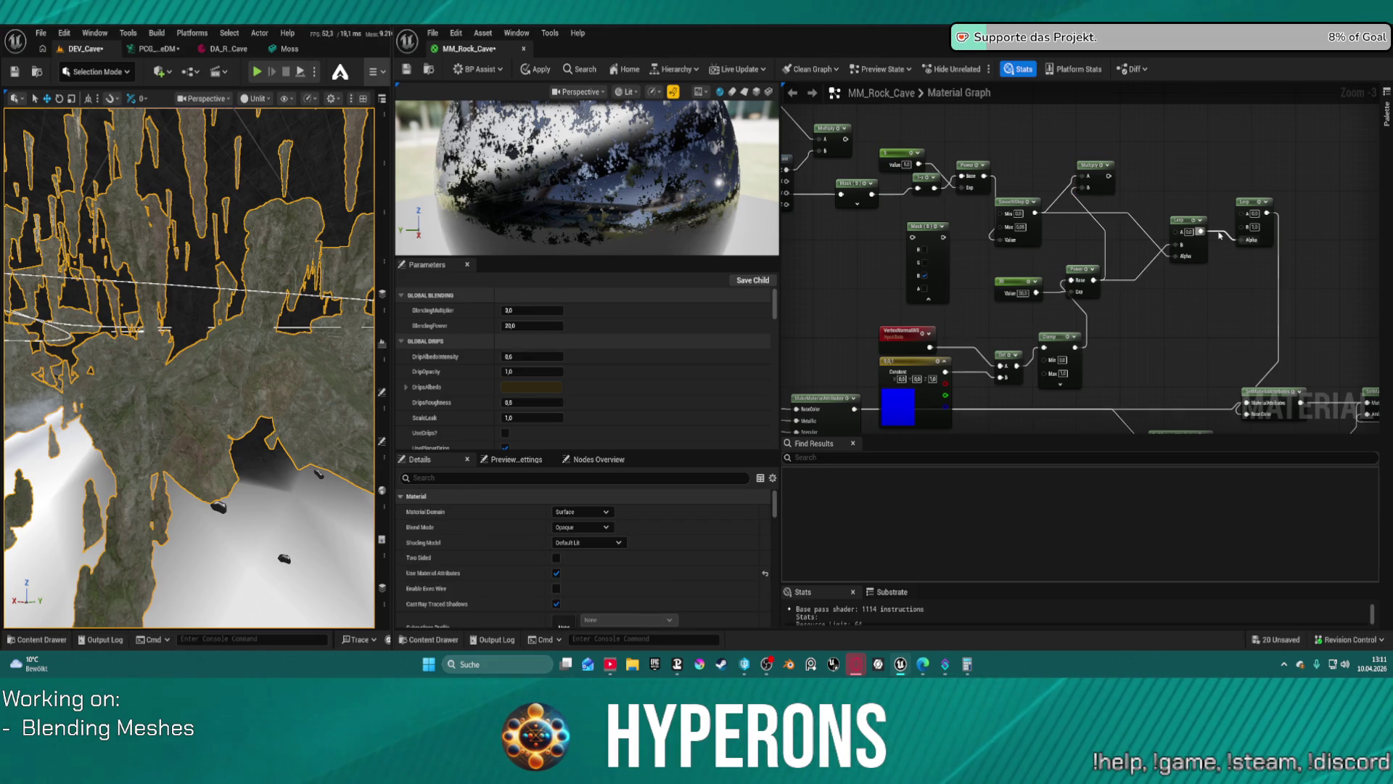
drag(1237, 242, 1109, 176)
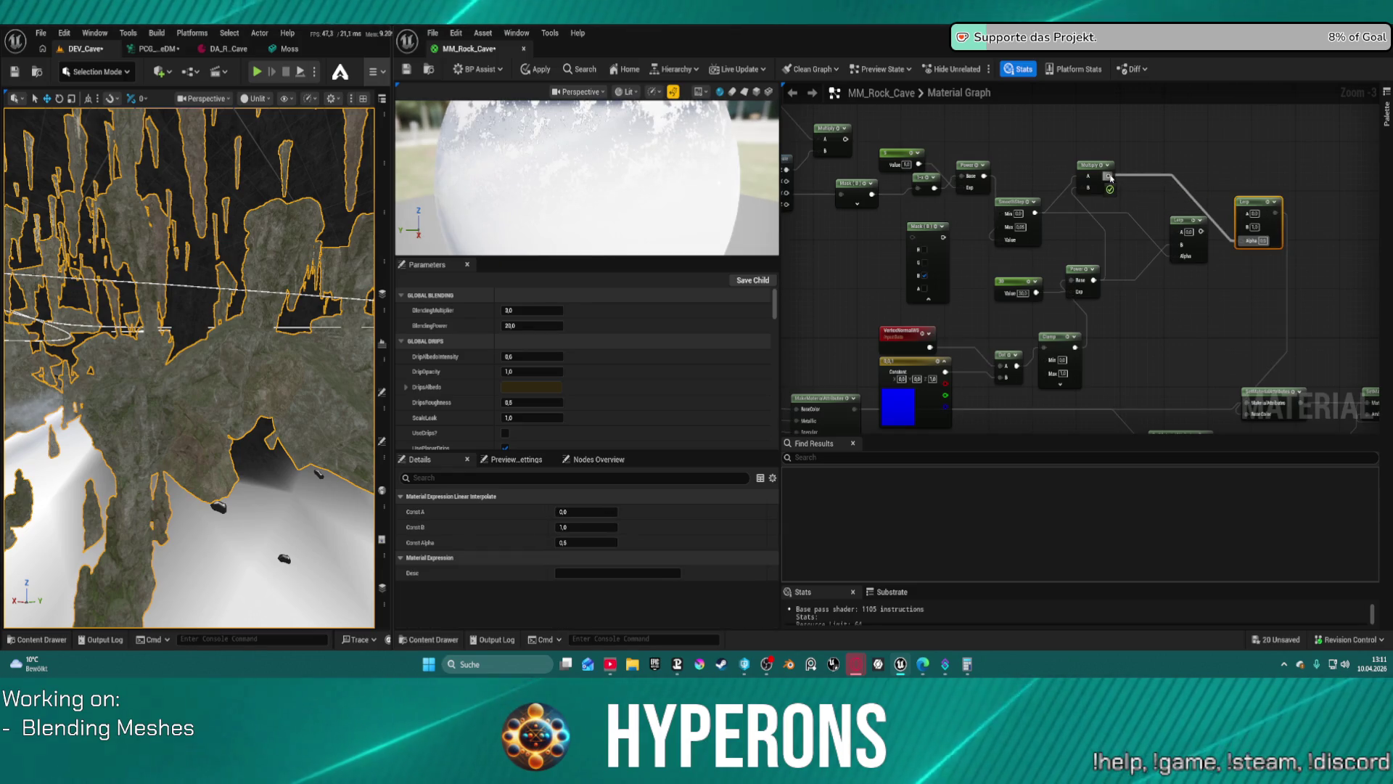
click(533, 69)
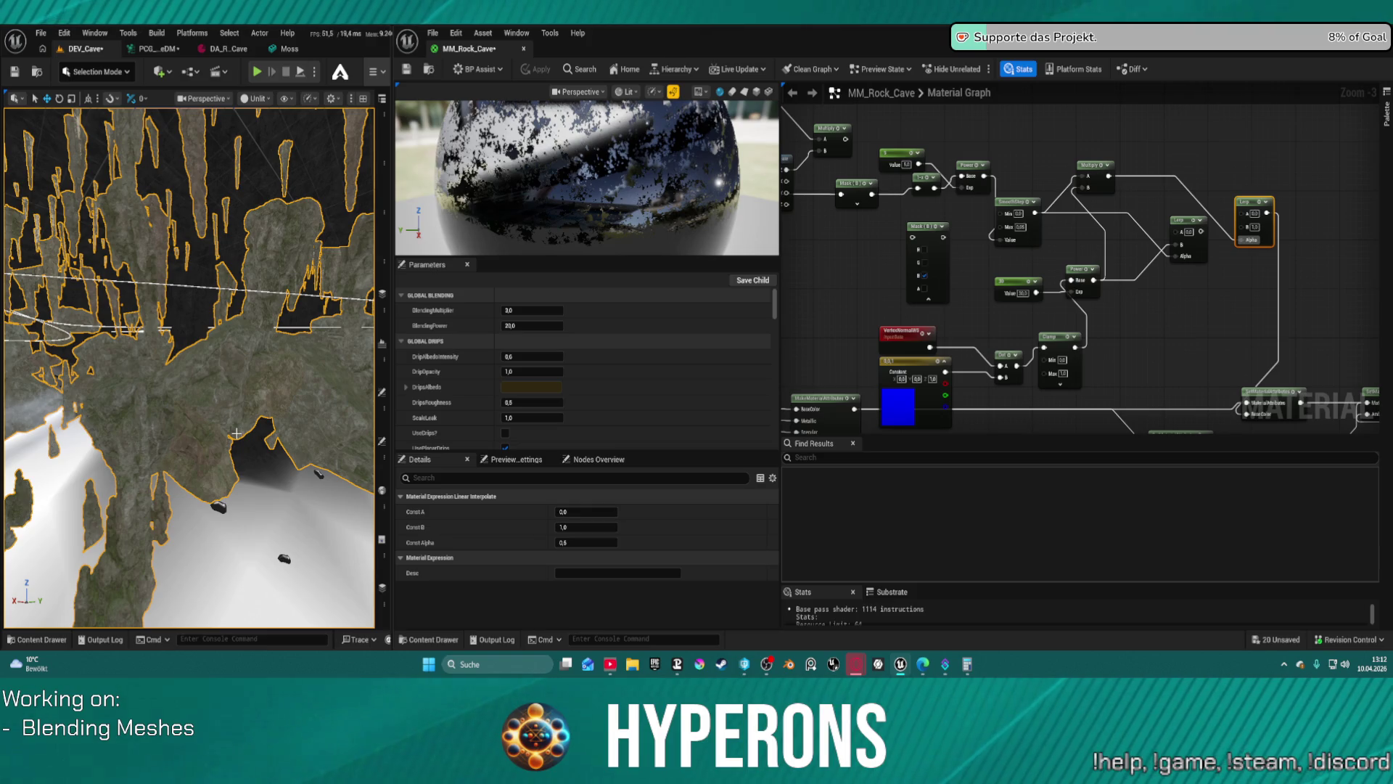
- Fly the level camera through the cave toward the floor rocks and stalactites to check the blend
drag(269, 421, 269, 421)
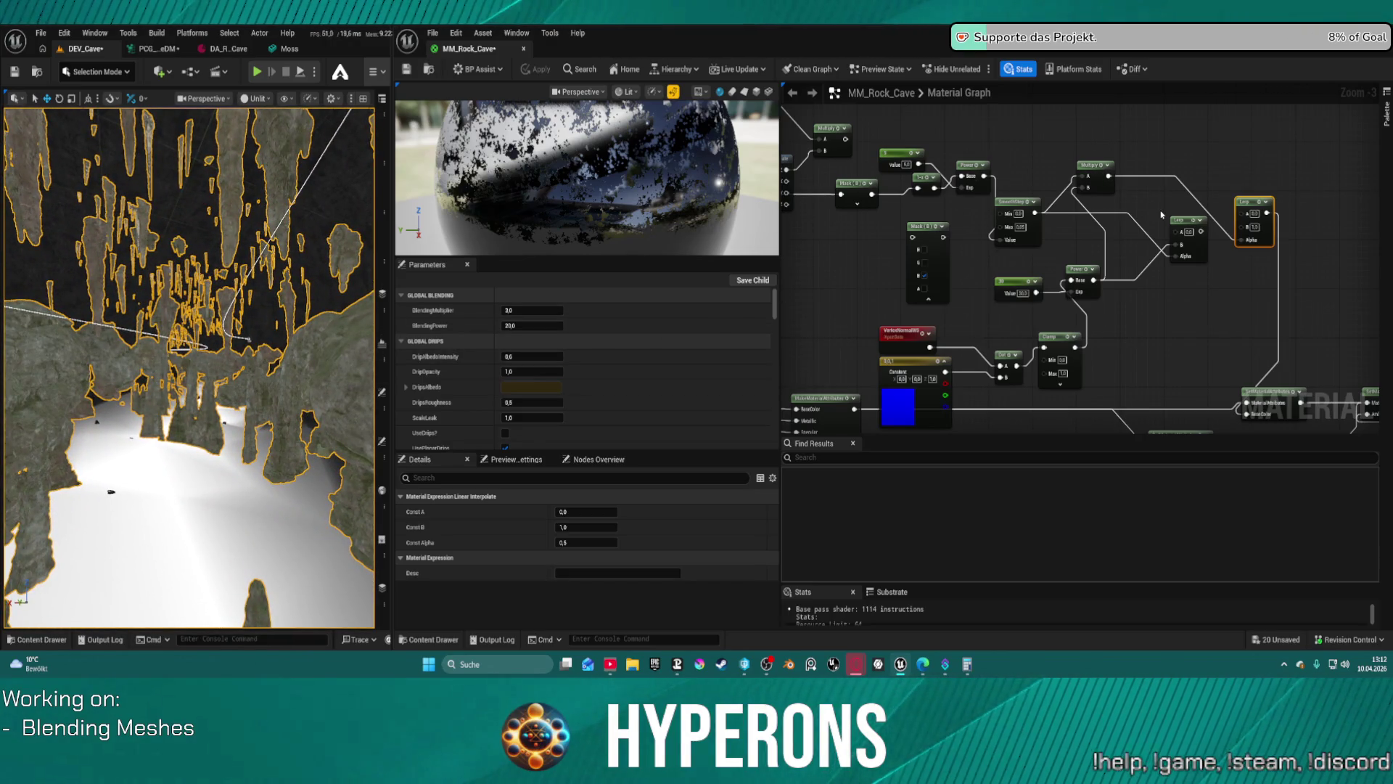
drag(1162, 215, 1114, 266)
scroll(189, 363, up, 5)
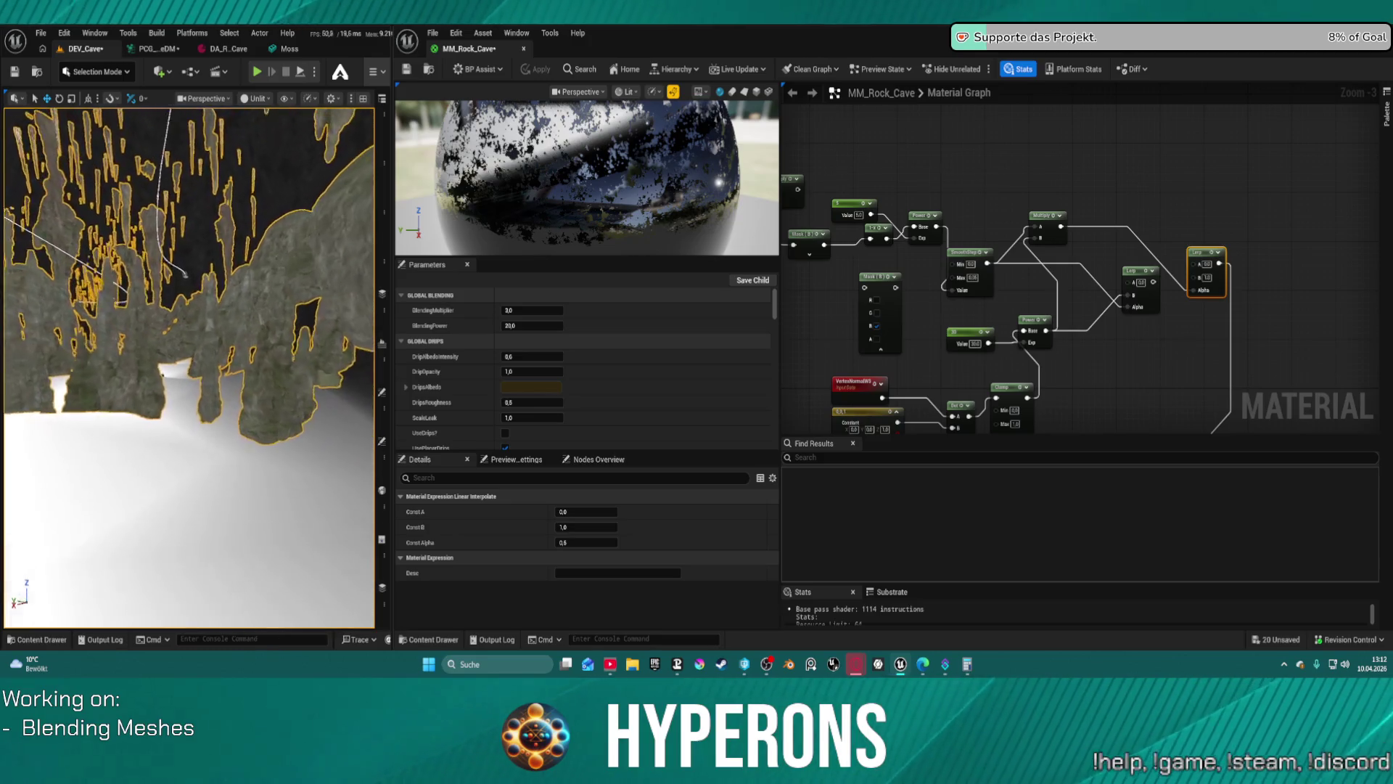
drag(188, 363, 202, 321)
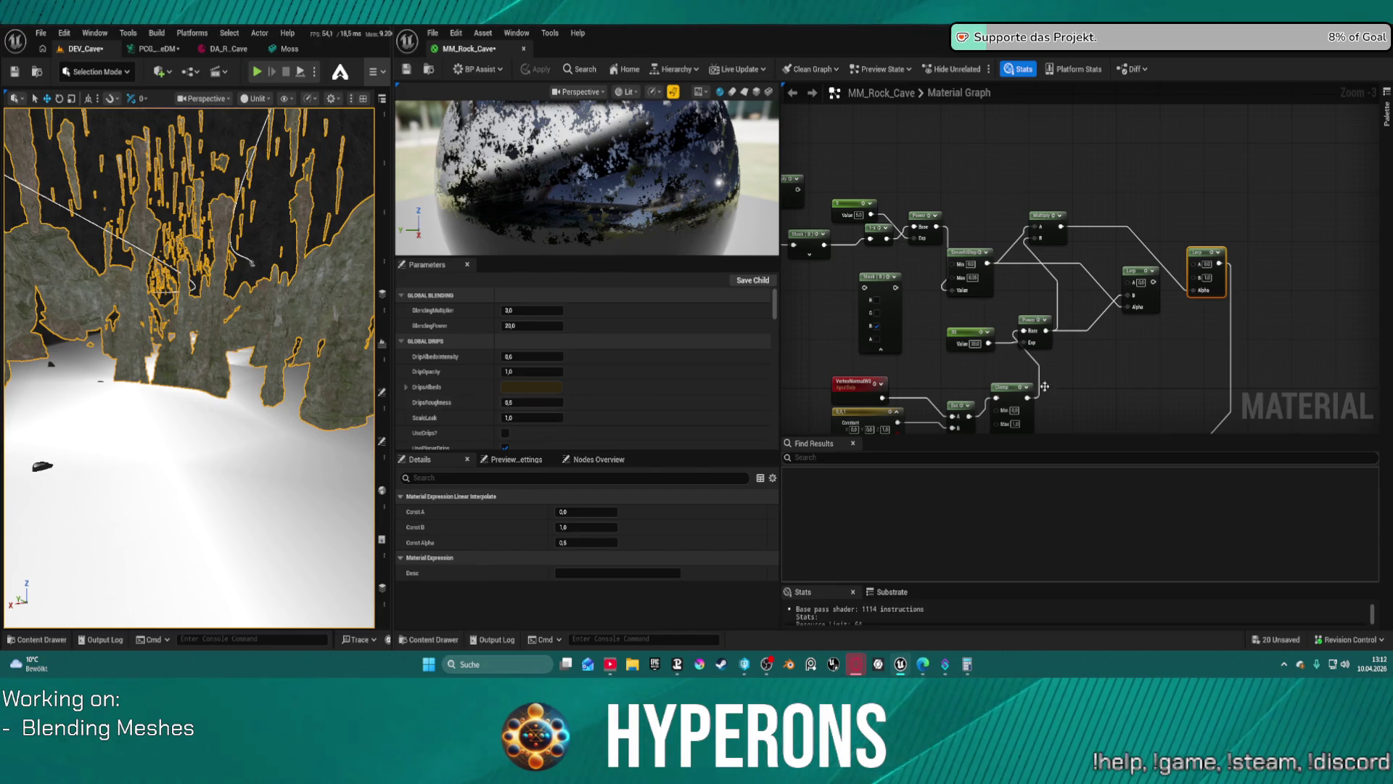
scroll(1046, 317, up, 3)
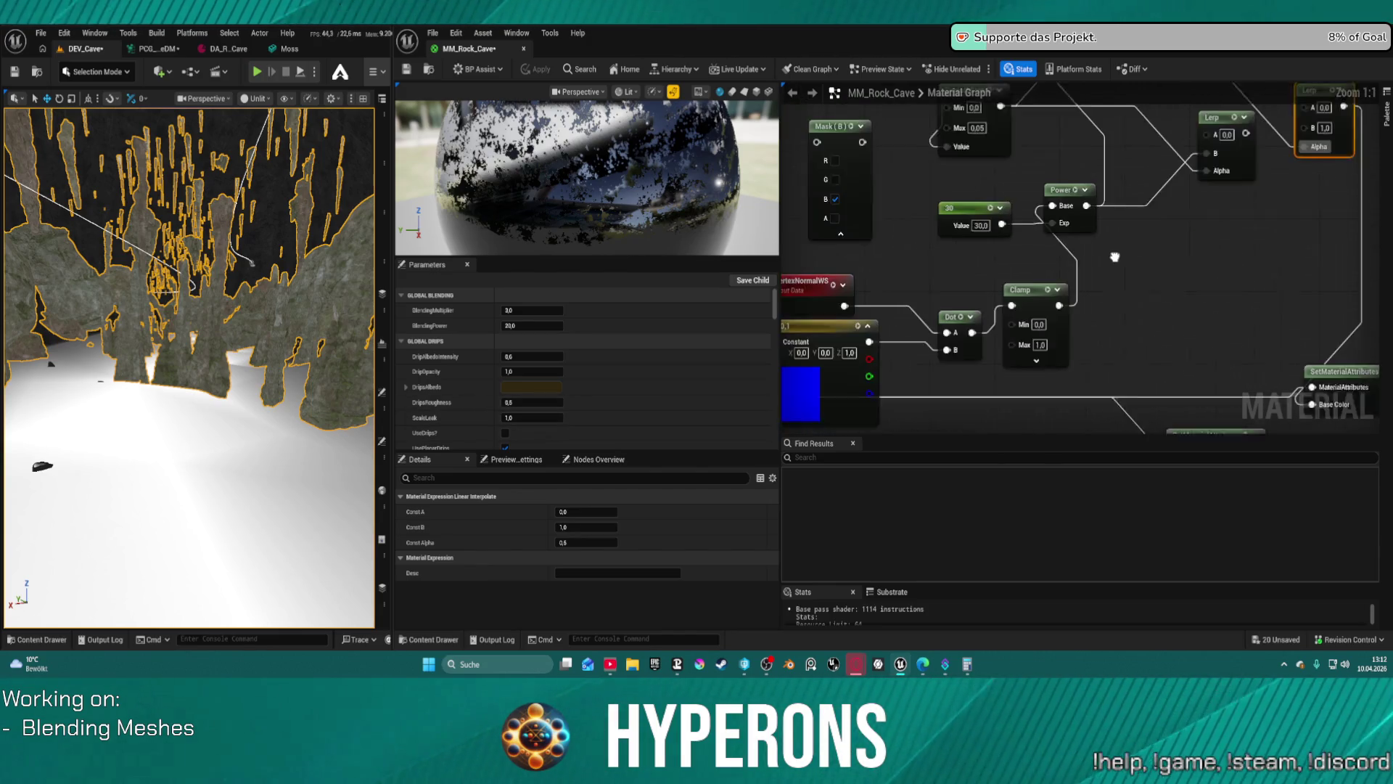
- Change the Power exponent constant from 30 to 2 and apply the material
drag(1137, 325, 1143, 366)
click(1008, 331)
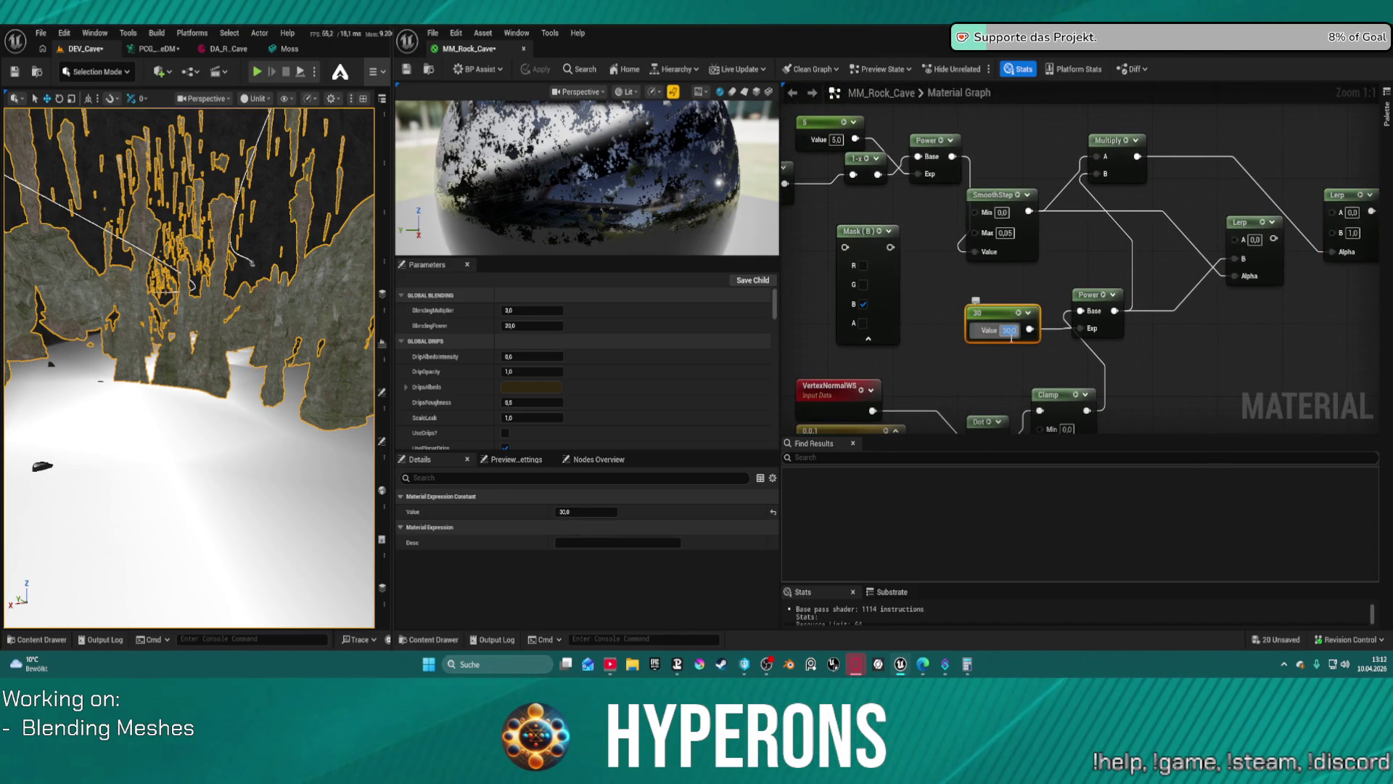
text(2)
key(Return)
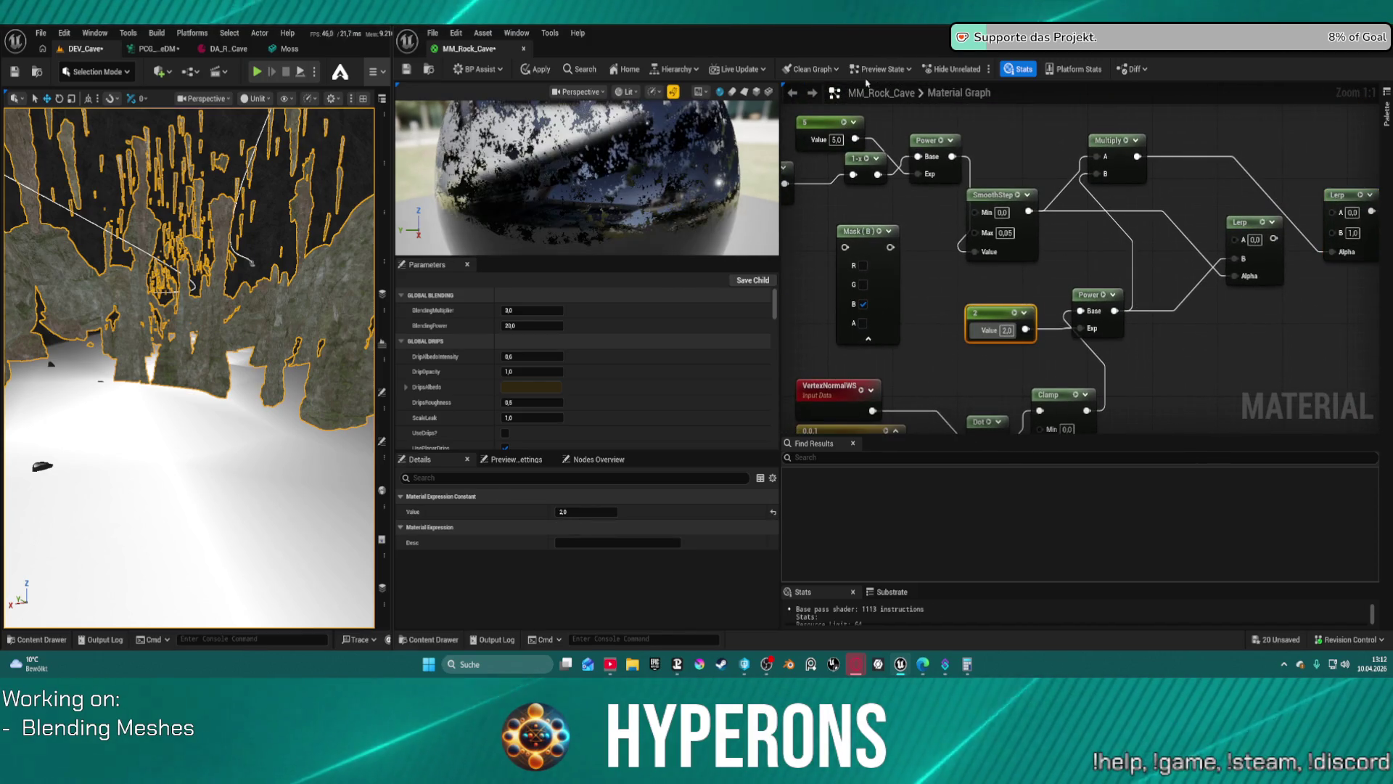
click(546, 71)
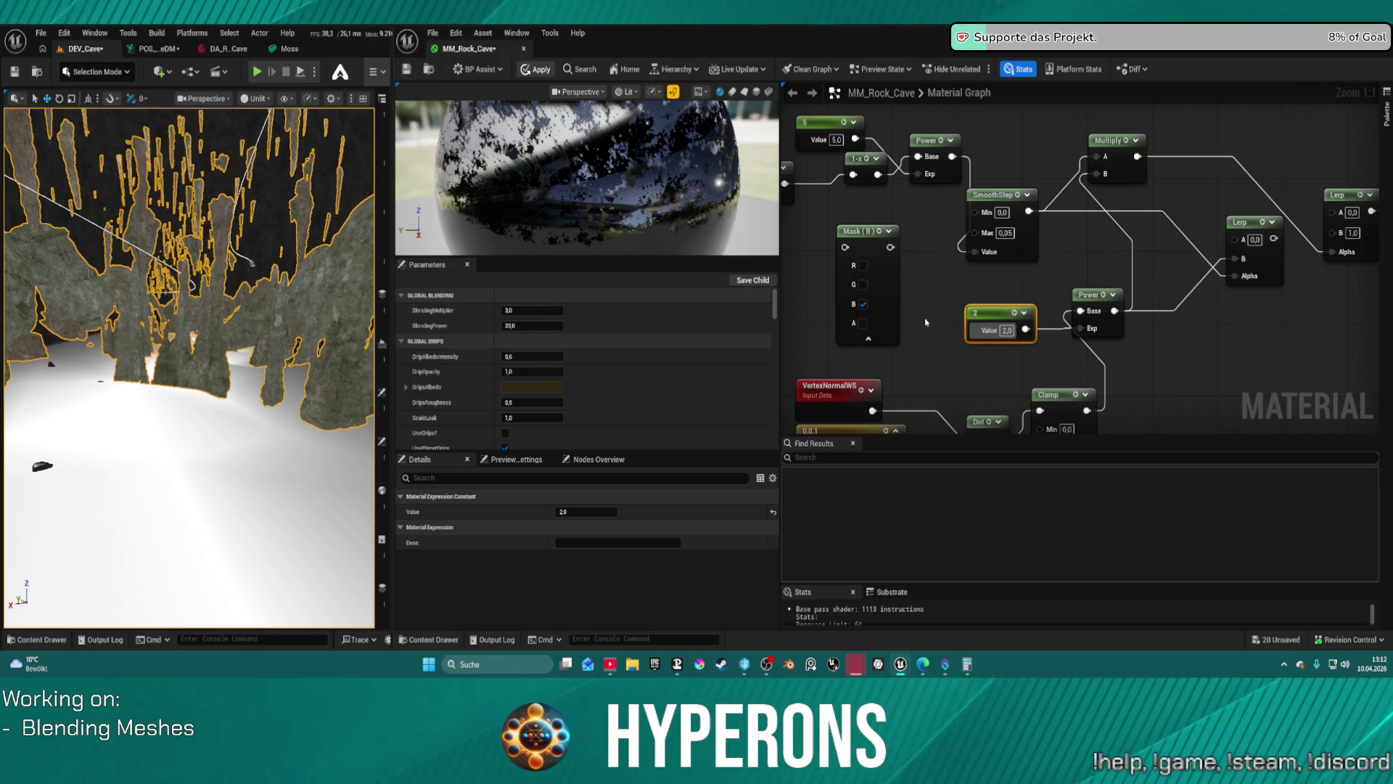
- Connect the 1-x output into SmoothStep's Value input
drag(267, 449, 294, 521)
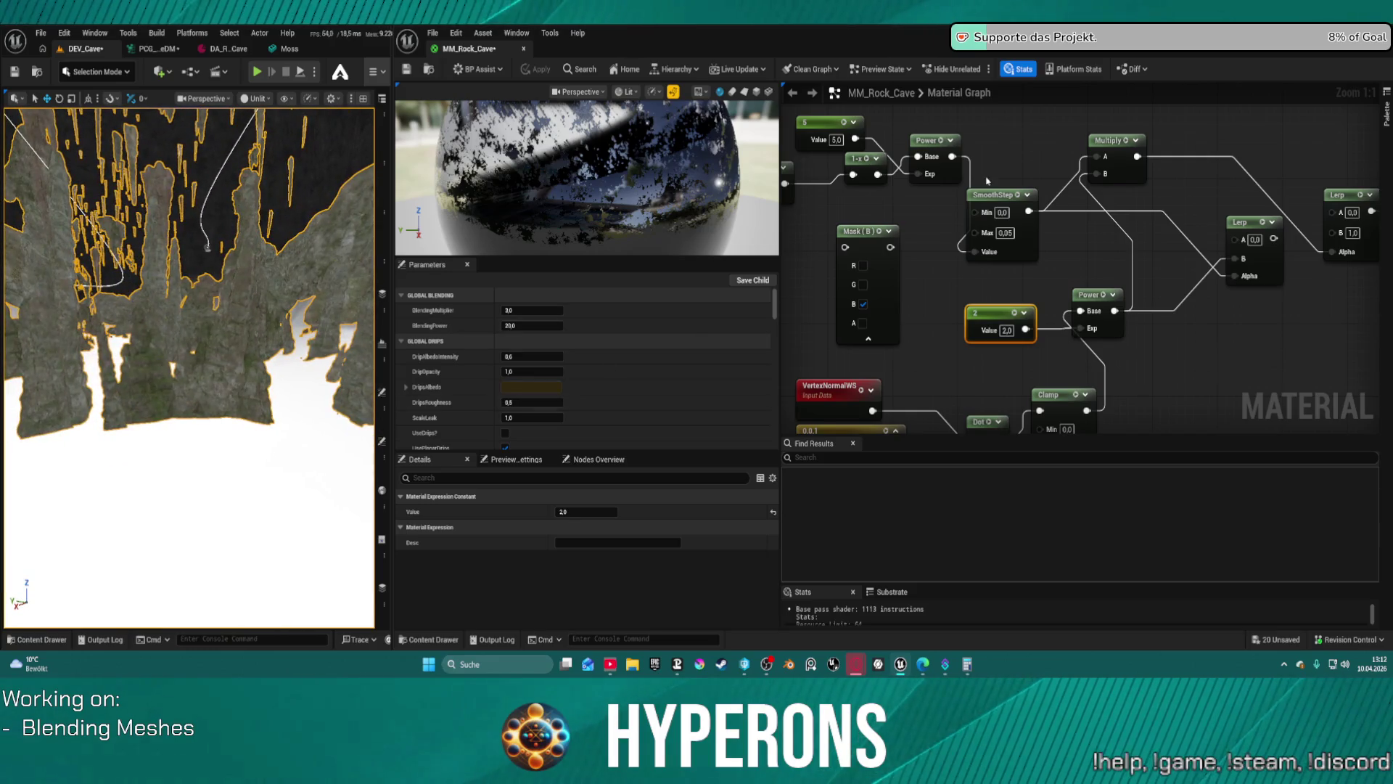
mouse_move(871, 159)
mouse_down()
mouse_move(976, 172)
mouse_move(989, 241)
mouse_move(948, 189)
mouse_up()
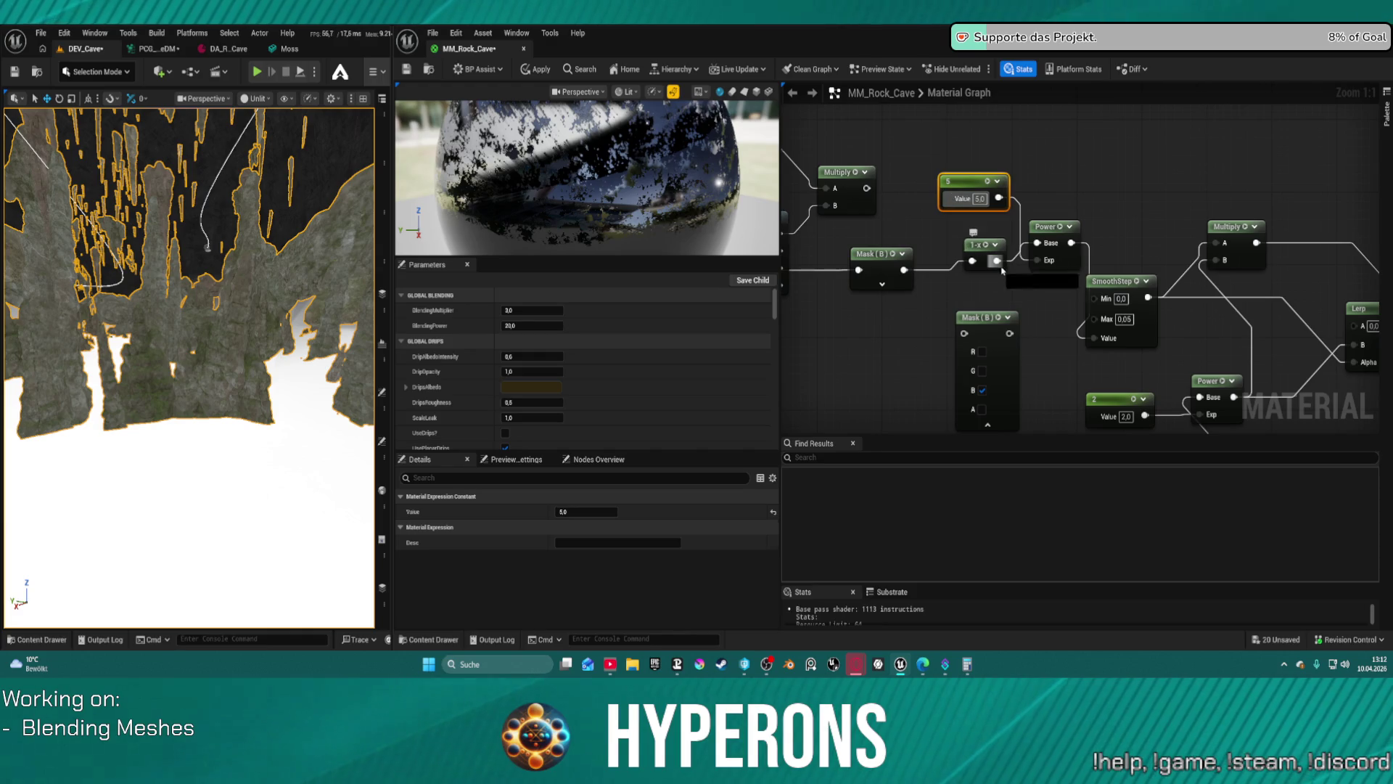
drag(998, 260, 1094, 338)
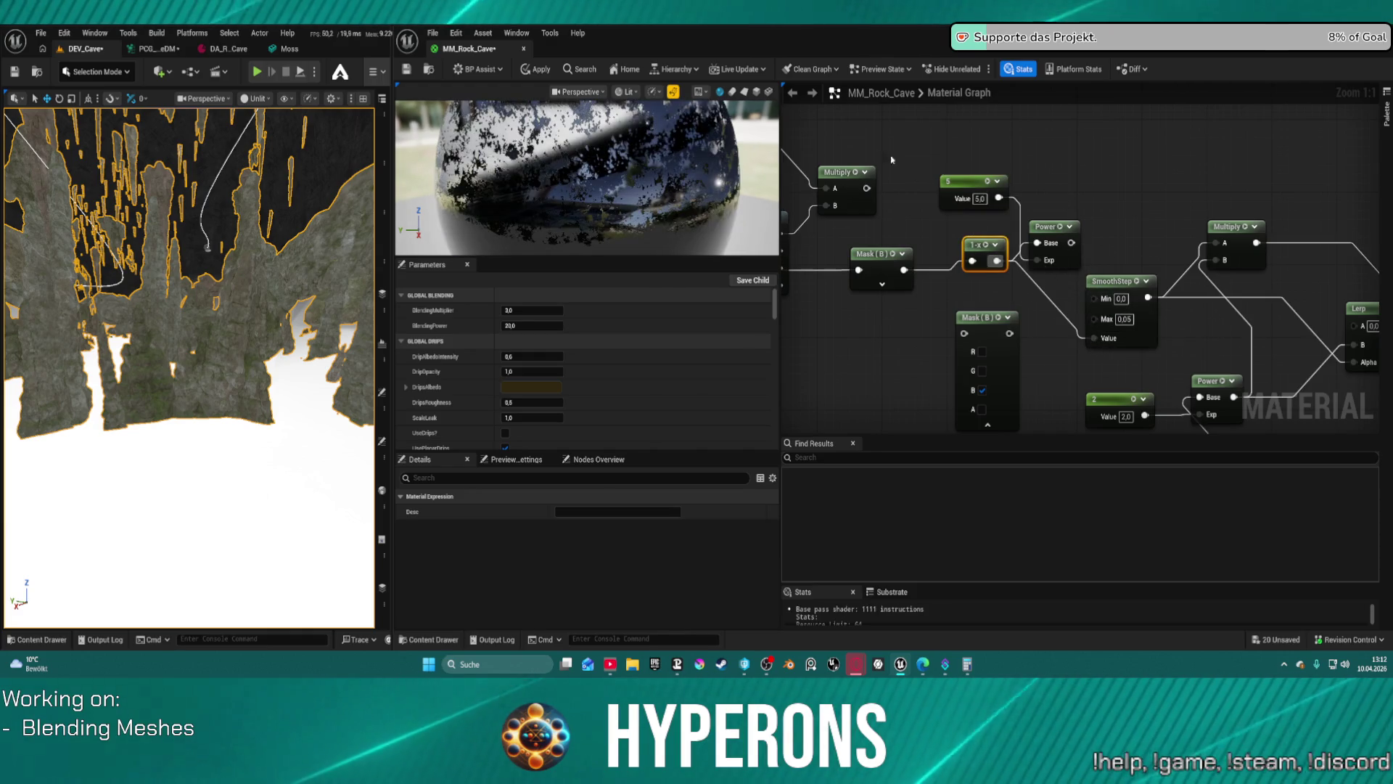
- Apply with Ctrl+S, then pull SmoothStep and Mask together and raise TransformPosition
key(ctrl+s)
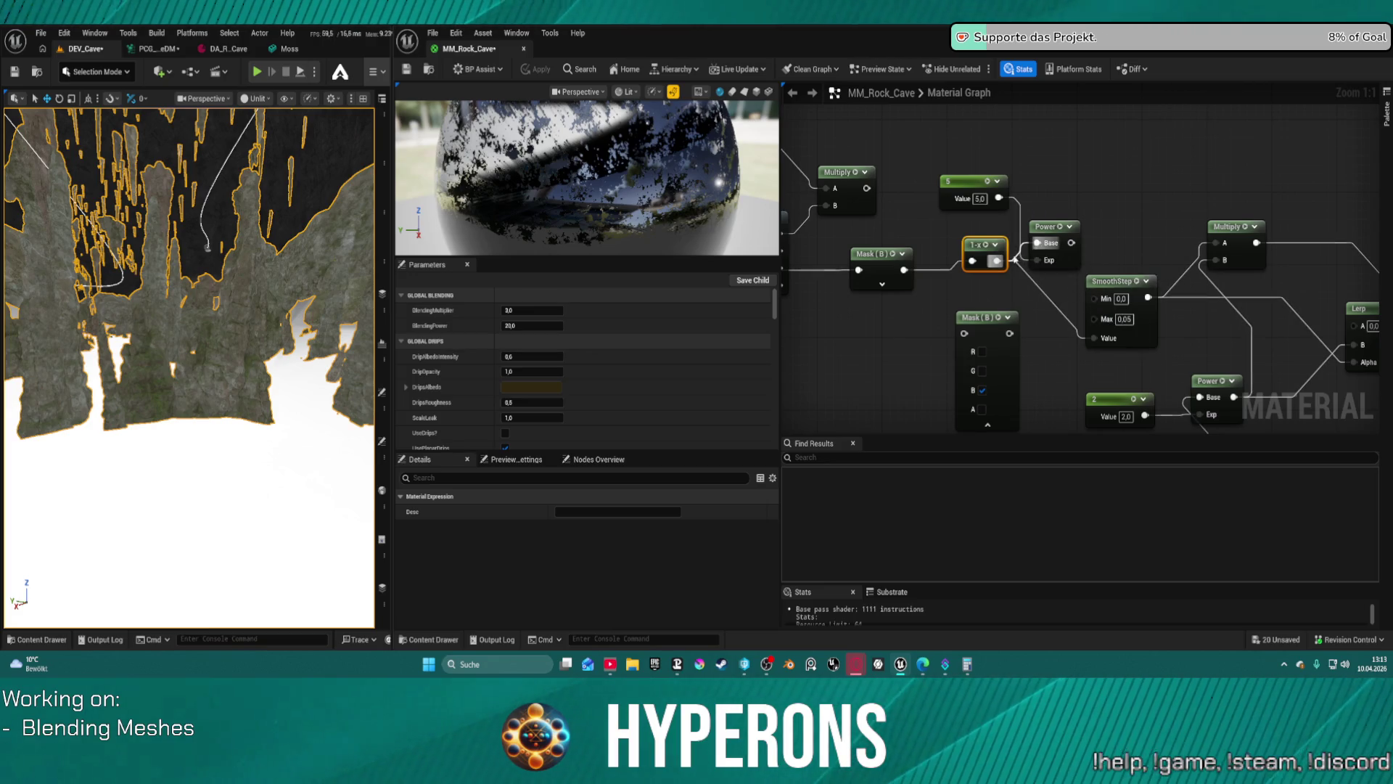
drag(1096, 288, 1047, 288)
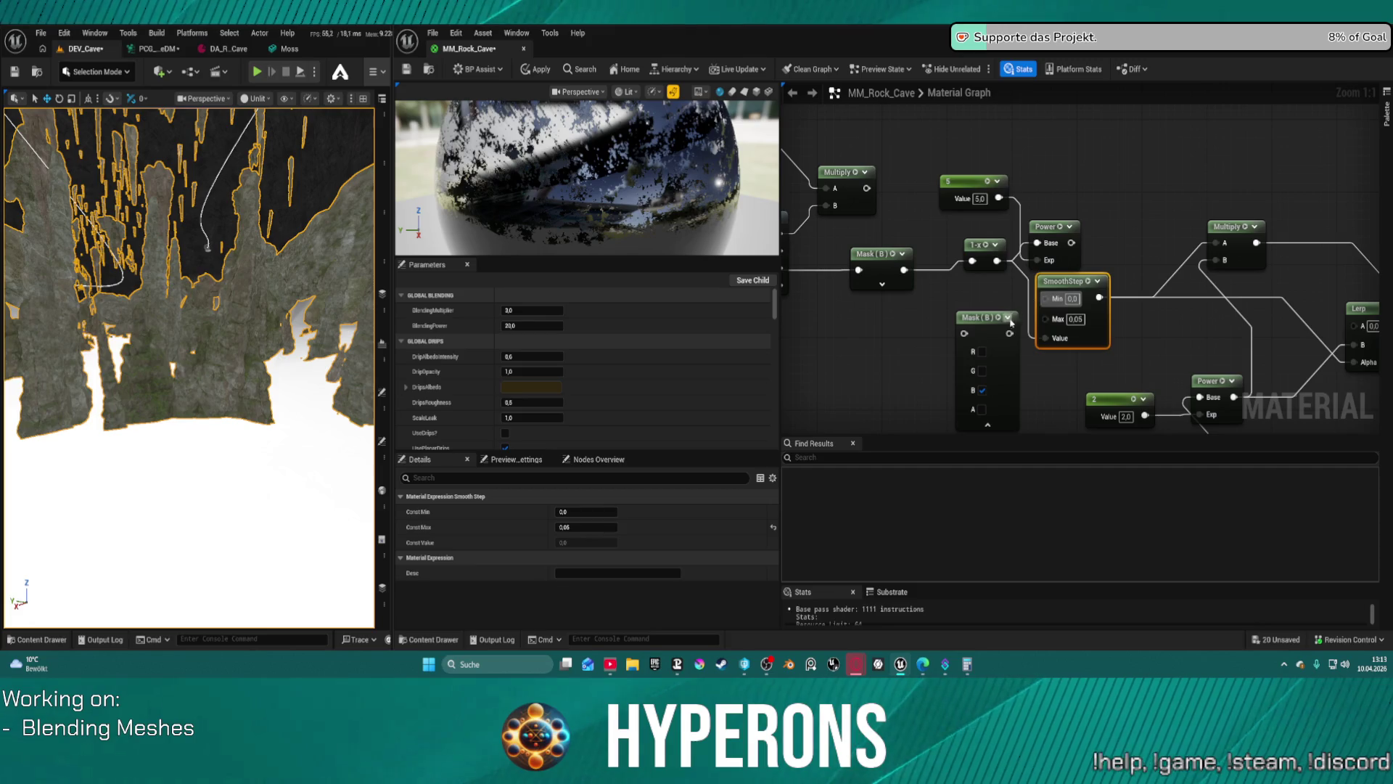
mouse_move(1009, 333)
mouse_down()
mouse_move(970, 316)
mouse_move(1223, 401)
mouse_up()
drag(901, 164, 910, 110)
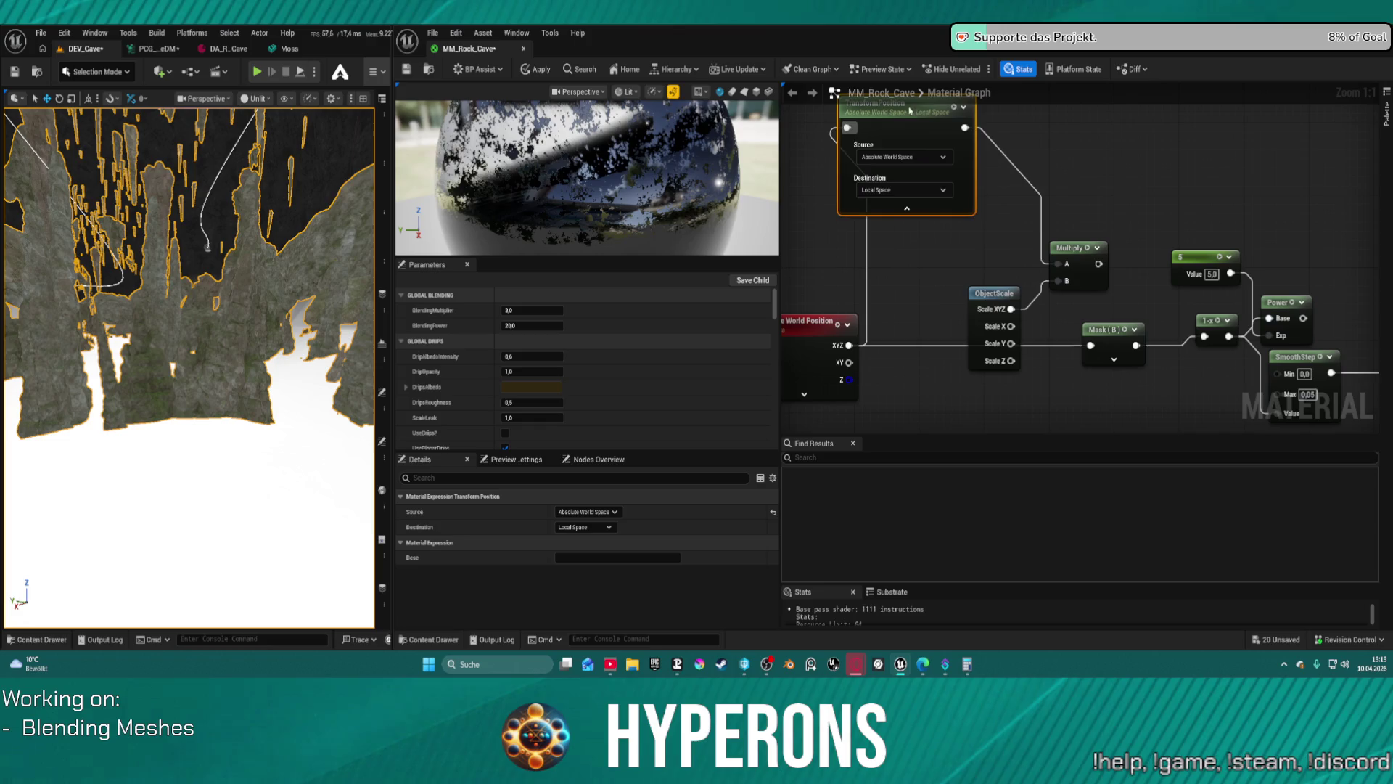
- Move the ObjectScale and Multiply nodes up and shift World Position further left
drag(975, 297, 976, 213)
drag(1068, 248, 1077, 129)
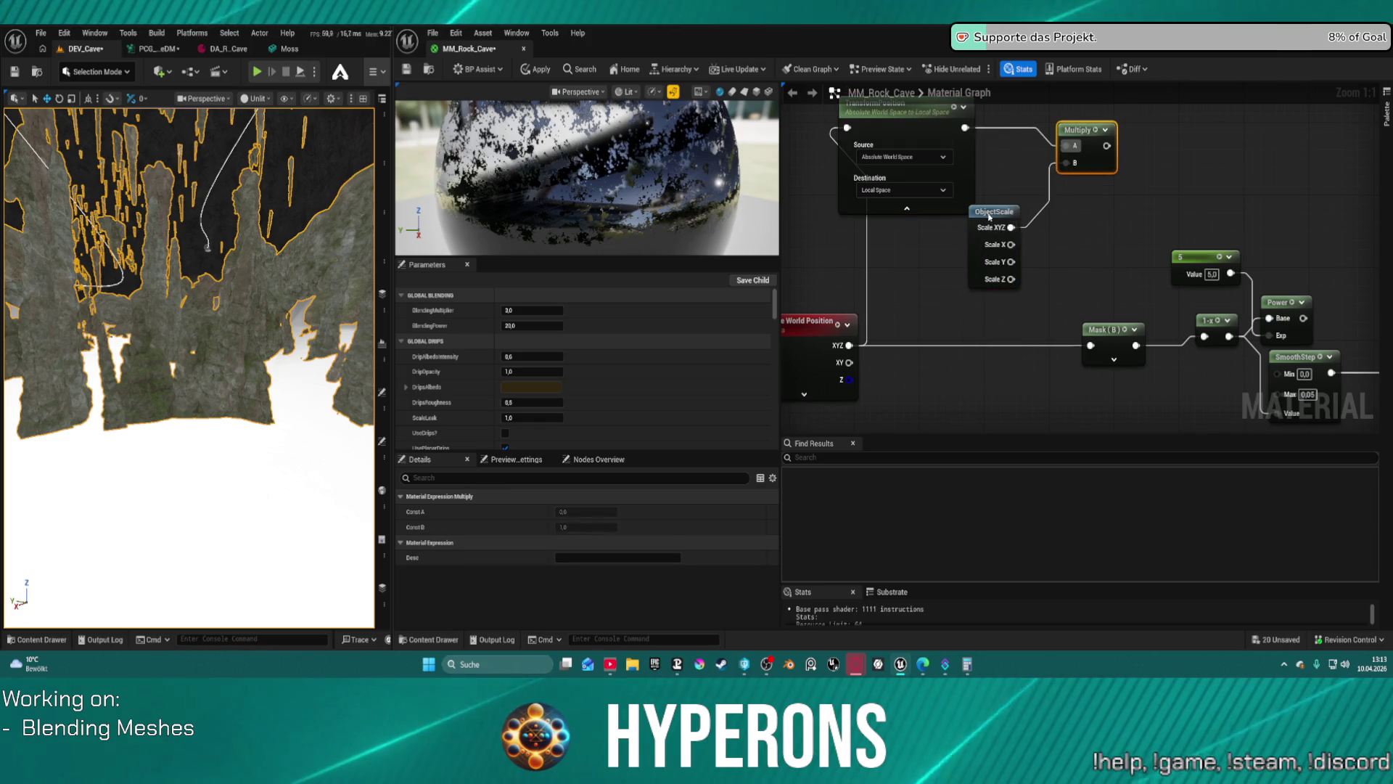
drag(988, 216, 1012, 174)
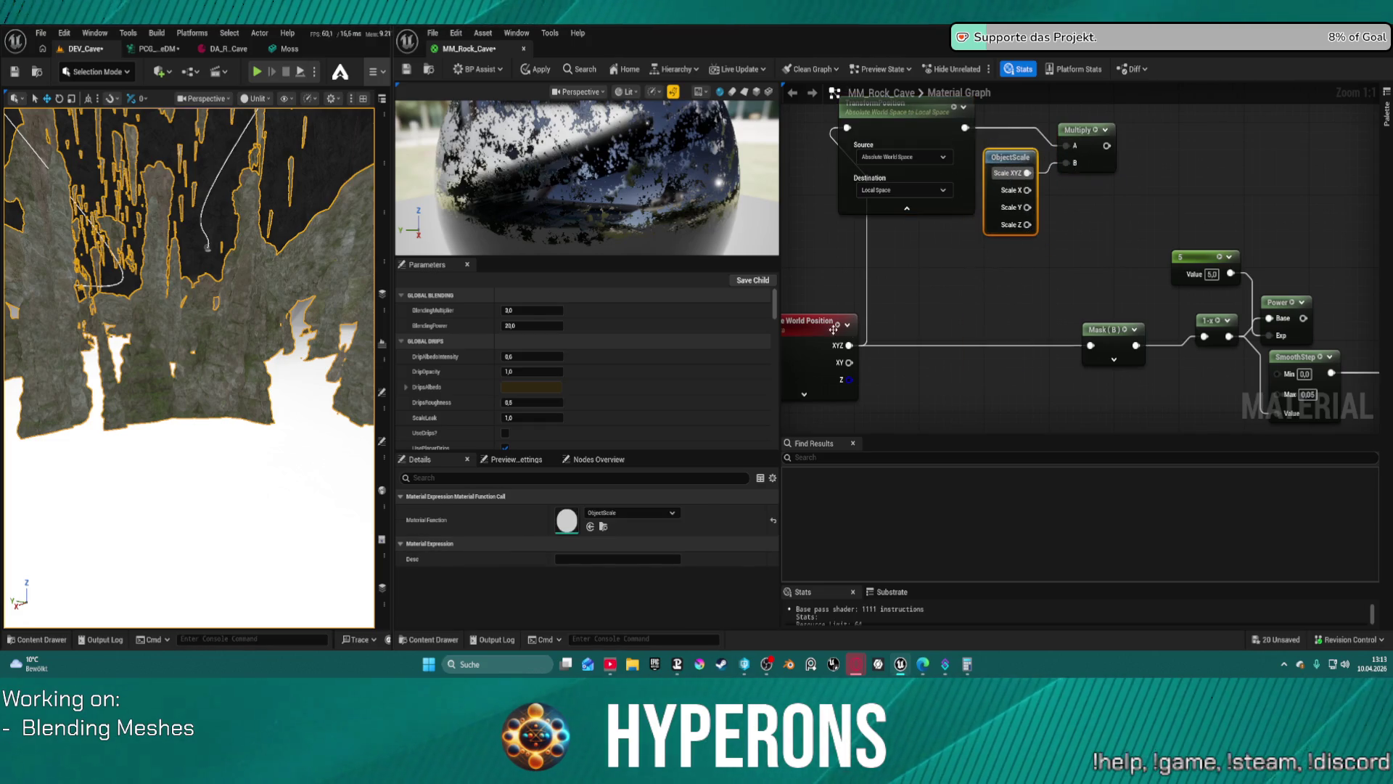
mouse_move(855, 330)
mouse_down()
mouse_move(817, 330)
mouse_move(929, 327)
mouse_up()
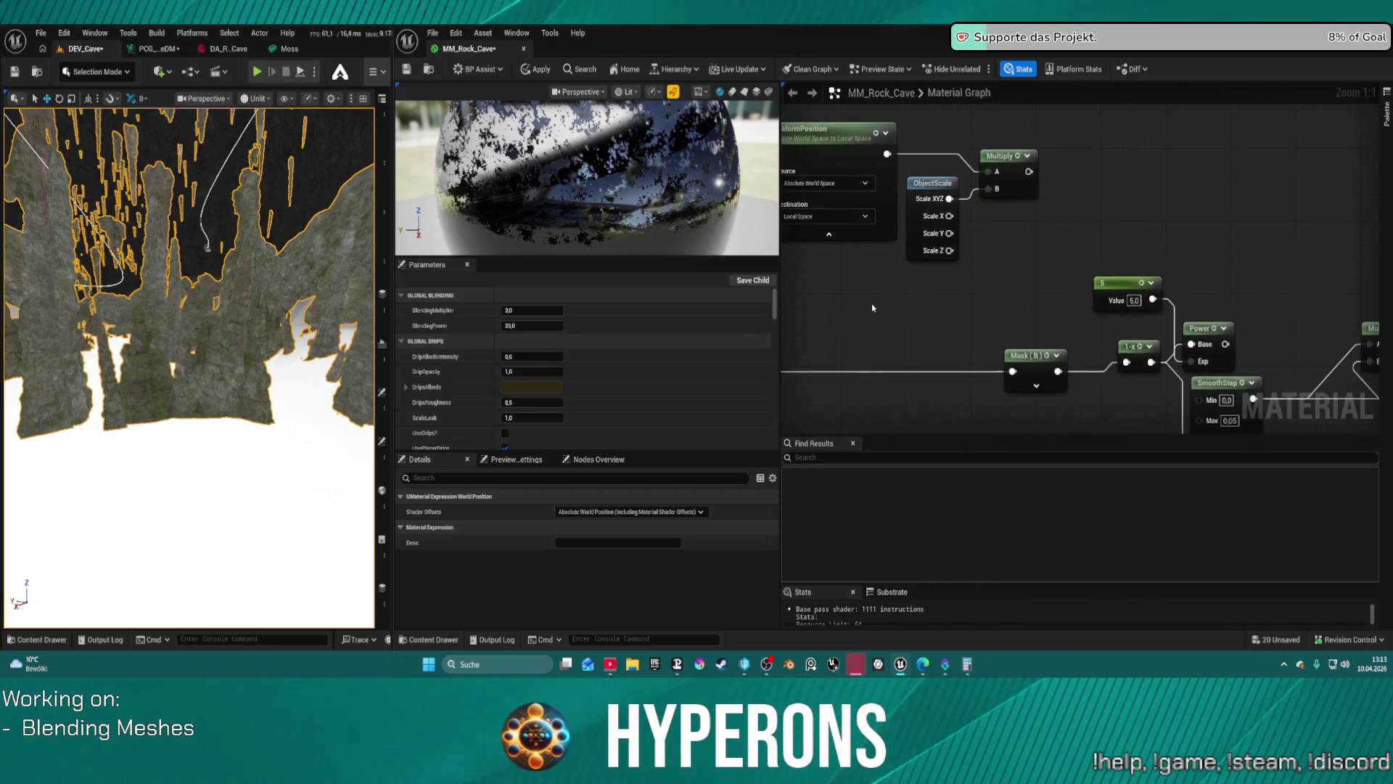
mouse_move(1055, 363)
mouse_down()
mouse_move(944, 312)
mouse_move(983, 310)
mouse_up()
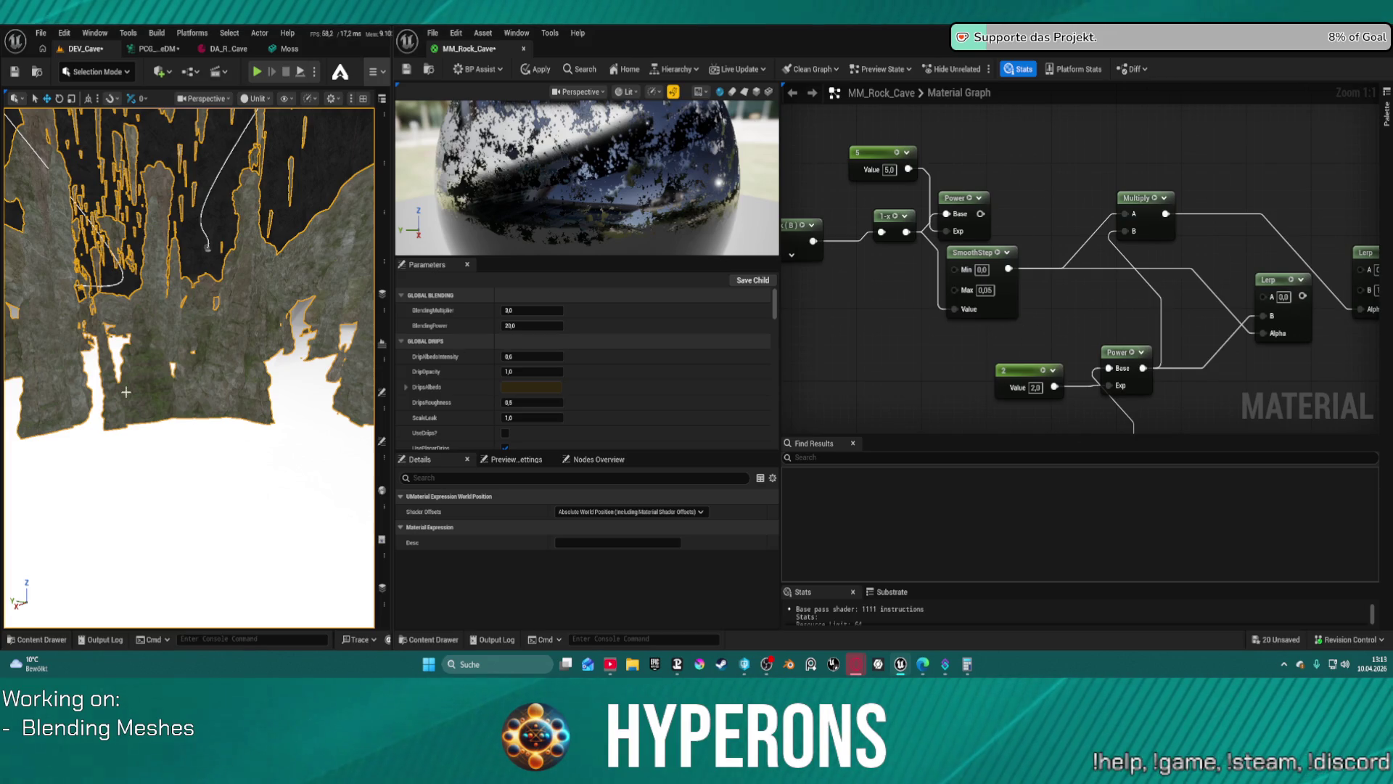
- Fly around the cave to inspect the rock blend, then pan the graph to the Clamp and Dot nodes
drag(125, 392, 125, 392)
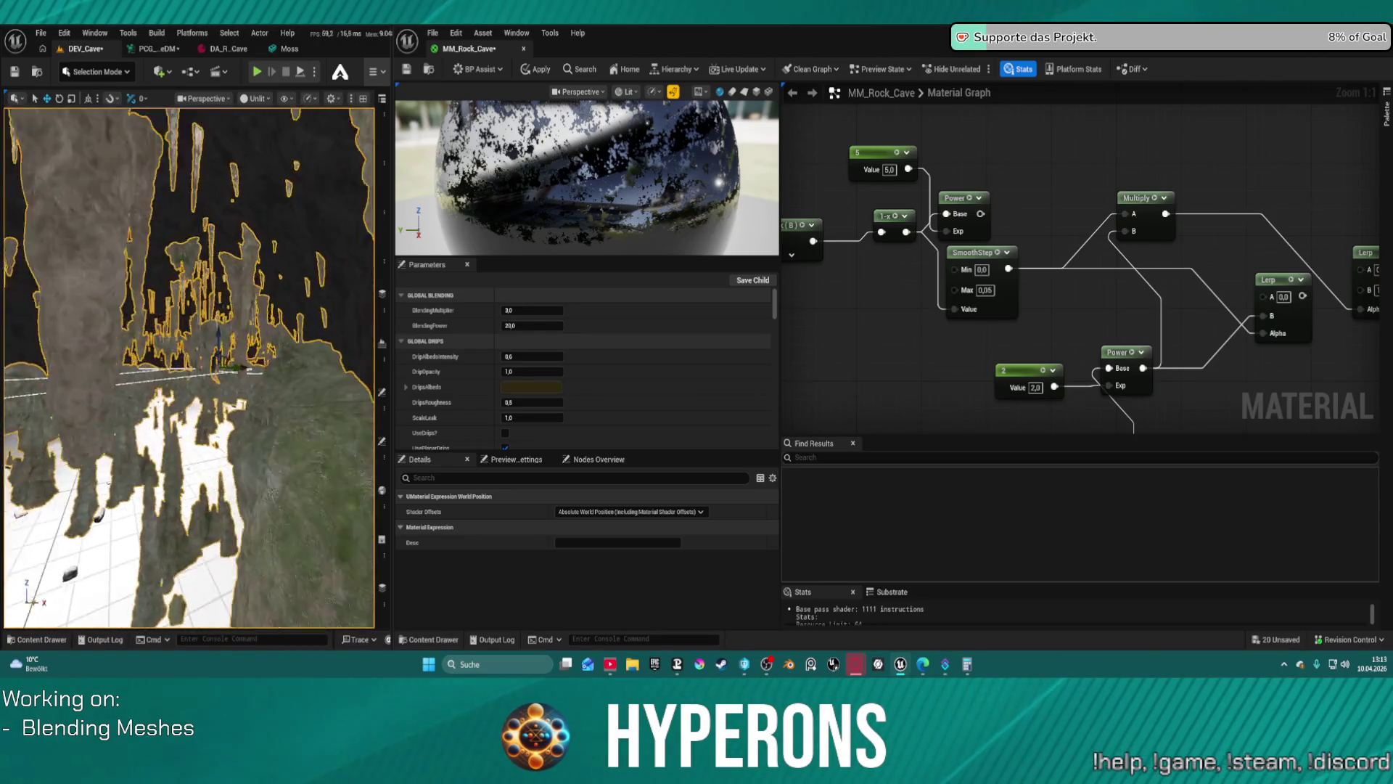
drag(125, 392, 126, 392)
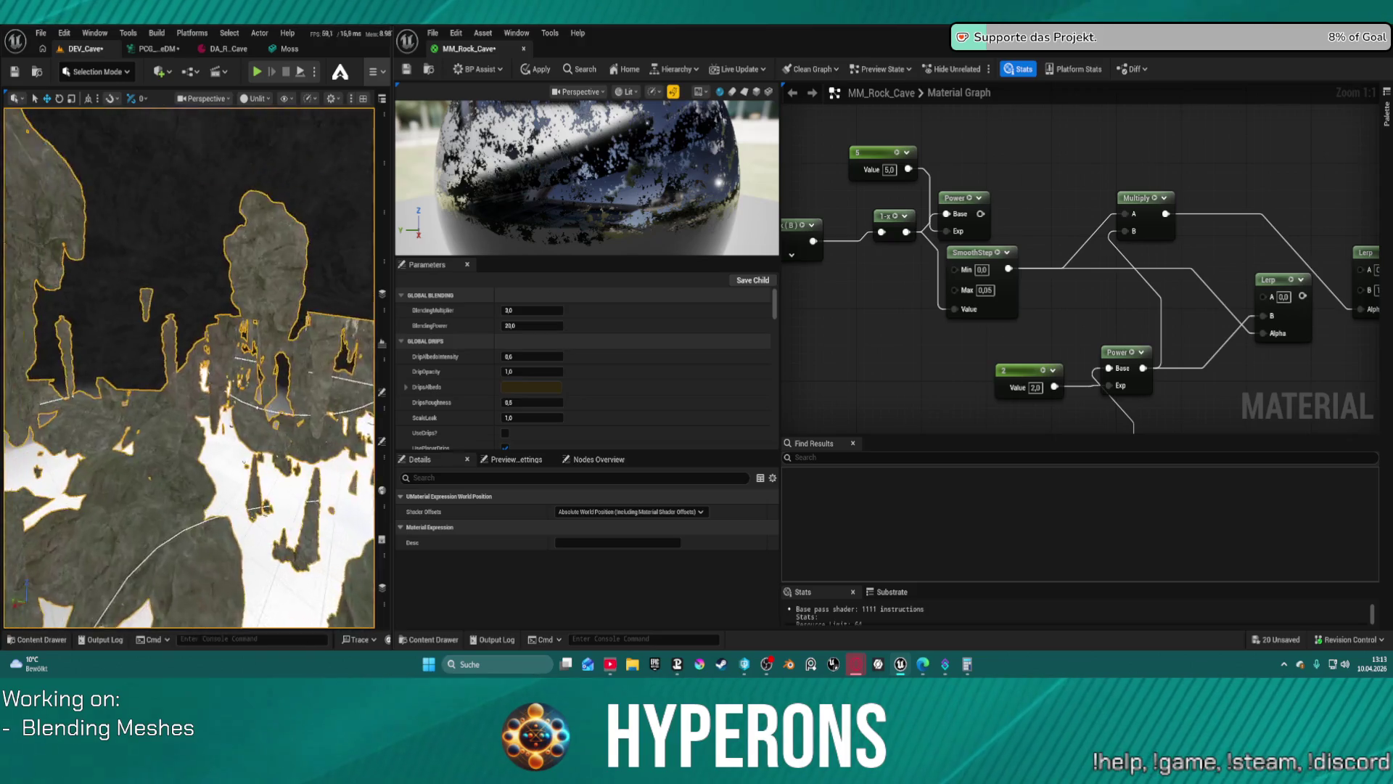
drag(125, 392, 127, 390)
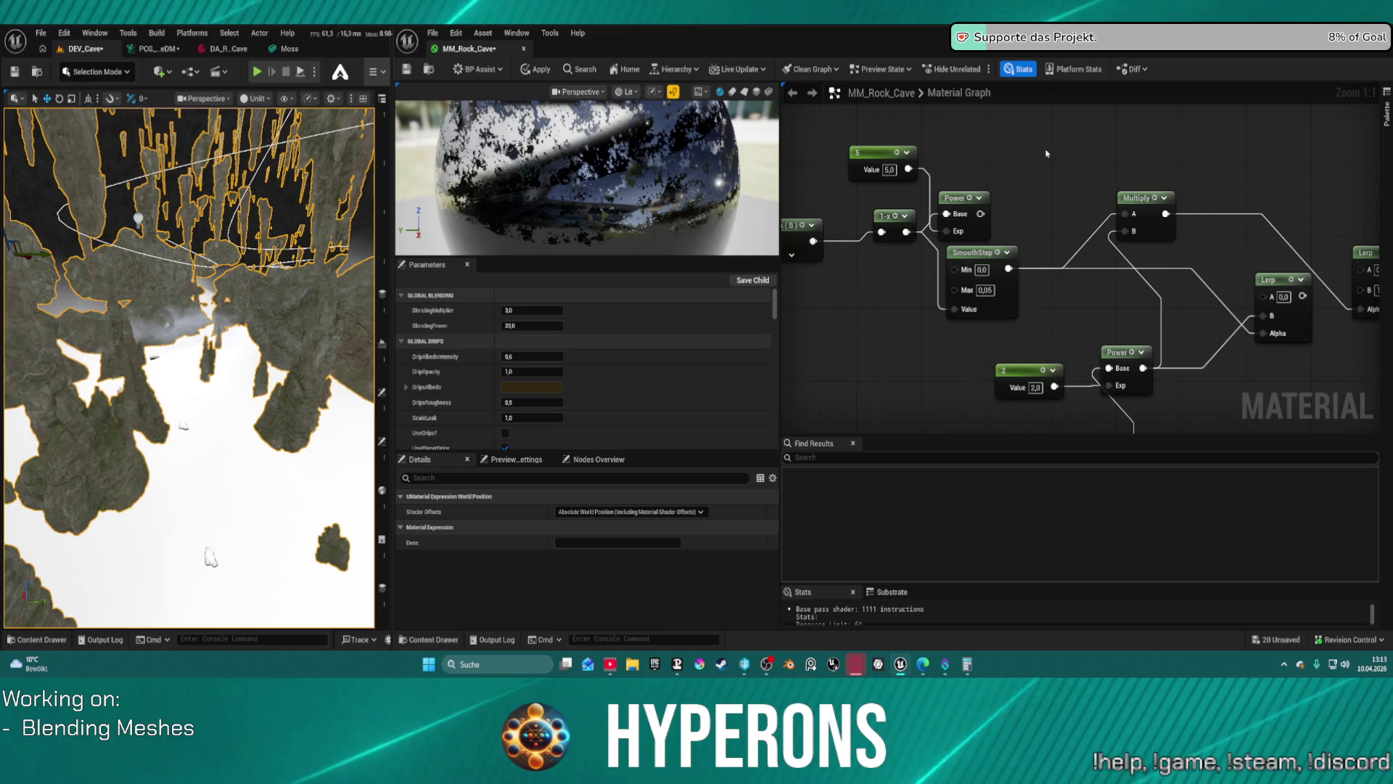
drag(1124, 264, 1043, 203)
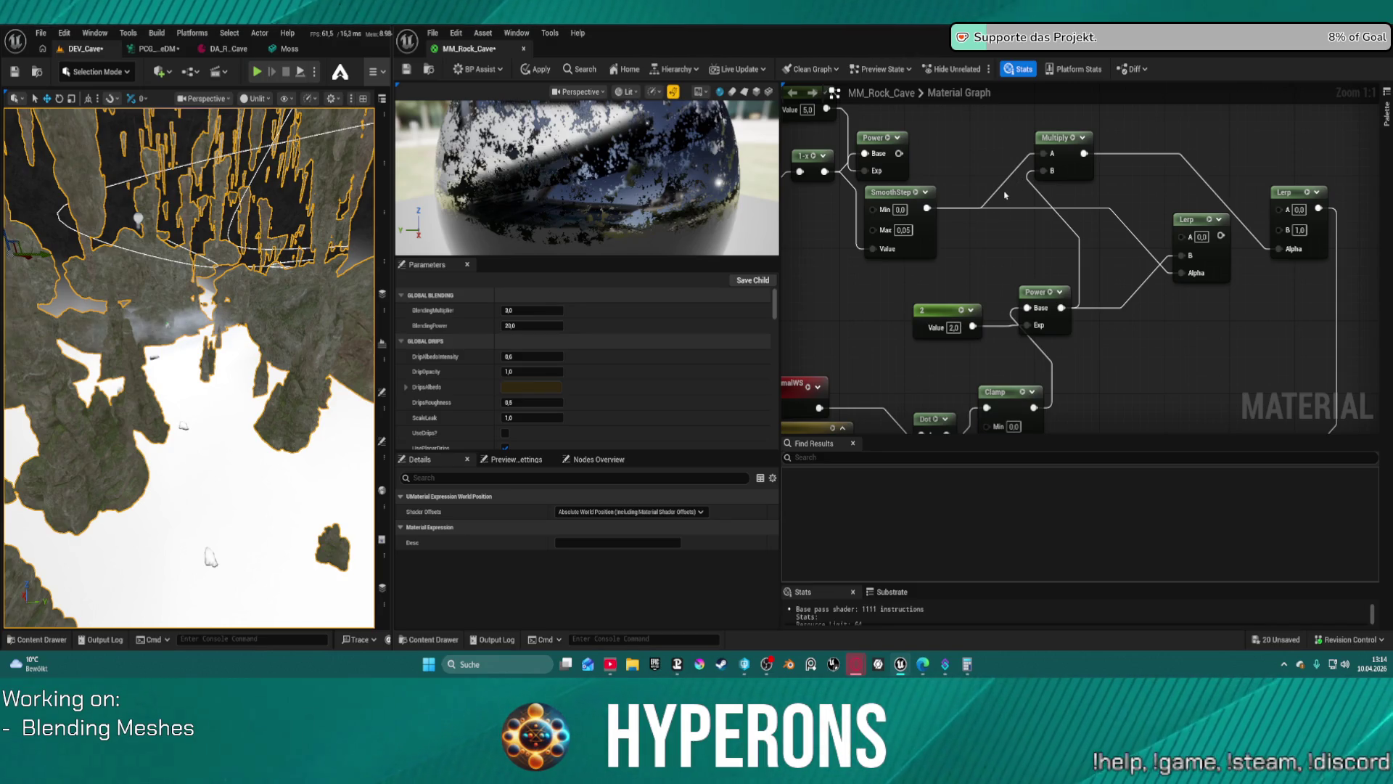
- Group-select VertexNormalWS, Constant, Dot and Clamp and move them up near SmoothStep
drag(961, 241, 1037, 71)
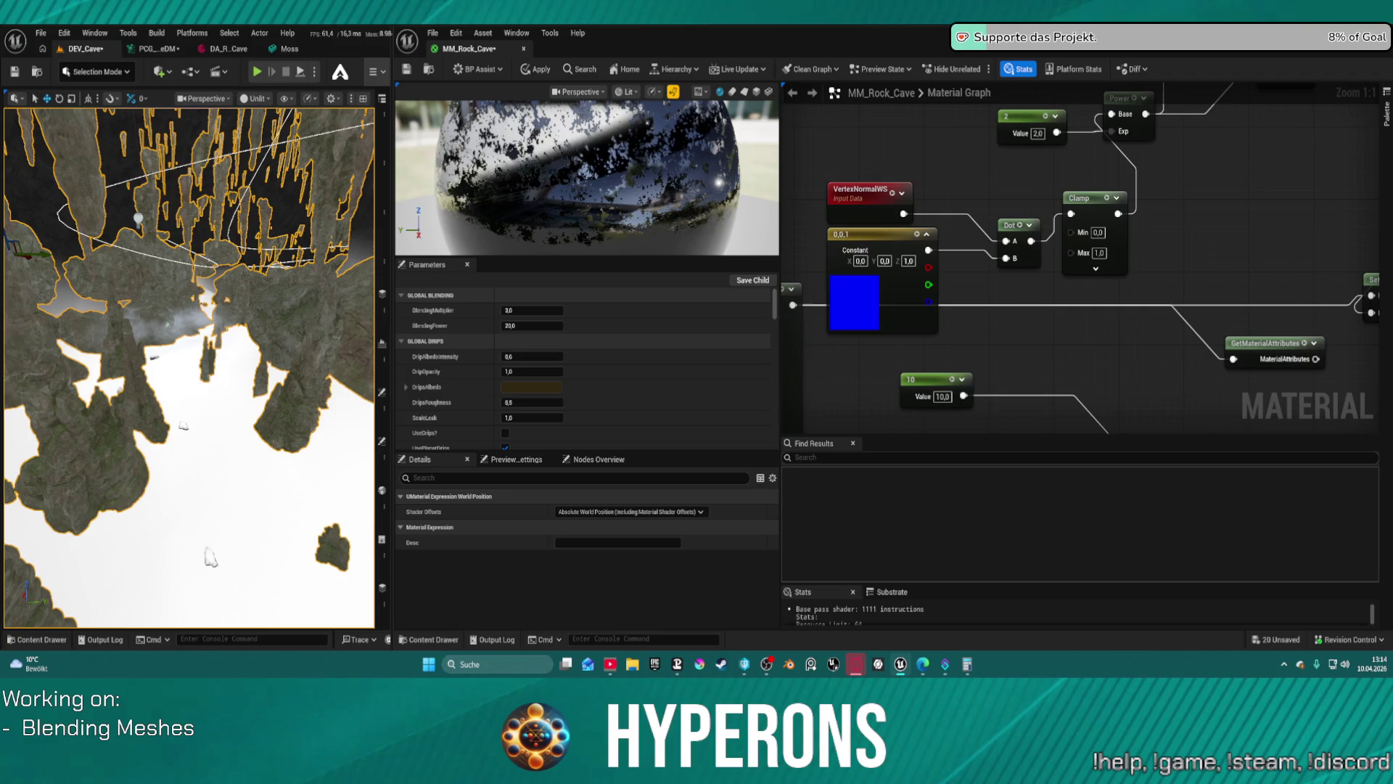
drag(824, 177, 1118, 331)
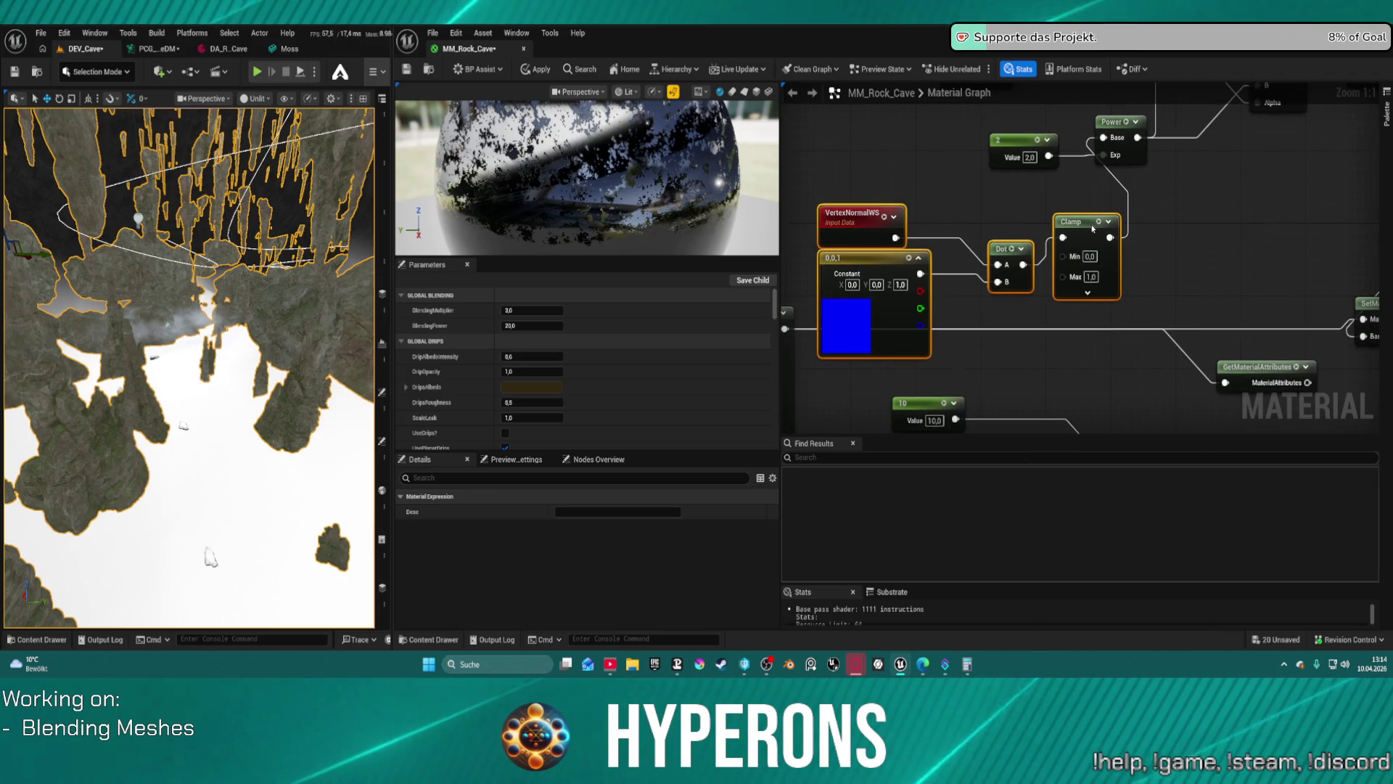
mouse_move(1095, 230)
mouse_down()
mouse_move(1086, 205)
mouse_move(892, 102)
mouse_move(1097, 197)
mouse_move(931, 249)
mouse_up()
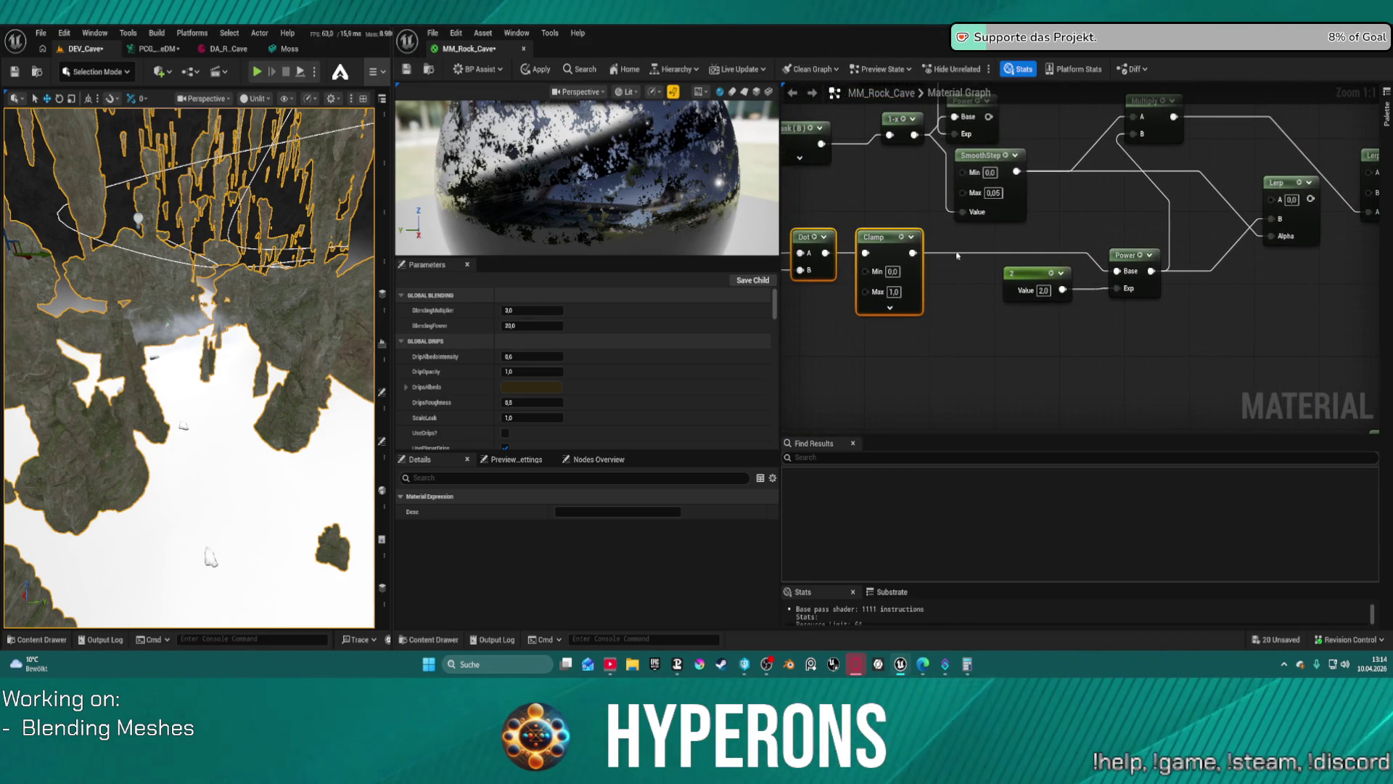
- Reposition Multiply and Lerp, wire SmoothStep directly into the final Lerp's Alpha, and apply
drag(1077, 241, 966, 271)
drag(1015, 142, 1063, 145)
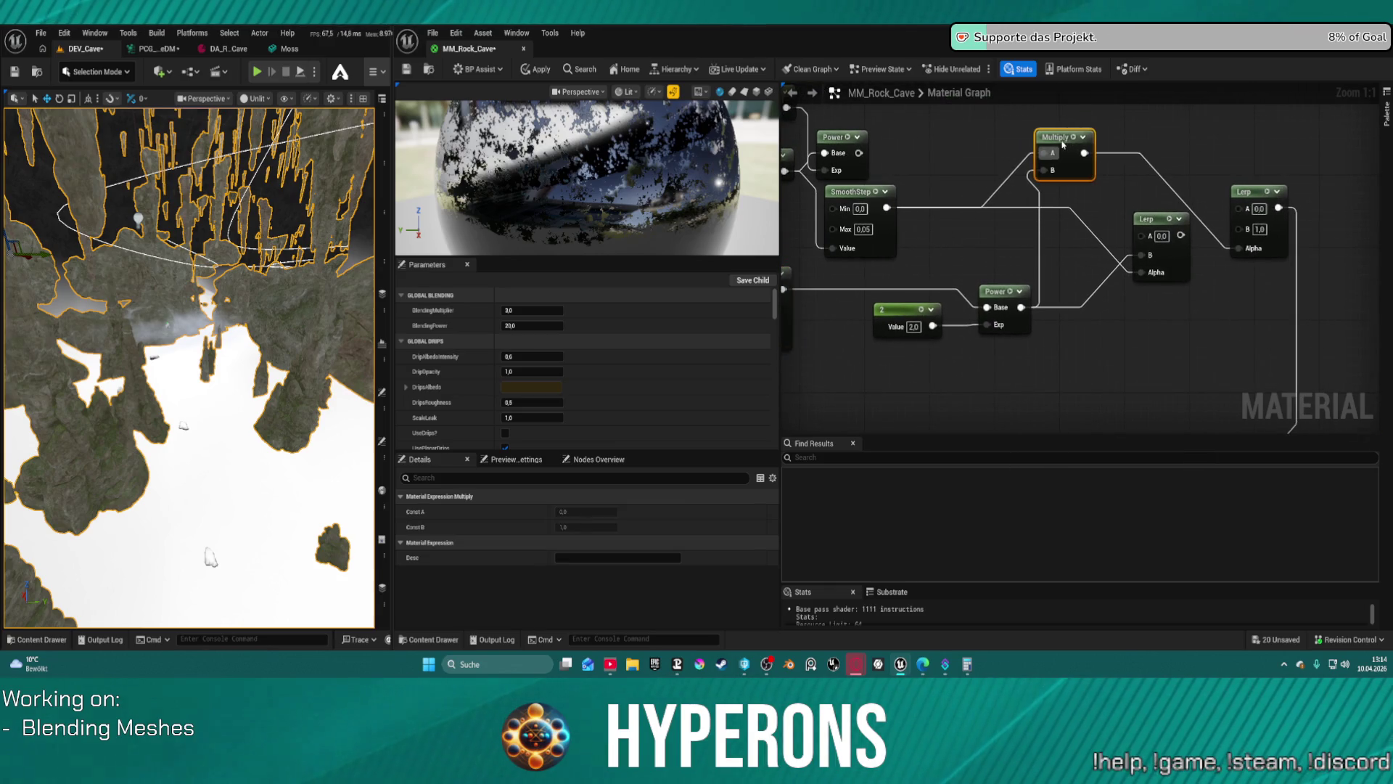
mouse_move(1170, 218)
mouse_down()
mouse_move(1085, 206)
mouse_move(1080, 191)
mouse_up()
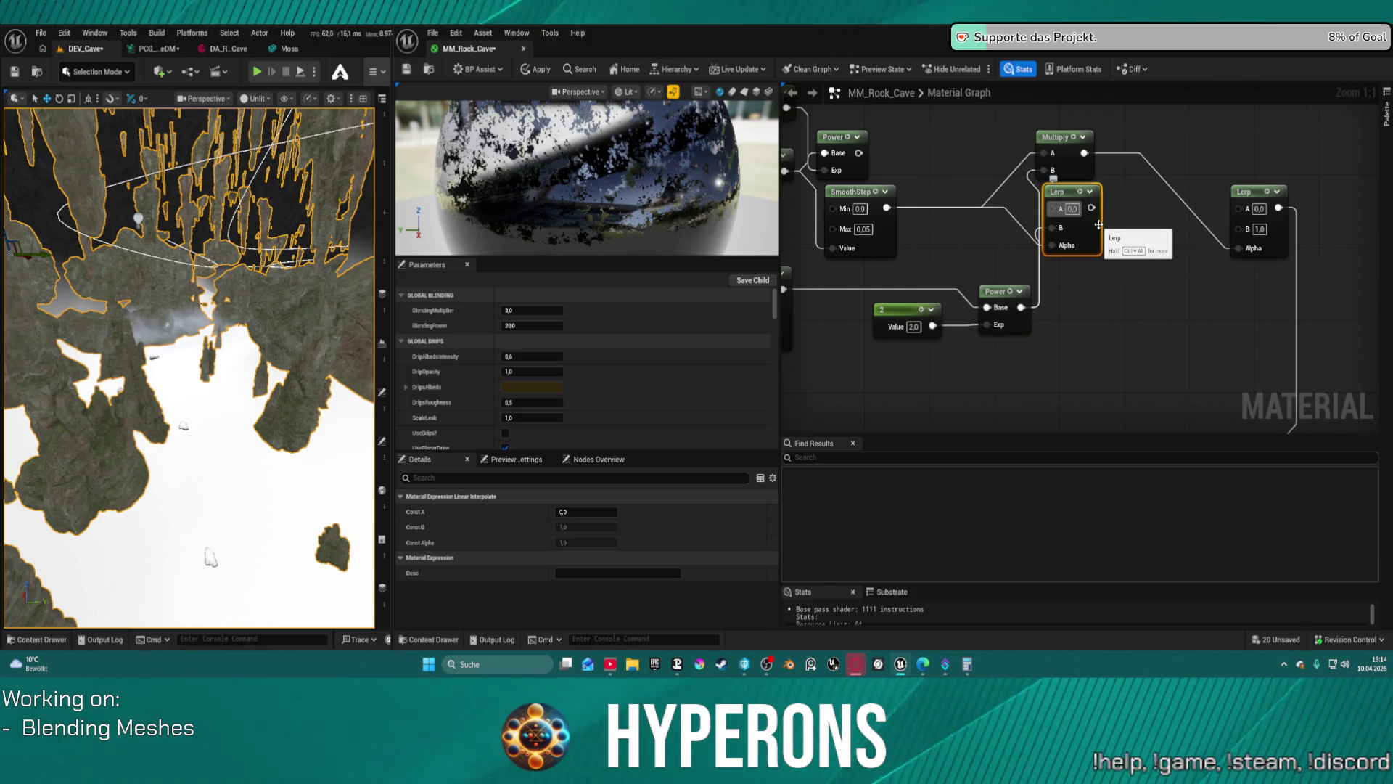
mouse_move(894, 210)
mouse_down()
mouse_move(1121, 253)
mouse_move(1240, 249)
mouse_up()
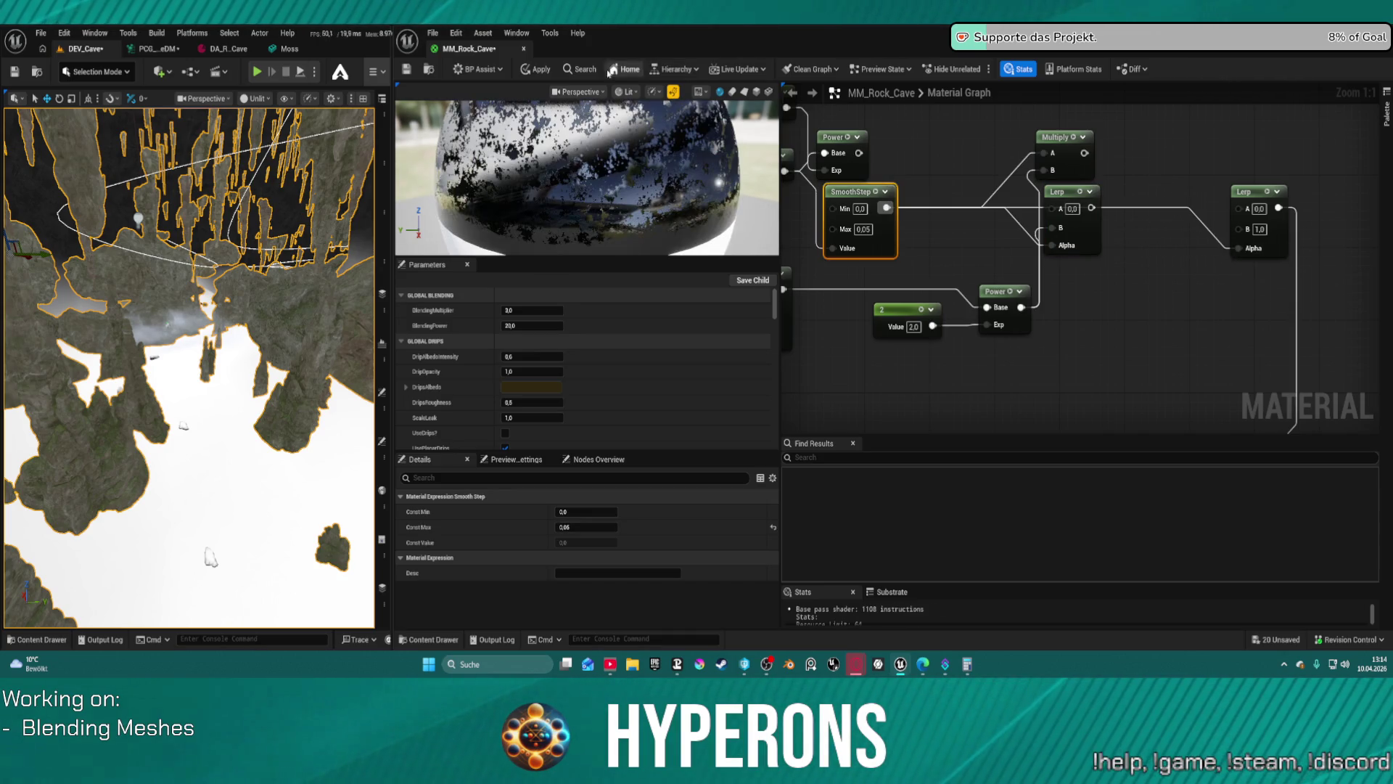
click(537, 70)
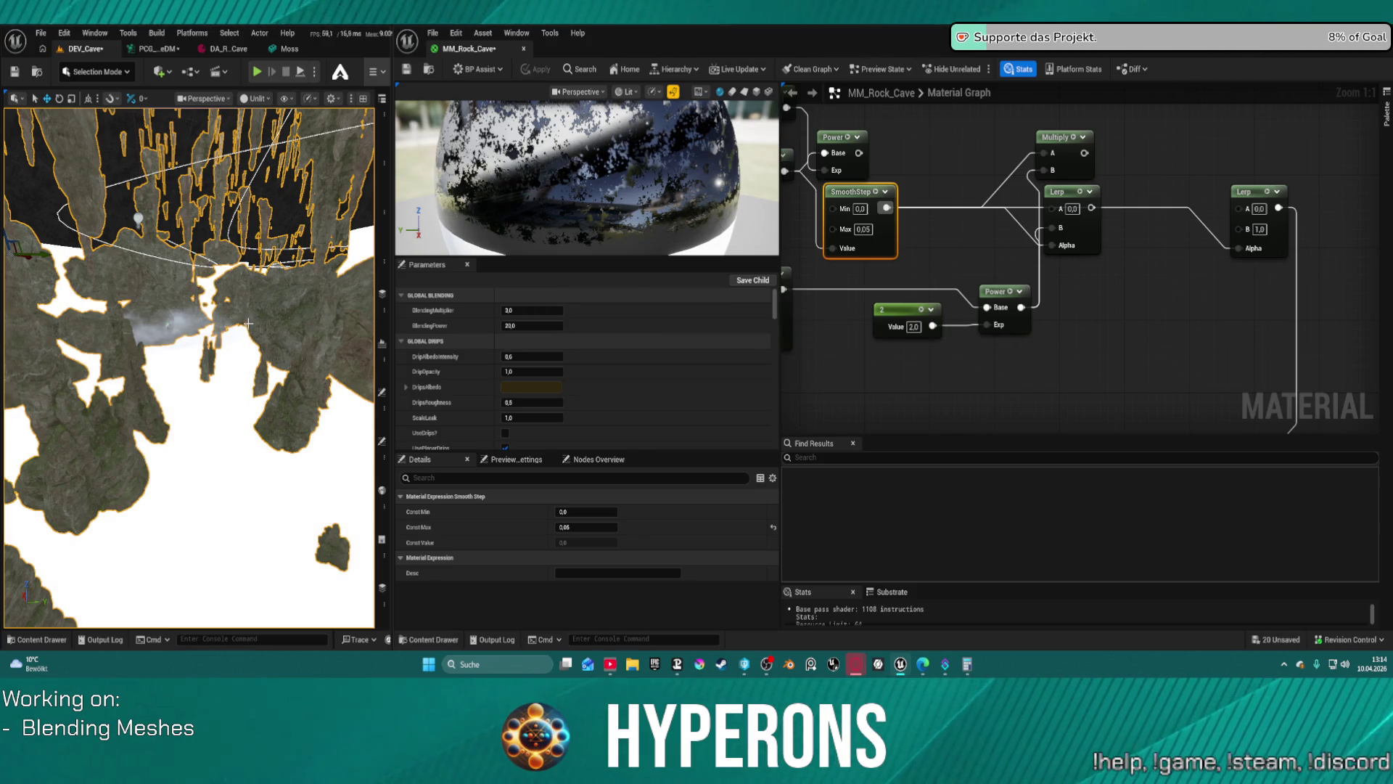
mouse_move(856, 257)
mouse_down()
mouse_move(948, 233)
mouse_move(1079, 248)
mouse_up()
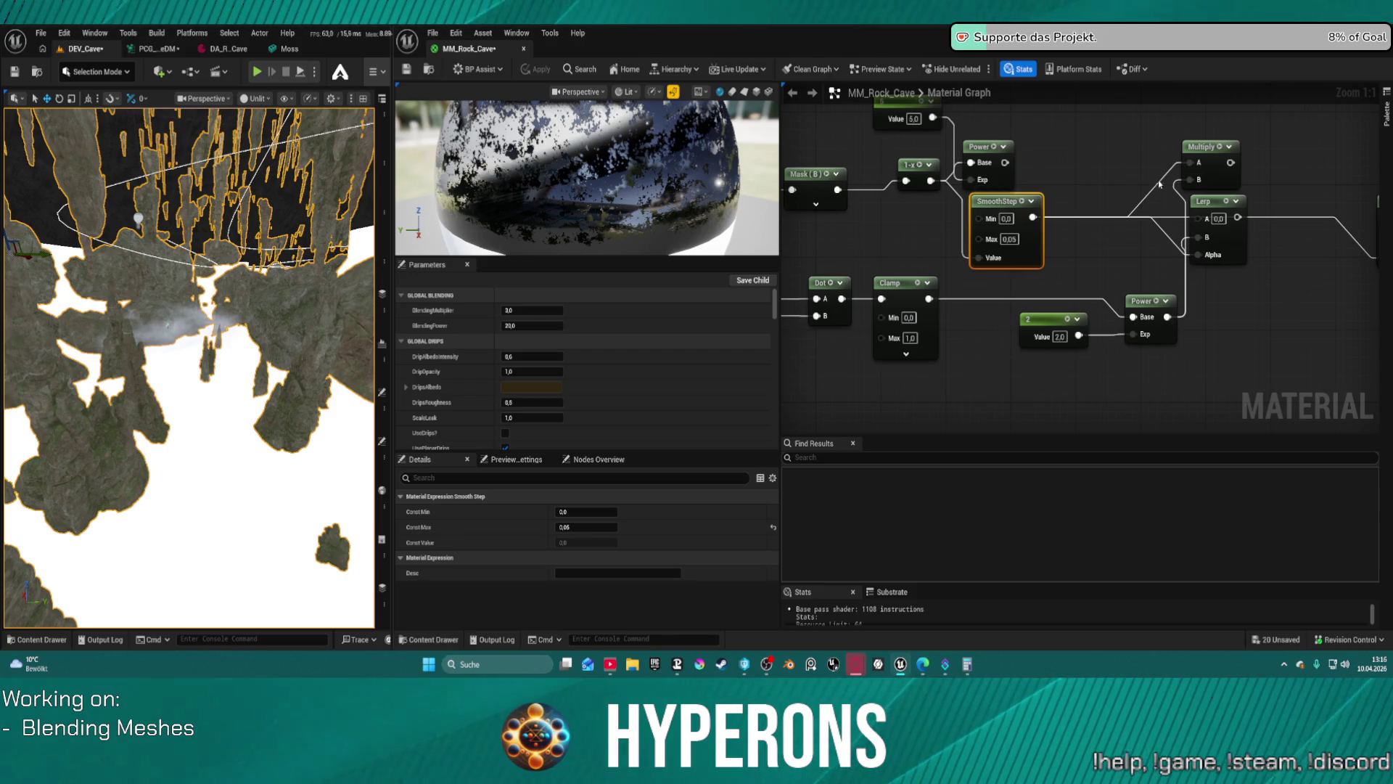
- Connect the SmoothStep result into the Lerp, reposition SmoothStep, and apply
mouse_move(1039, 221)
mouse_down()
mouse_move(1264, 275)
mouse_move(1198, 254)
mouse_up()
drag(1281, 229, 1103, 204)
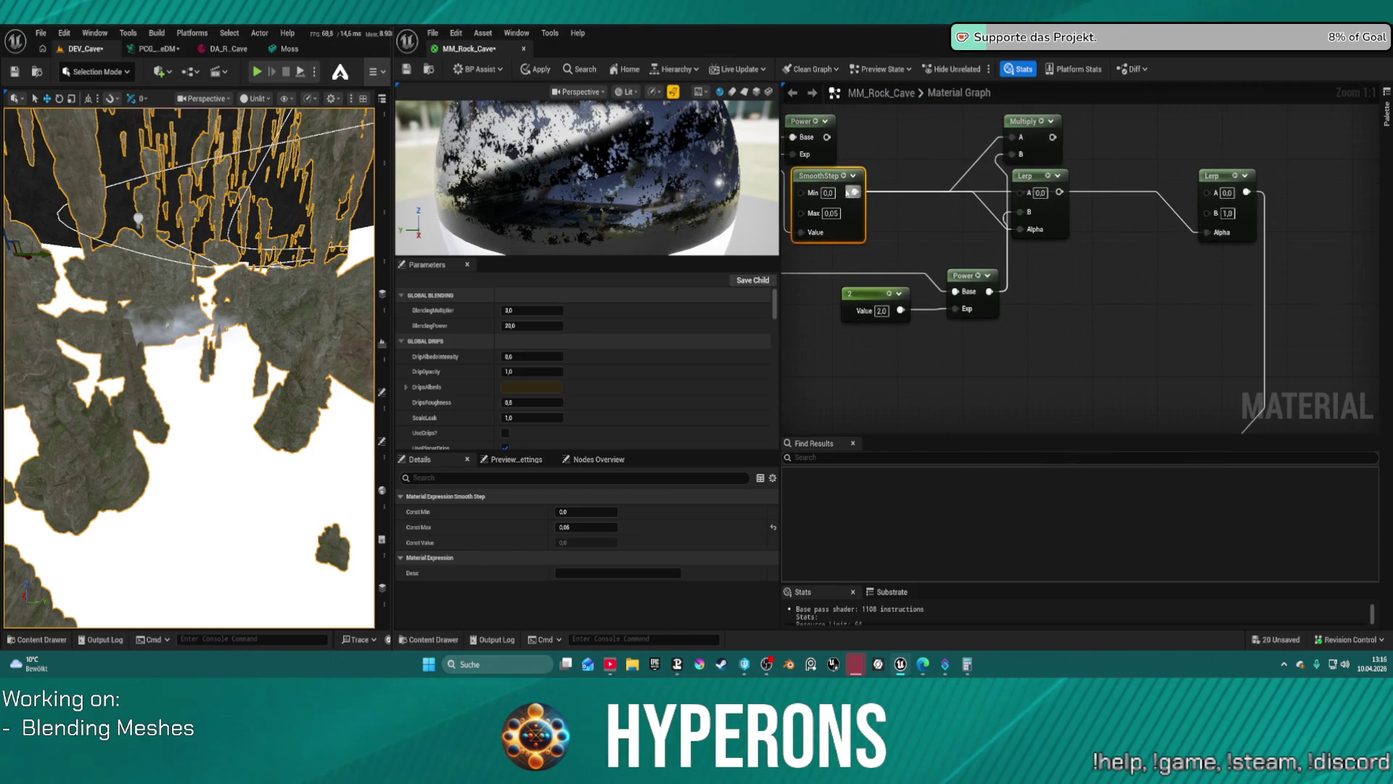
mouse_move(847, 193)
mouse_down()
mouse_move(1137, 225)
mouse_move(901, 210)
mouse_move(880, 188)
mouse_move(1206, 232)
mouse_up()
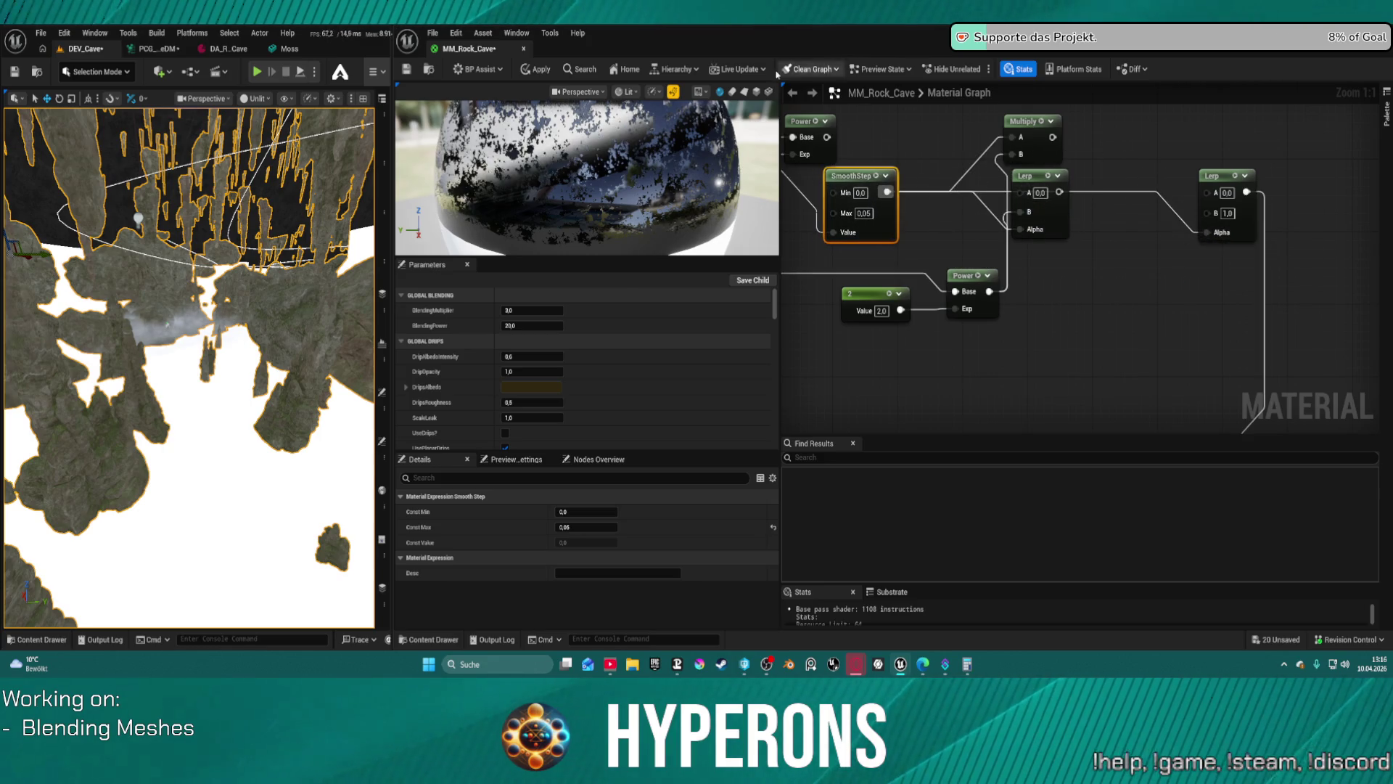
click(537, 69)
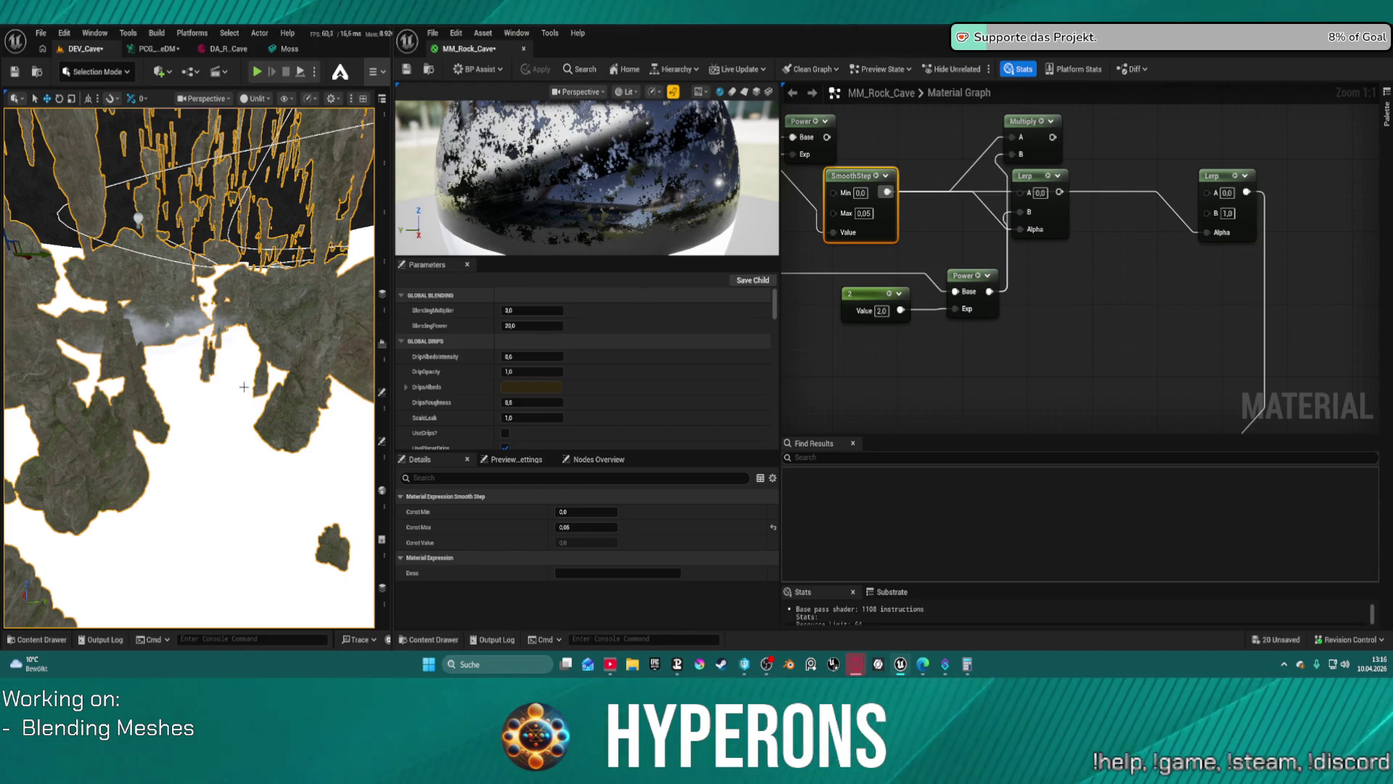
- Set SmoothStep Max to 1.0 and wire Mask (B) into its Value input, applying each change
mouse_move(917, 133)
mouse_down()
mouse_move(1252, 181)
mouse_move(1179, 158)
mouse_up()
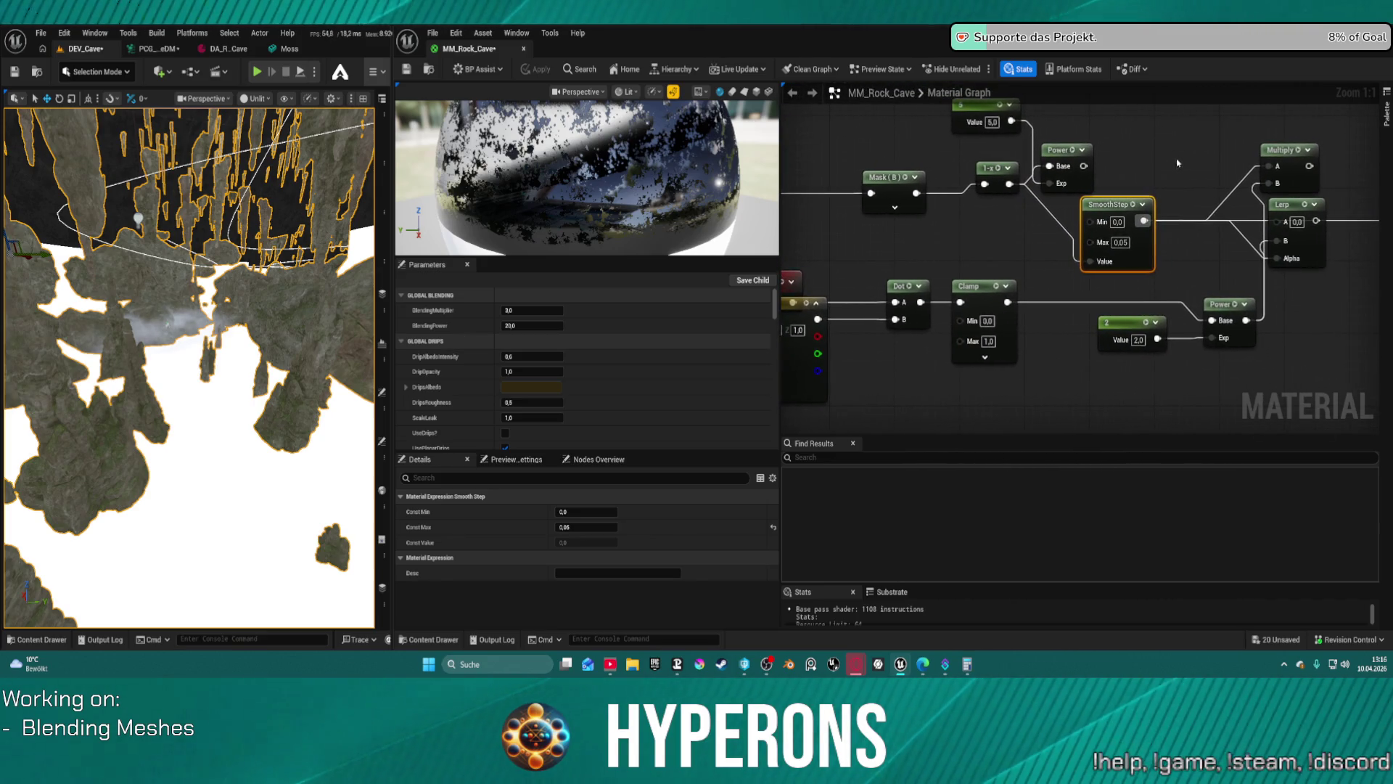
click(1124, 243)
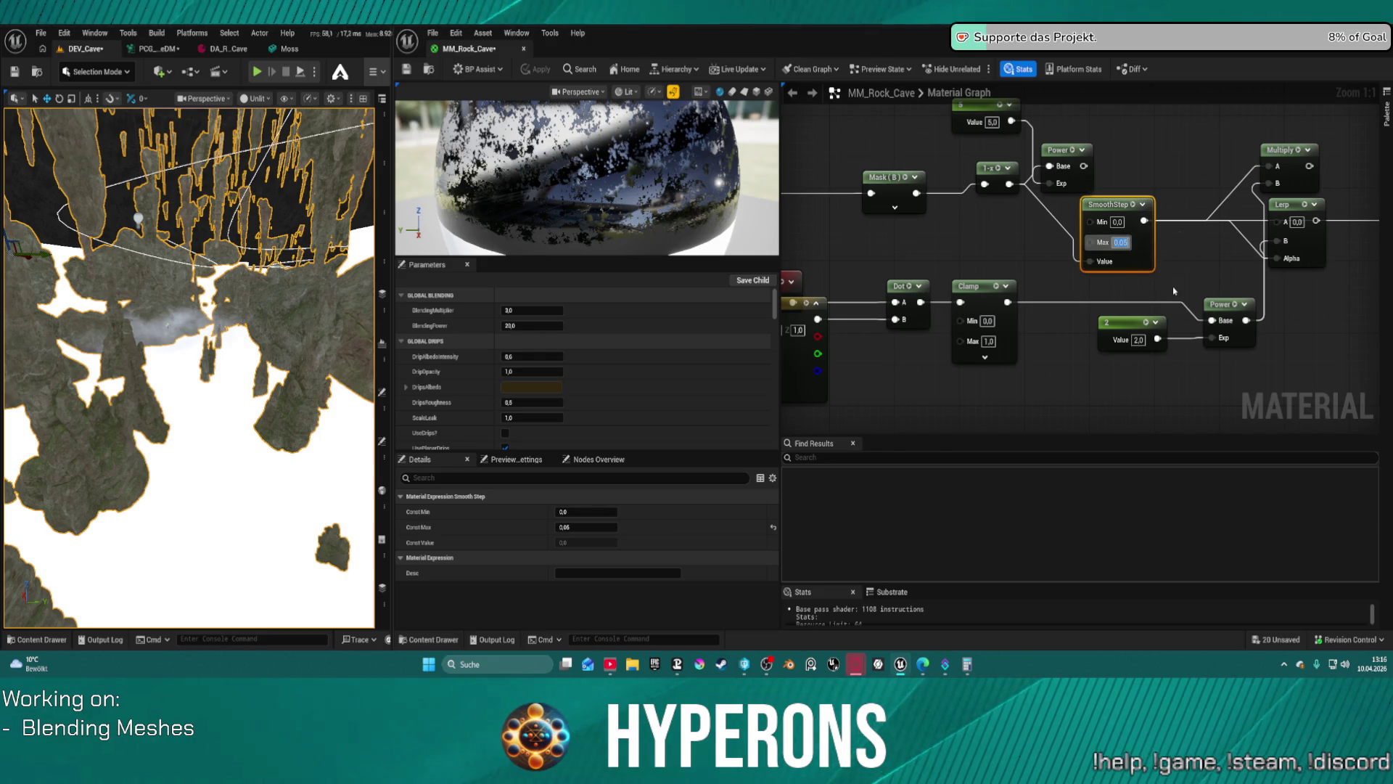
text(1)
key(Return)
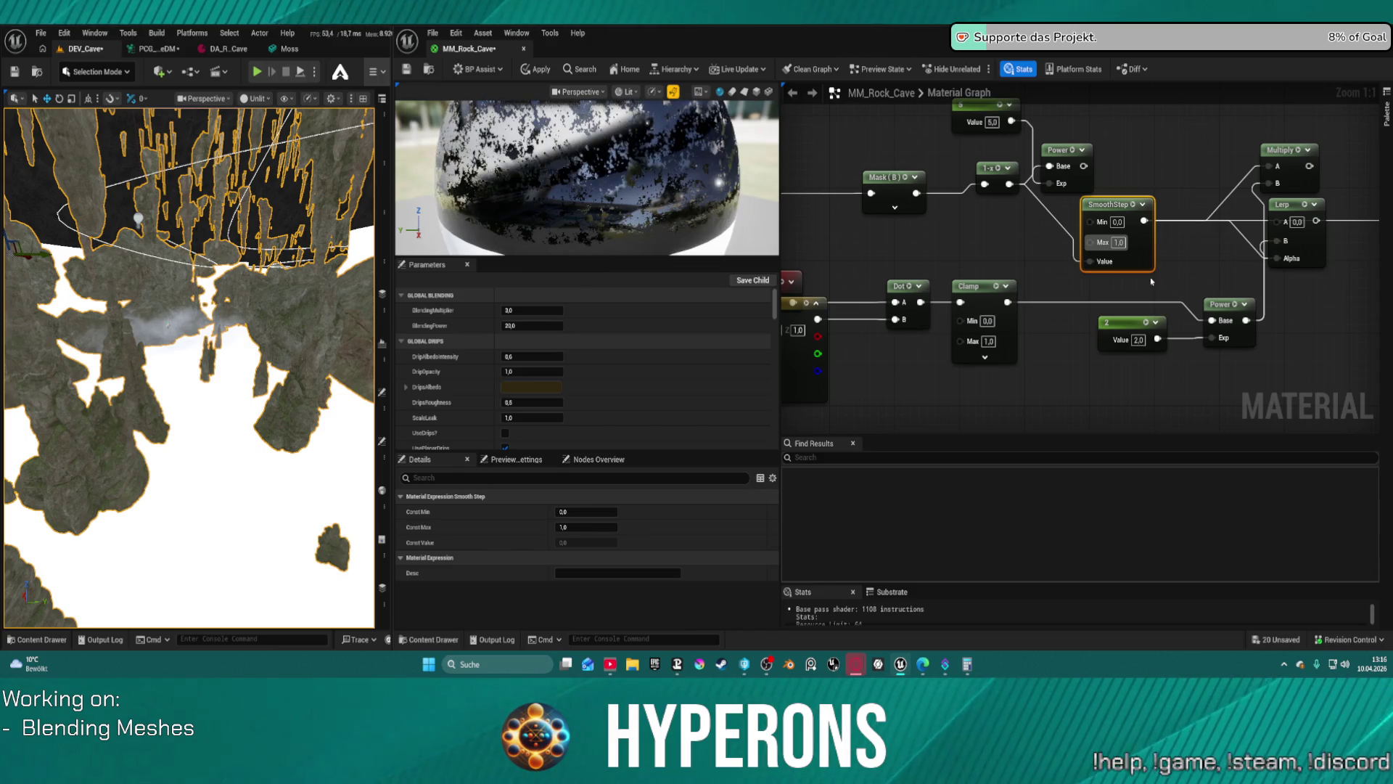
click(537, 70)
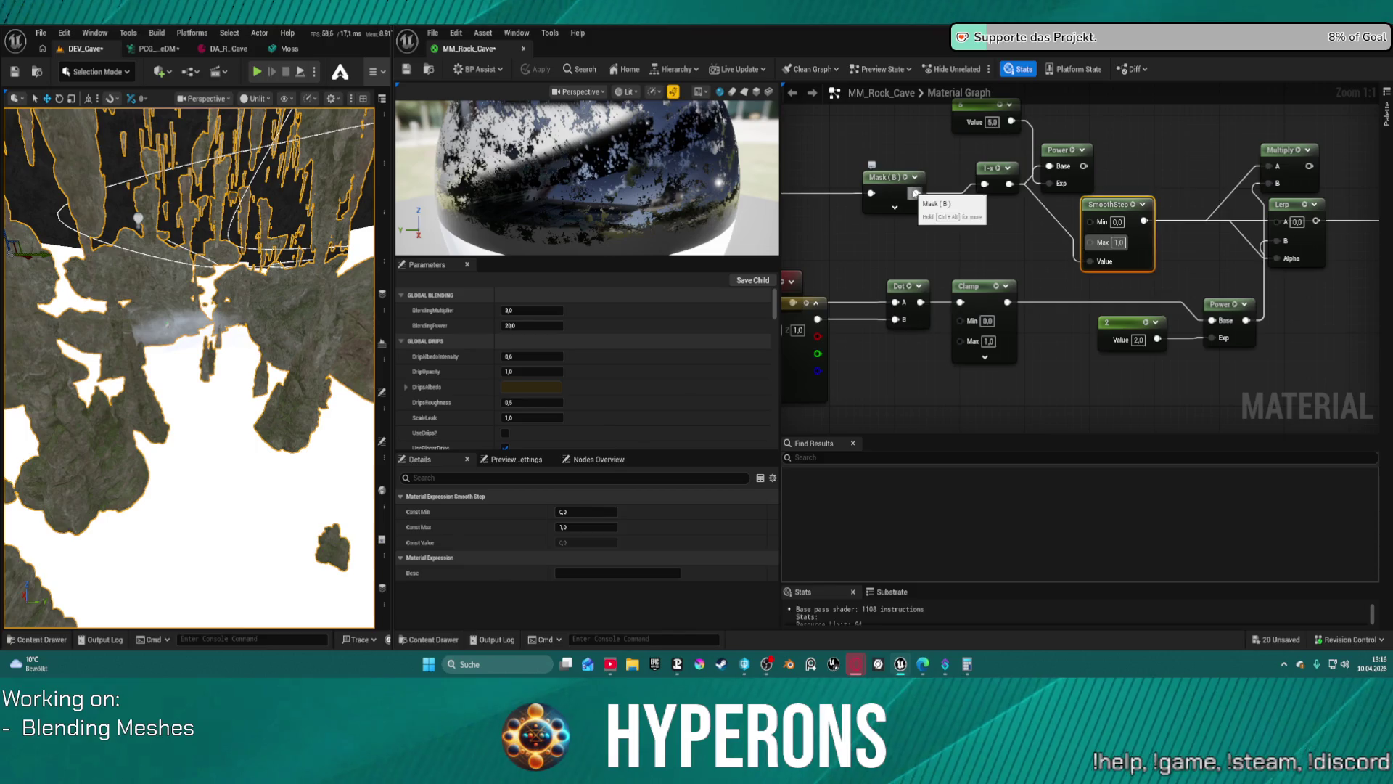
drag(916, 193, 1096, 267)
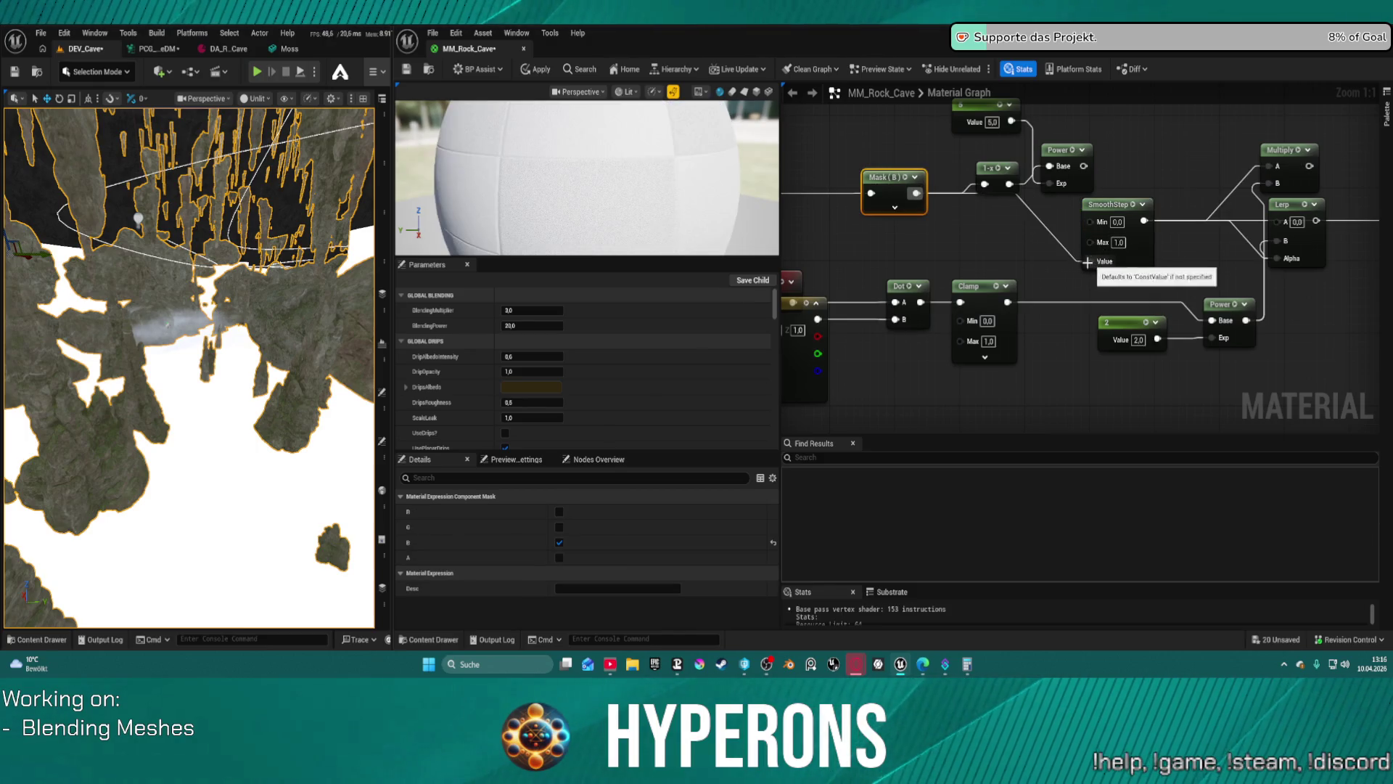
click(537, 69)
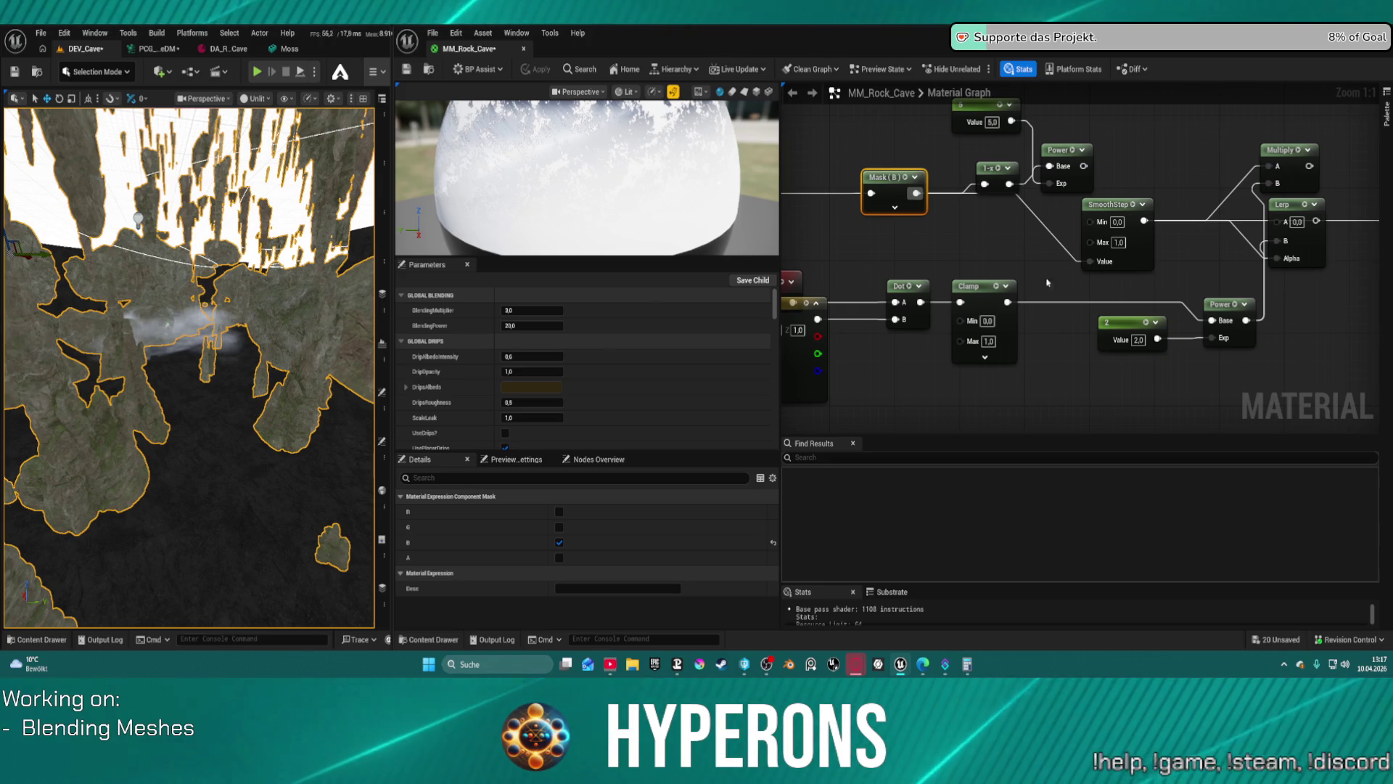
- Set the SmoothStep Max to 100 and apply the material
click(1118, 242)
text(100)
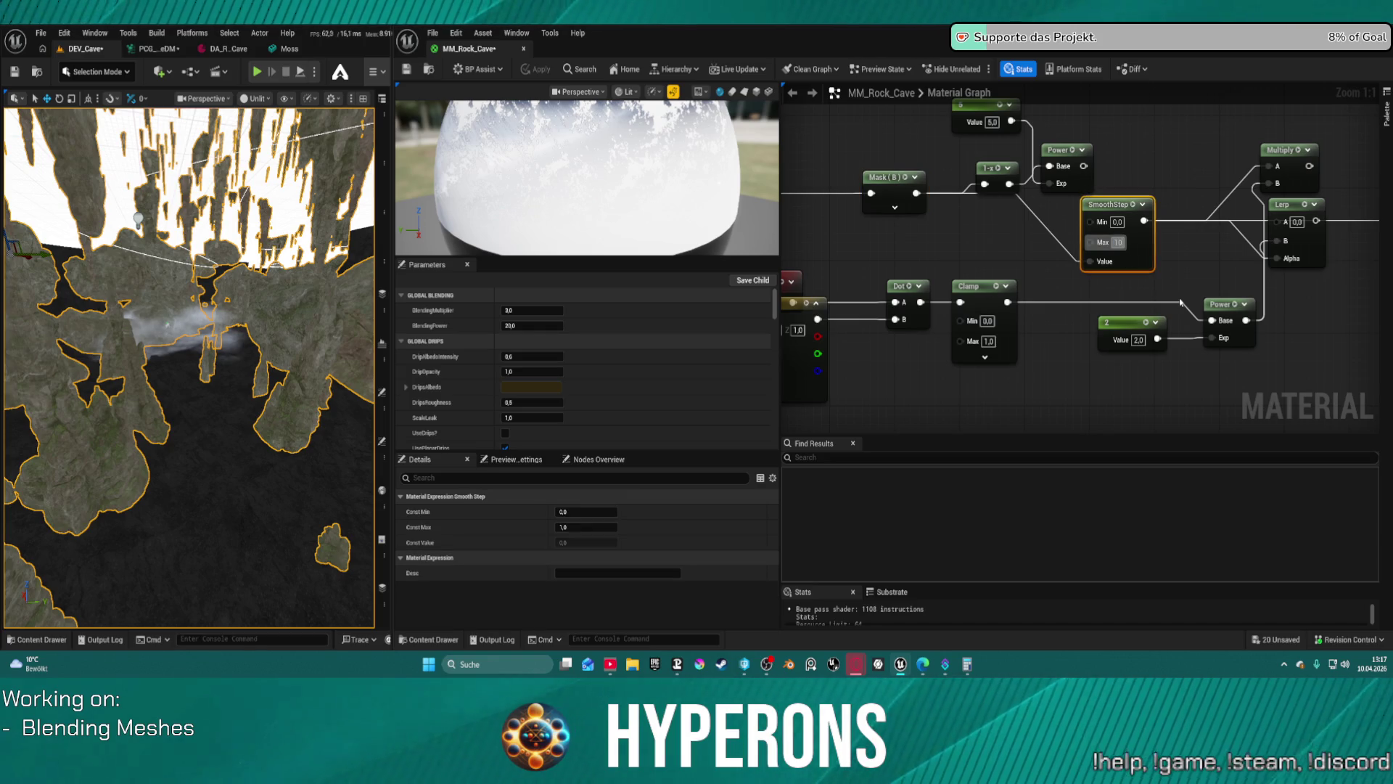
key(Return)
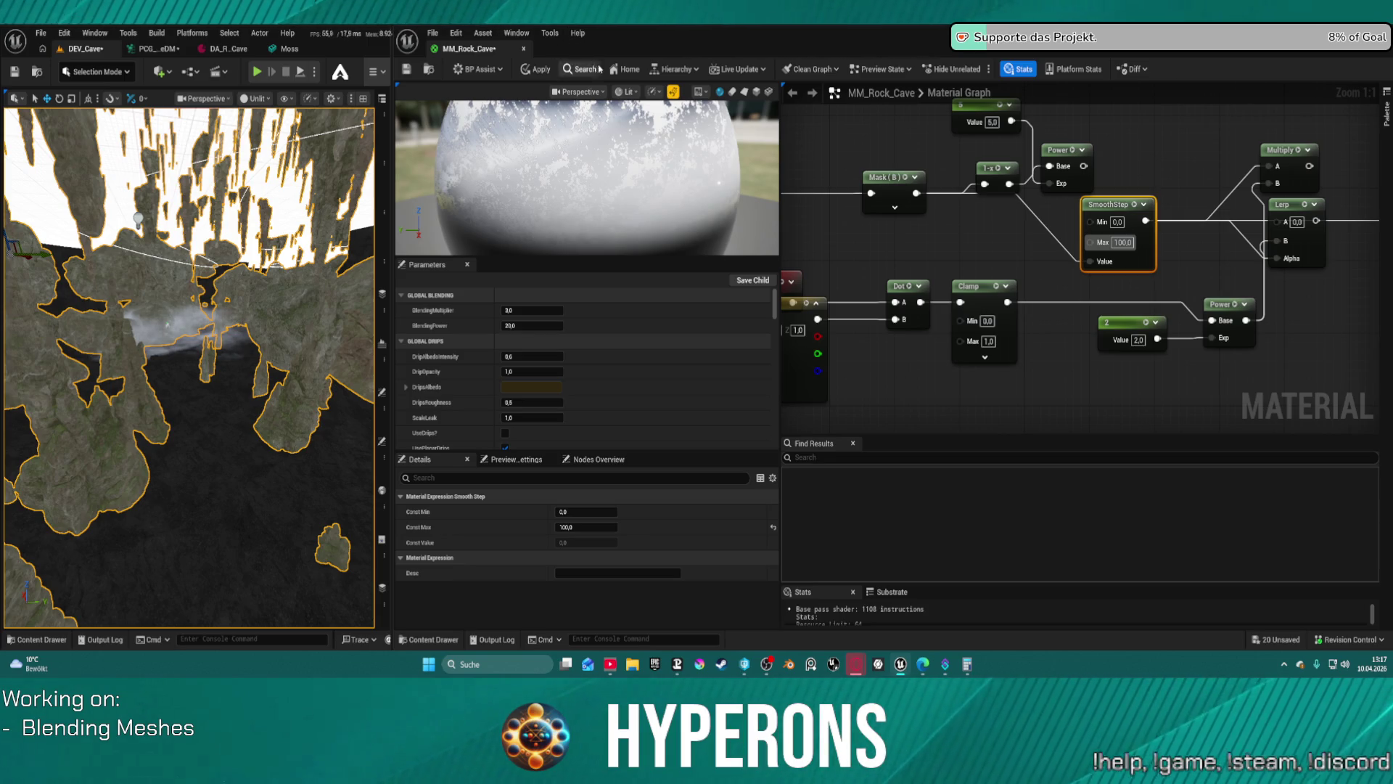
click(542, 71)
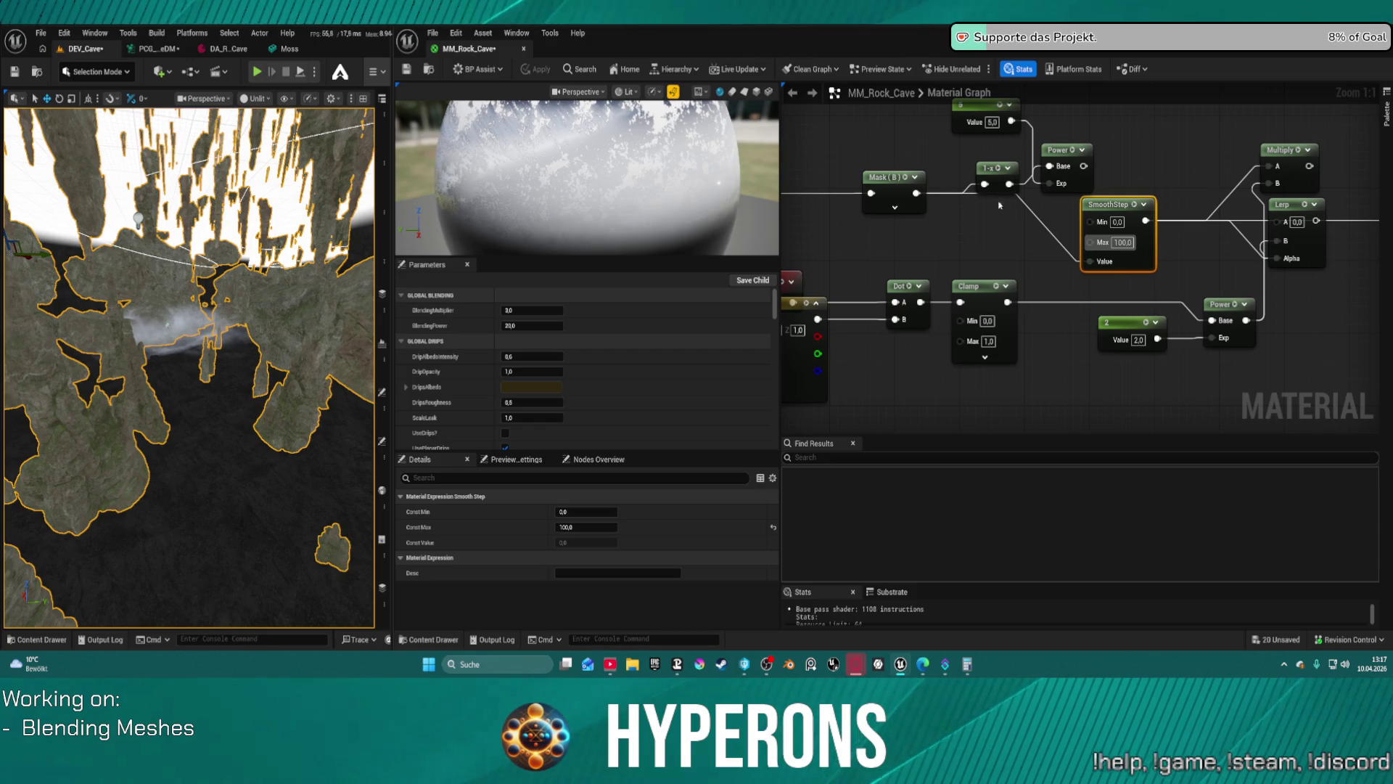
- Wire 1-x into SmoothStep's Value, raise Max to 300, and apply
mouse_move(1010, 184)
mouse_down()
mouse_move(1104, 274)
mouse_move(1089, 261)
mouse_up()
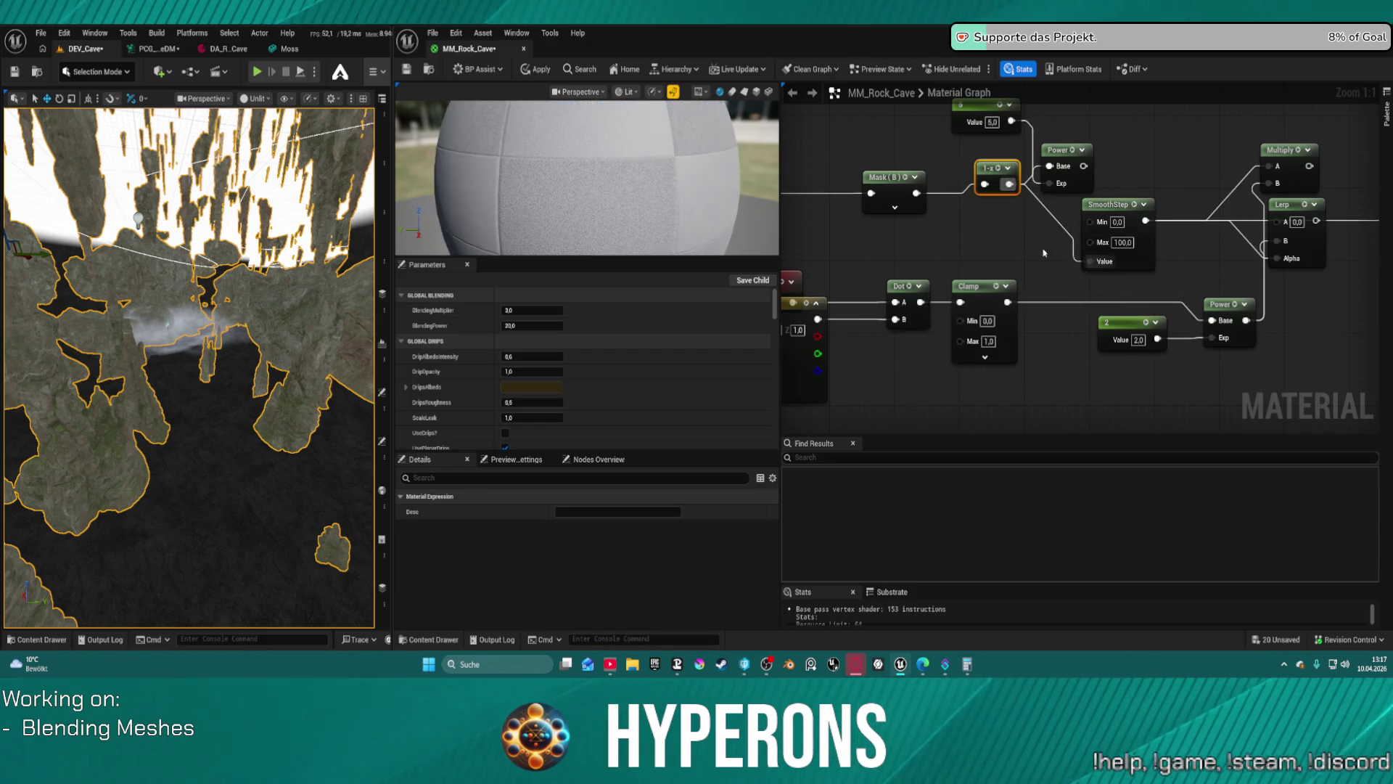
key(ctrl+s)
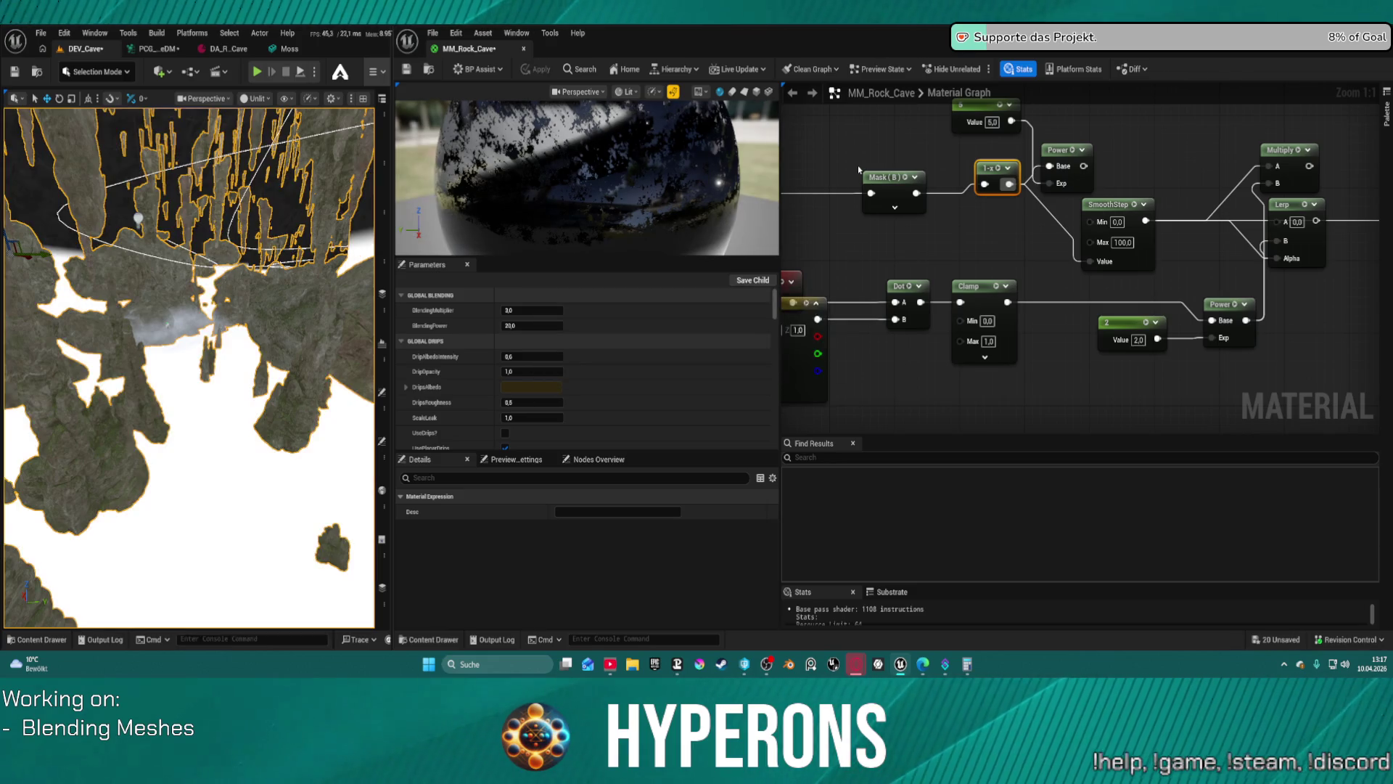
click(1122, 242)
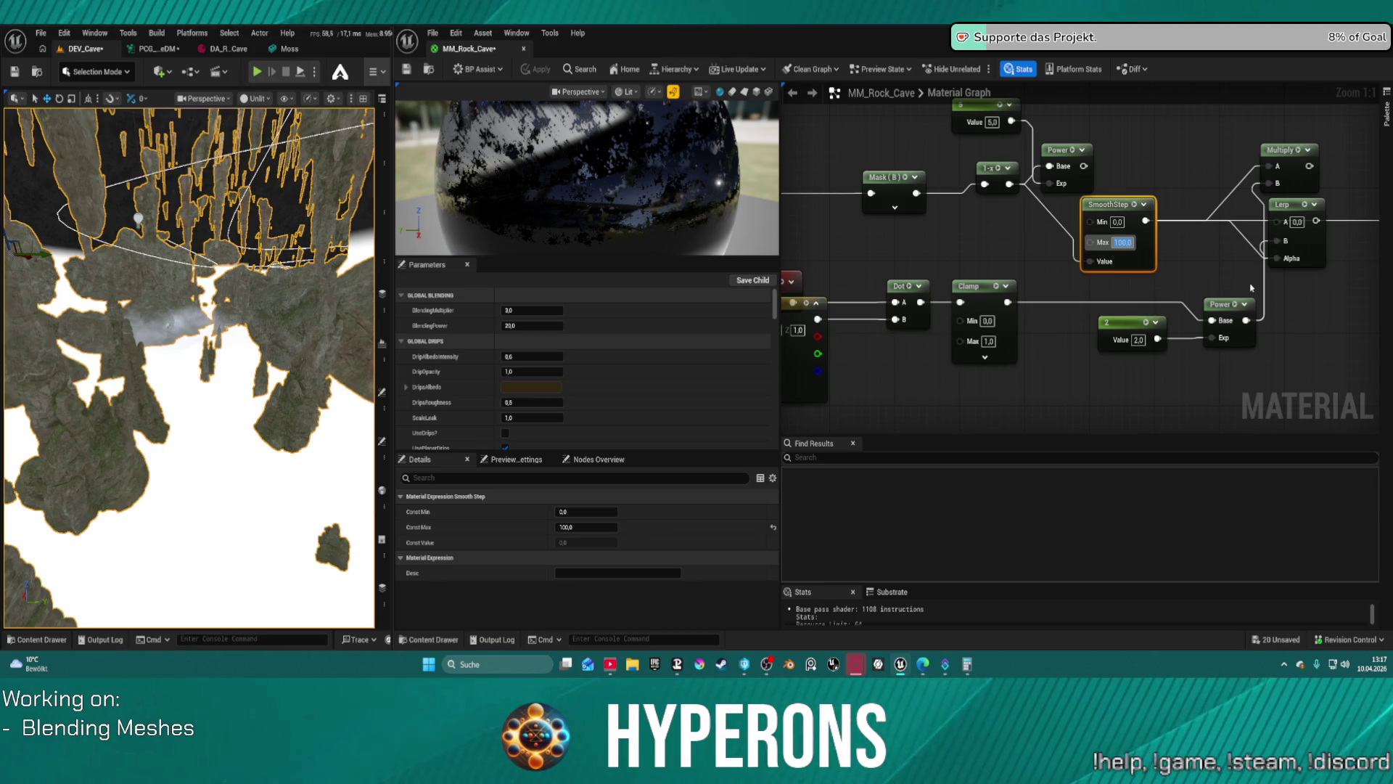
text(300)
key(Return)
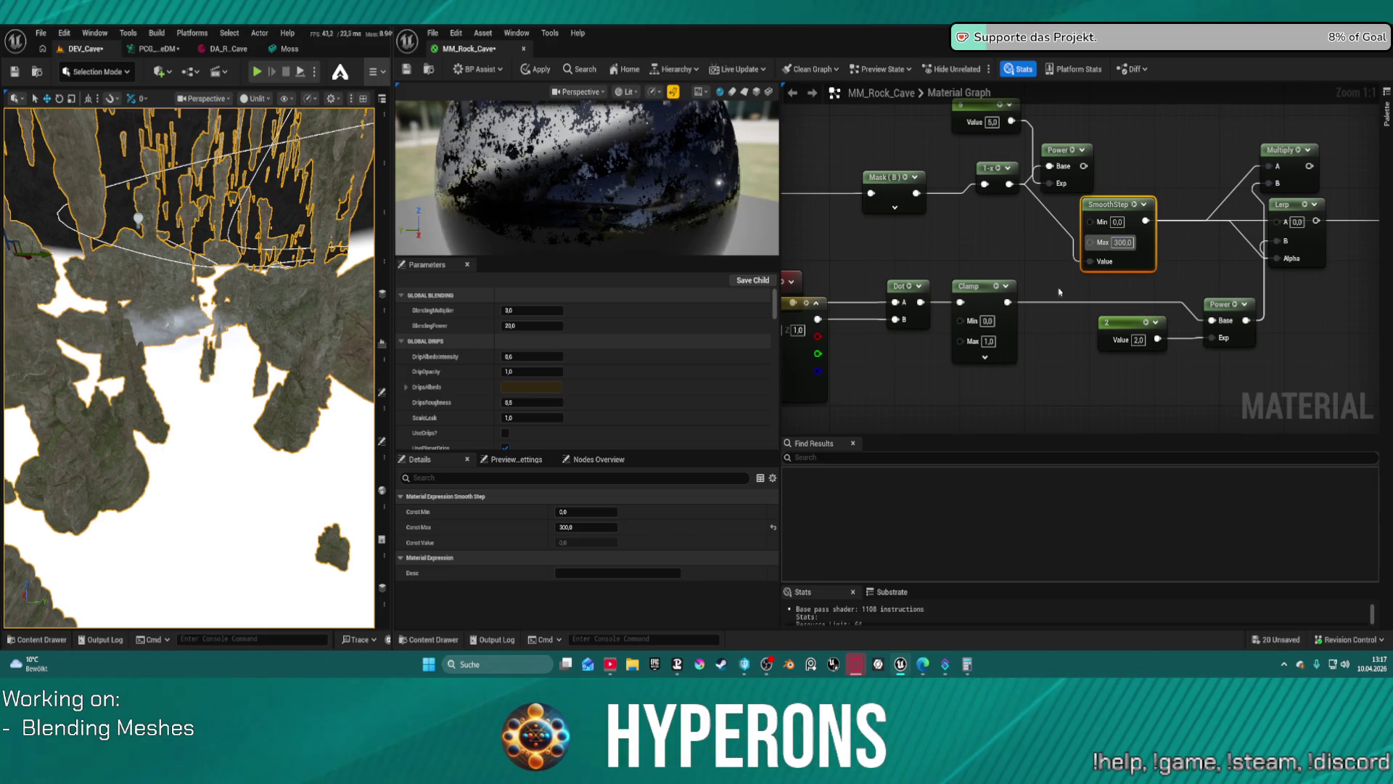
click(537, 70)
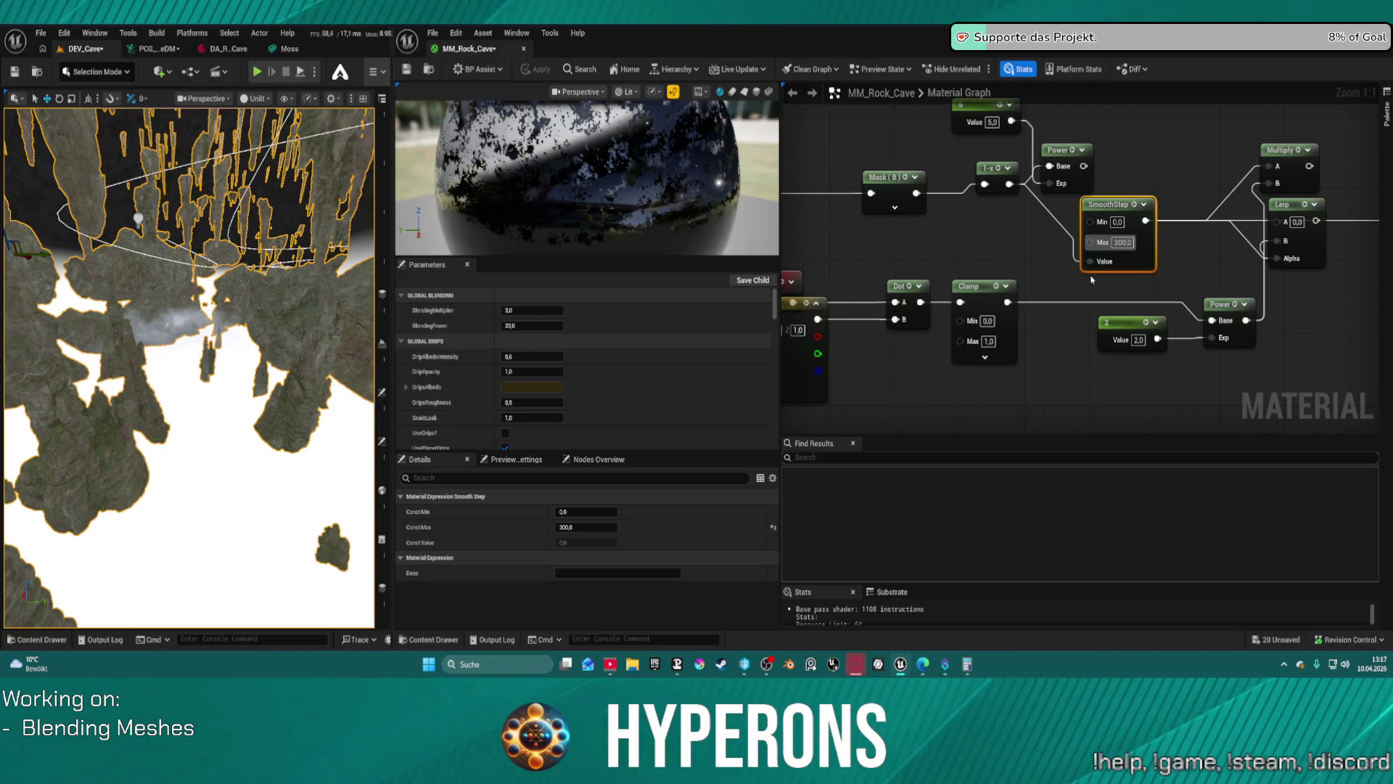
mouse_move(1044, 270)
mouse_down()
mouse_move(1014, 243)
mouse_move(880, 240)
mouse_up()
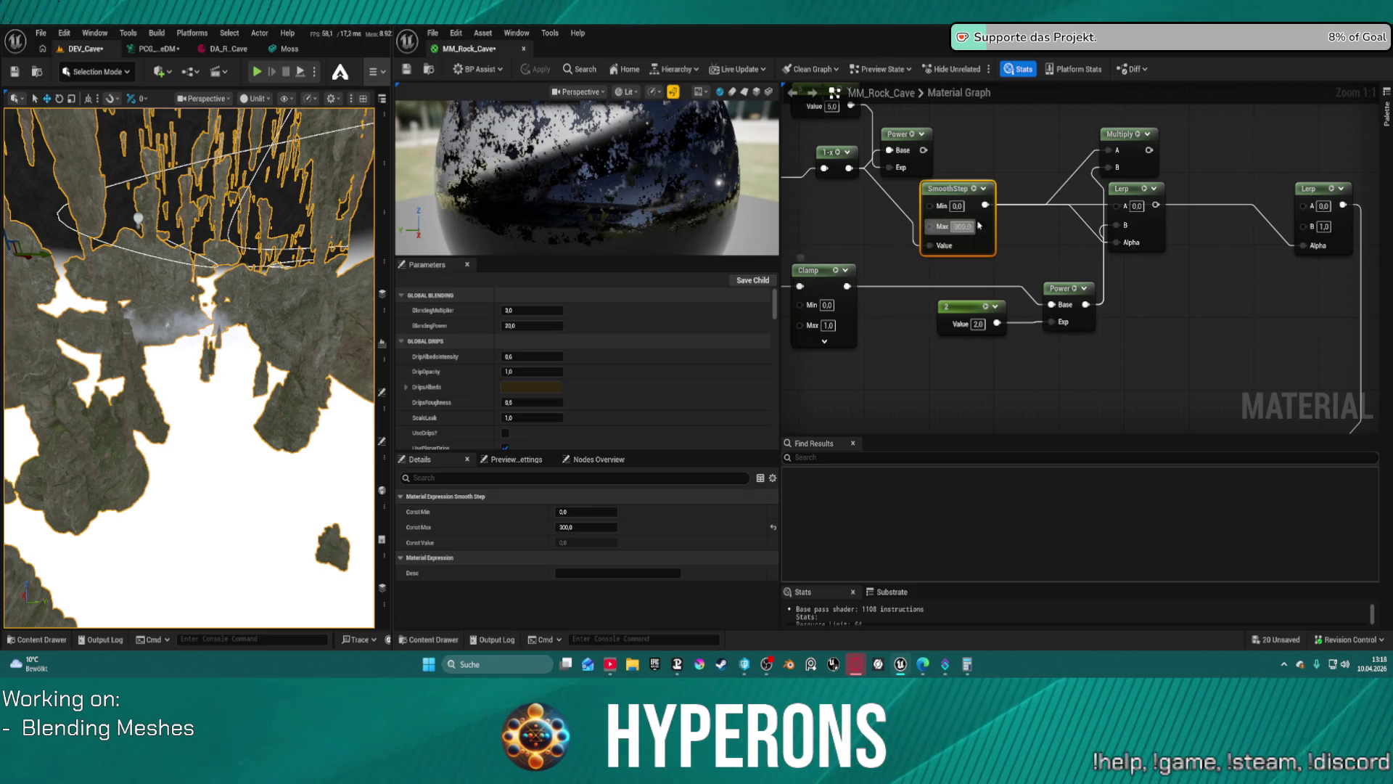
- Move the Multiply node left, wire the Clamp output into its A input, and apply
mouse_move(1147, 140)
mouse_down()
mouse_move(1080, 140)
mouse_move(1303, 228)
mouse_move(1303, 245)
mouse_up()
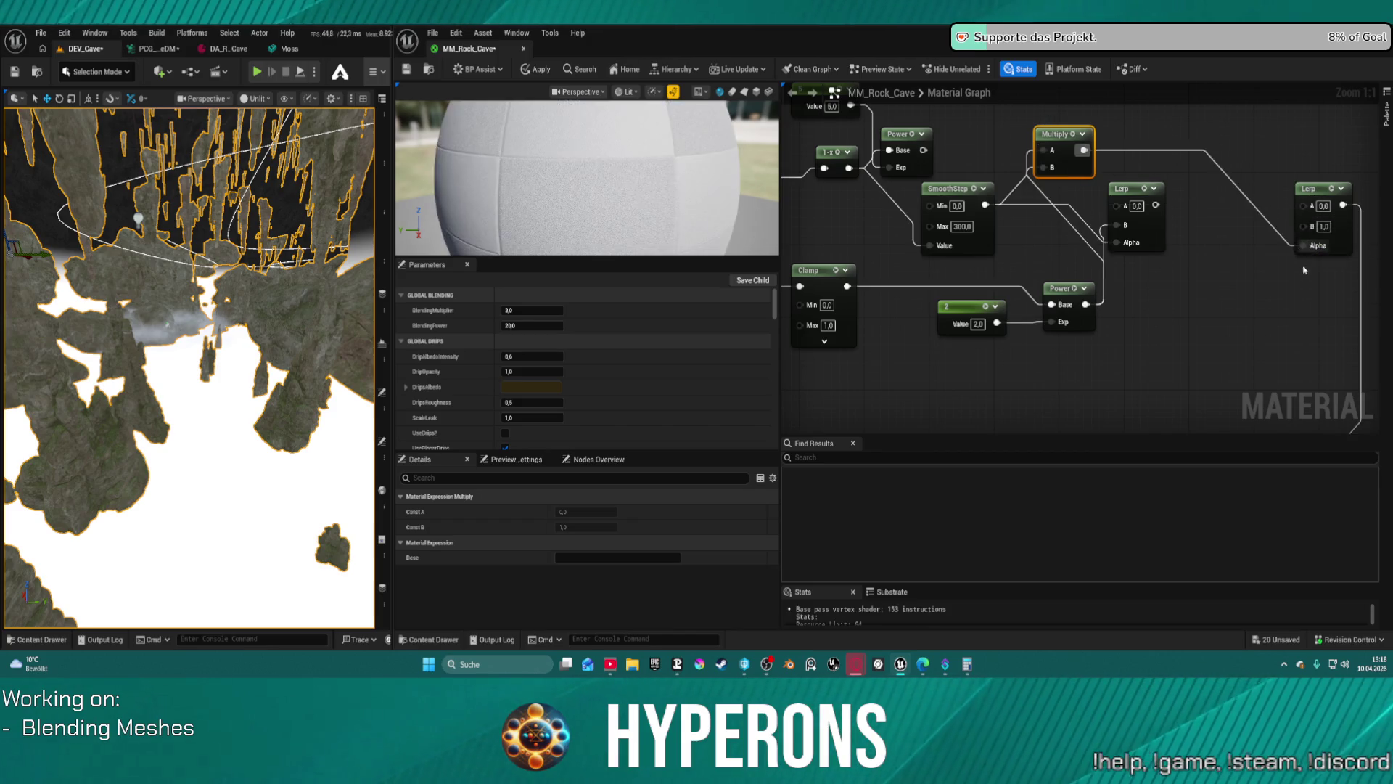
mouse_move(847, 286)
mouse_down()
mouse_move(1052, 188)
mouse_move(1050, 147)
mouse_up()
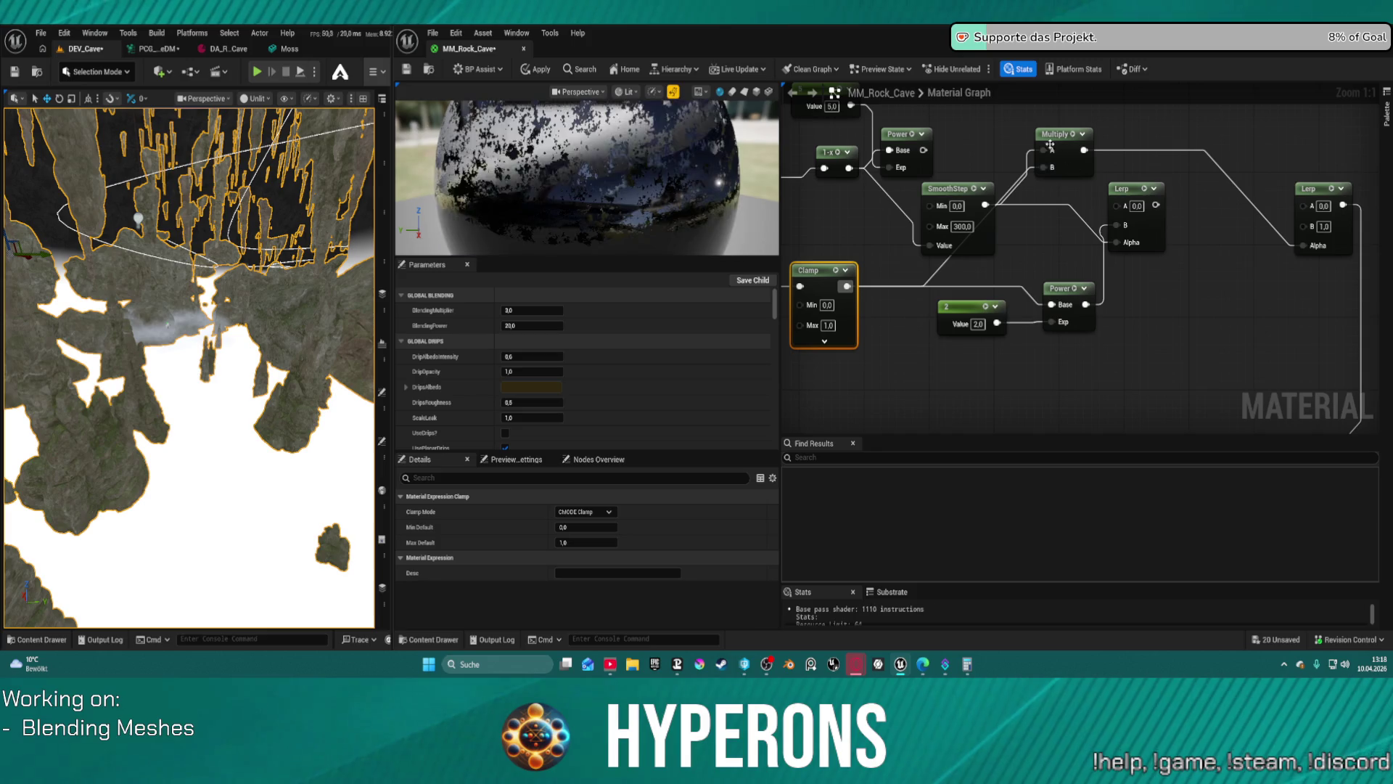
click(537, 69)
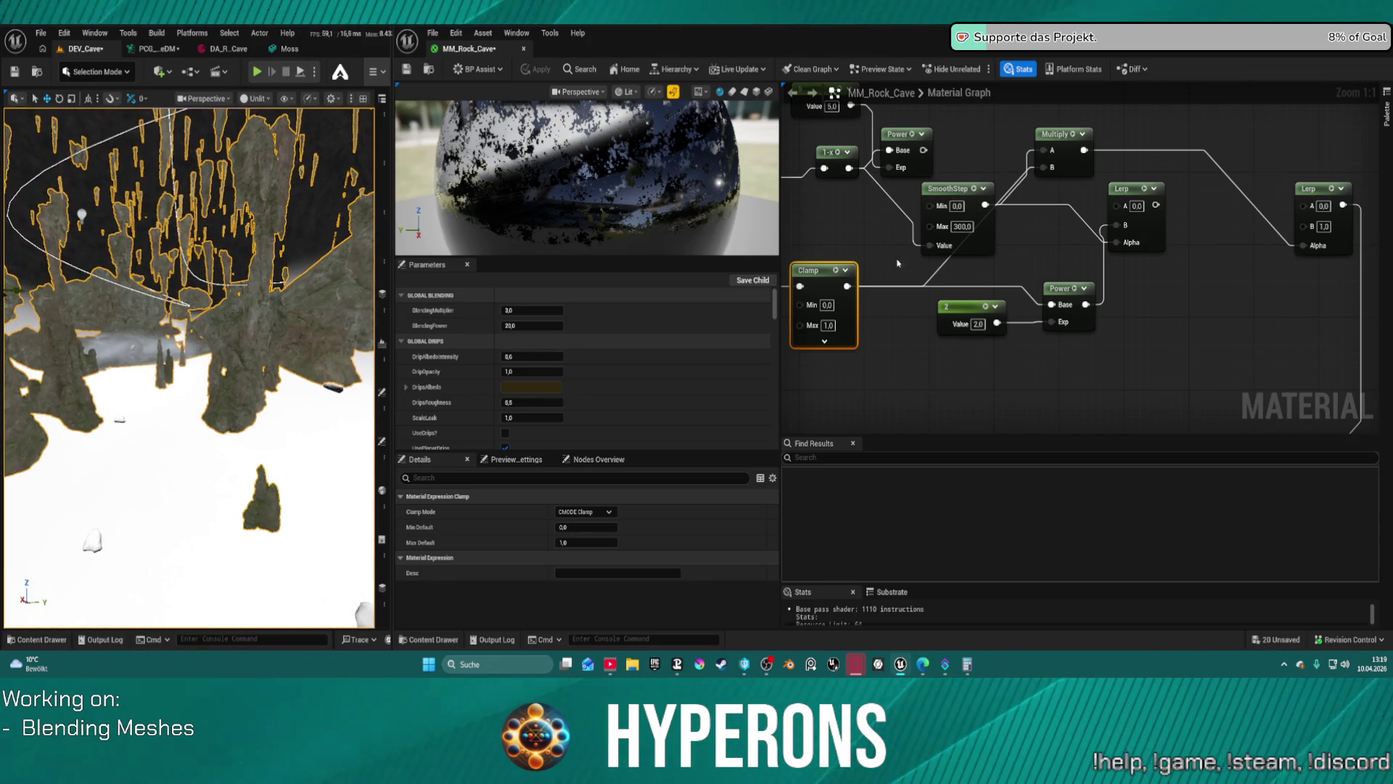
- Move the Power node left and route the first Lerp and Multiply outputs toward the final Lerp's Alpha
mouse_move(898, 263)
mouse_down()
mouse_move(997, 295)
mouse_move(1063, 264)
mouse_move(975, 269)
mouse_move(1053, 325)
mouse_up()
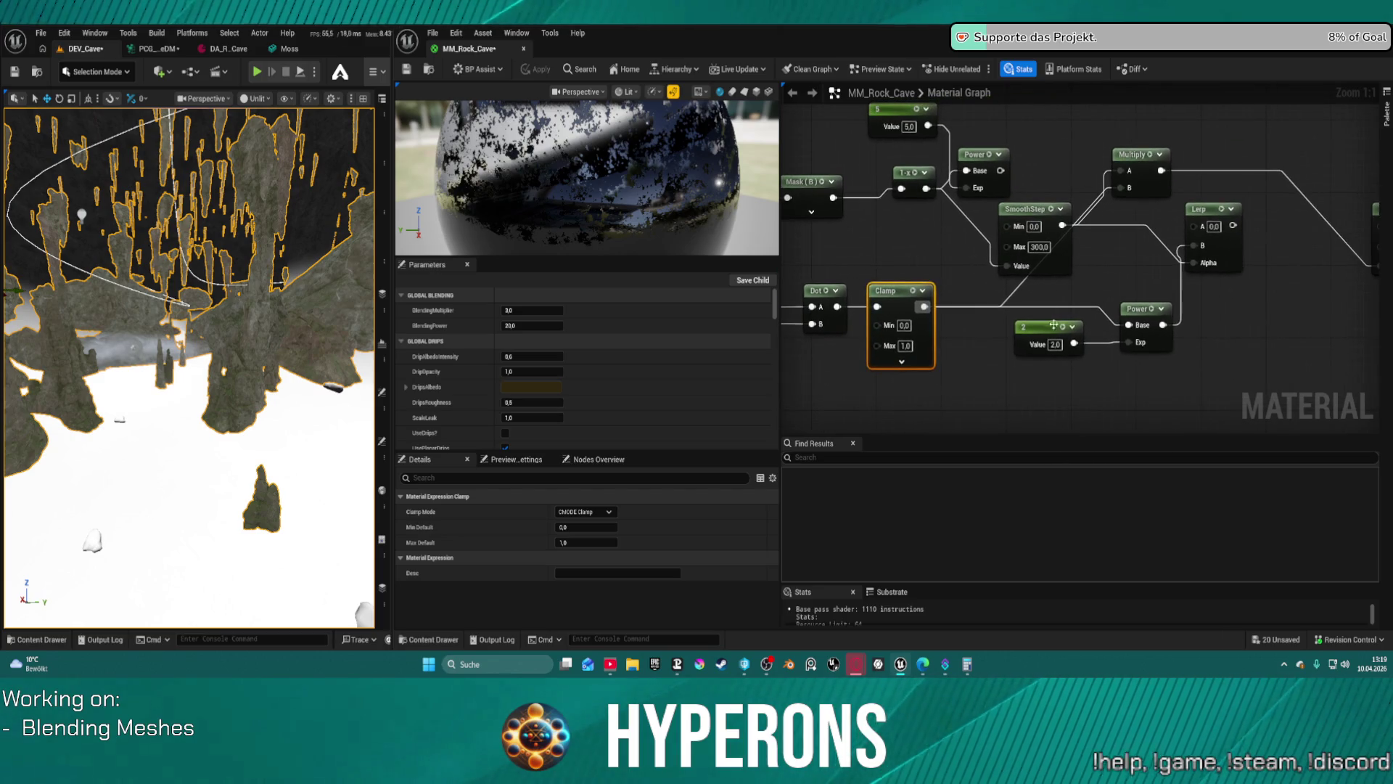
mouse_move(1139, 317)
mouse_down()
mouse_move(1042, 325)
mouse_move(1097, 307)
mouse_up()
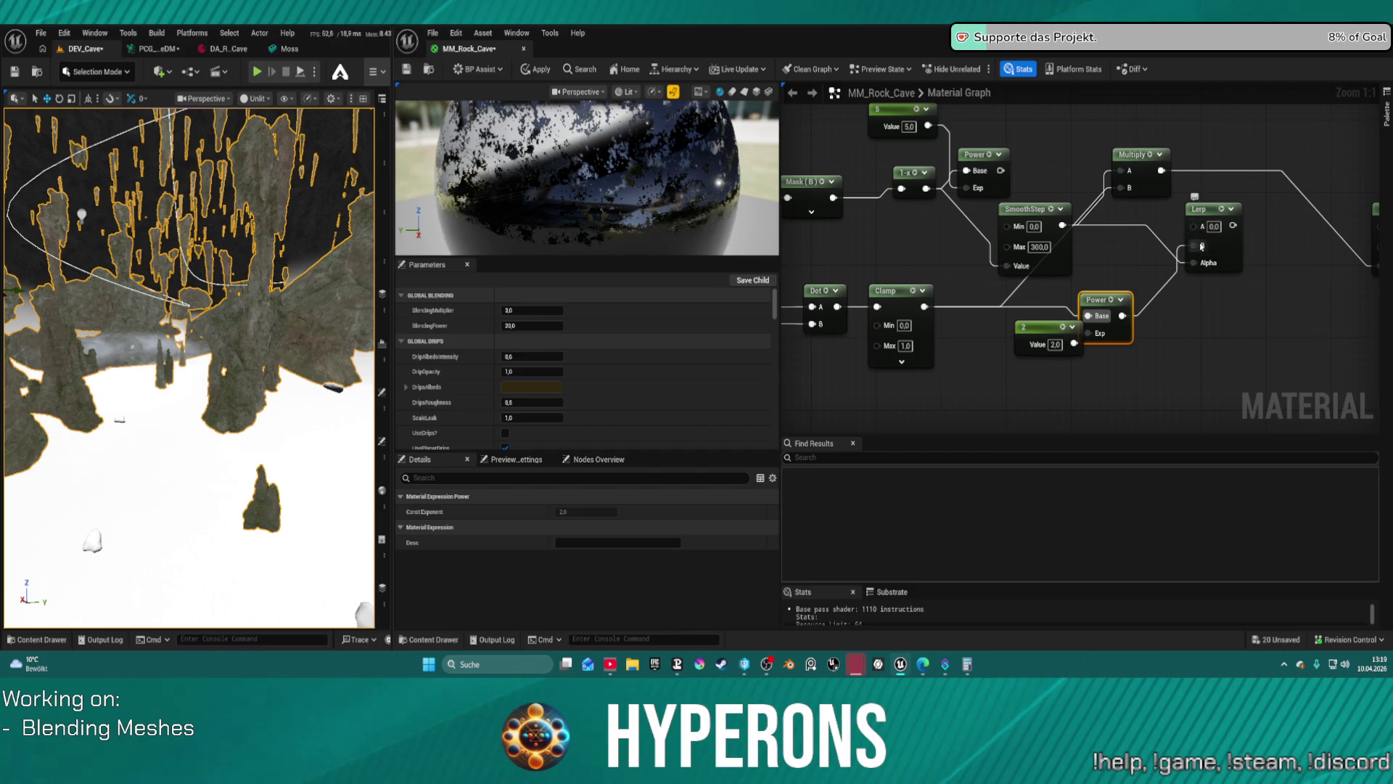
mouse_move(1231, 225)
mouse_down()
mouse_move(1364, 239)
mouse_move(1382, 265)
mouse_move(1304, 273)
mouse_up()
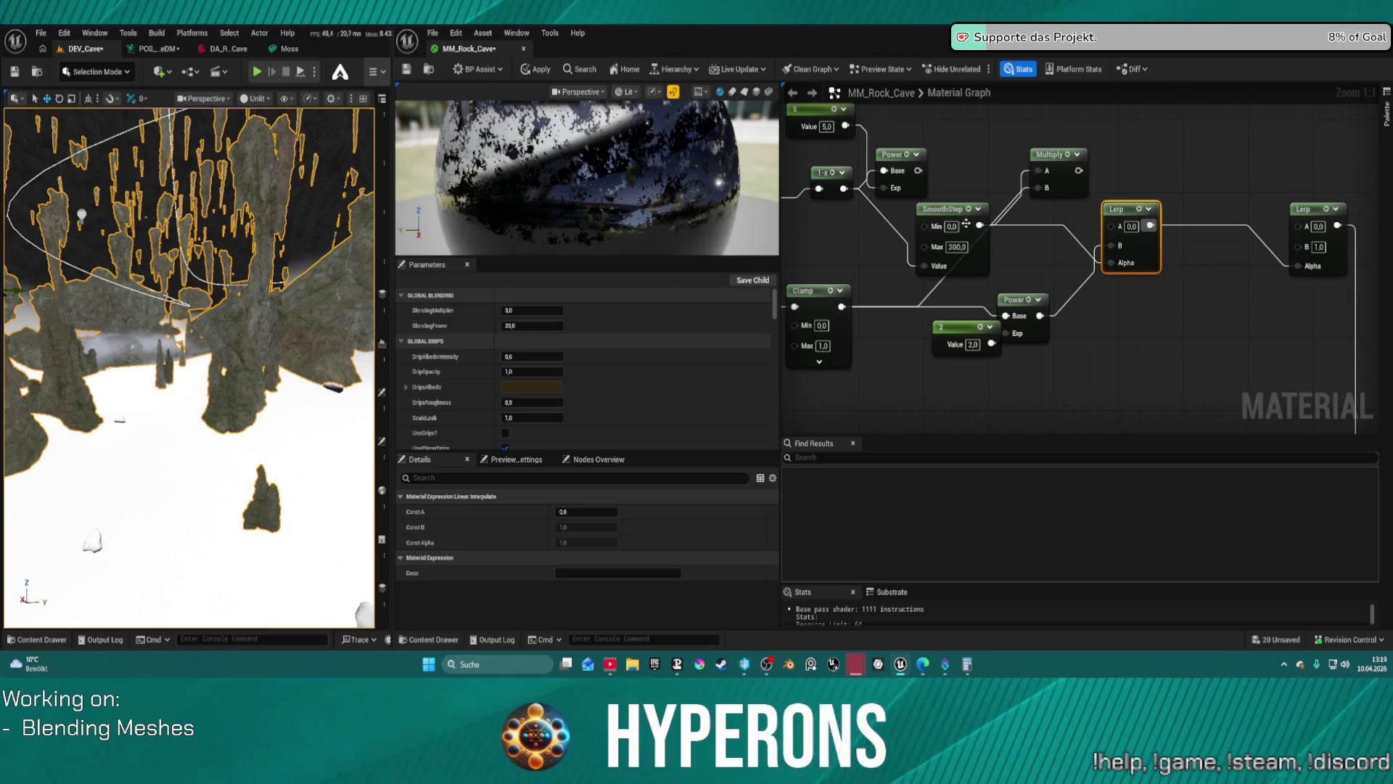
mouse_move(965, 224)
mouse_down()
mouse_move(947, 223)
mouse_move(965, 223)
mouse_up()
drag(1079, 170, 1122, 266)
click(1109, 151)
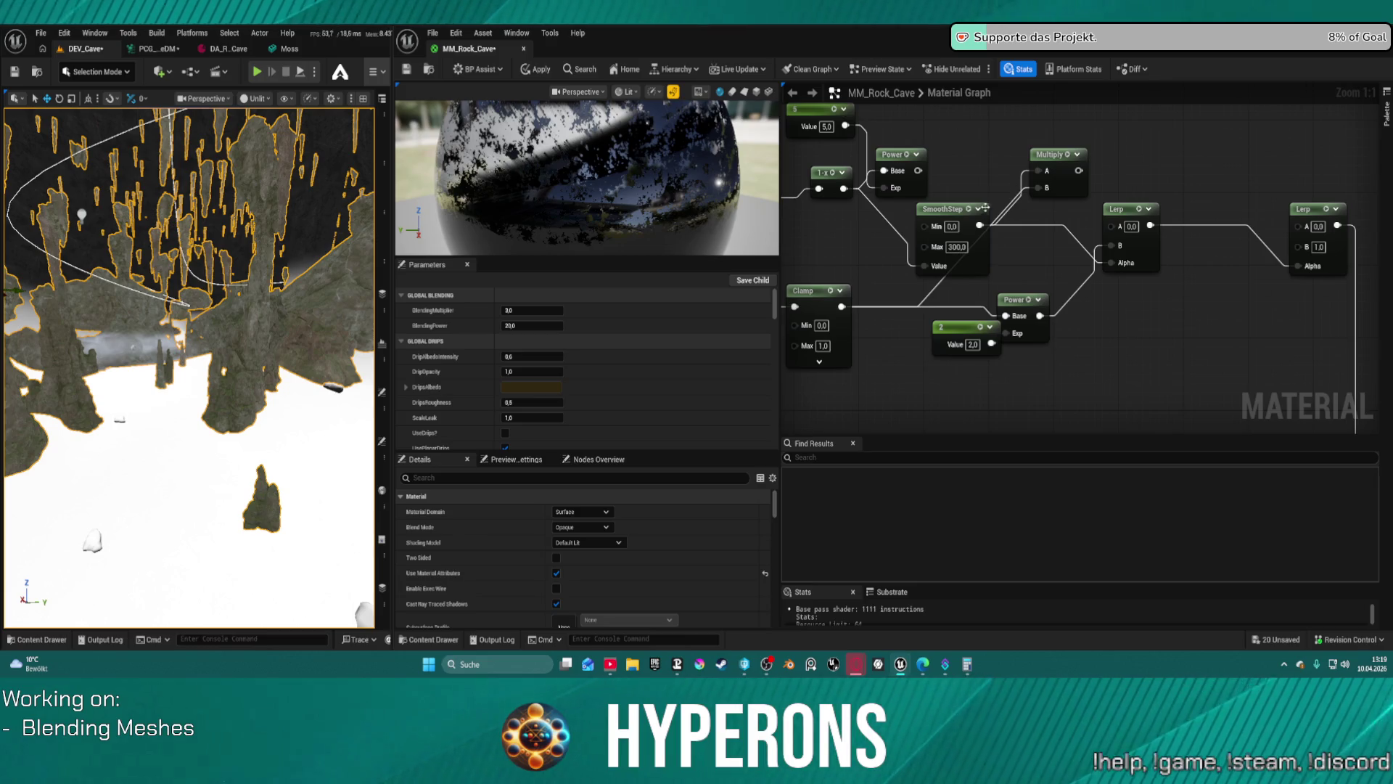
- Reposition SmoothStep, then delete the Power node so 1-x feeds SmoothStep
drag(984, 208, 1018, 182)
mouse_move(1023, 300)
mouse_down()
mouse_move(1206, 272)
mouse_move(1022, 278)
mouse_move(1072, 328)
mouse_move(1109, 331)
mouse_move(1112, 360)
mouse_up()
drag(1017, 218, 974, 144)
right_click(973, 148)
key(Escape)
drag(889, 128, 937, 209)
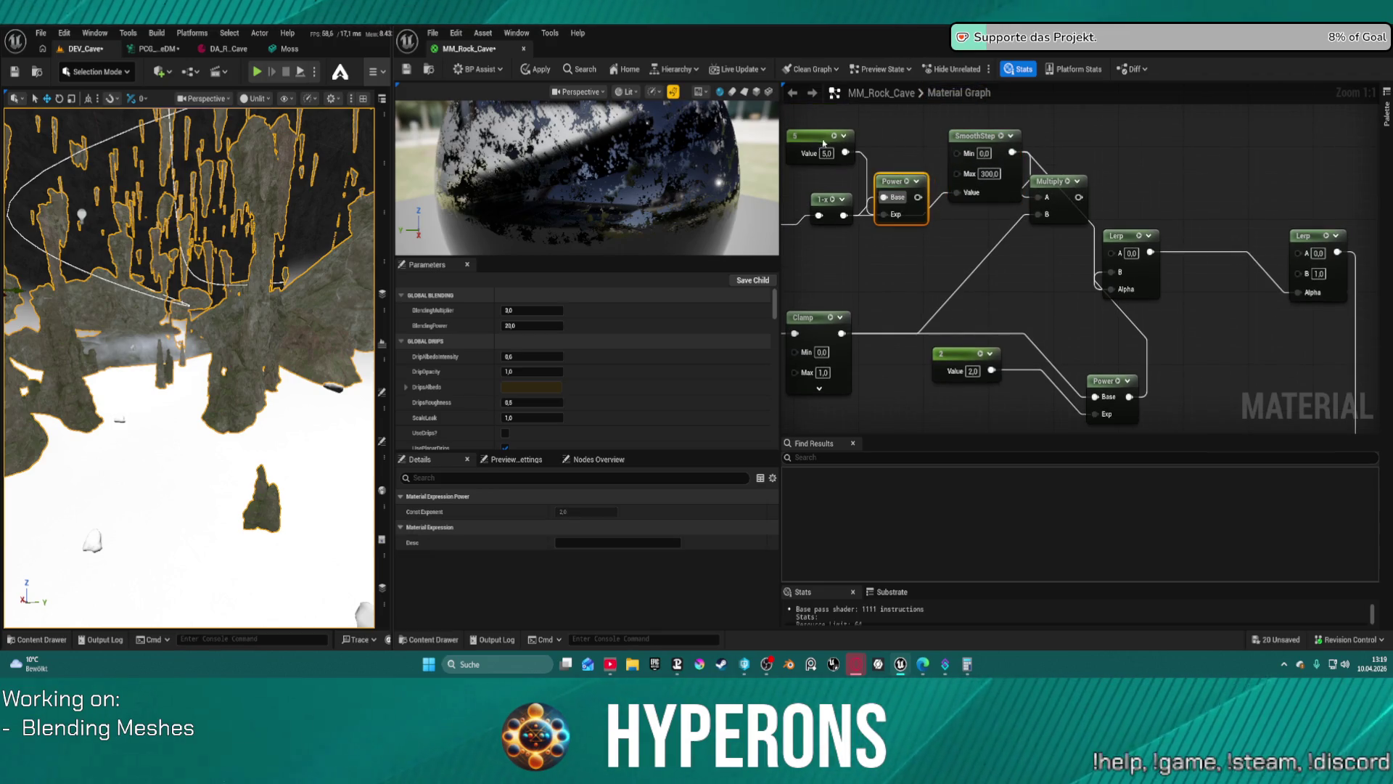
key(Delete)
- Rearrange SmoothStep, Multiply and Lerp, connect Multiply to the Lerp Alpha, and apply
drag(1011, 147, 945, 174)
drag(1057, 182, 1058, 154)
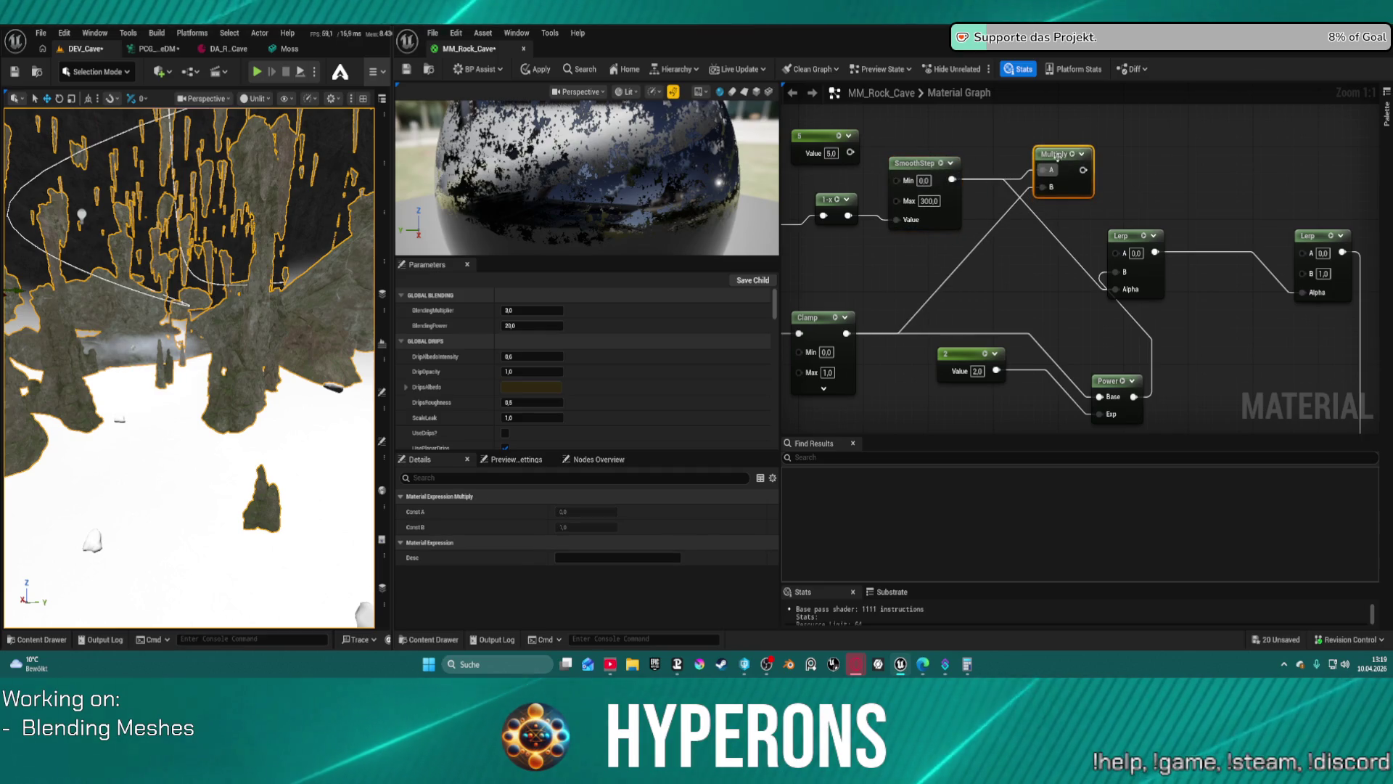
mouse_move(1126, 237)
mouse_down()
mouse_move(1175, 174)
mouse_move(1206, 174)
mouse_up()
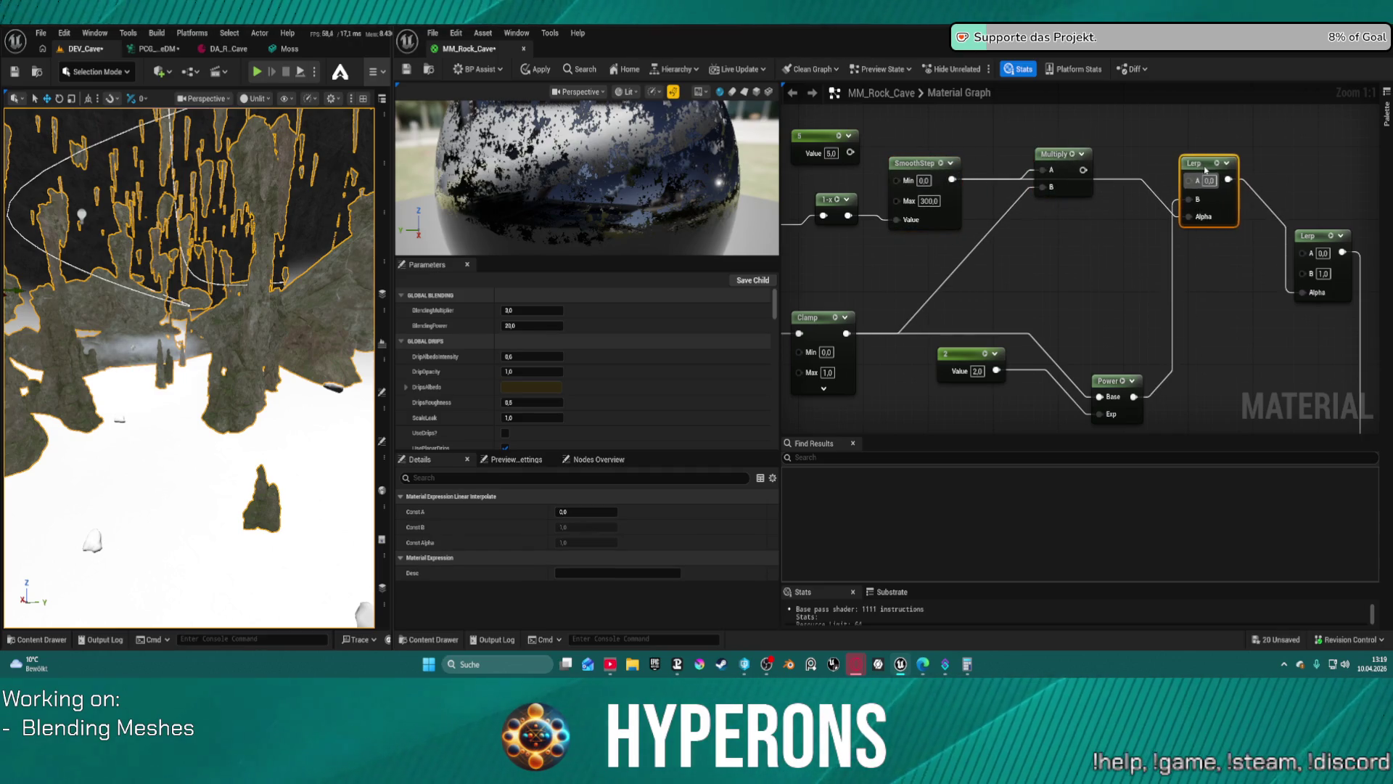
mouse_move(1083, 170)
mouse_down()
mouse_move(1180, 190)
mouse_move(1196, 225)
mouse_up()
mouse_move(1065, 164)
mouse_down()
mouse_move(1056, 227)
mouse_move(1054, 207)
mouse_move(1233, 254)
mouse_move(1302, 292)
mouse_up()
click(537, 69)
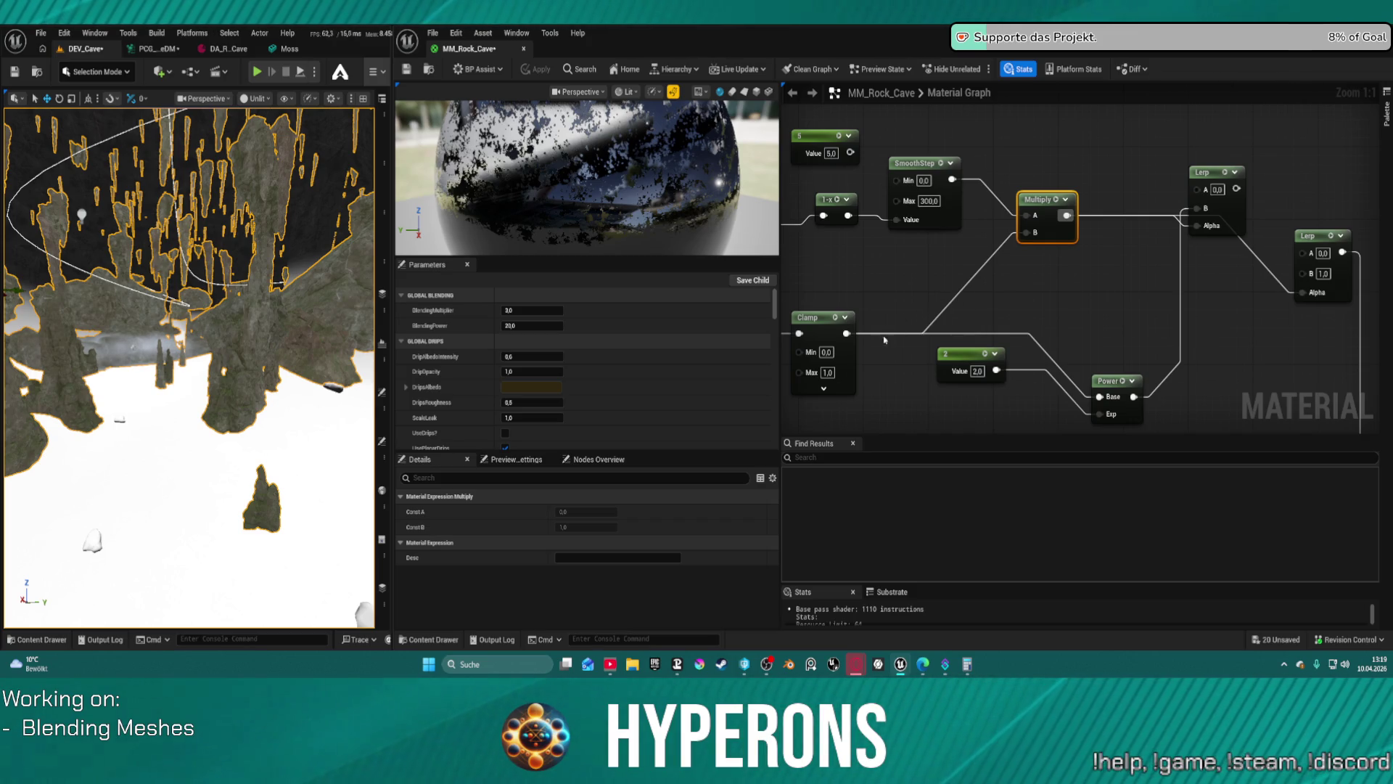
- Try Clamp Min values 0,9 and 1,0 on MM_Rock_Cave, then reset Min to 0,0 and apply
click(826, 352)
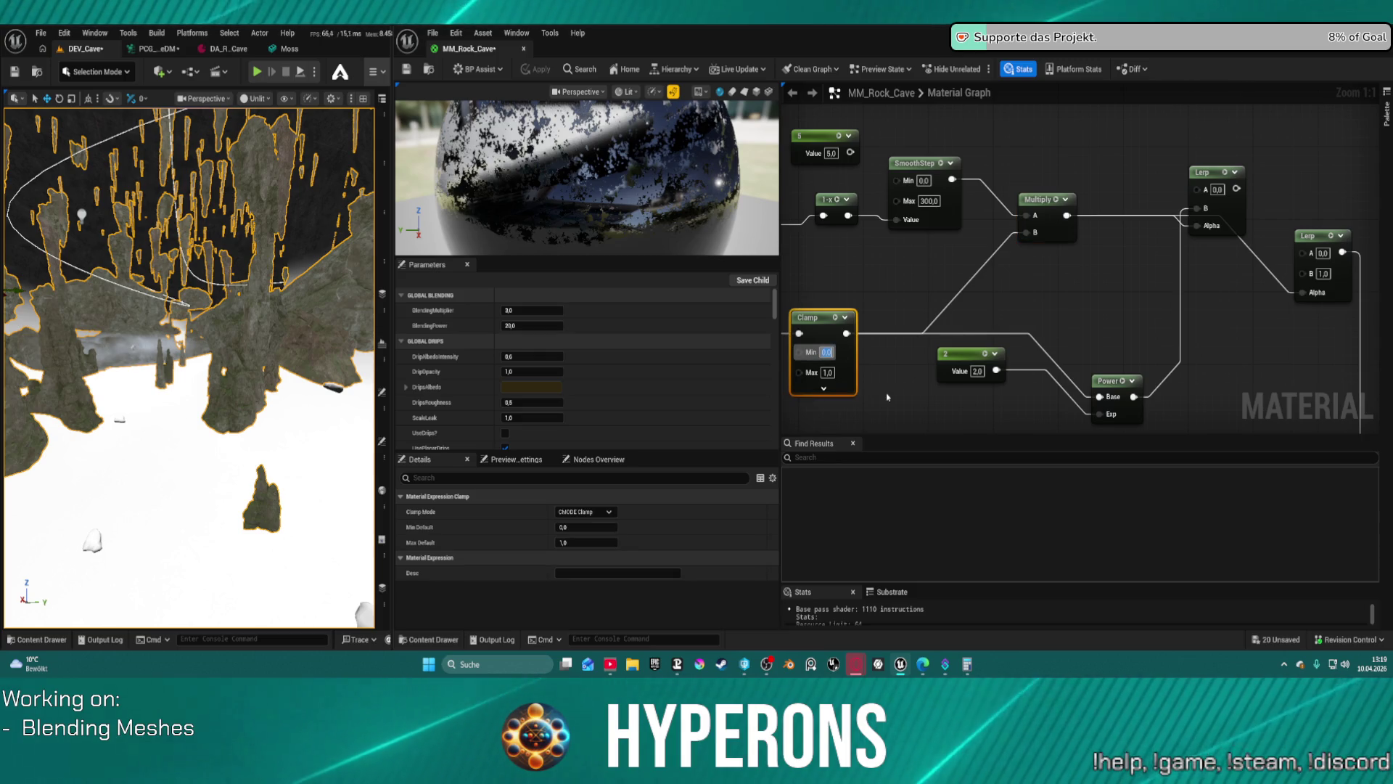
key(BackSpace)
key(Return)
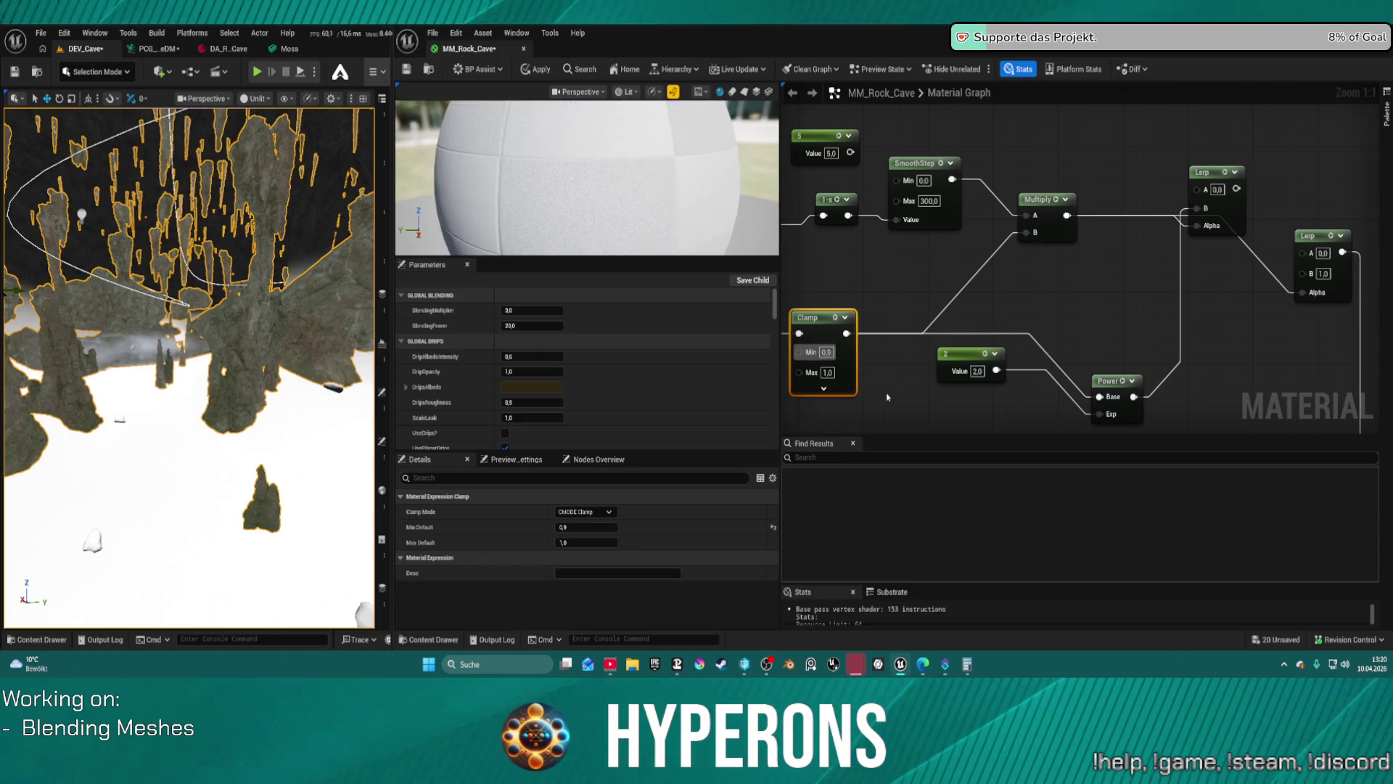
click(541, 71)
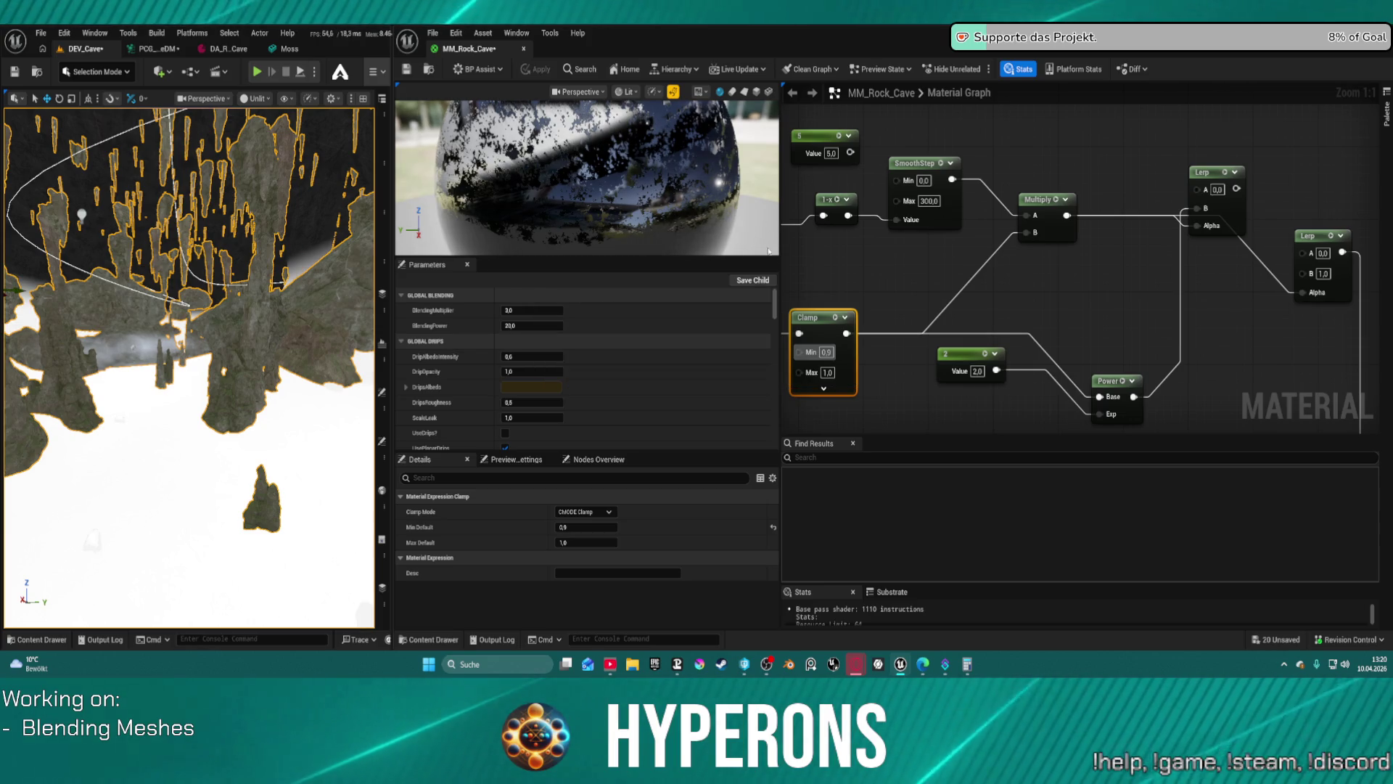
click(833, 352)
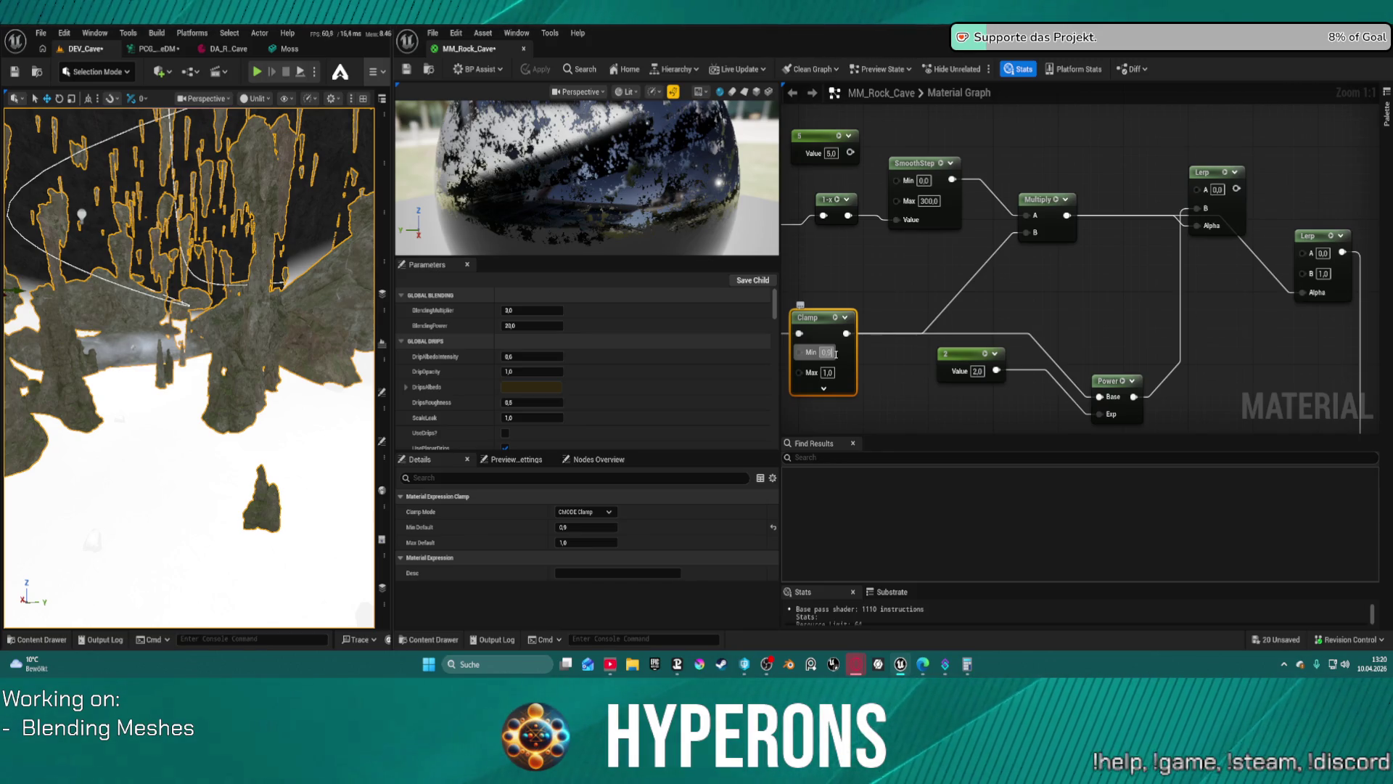
text(1)
key(Return)
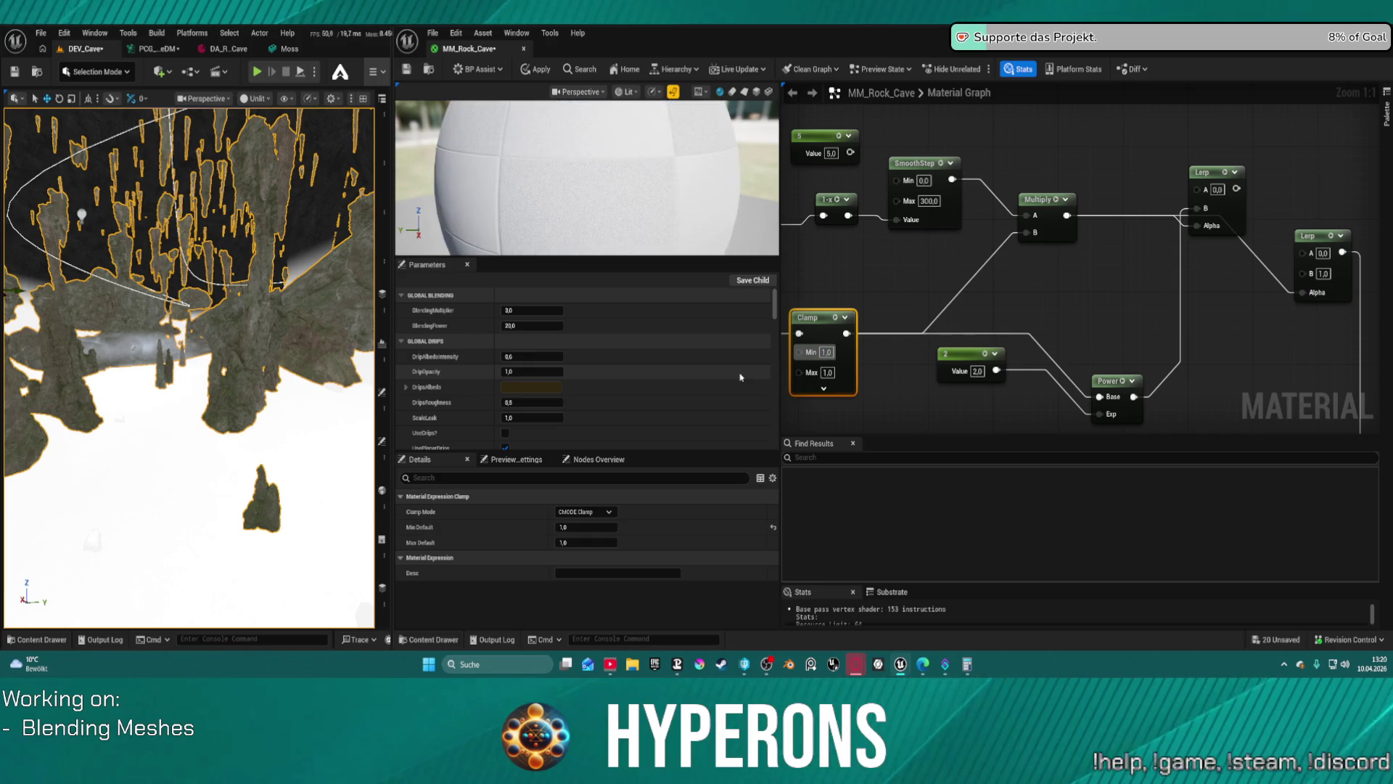
click(826, 352)
text(0)
key(Return)
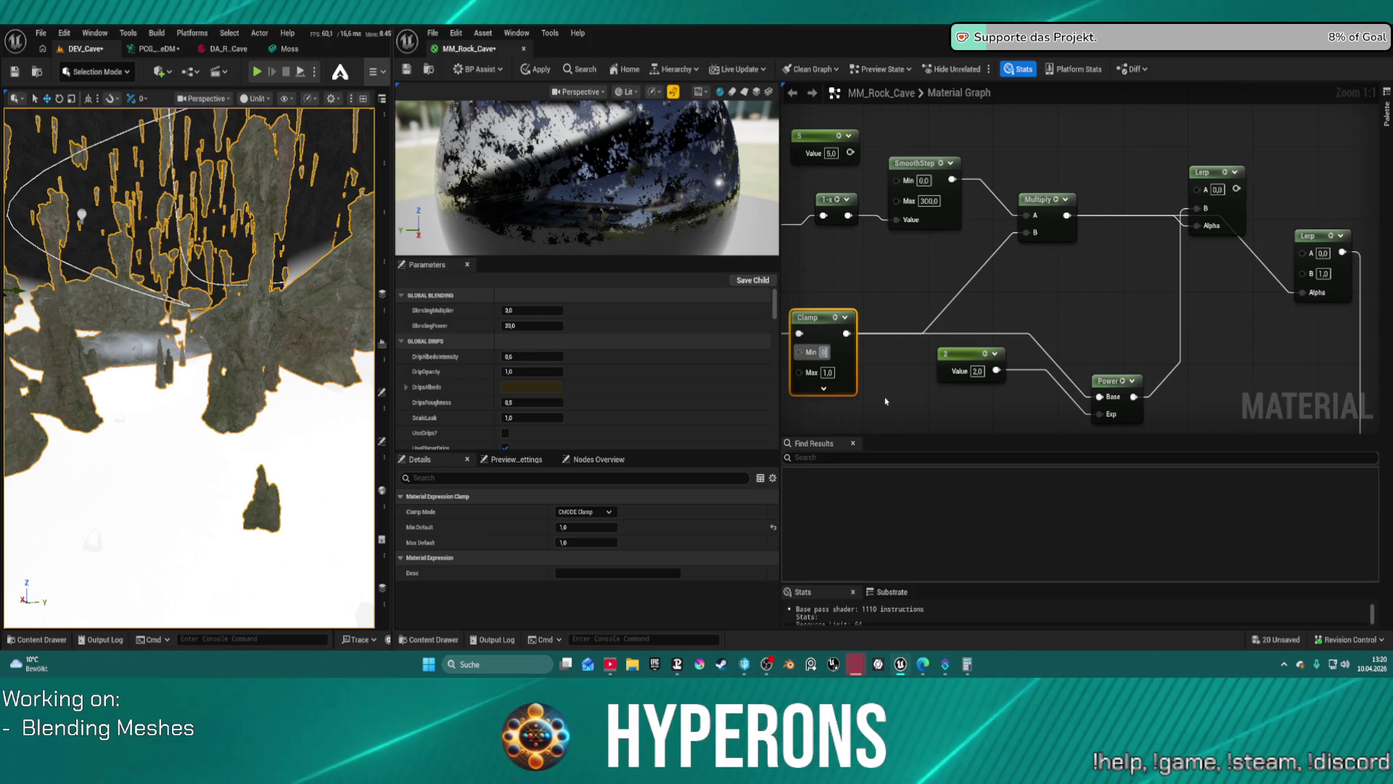
click(540, 70)
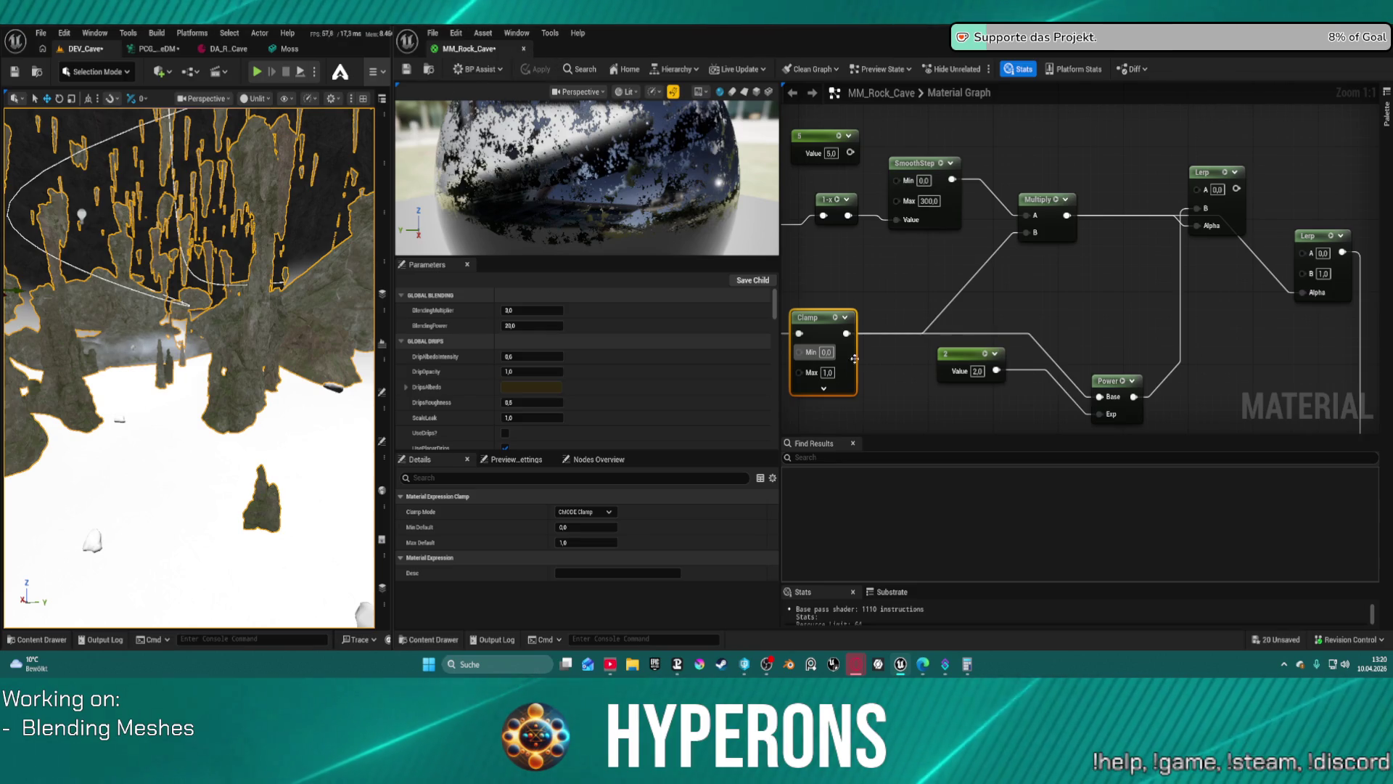
- Try Clamp Min 0,95 and 1,0, settle on 0,0, apply, and move Power and Lerp closer together
click(827, 352)
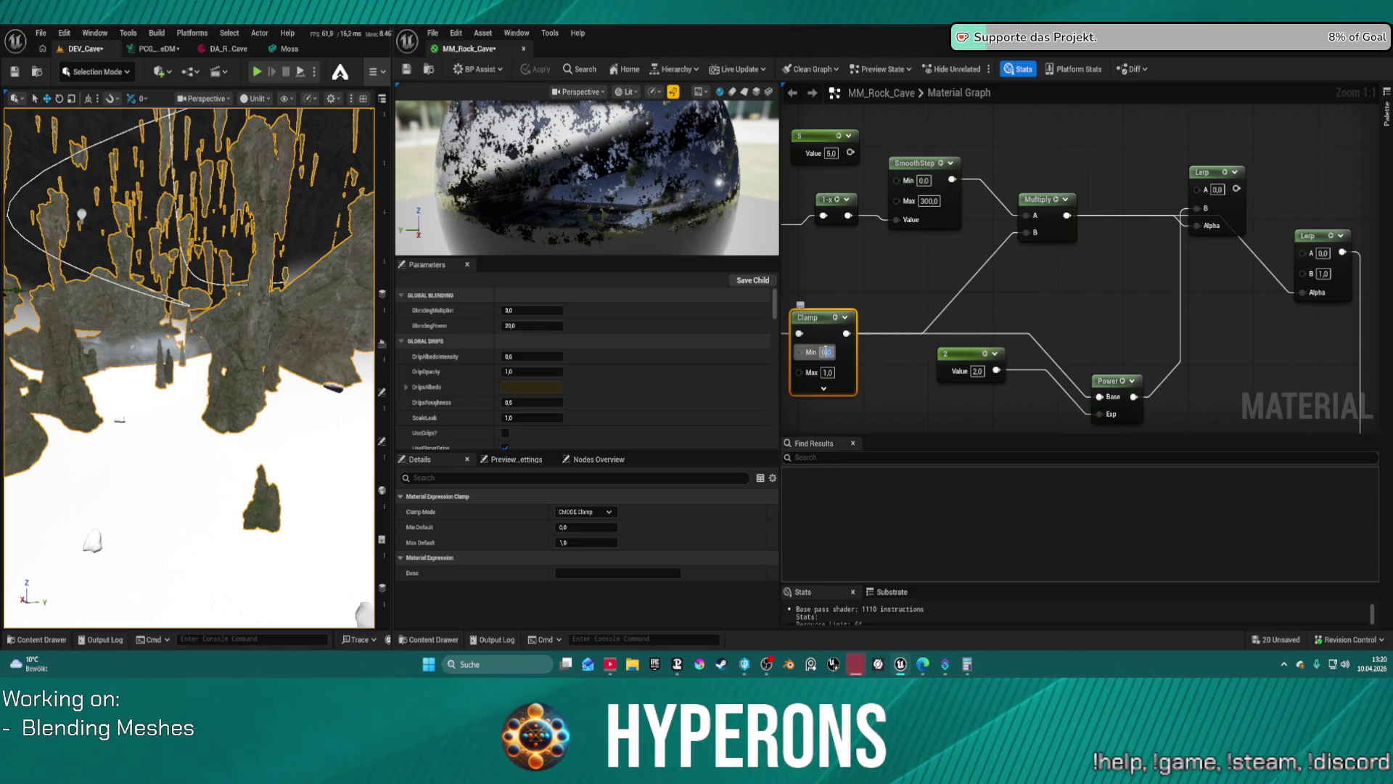
text(0,95)
key(Return)
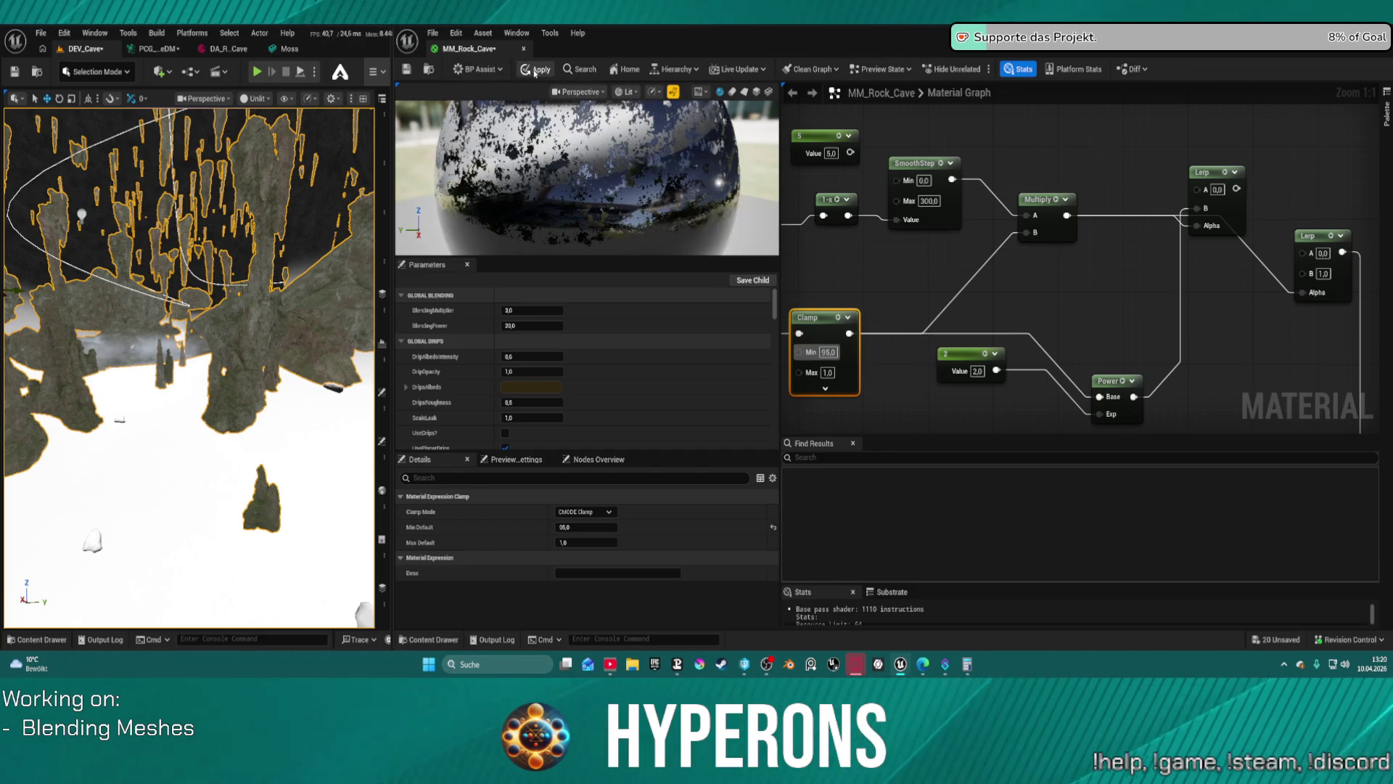
click(535, 71)
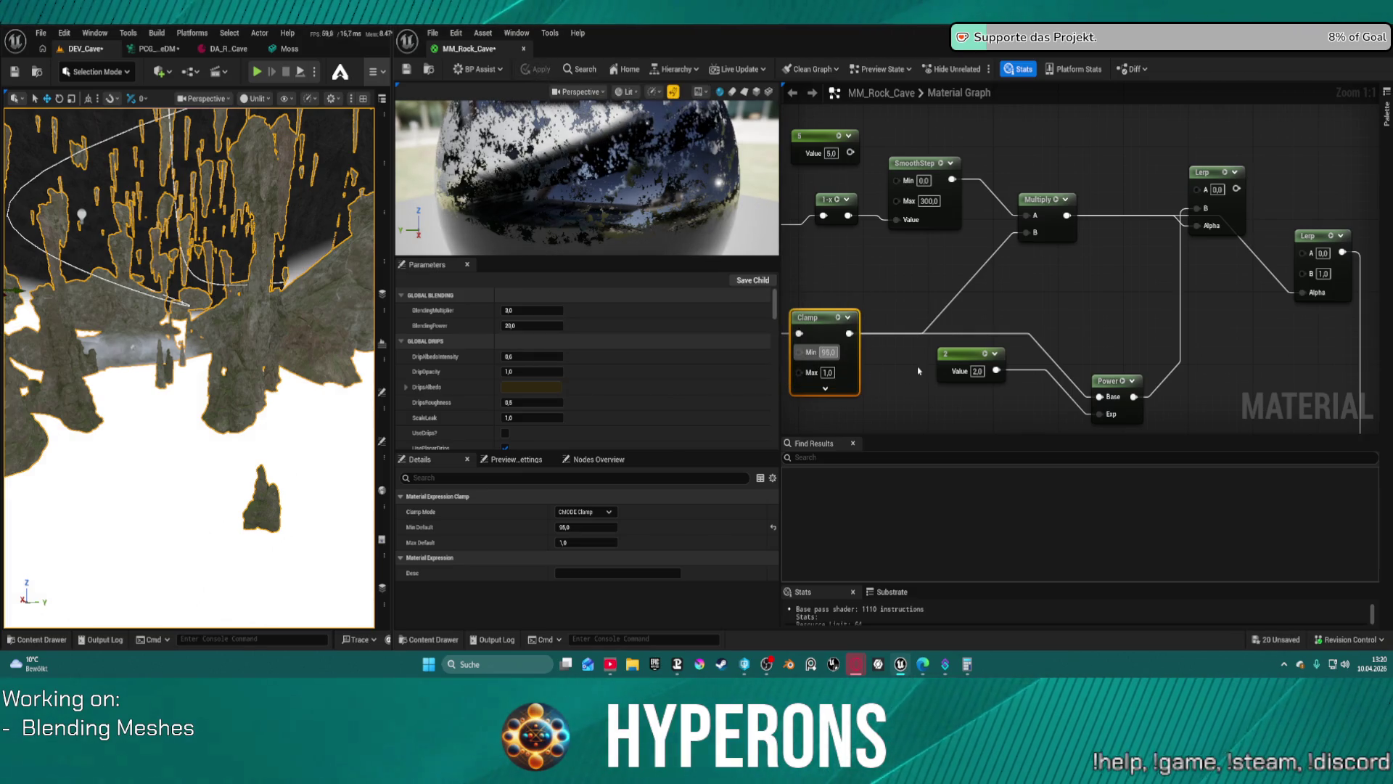
text(1)
key(Delete)
key(Return)
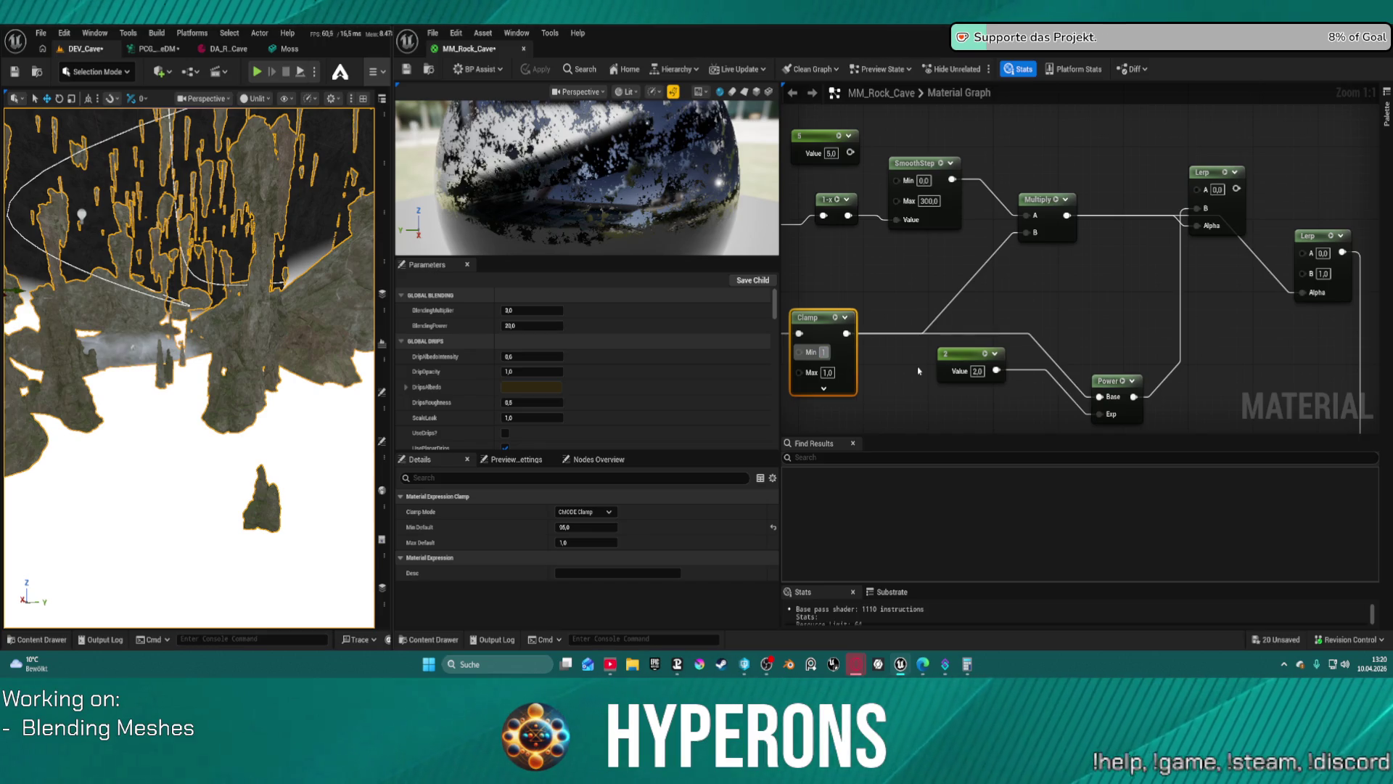
click(827, 372)
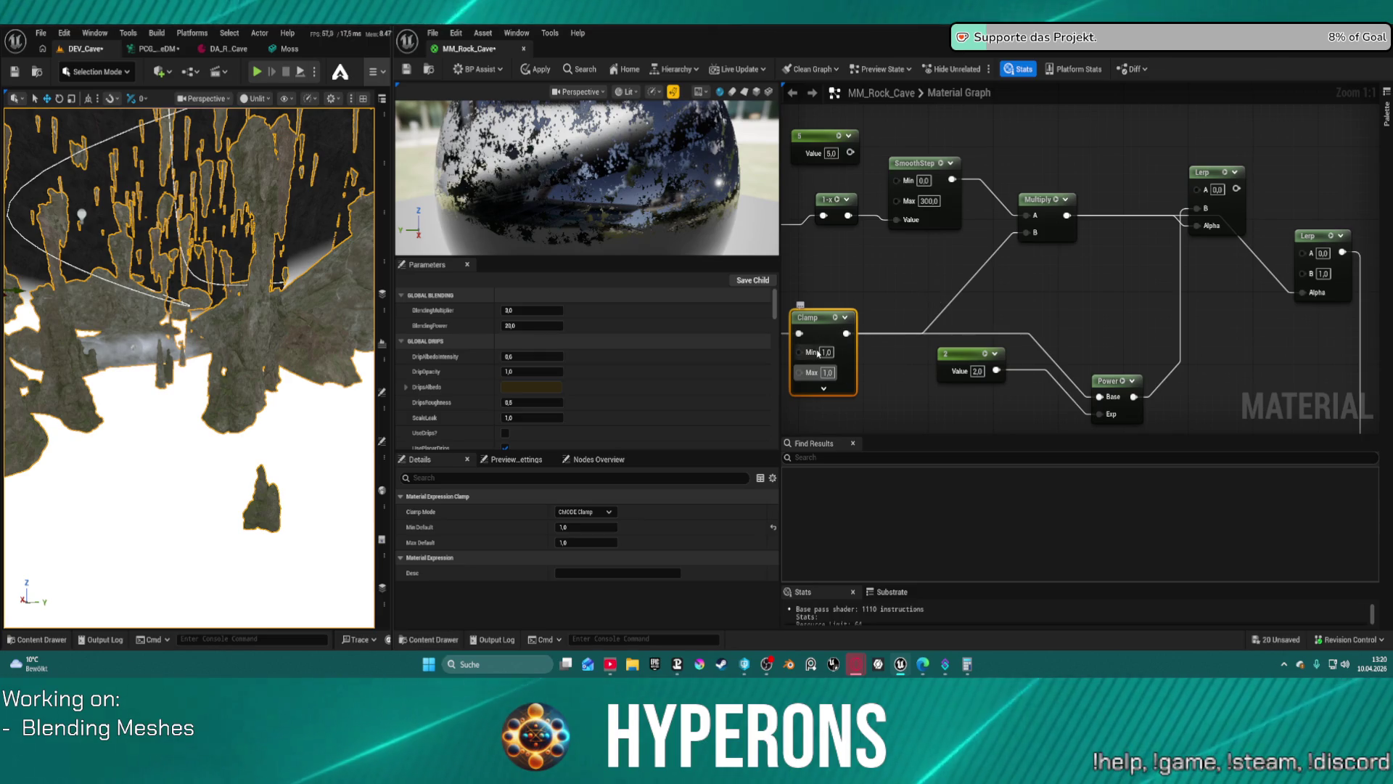
click(828, 353)
text(0)
key(Return)
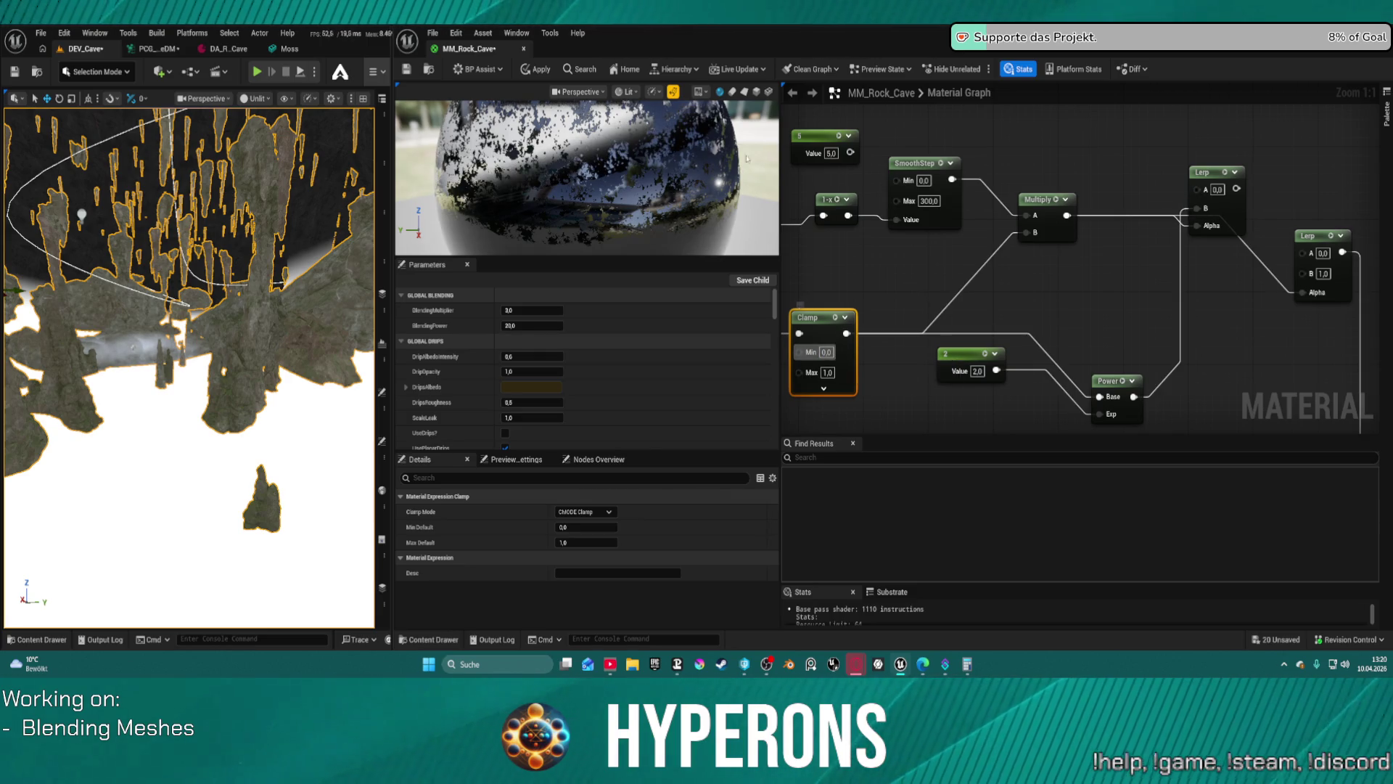
click(524, 70)
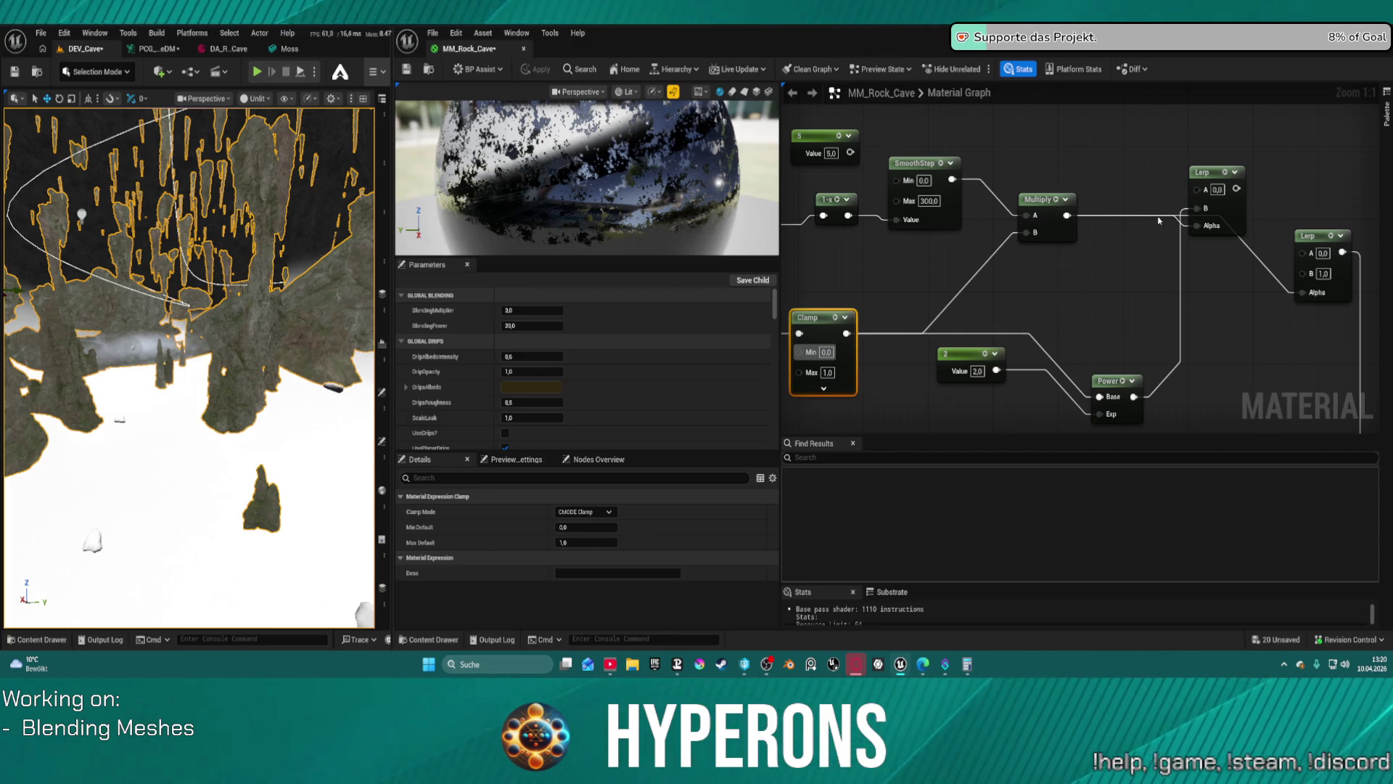
drag(1114, 380, 1105, 317)
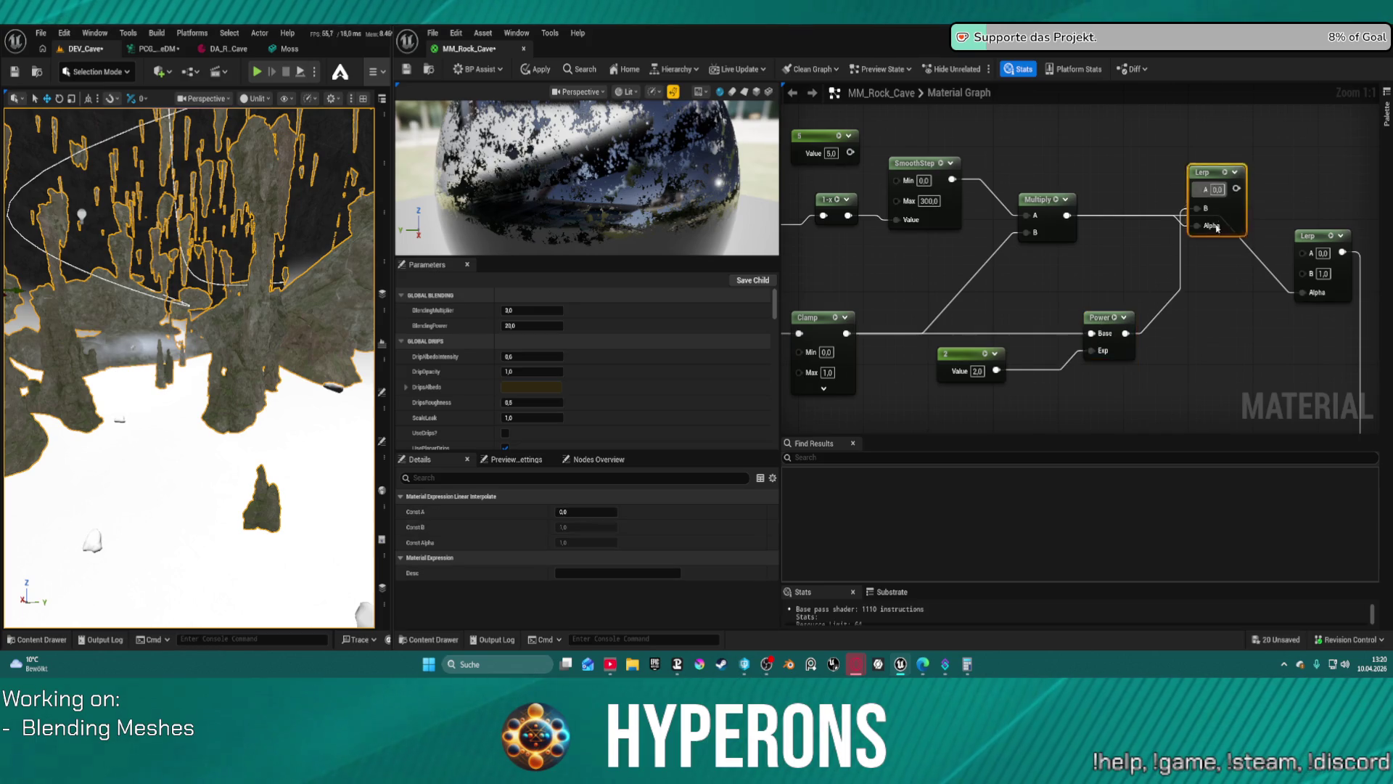
mouse_move(1215, 216)
mouse_down()
mouse_move(1183, 315)
mouse_move(1300, 293)
mouse_up()
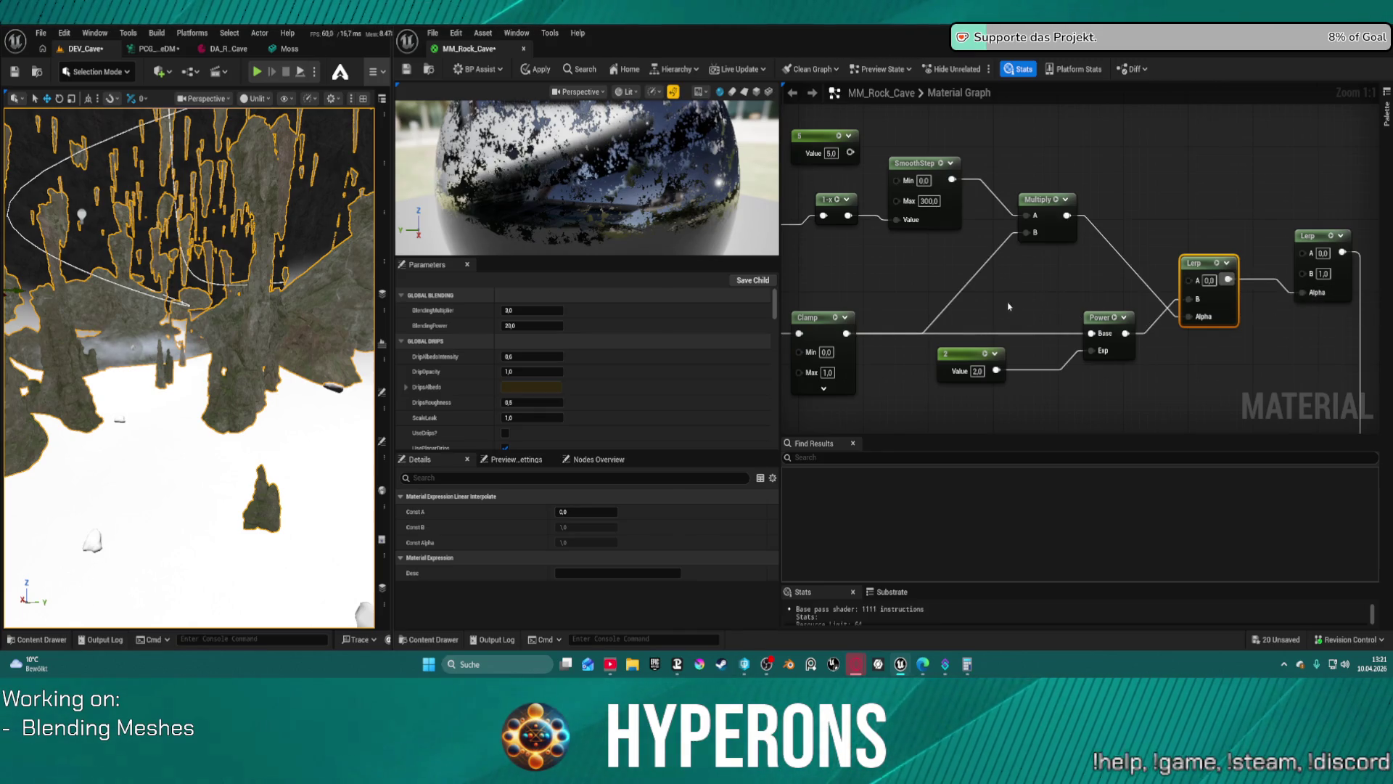
- Delete the Power node and its constant 2 from MM_Rock_Cave and apply the change
mouse_move(1008, 307)
mouse_down()
mouse_move(1154, 396)
mouse_move(1138, 346)
mouse_up()
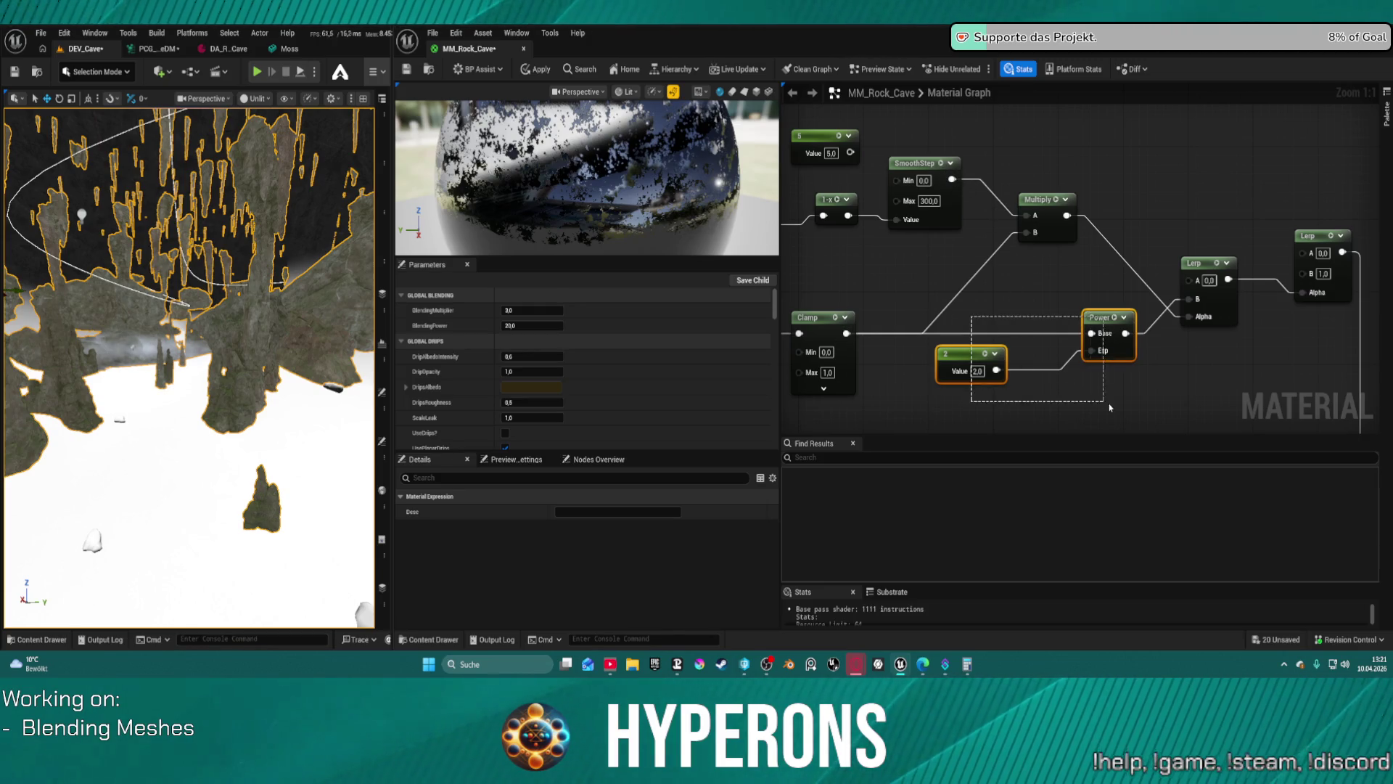
key(Delete)
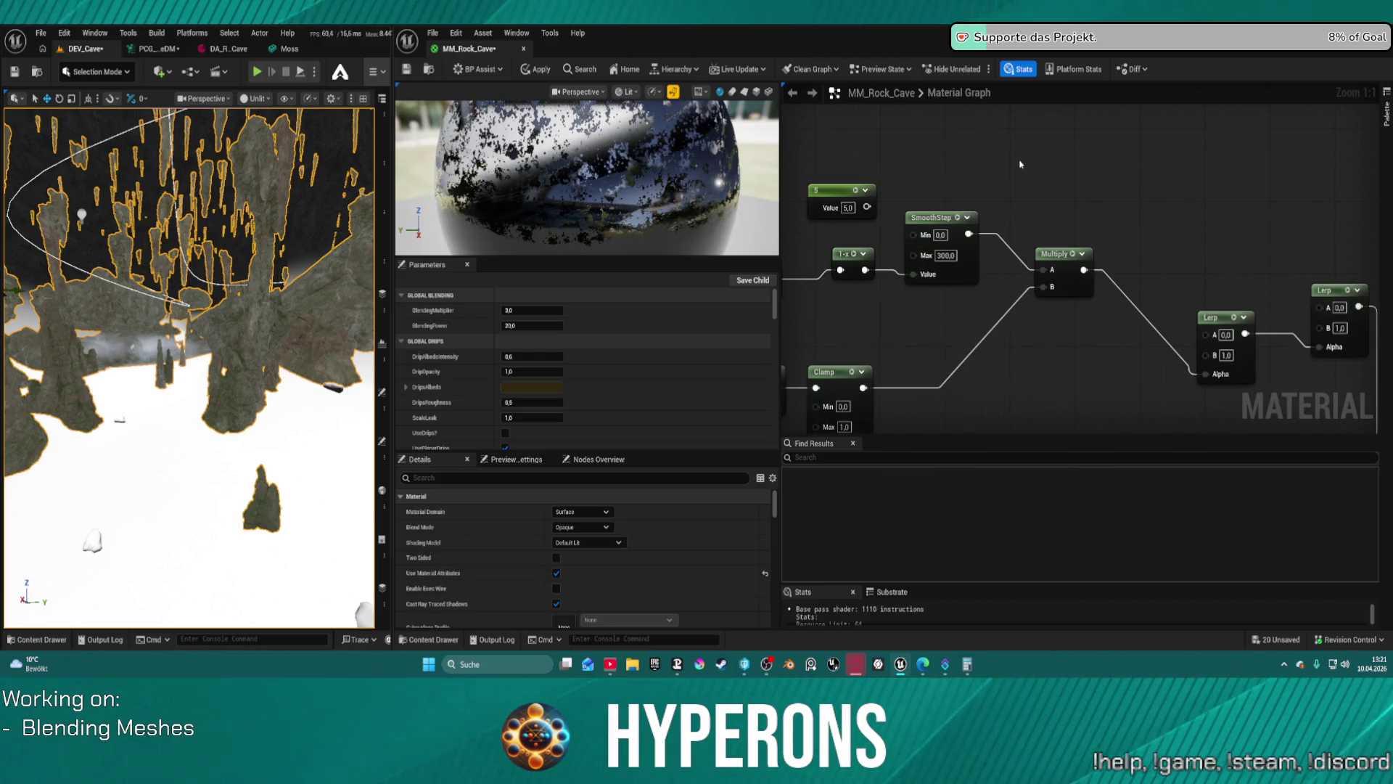
click(537, 69)
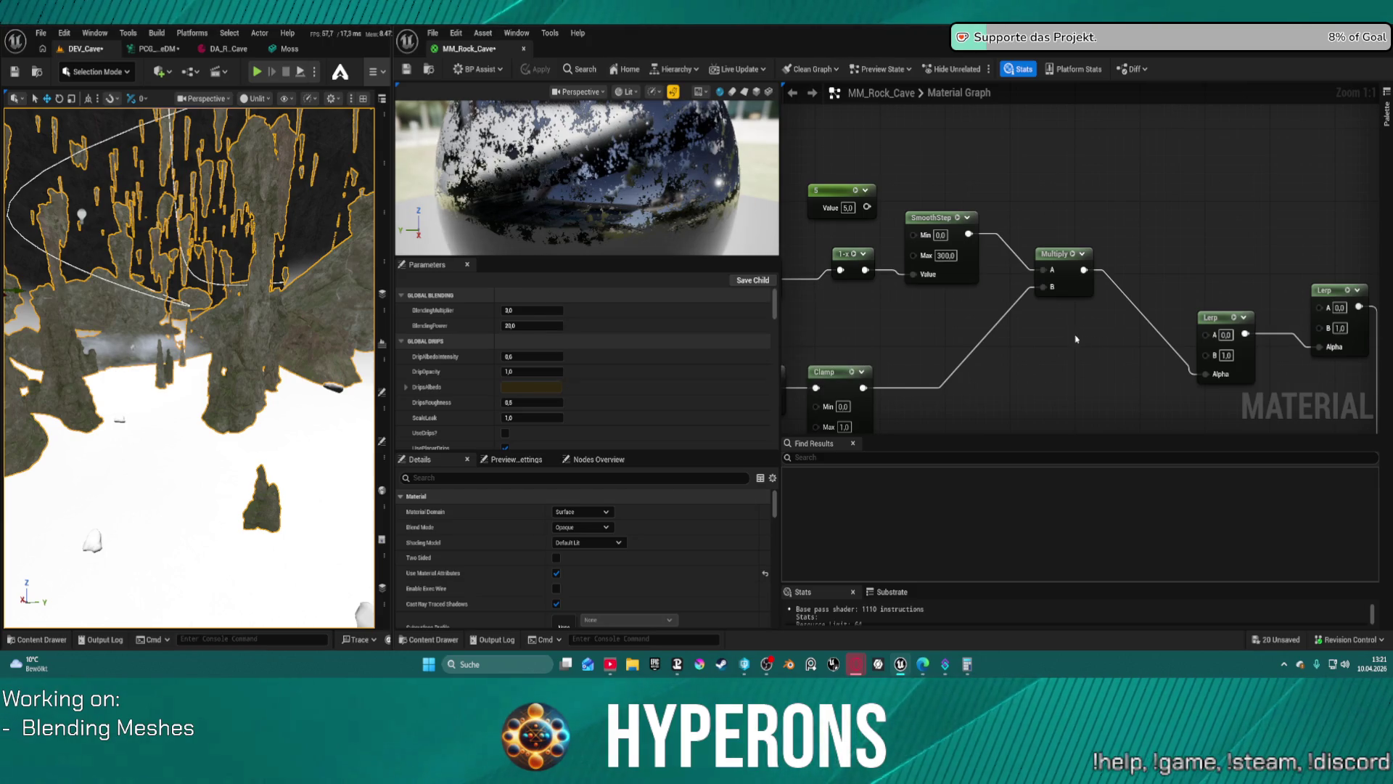
- Set the Lerp node's B value to 0,2 and save the material
click(1228, 354)
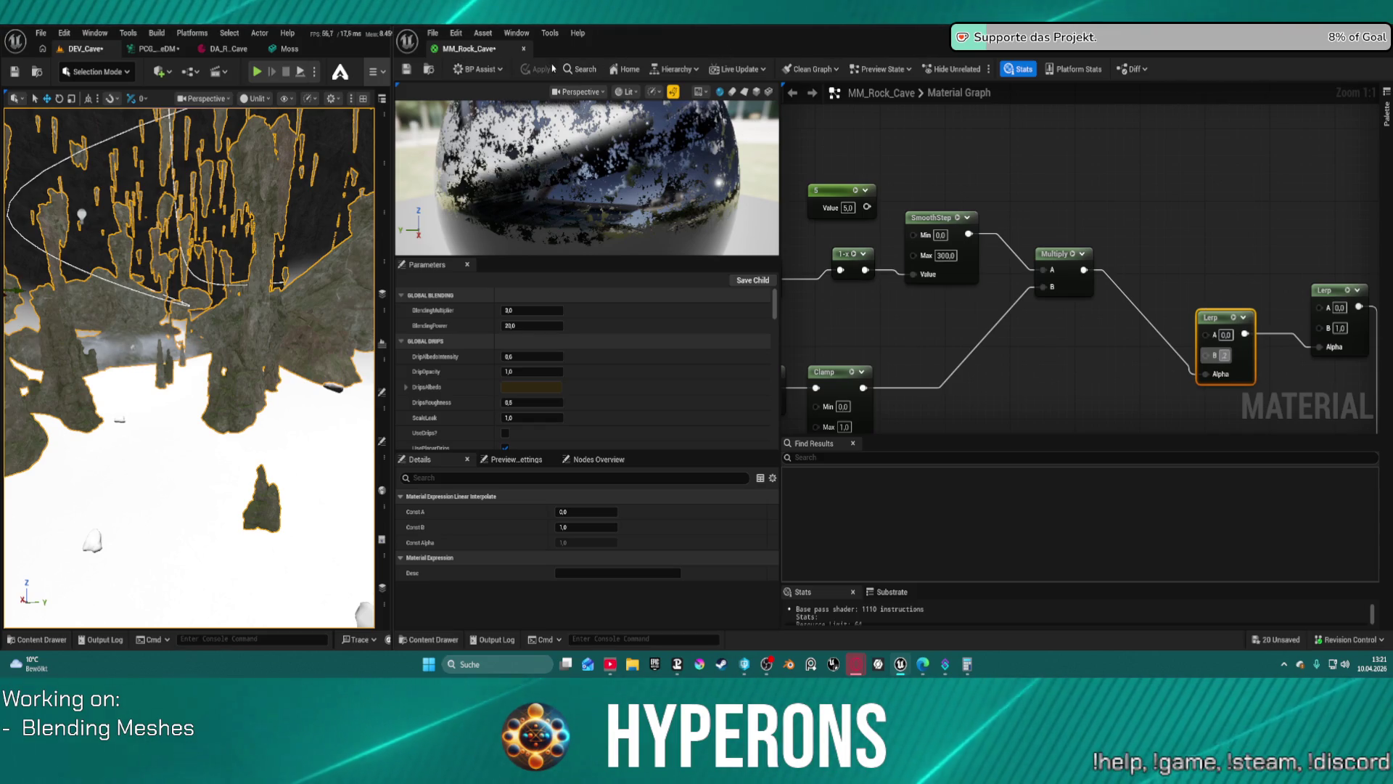
click(1021, 165)
key(ctrl+s)
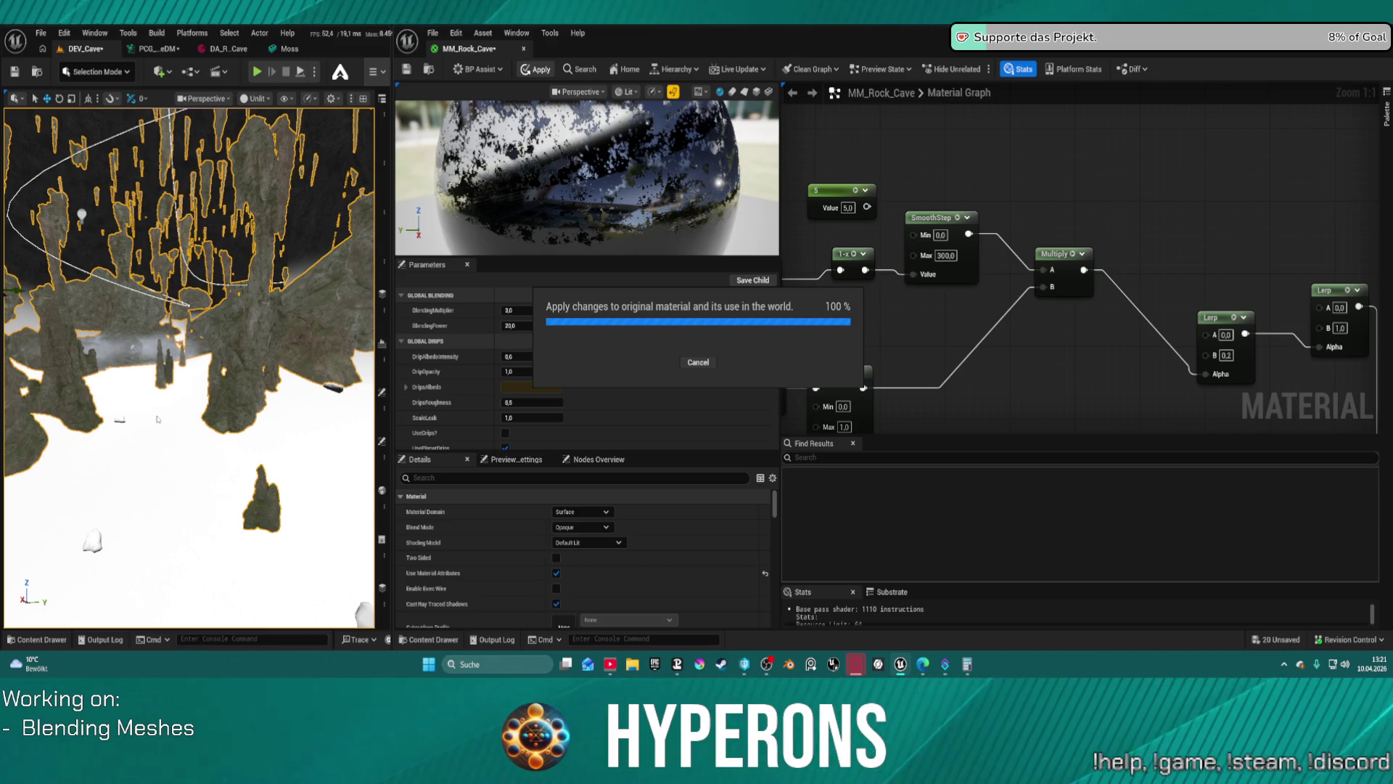
- Fly through the cave level to inspect the rock blend on cave meshes and stalactites
scroll(157, 419, up, 3)
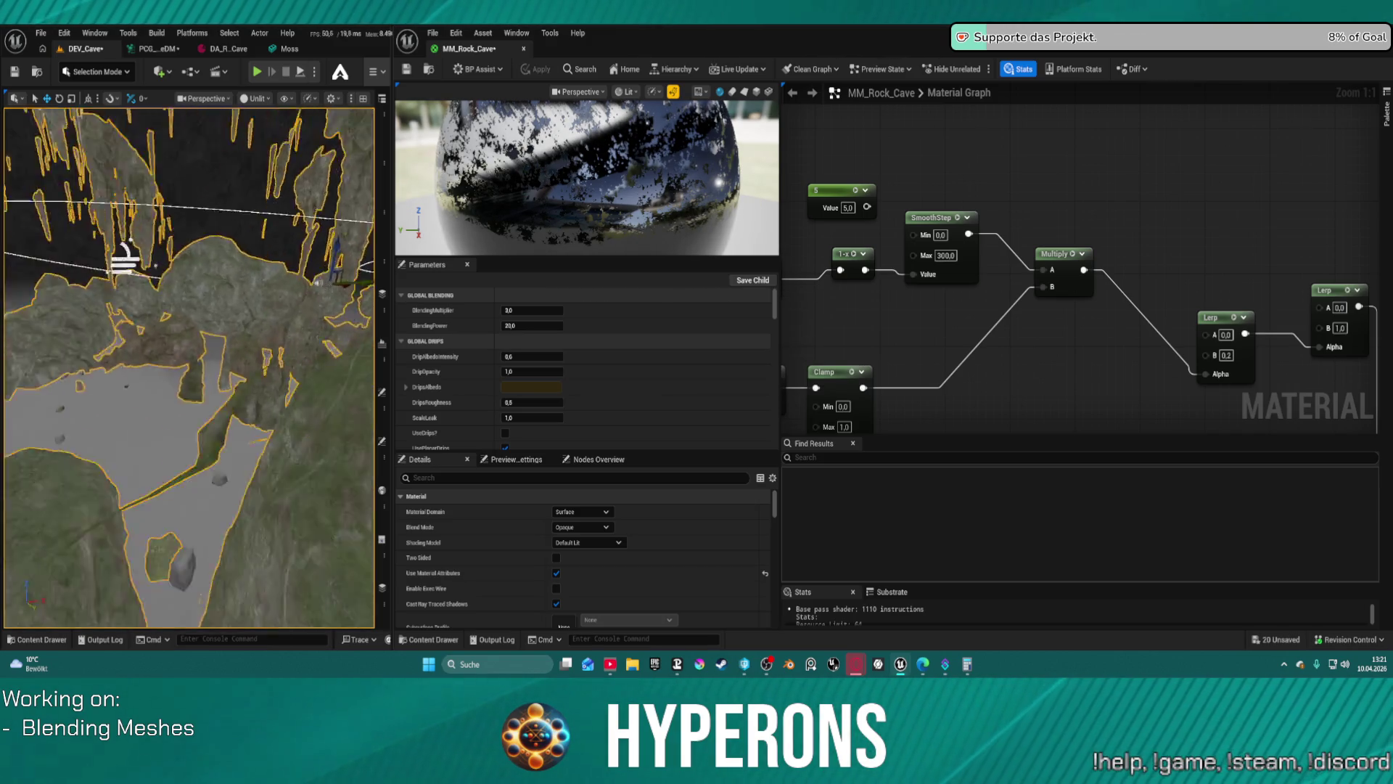
scroll(189, 368, up, 5)
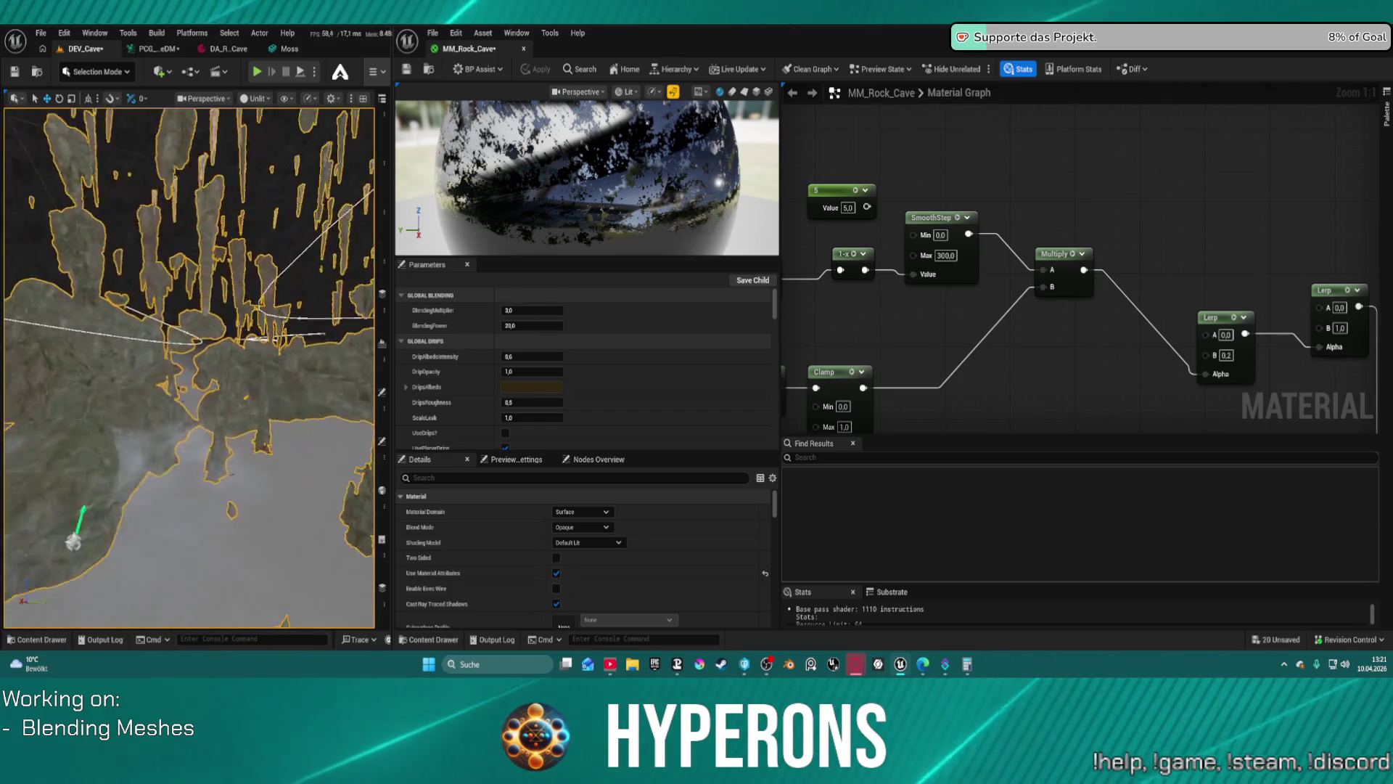
scroll(189, 368, up, 5)
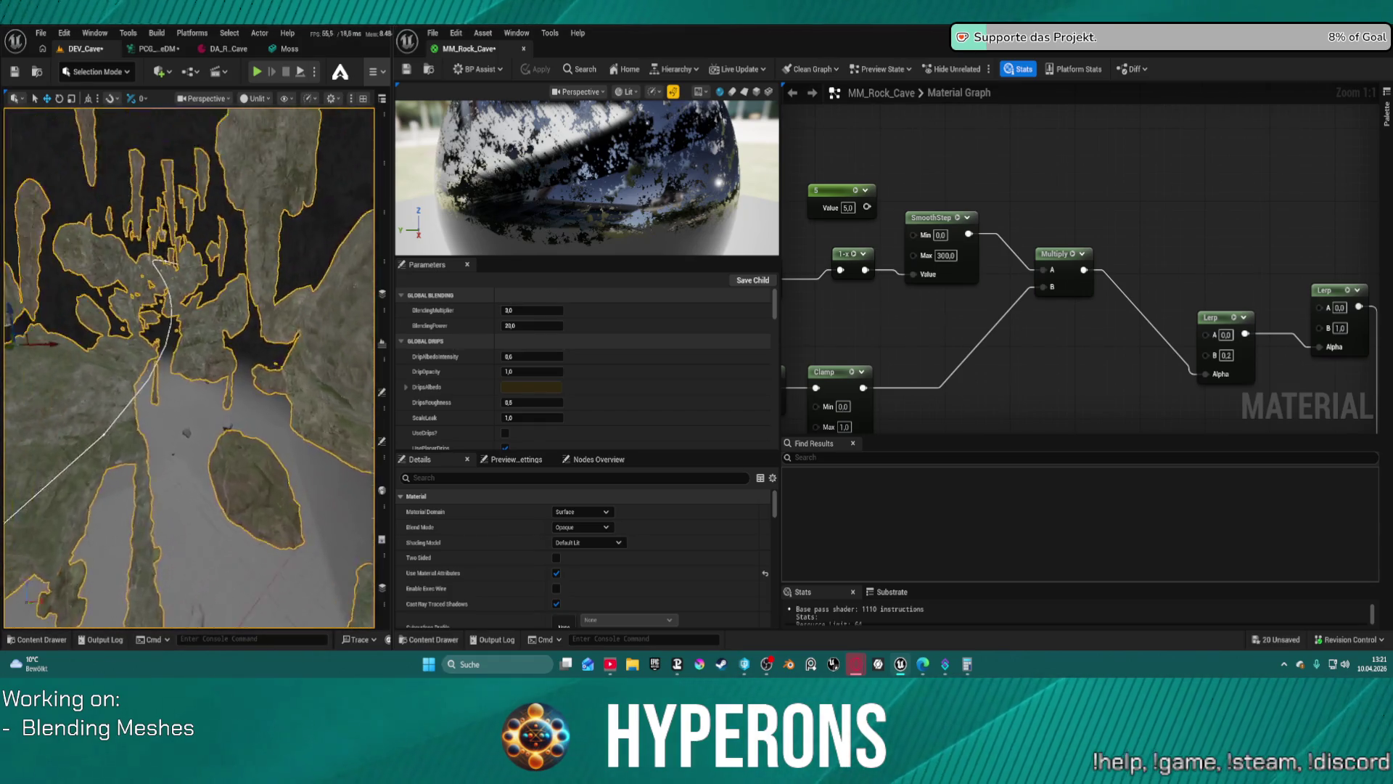
scroll(189, 368, up, 5)
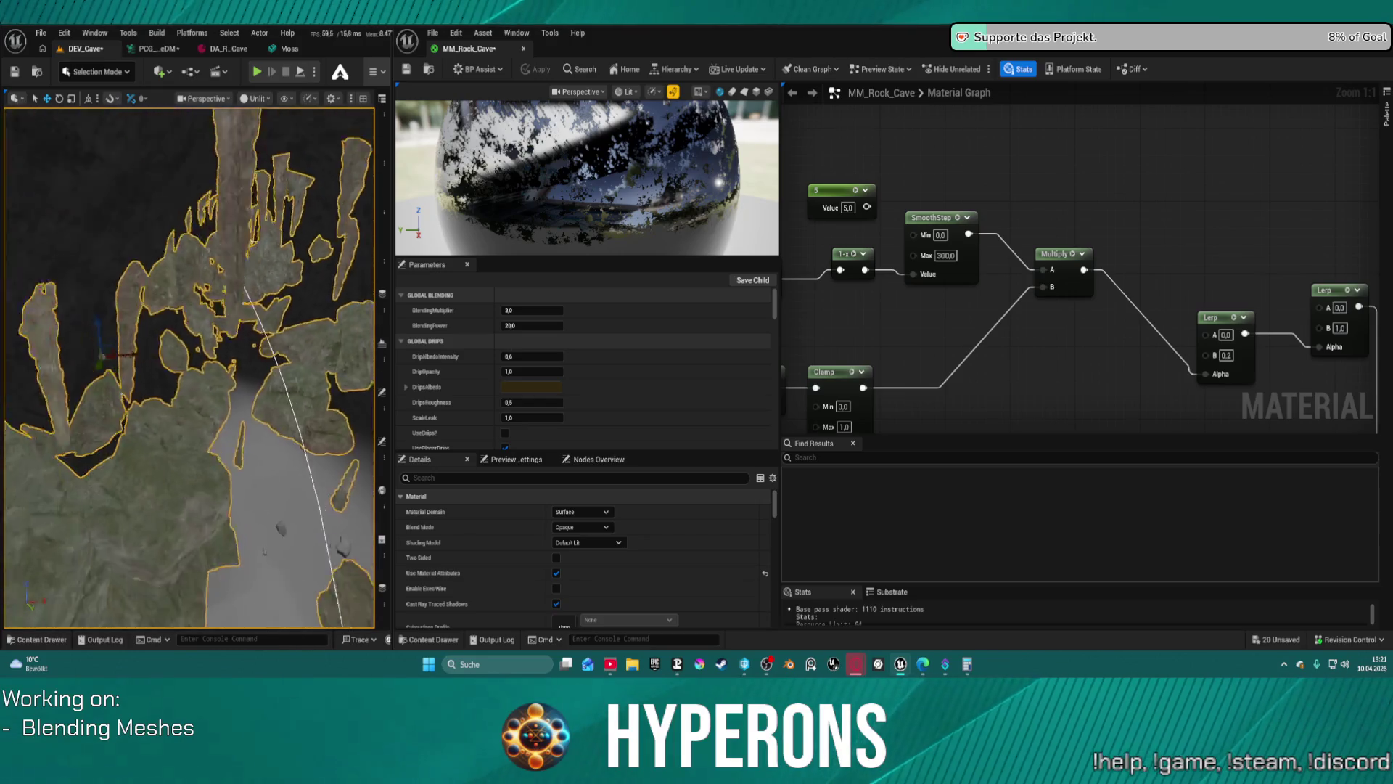
scroll(189, 368, up, 5)
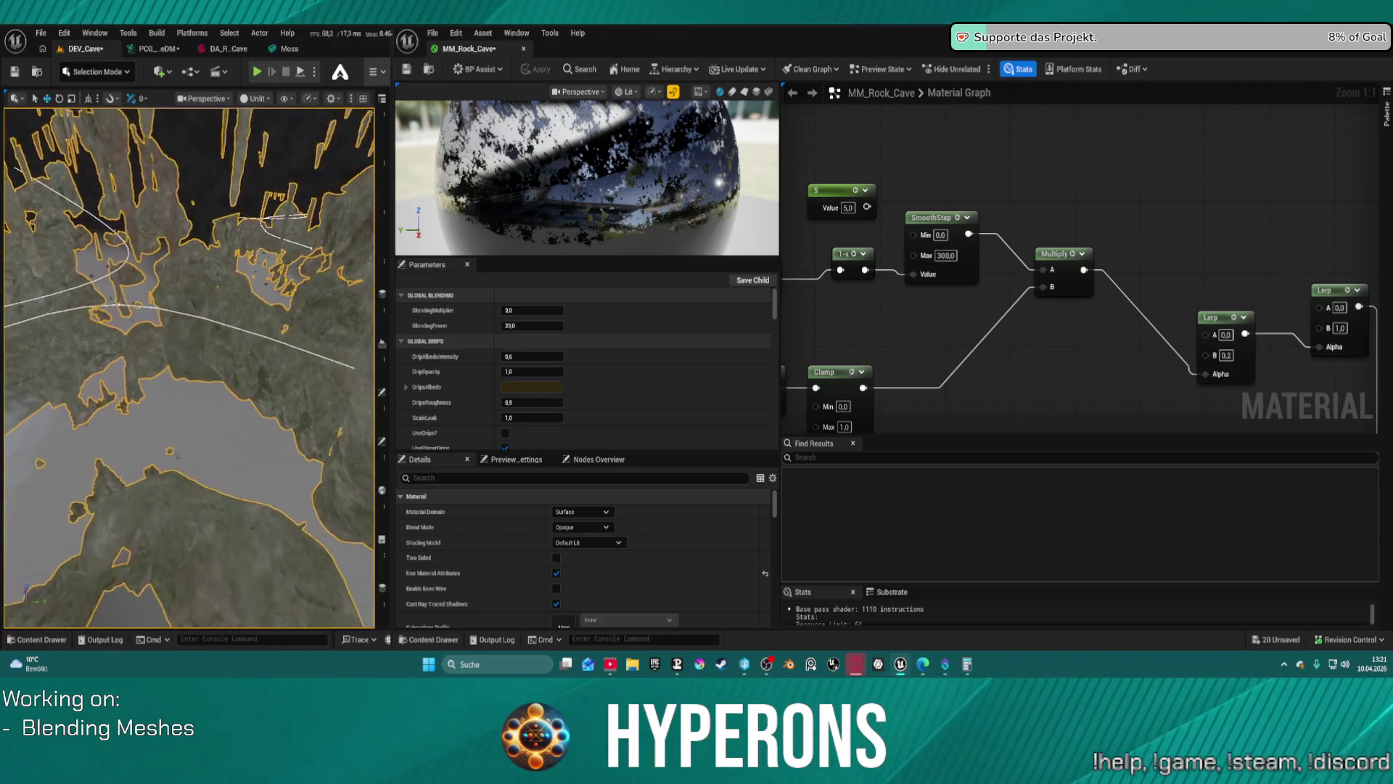
scroll(189, 368, up, 3)
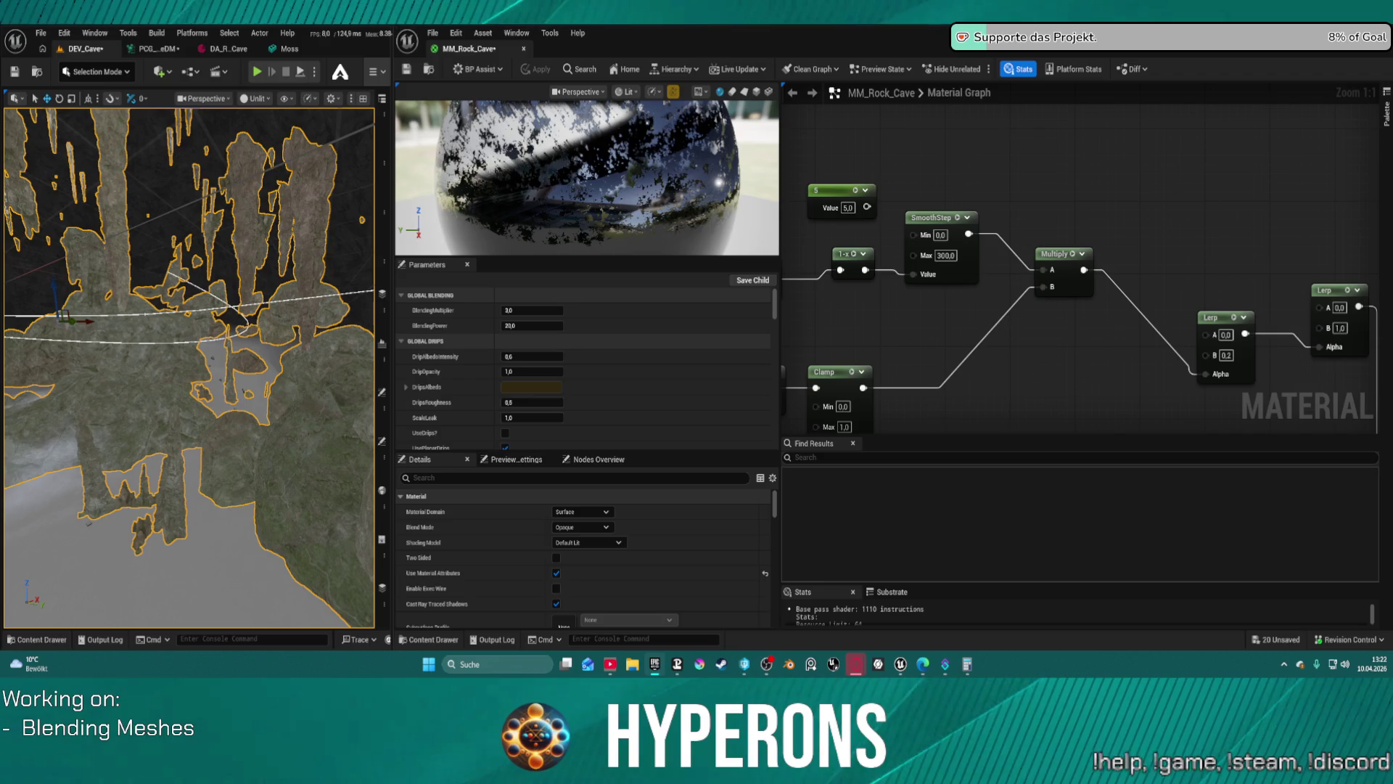
- After switching to the terminal and back, tilt the viewport down to where cave walls meet the floor
key(alt+Tab)
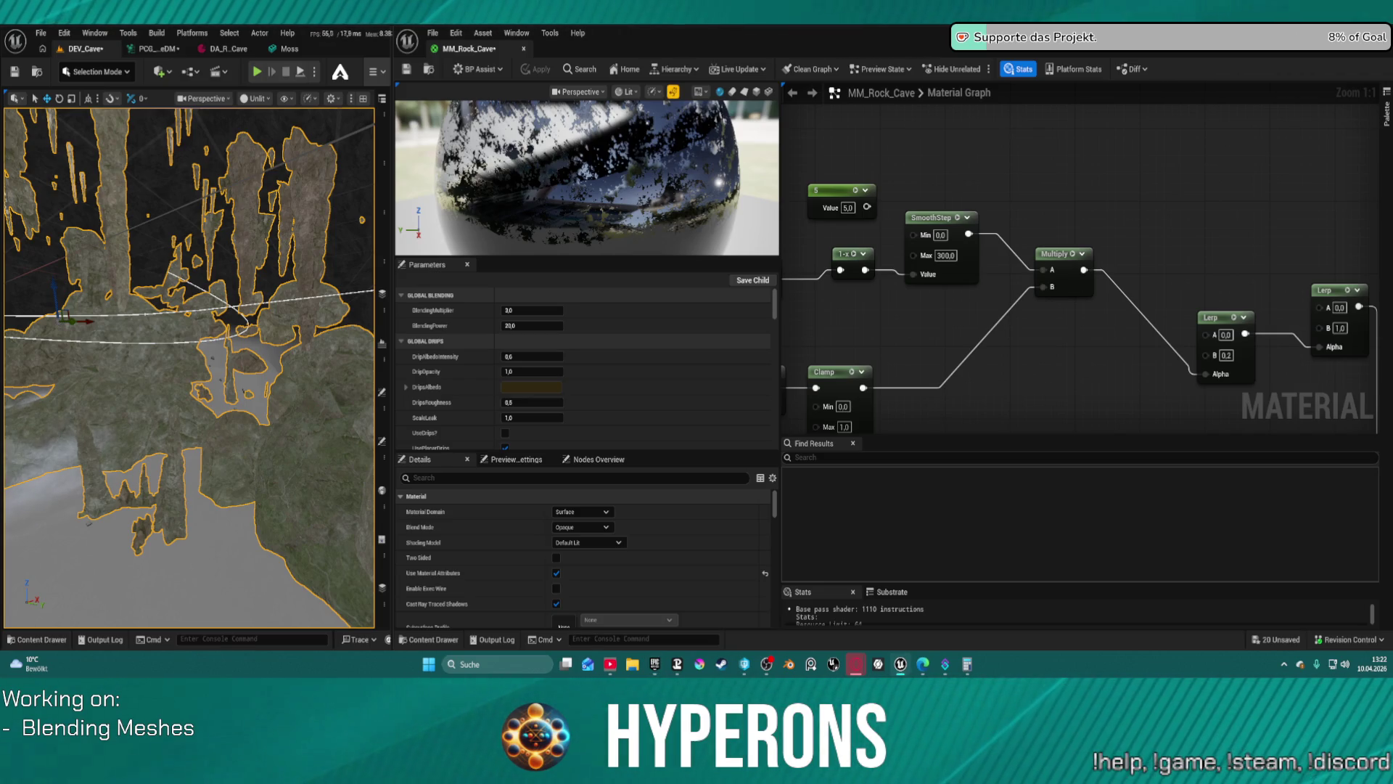
key(alt+Tab)
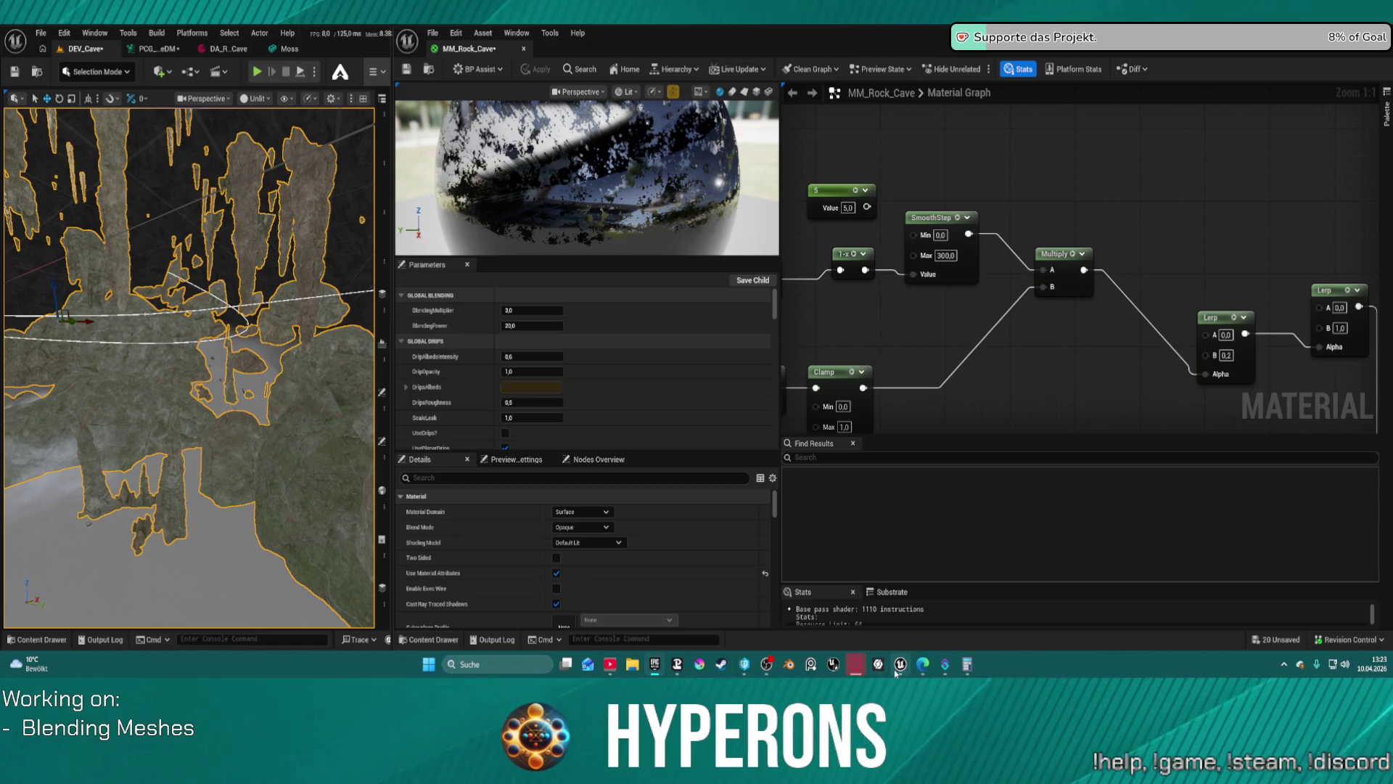
mouse_move(886, 654)
drag(227, 252, 182, 327)
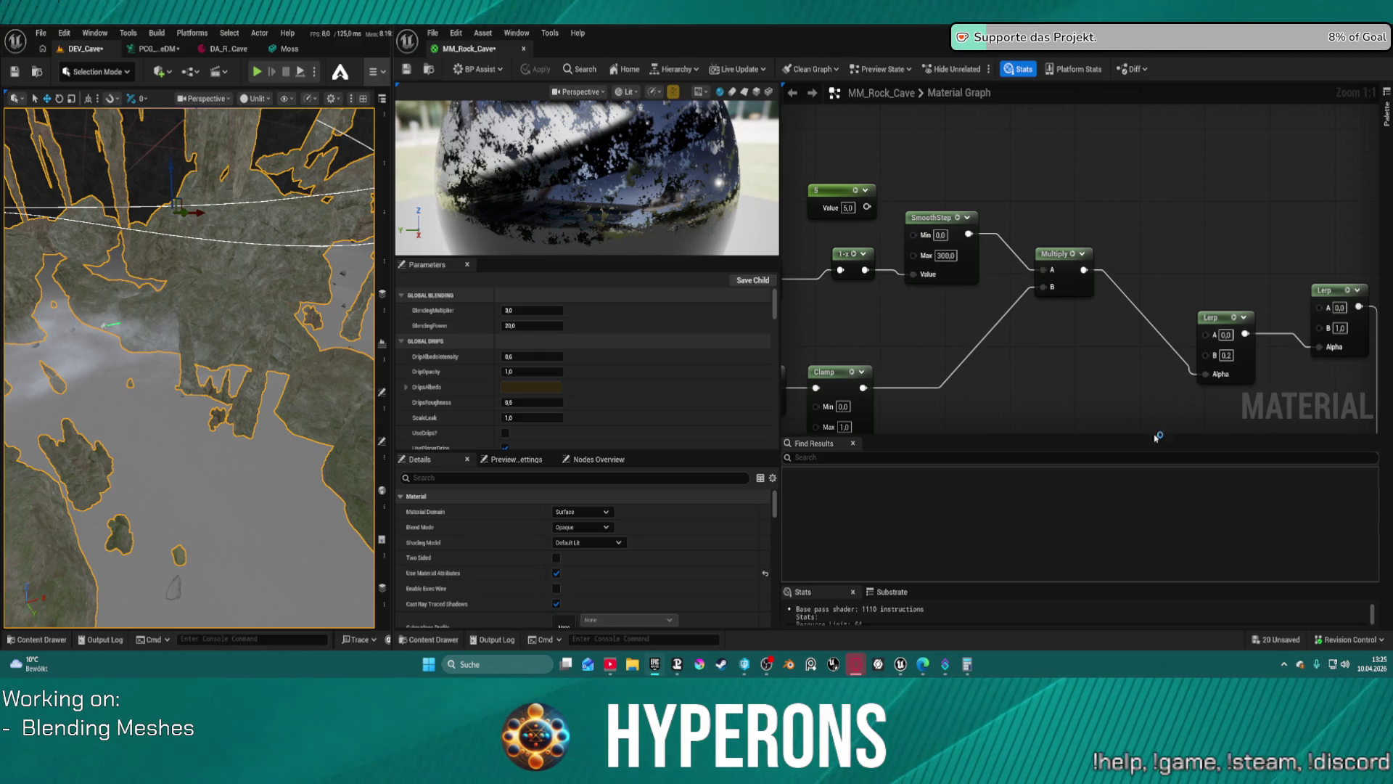
- Close the MyProject editor window from the taskbar preview, then look down from cave ceiling to floor
mouse_move(965, 664)
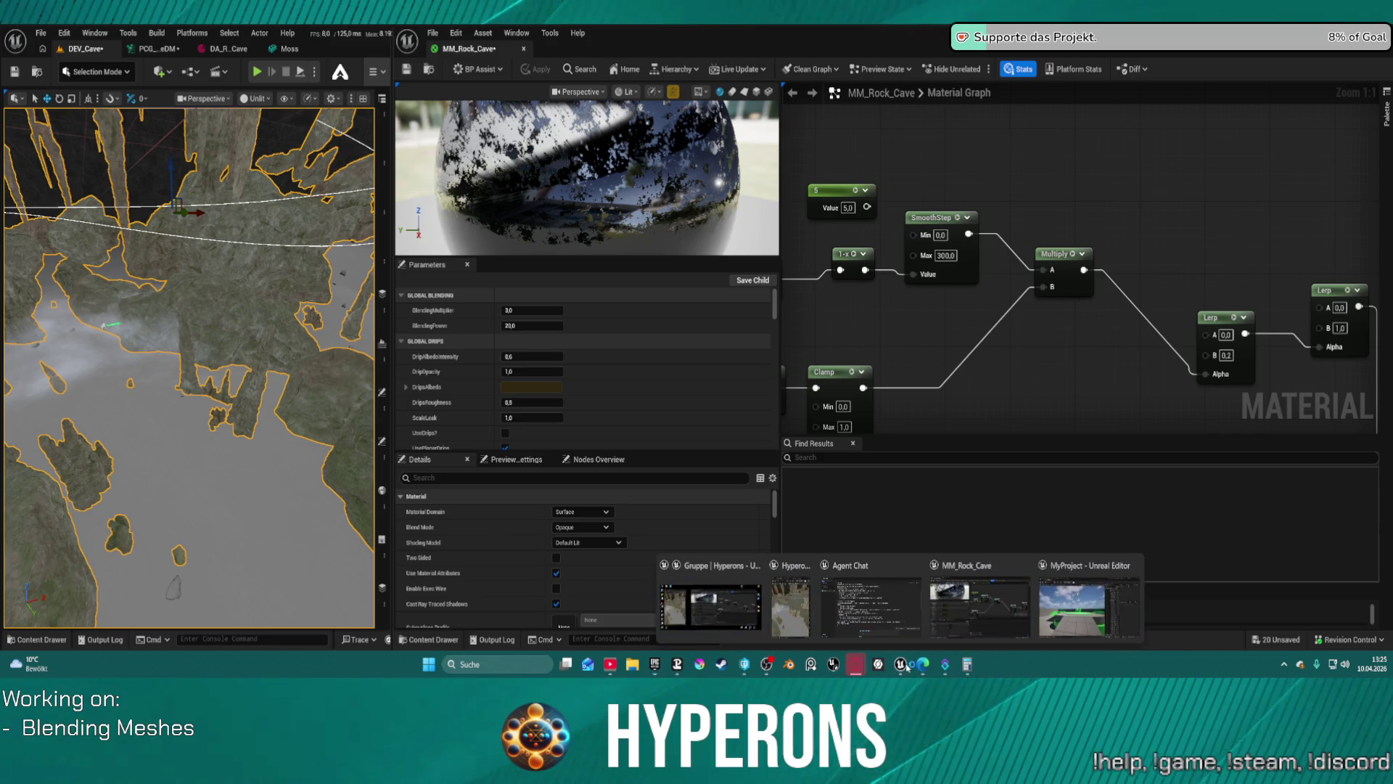
click(1134, 565)
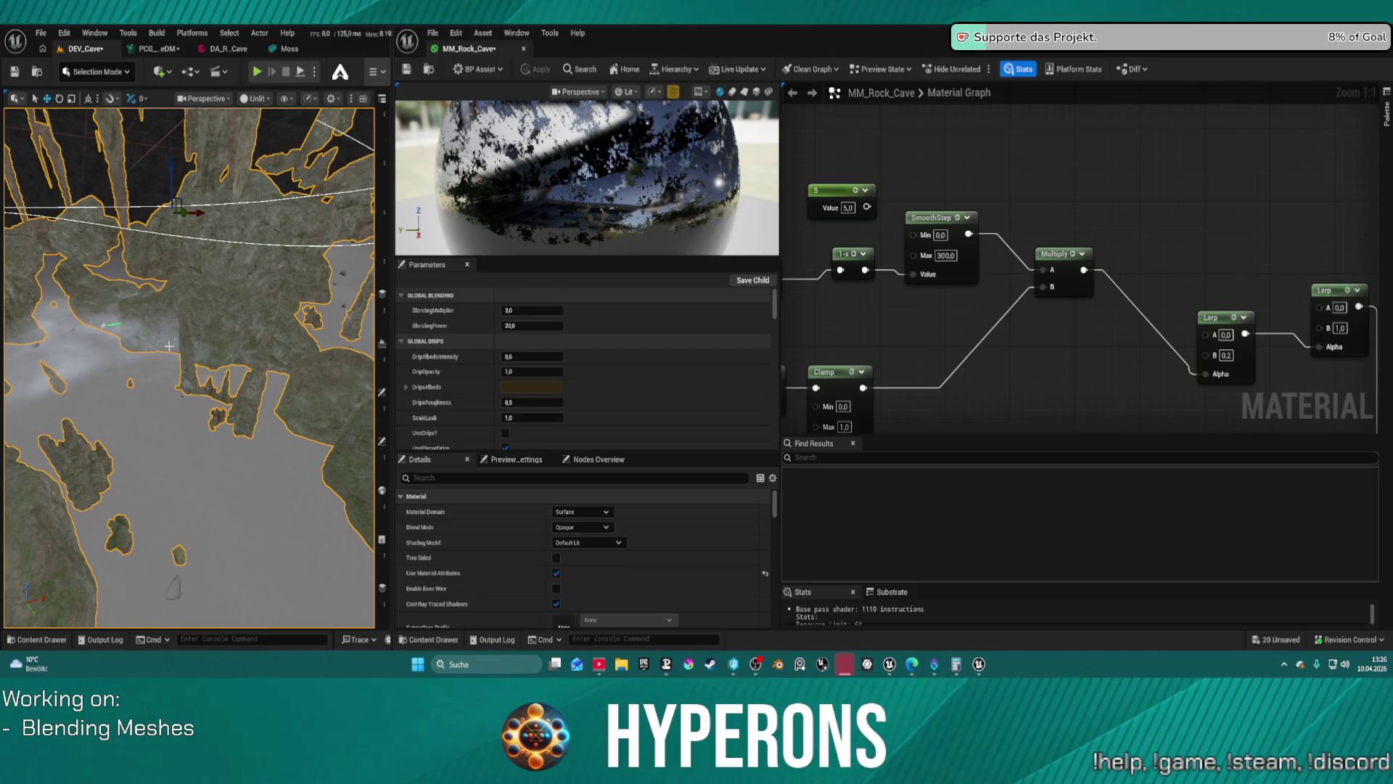
drag(249, 252, 249, 326)
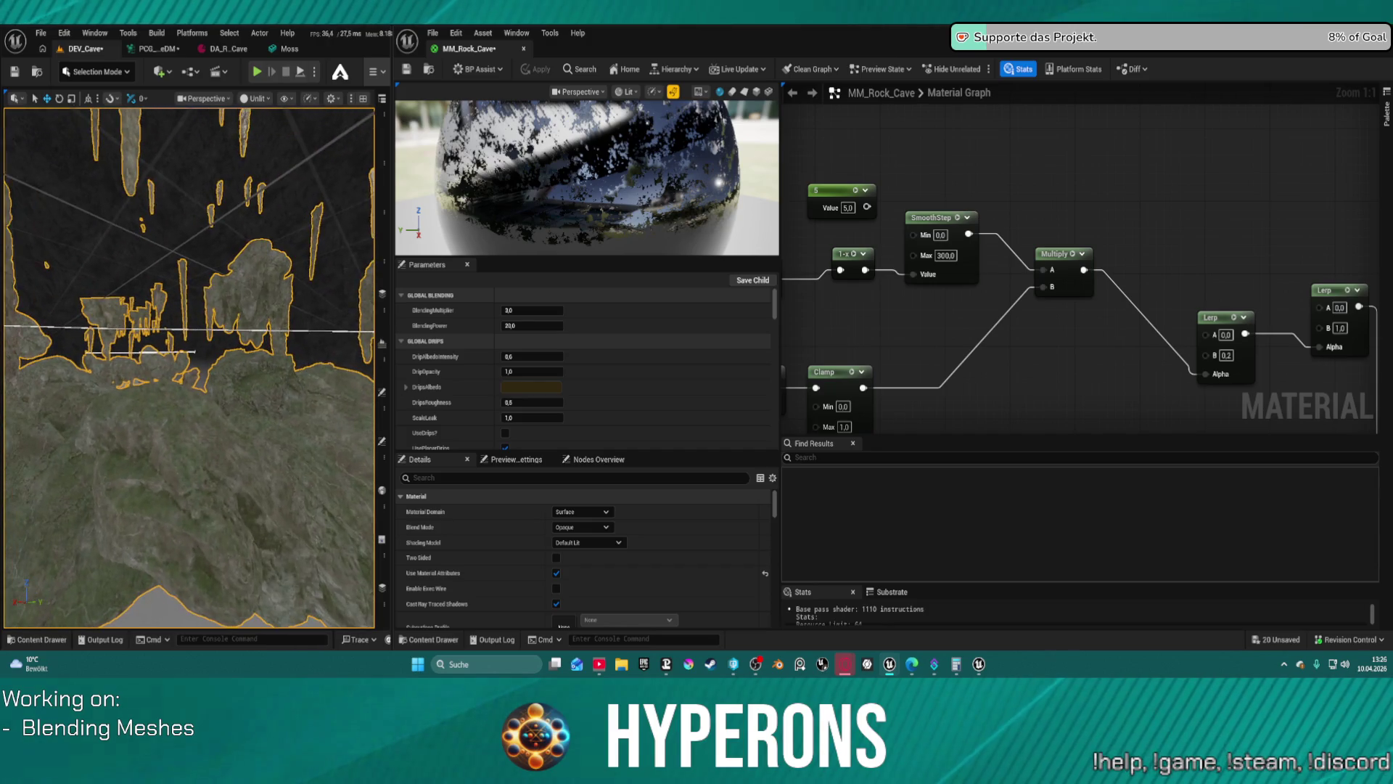
click(64, 32)
click(64, 34)
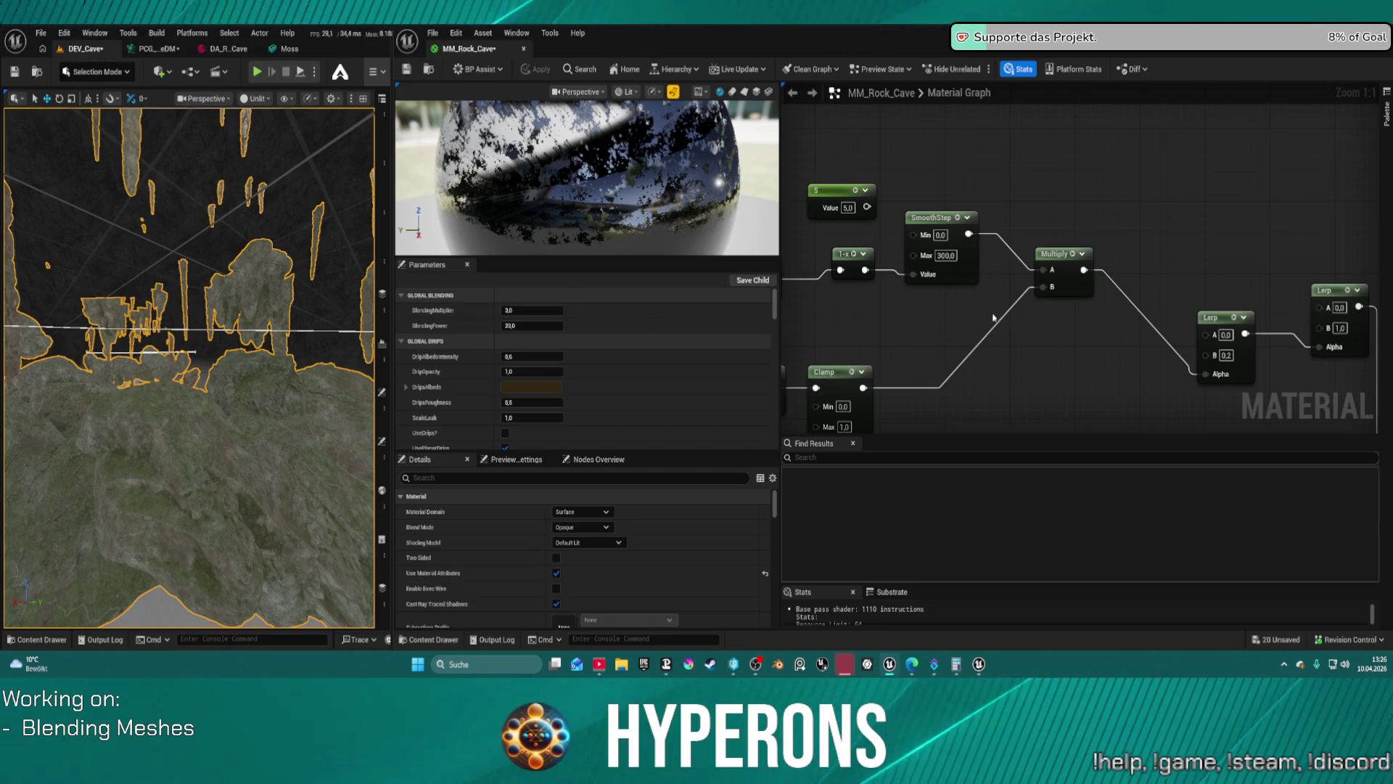
- Shift the MeshBlend Activator node left and both SetMaterialAttributes nodes down-right in the graph
scroll(946, 205, down, 3)
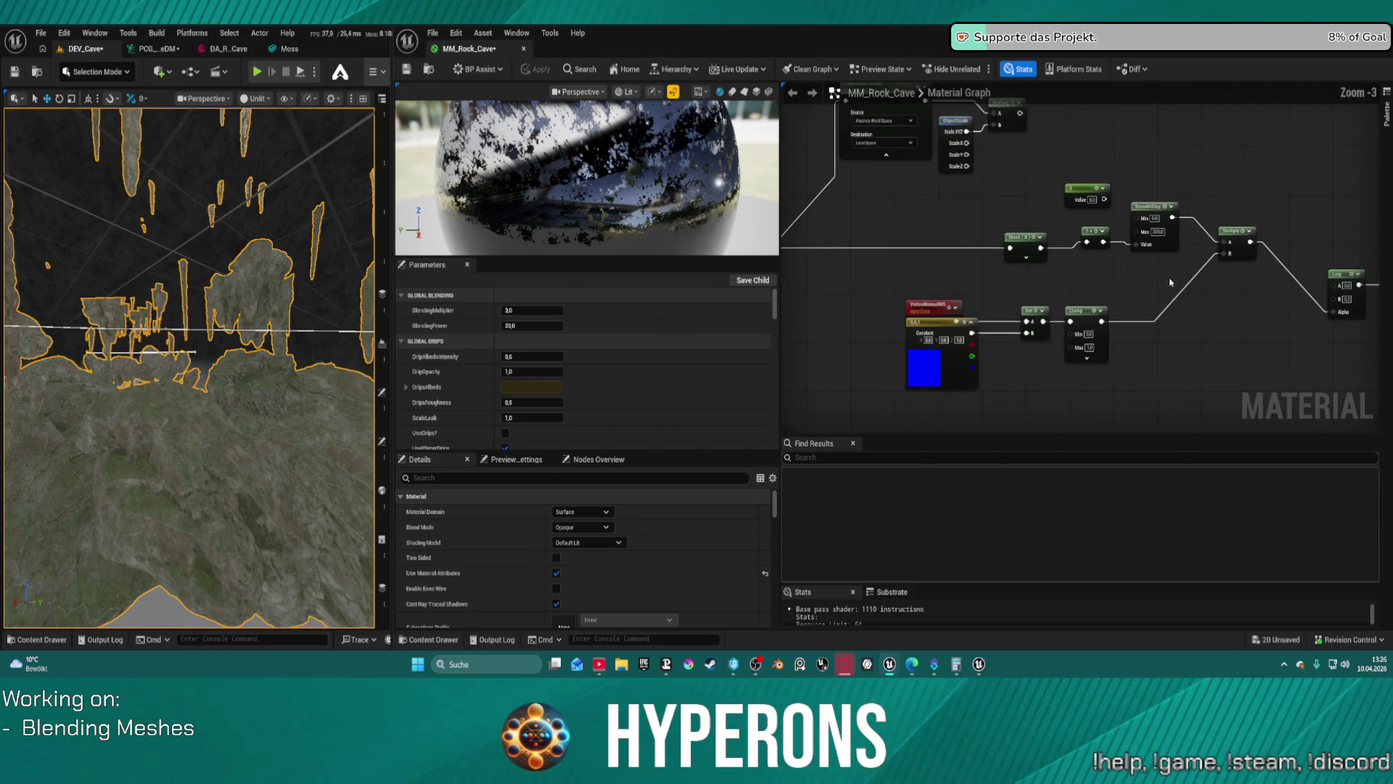
mouse_move(1115, 296)
mouse_down()
mouse_move(1093, 89)
mouse_move(1302, 175)
mouse_move(805, 193)
mouse_up()
drag(1045, 252, 909, 259)
drag(1052, 193, 1064, 211)
mouse_move(918, 186)
mouse_down()
mouse_move(949, 205)
mouse_move(916, 187)
mouse_up()
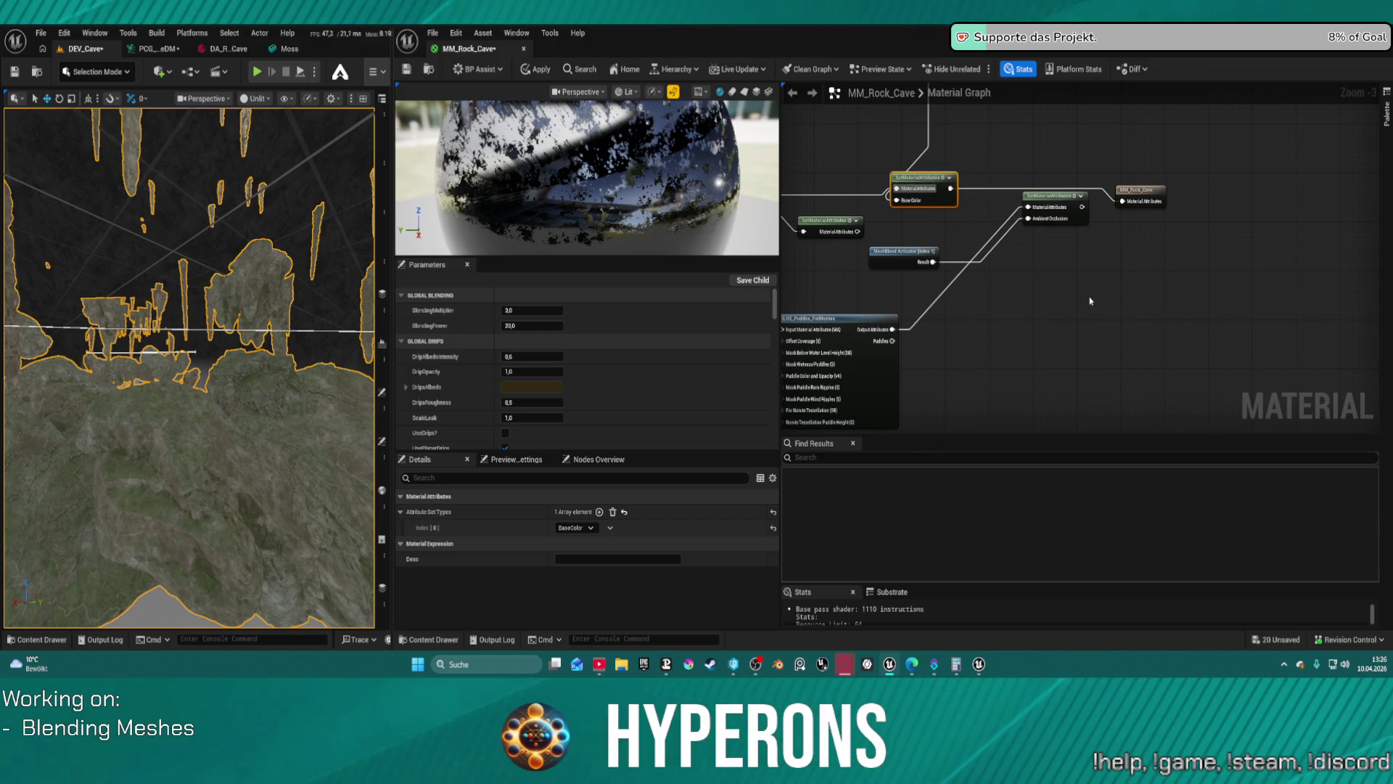
- Move the Constant 10 node next to the red constant
drag(1091, 300, 1241, 301)
mouse_move(872, 273)
mouse_down()
mouse_move(1018, 261)
mouse_move(928, 258)
mouse_up()
click(950, 240)
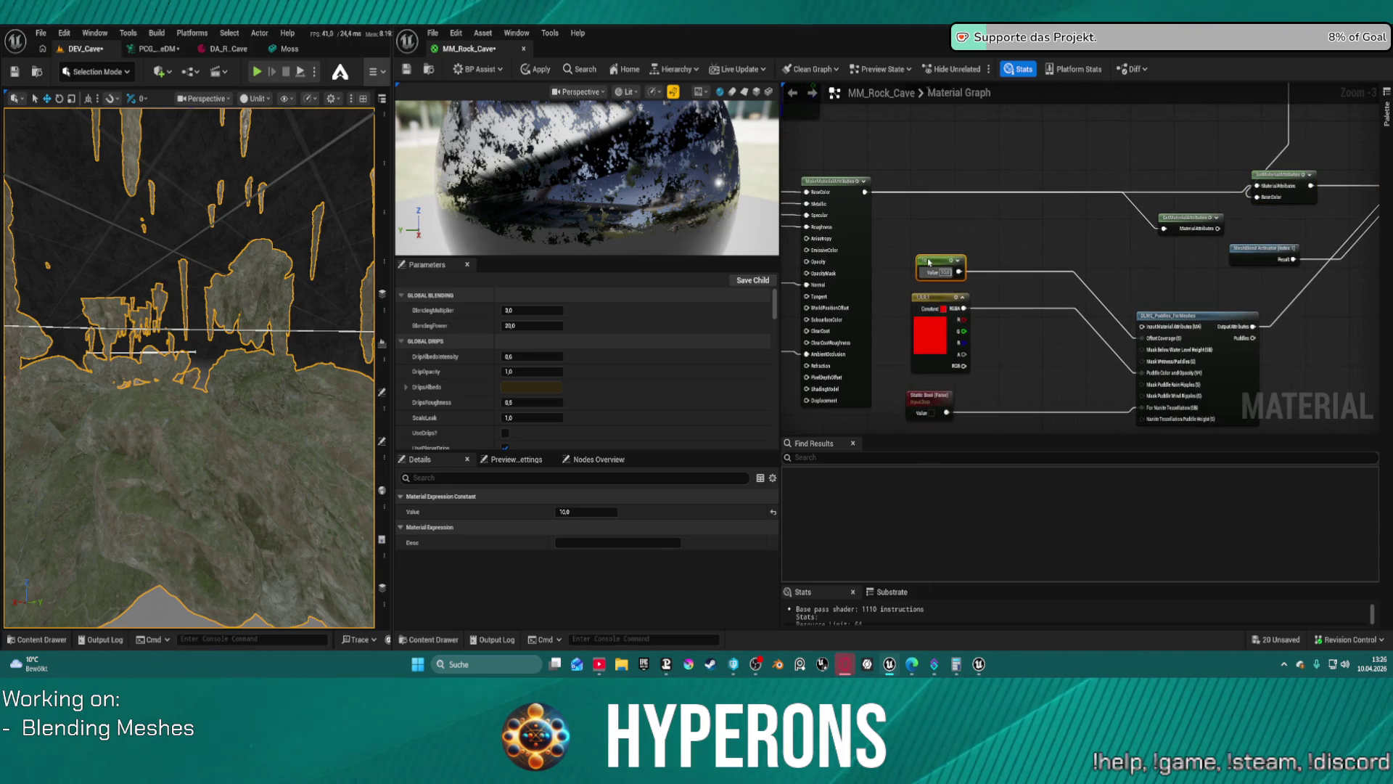
drag(1088, 217, 1001, 230)
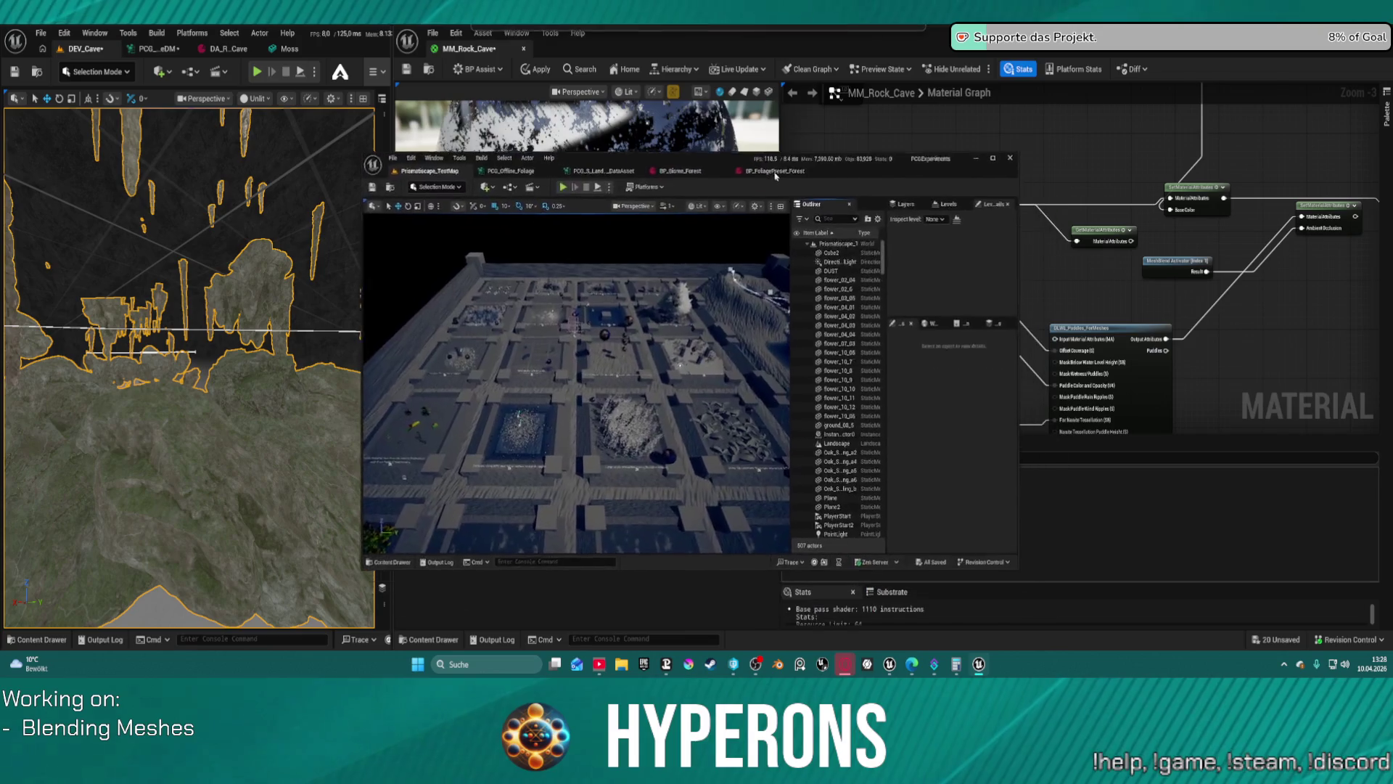
- Maximize the test map editor and delete the PostProcessVolume listed in the Outliner
click(987, 157)
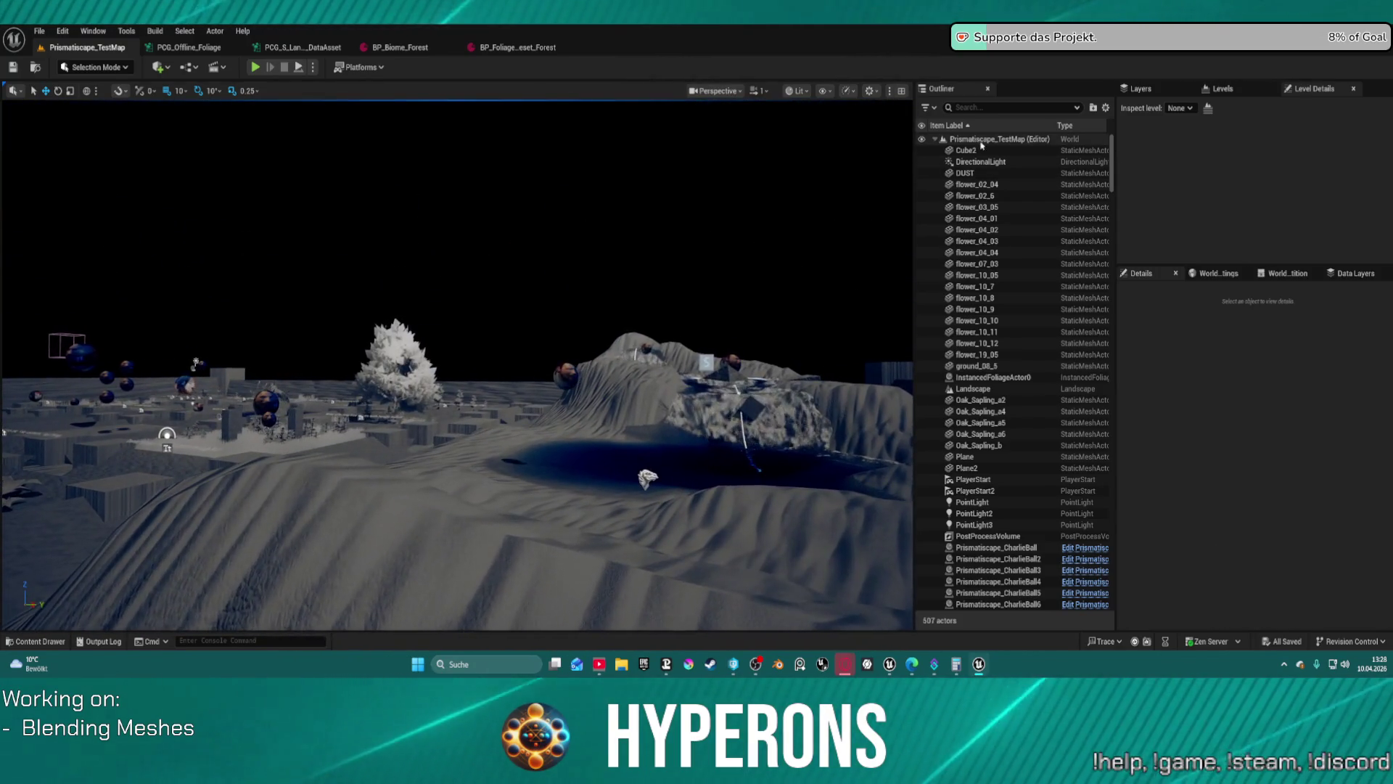
scroll(1024, 458, down, 3)
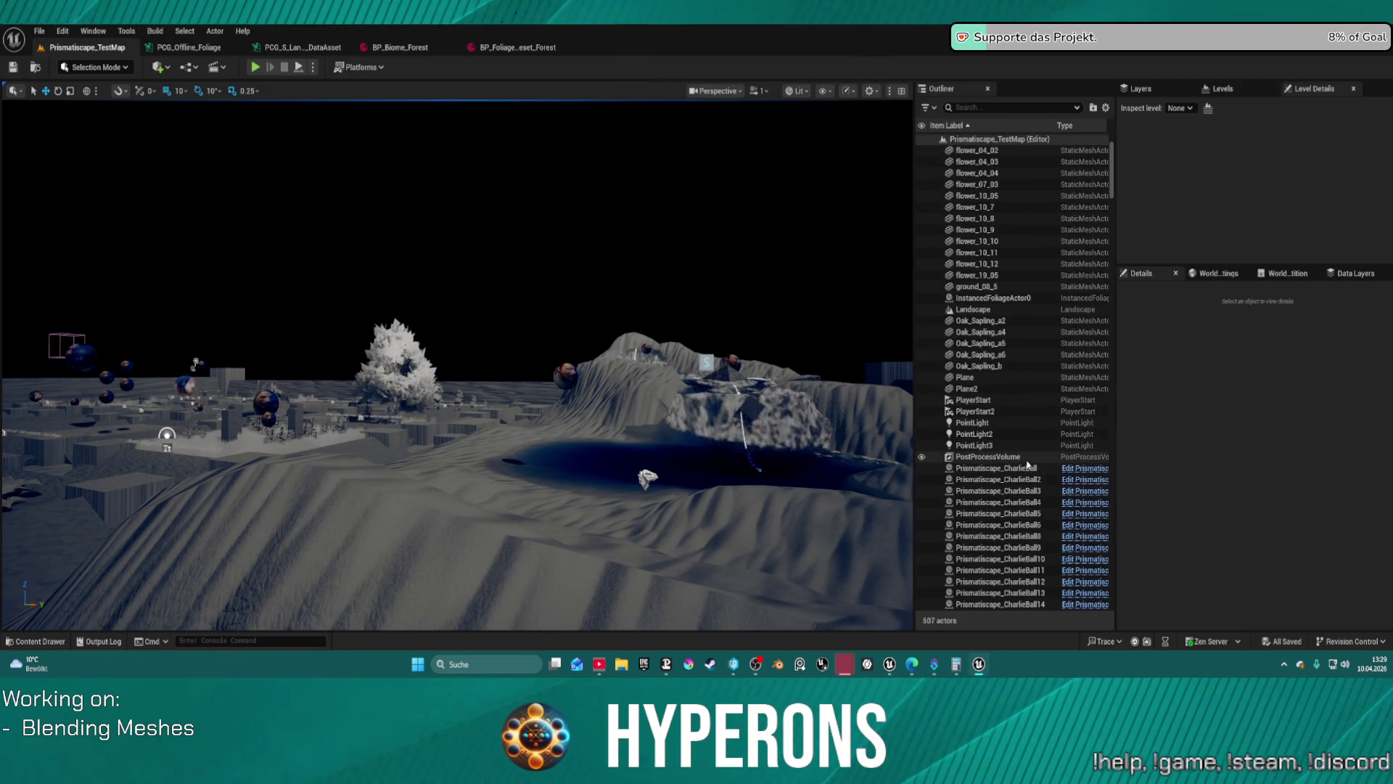
click(1025, 454)
key(Delete)
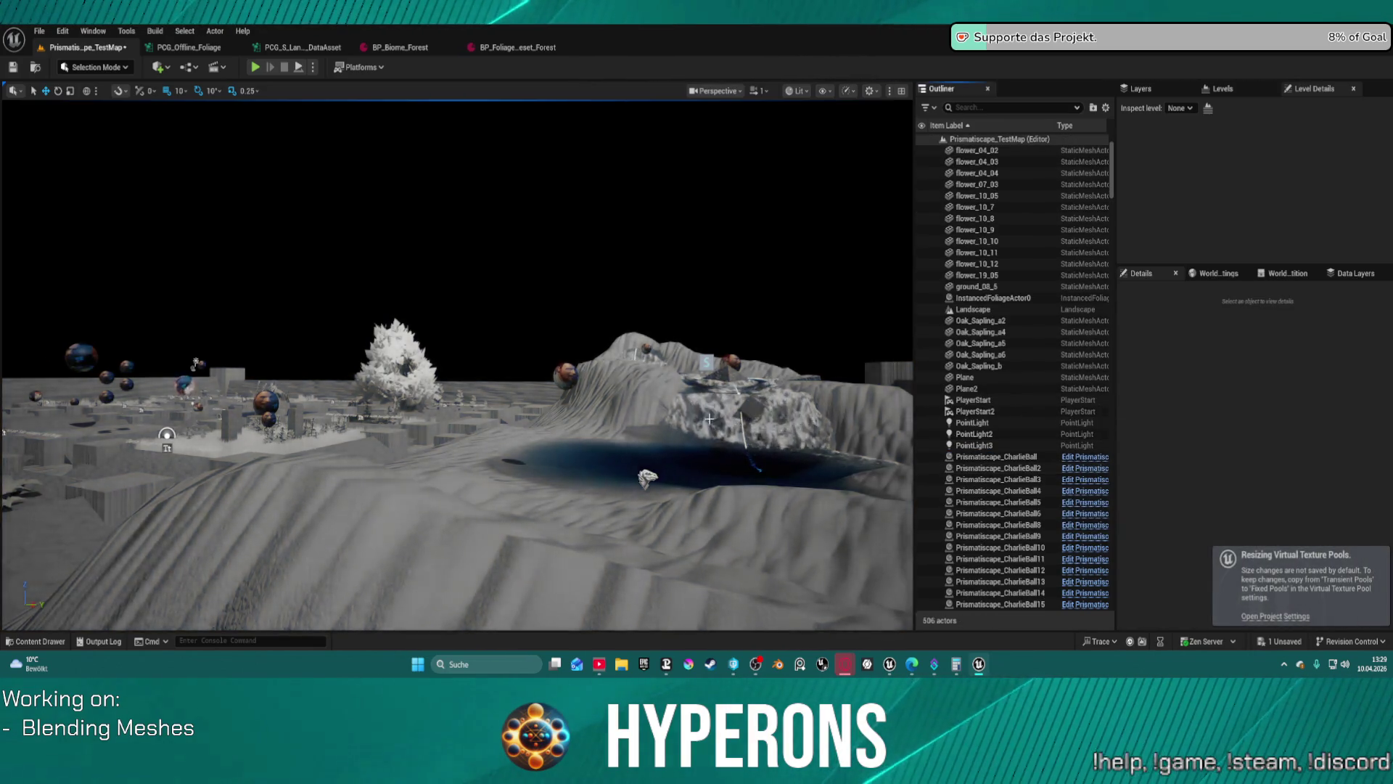
- Fly over the test map and look down at the water, terrain and snowy trees
scroll(457, 363, up, 10)
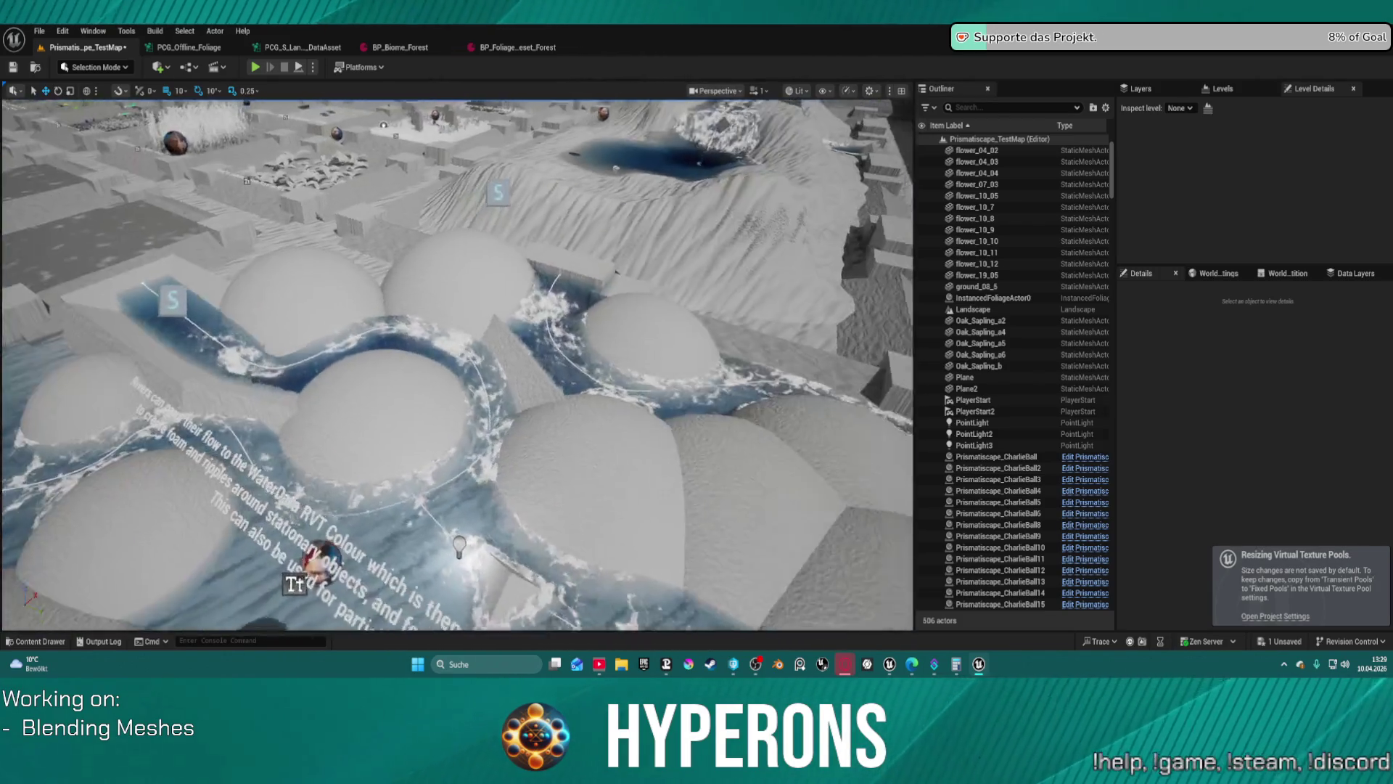
scroll(457, 363, up, 5)
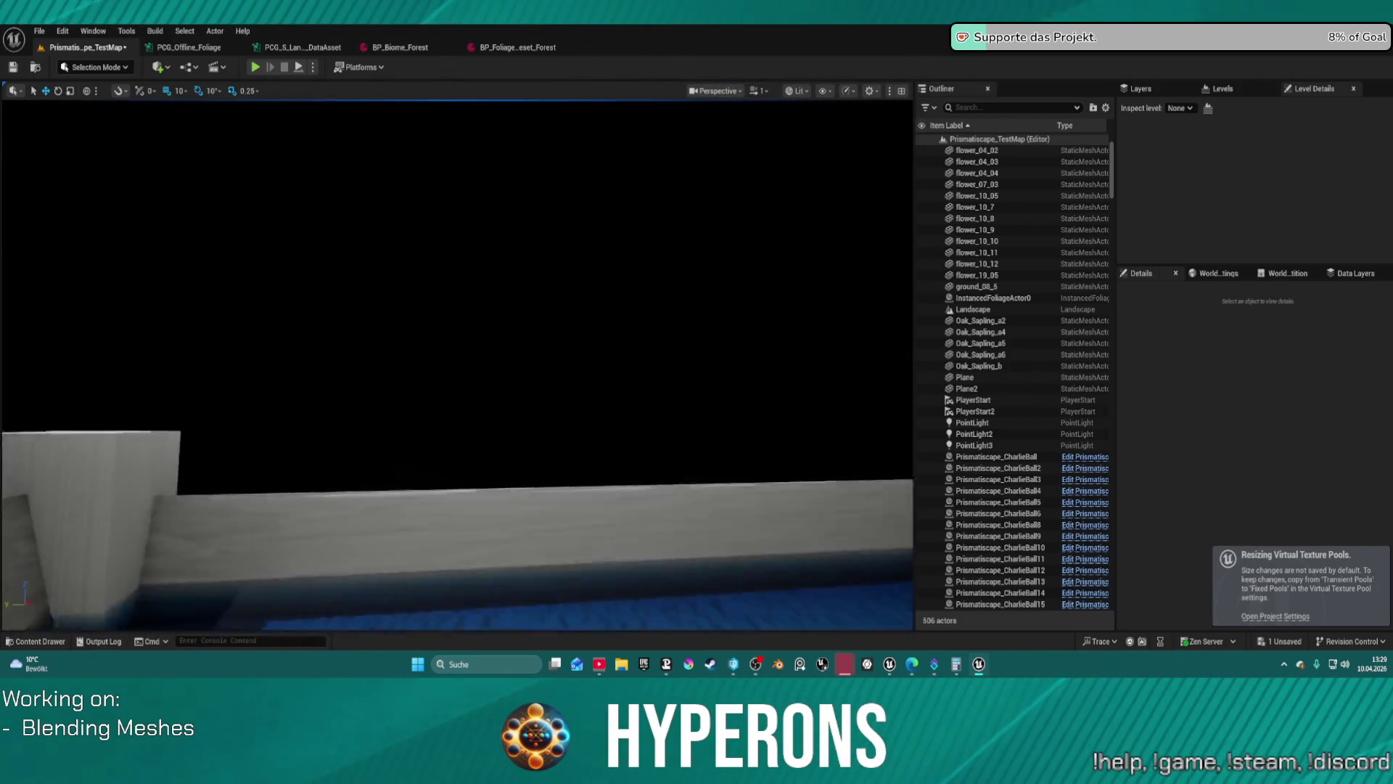
scroll(457, 363, up, 3)
scroll(457, 363, down, 8)
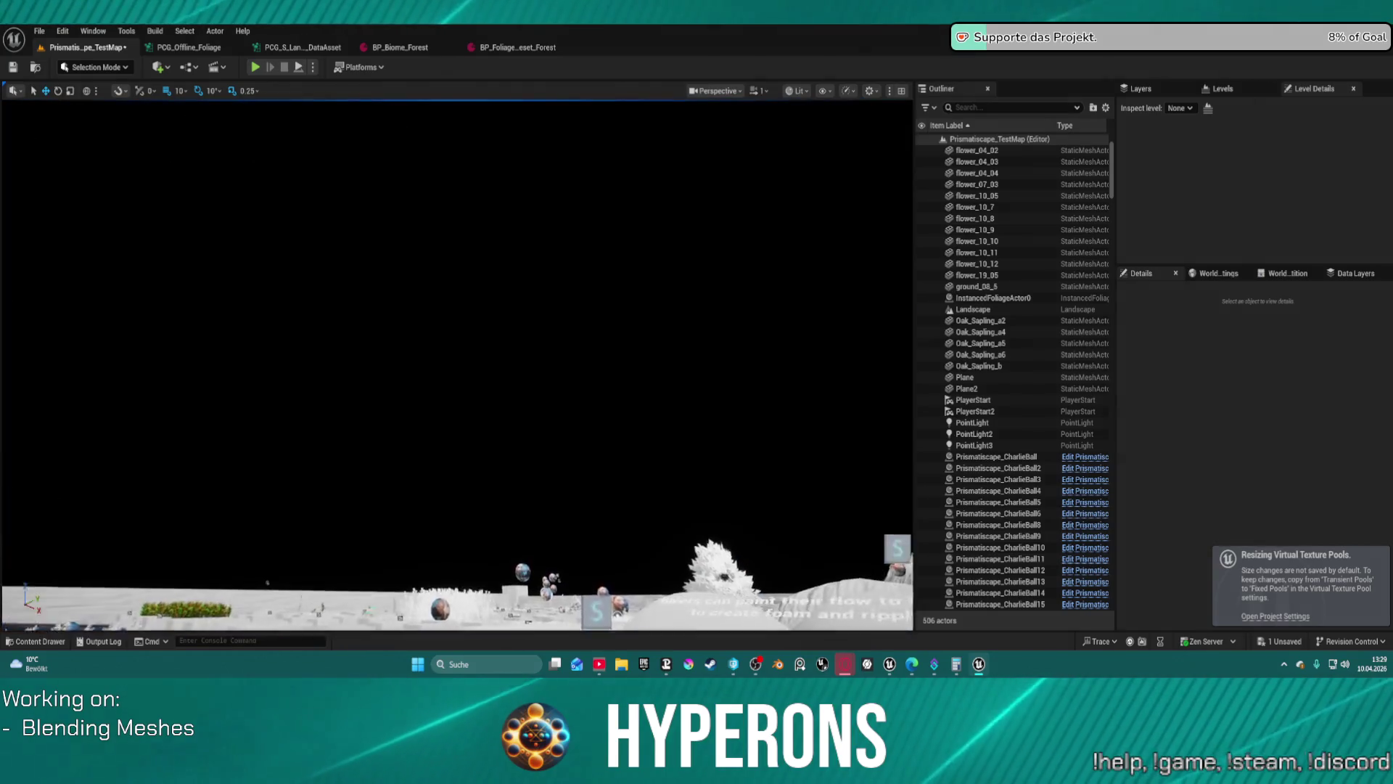
scroll(458, 363, up, 5)
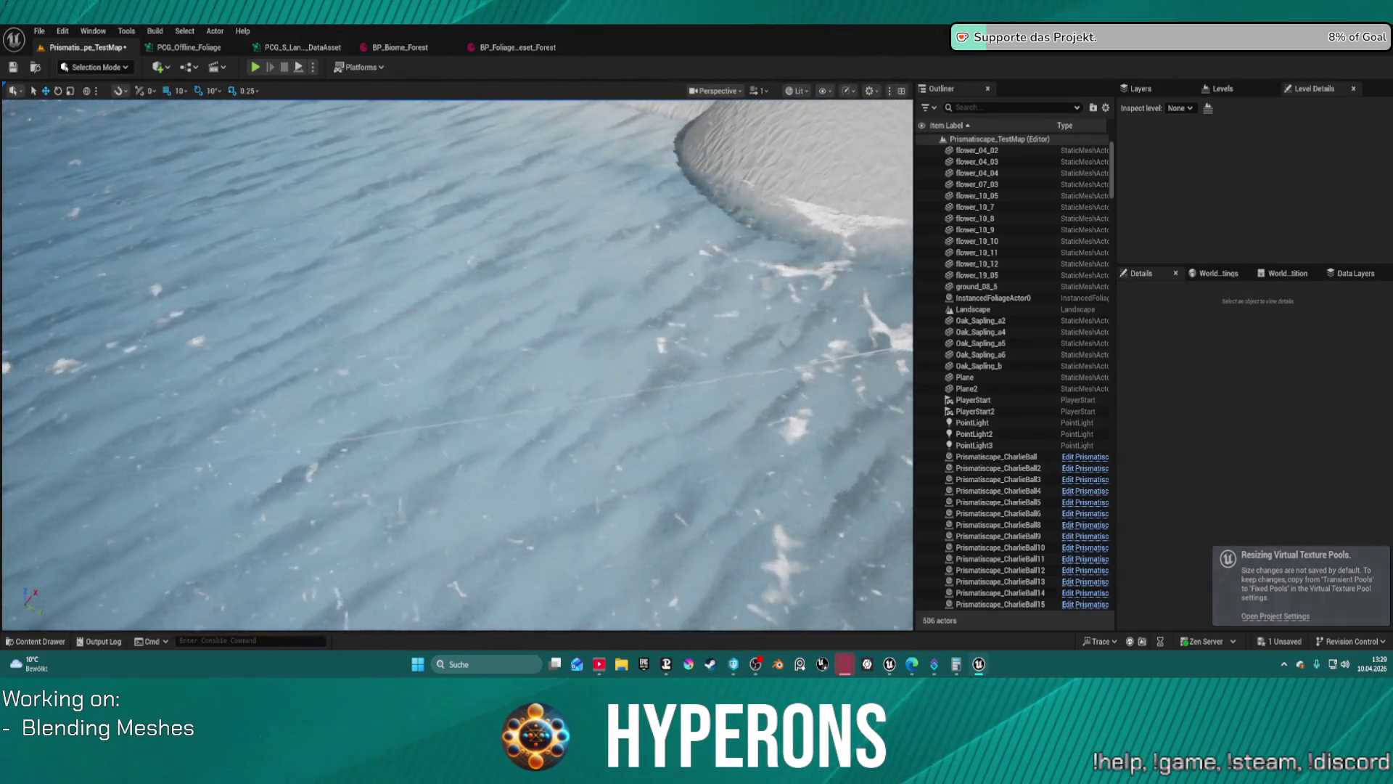
scroll(457, 363, down, 4)
scroll(457, 363, down, 5)
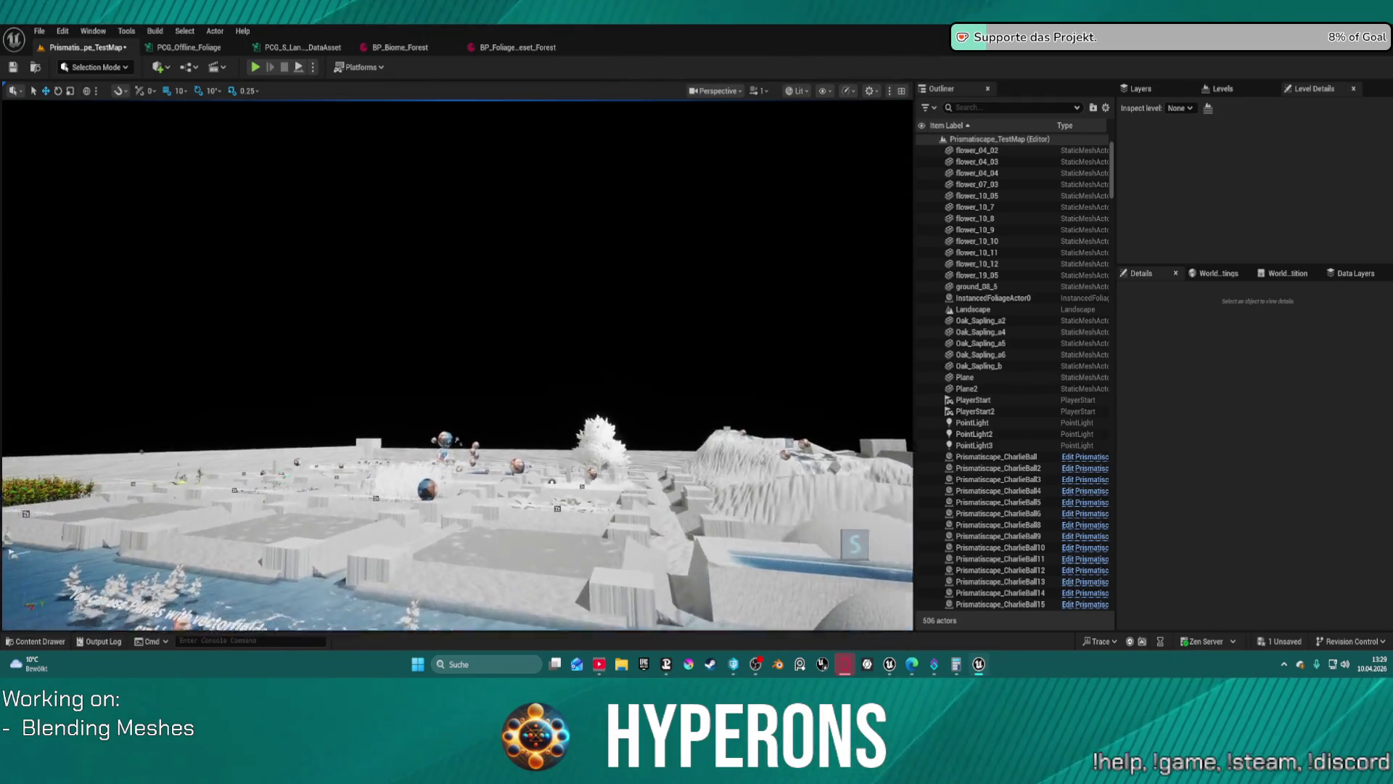
mouse_move(457, 362)
mouse_down()
mouse_move(457, 414)
mouse_move(436, 443)
mouse_move(495, 406)
mouse_move(495, 460)
mouse_move(457, 406)
mouse_move(472, 370)
mouse_move(464, 312)
mouse_move(534, 518)
mouse_move(501, 457)
mouse_up()
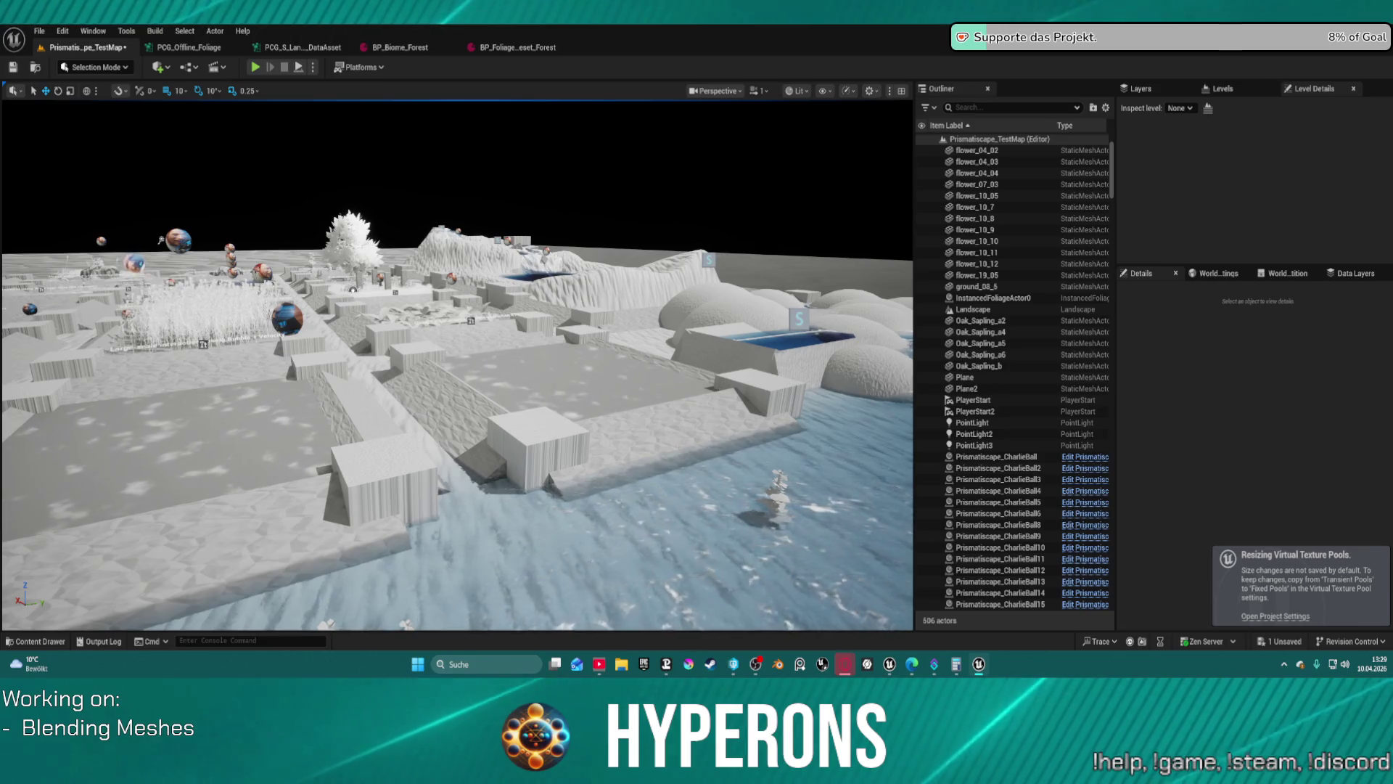
drag(501, 457, 786, 369)
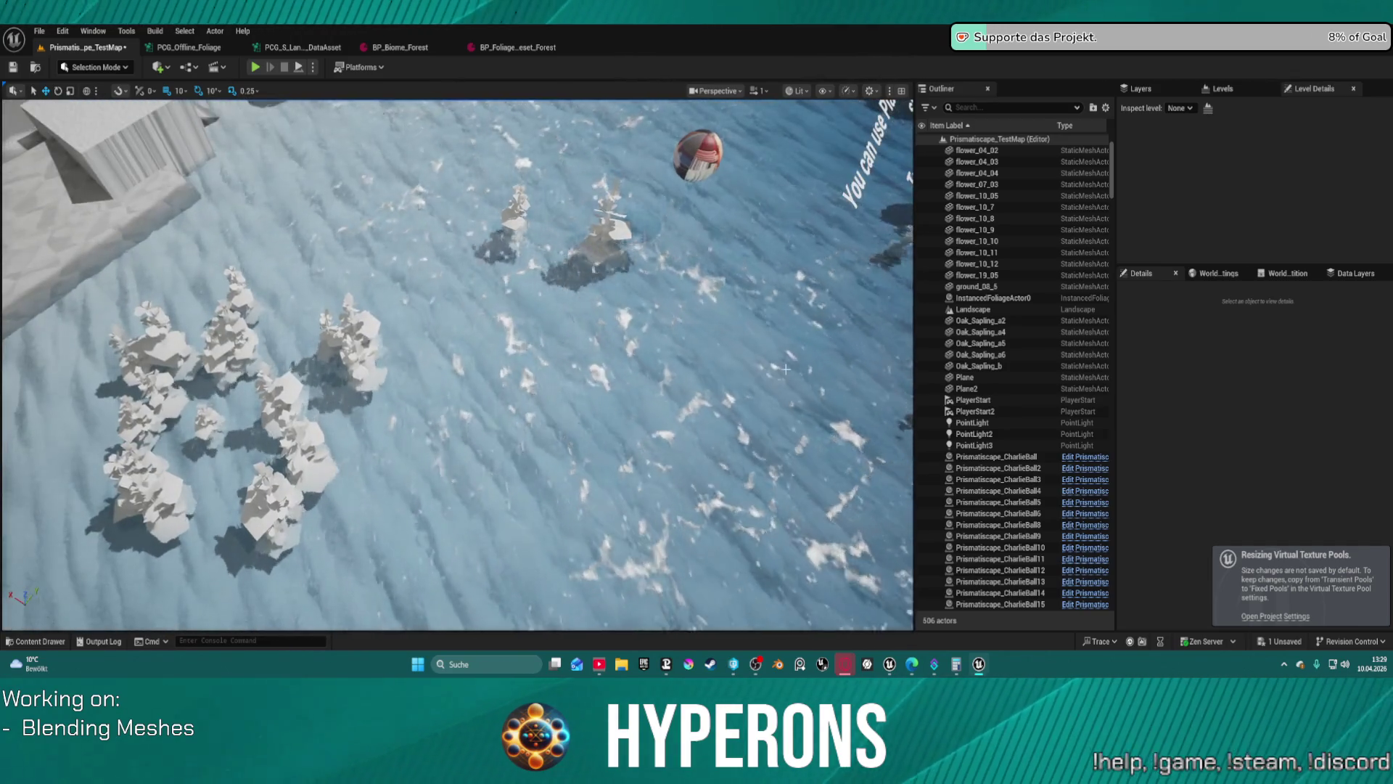
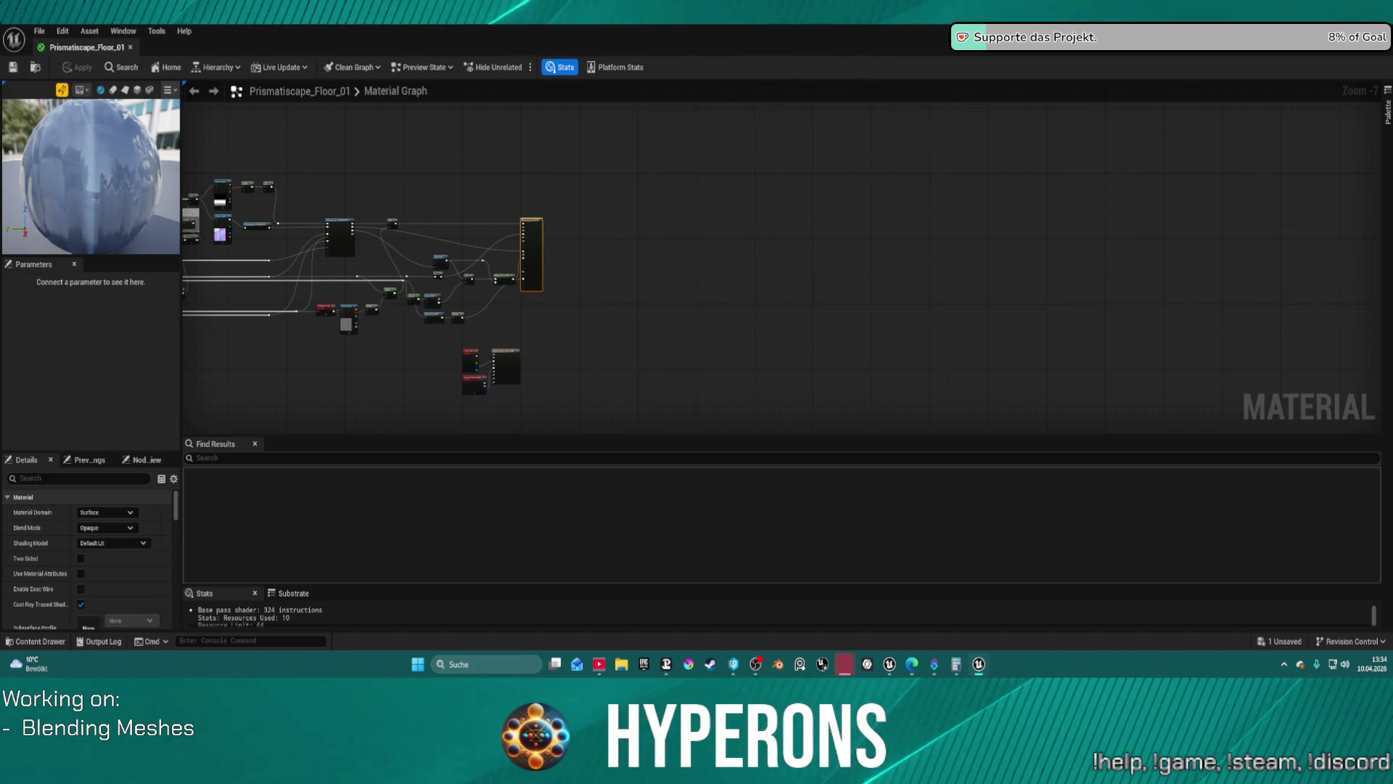
- Open the Prismatiscape_PuddleMask function and look over its HeightMap, water ripple inputs and mask graph
scroll(513, 255, up, 6)
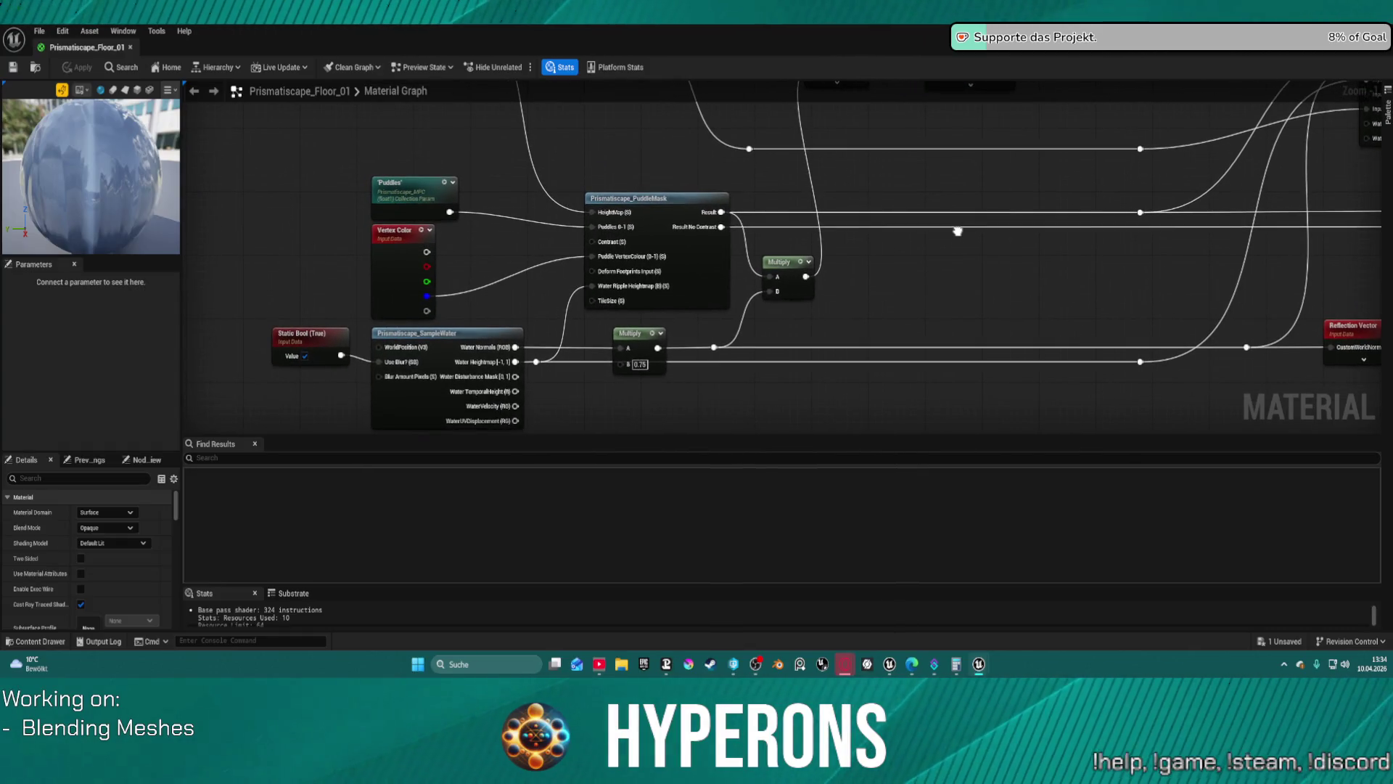
double_click(691, 242)
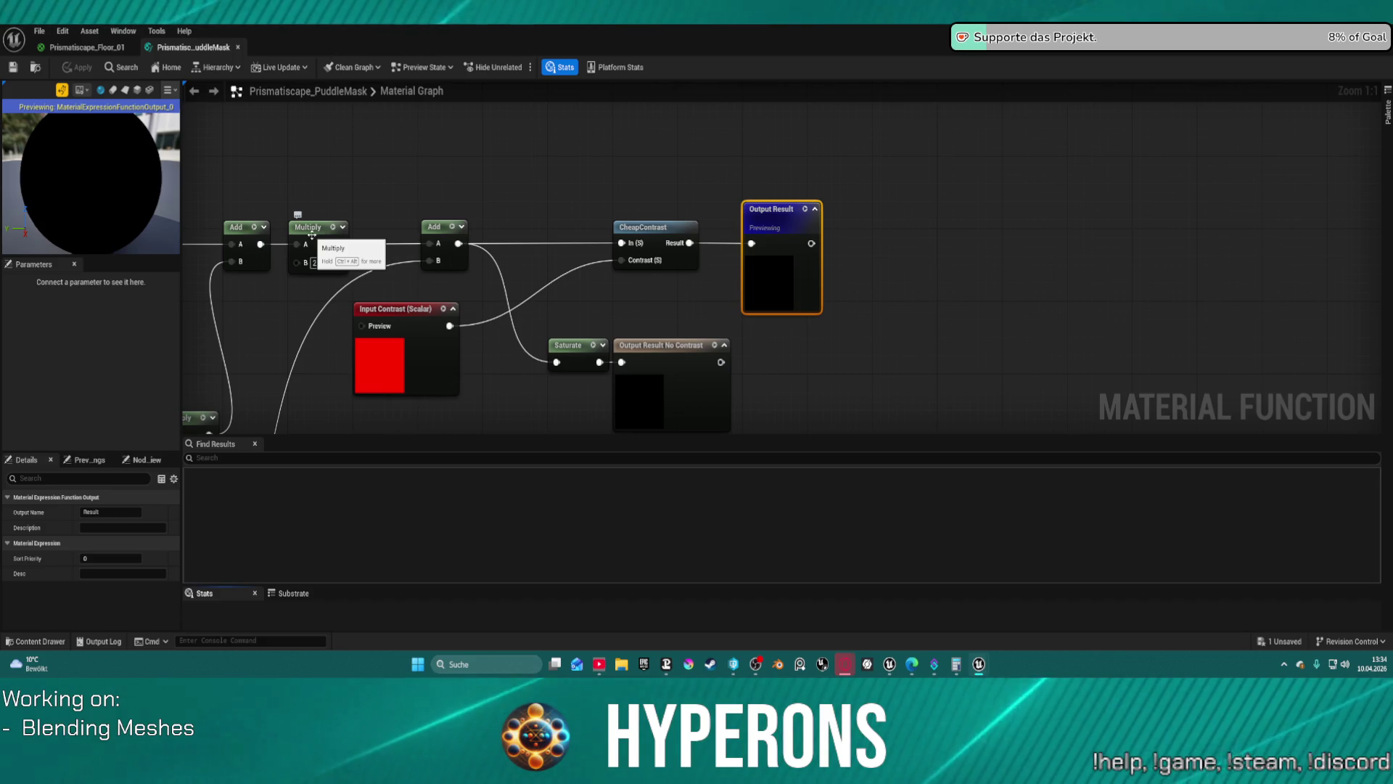
mouse_move(279, 115)
mouse_down()
mouse_move(1163, 87)
mouse_move(1092, 133)
mouse_move(1228, 201)
mouse_move(1213, 120)
mouse_move(1140, 8)
mouse_up()
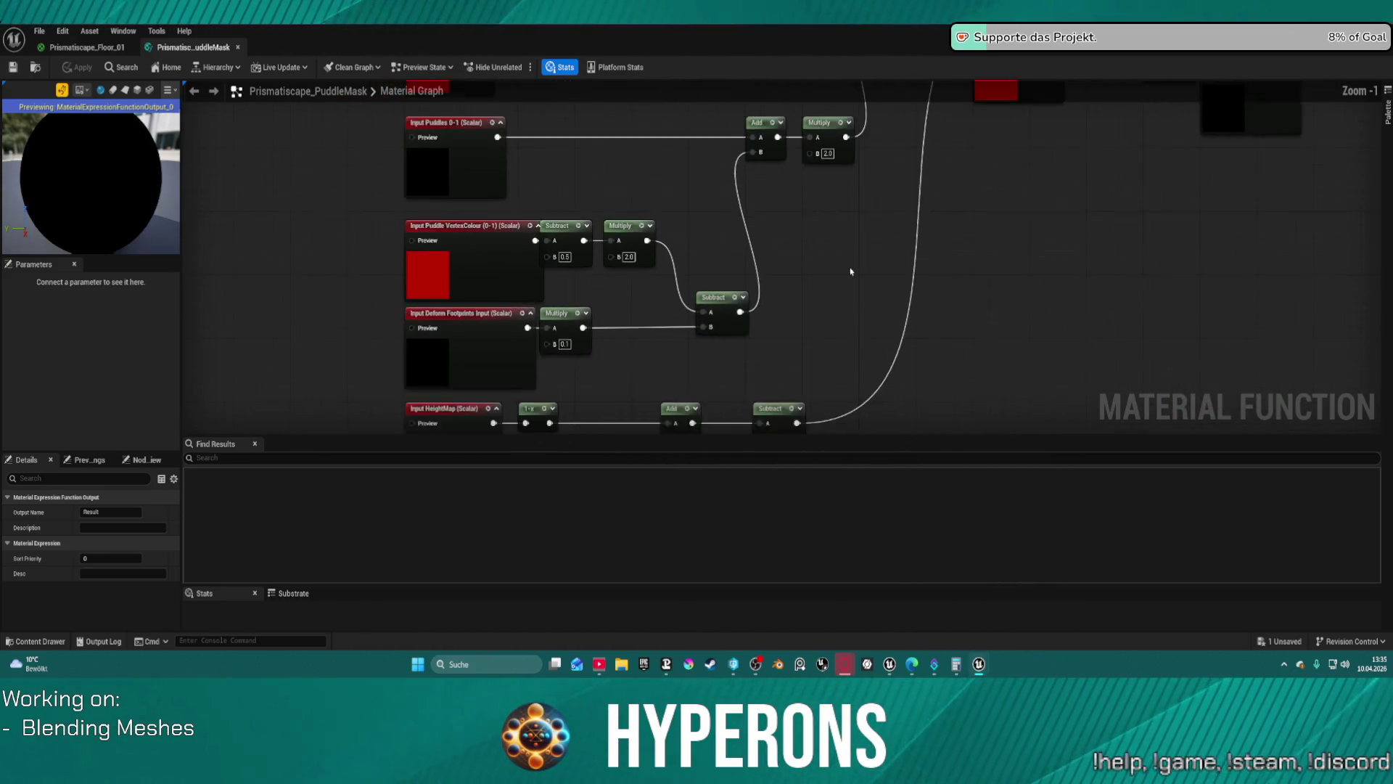
drag(852, 274, 838, 83)
scroll(850, 102, down, 2)
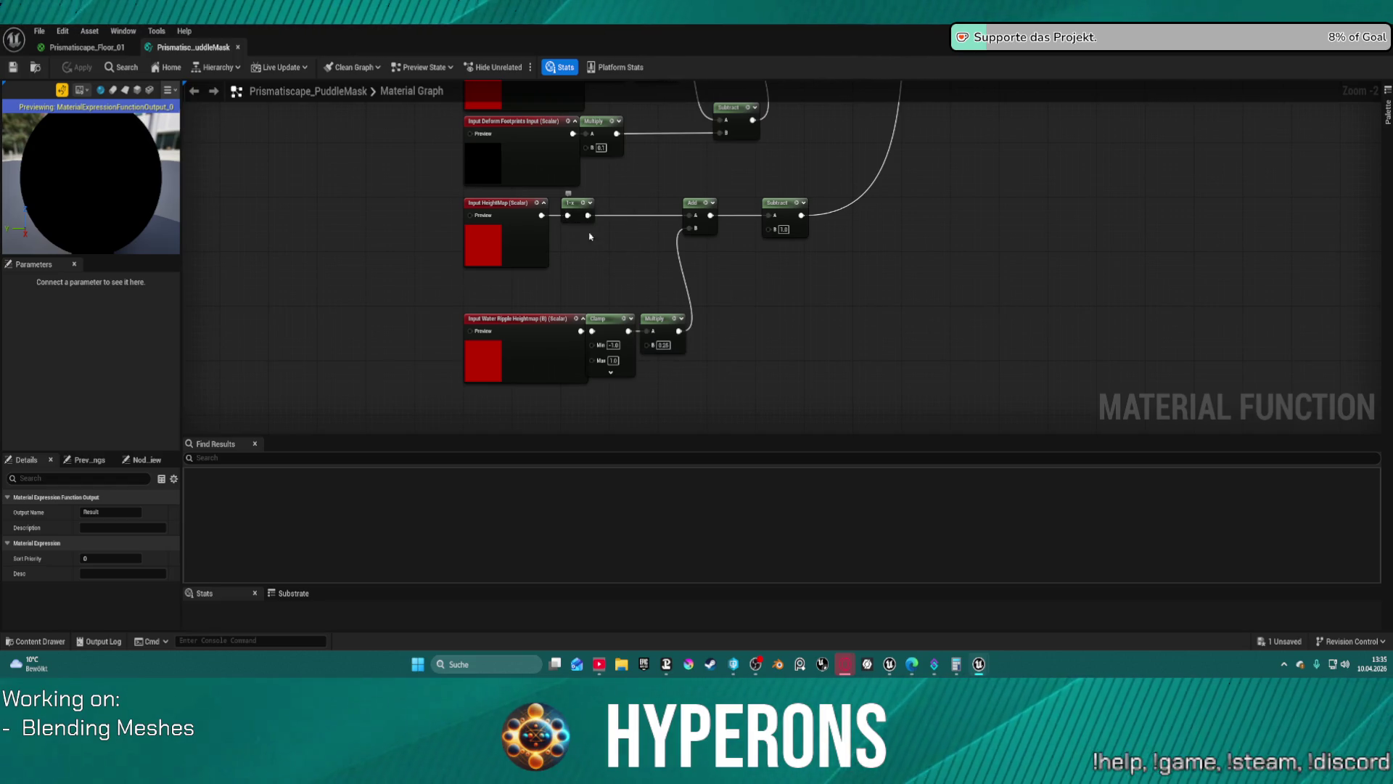
mouse_move(583, 326)
mouse_down()
mouse_move(533, 326)
mouse_move(590, 339)
mouse_up()
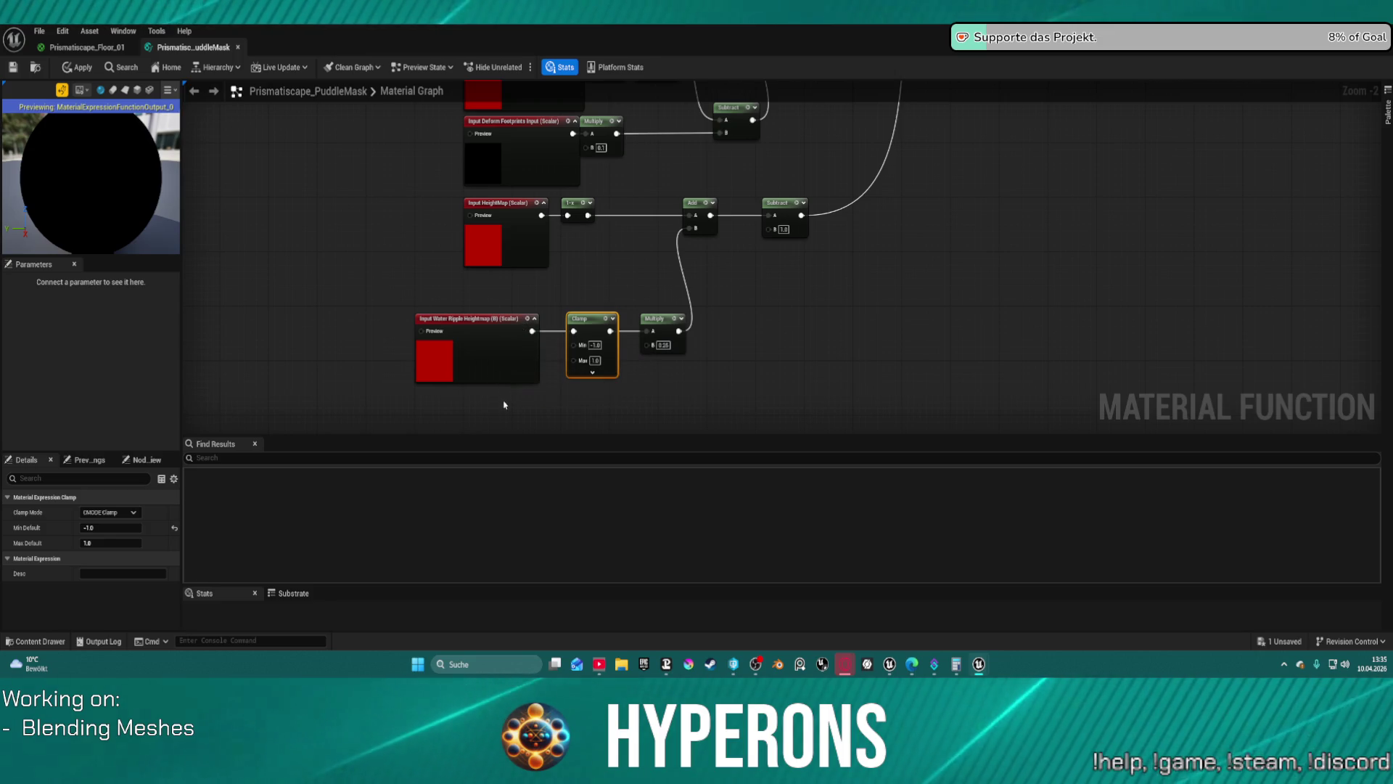
key(Home)
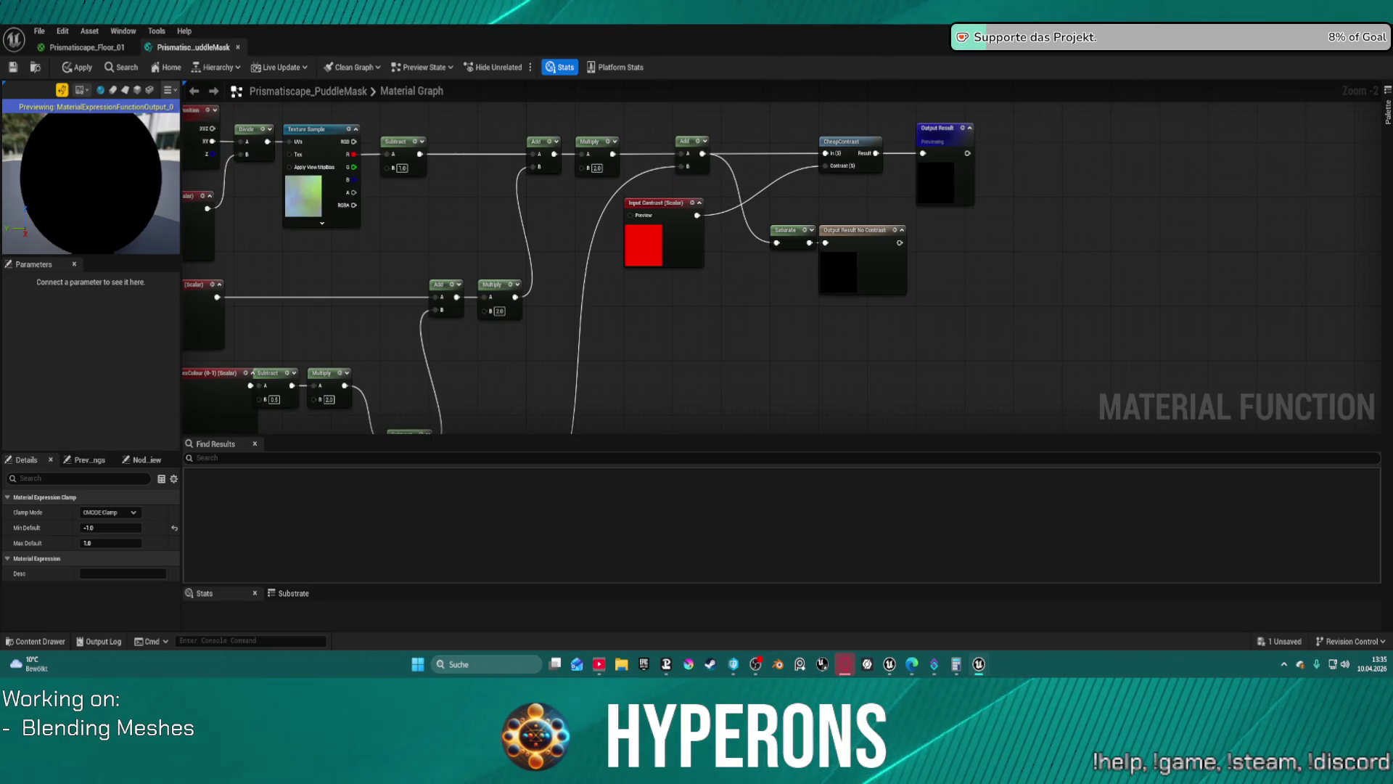
key(Home)
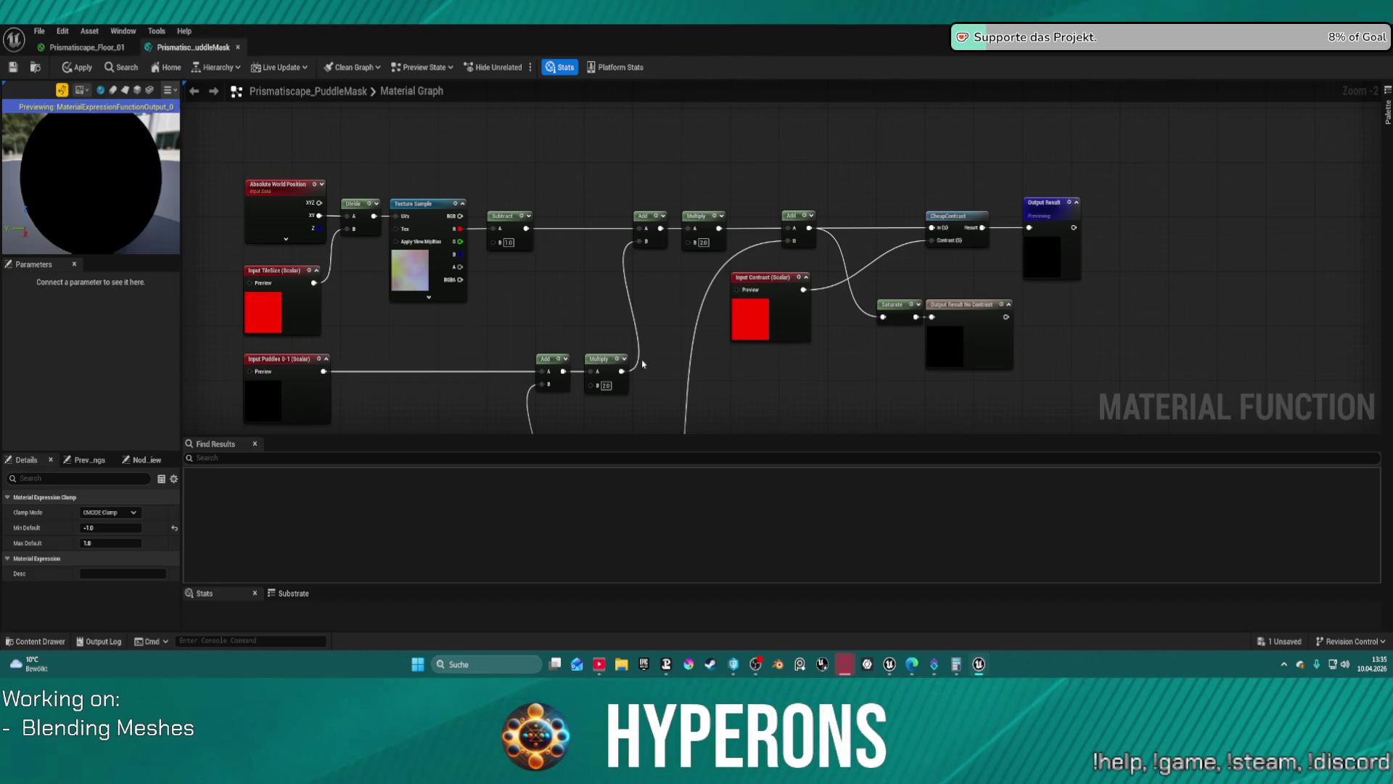
mouse_move(618, 346)
mouse_down()
mouse_move(606, 216)
mouse_move(569, 145)
mouse_move(582, 109)
mouse_move(504, 299)
mouse_move(451, 311)
mouse_up()
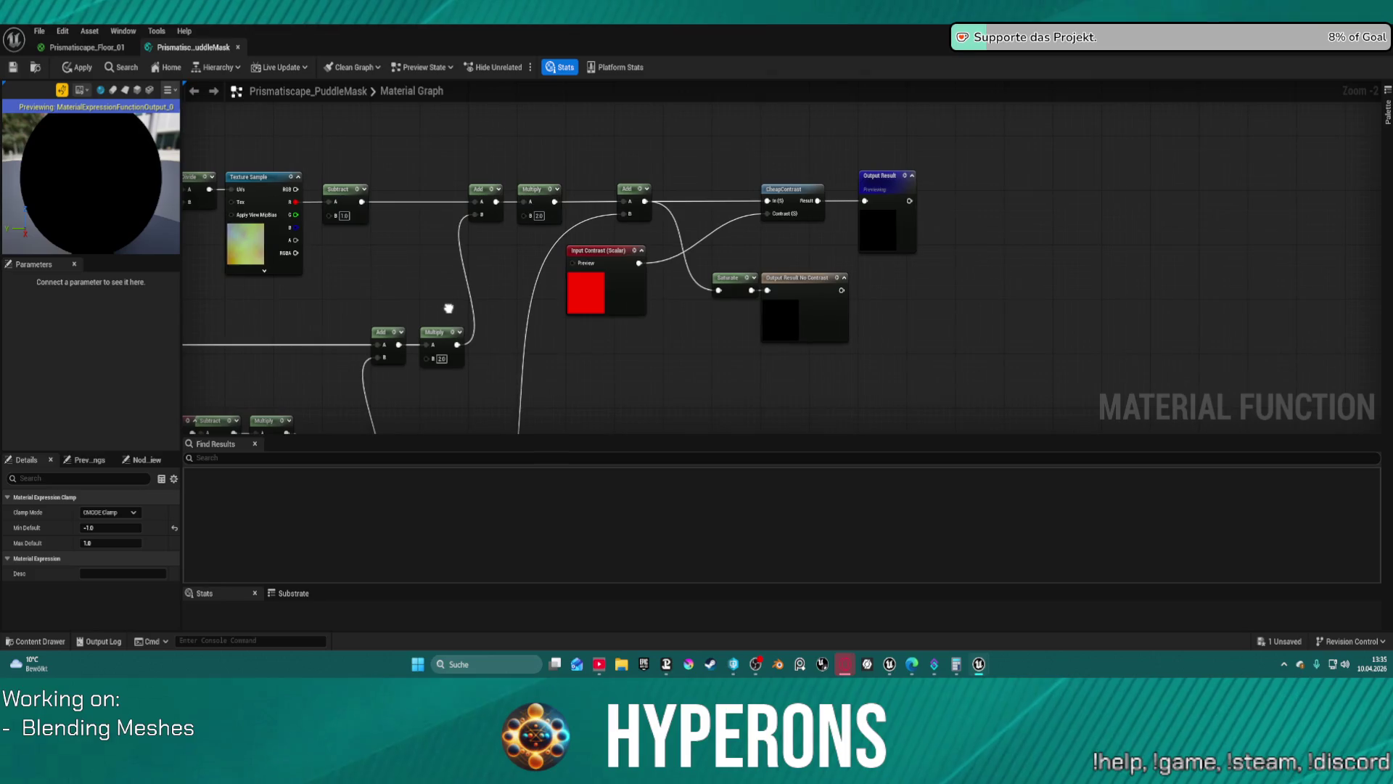
- Close the PuddleMask function and apply its changes to the original function
click(238, 50)
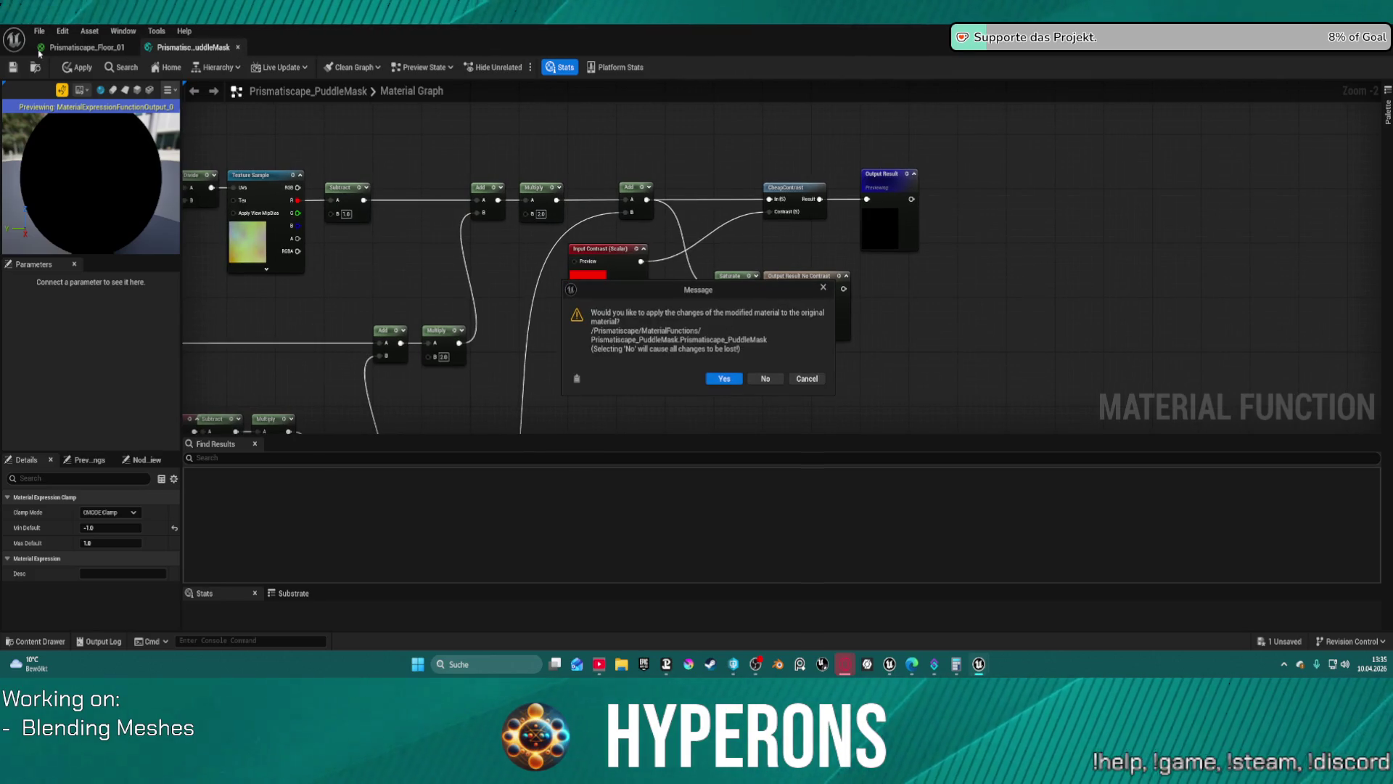
click(717, 370)
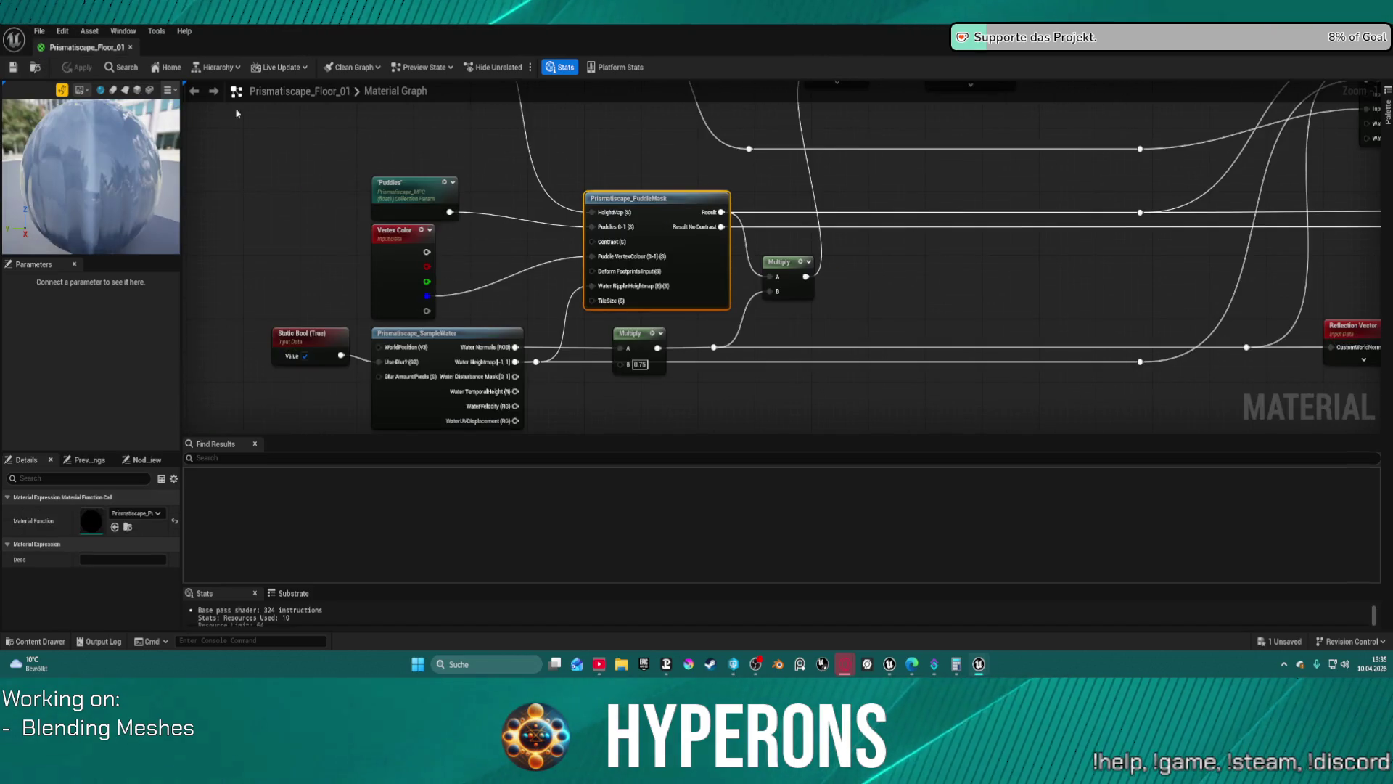
scroll(1001, 282, down, 2)
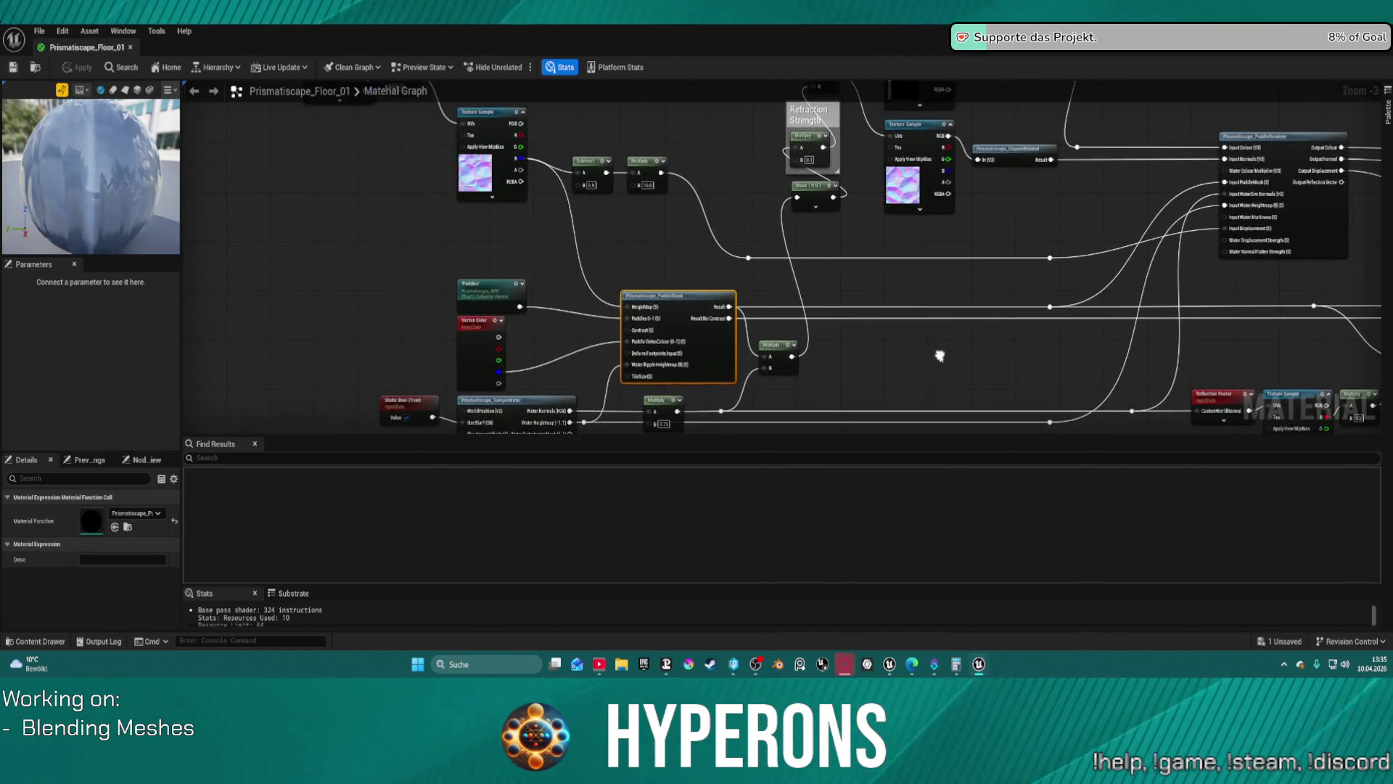
- Review the Prismatiscape_FlatFloor_01 material from the Content Drawer, then close it
click(36, 66)
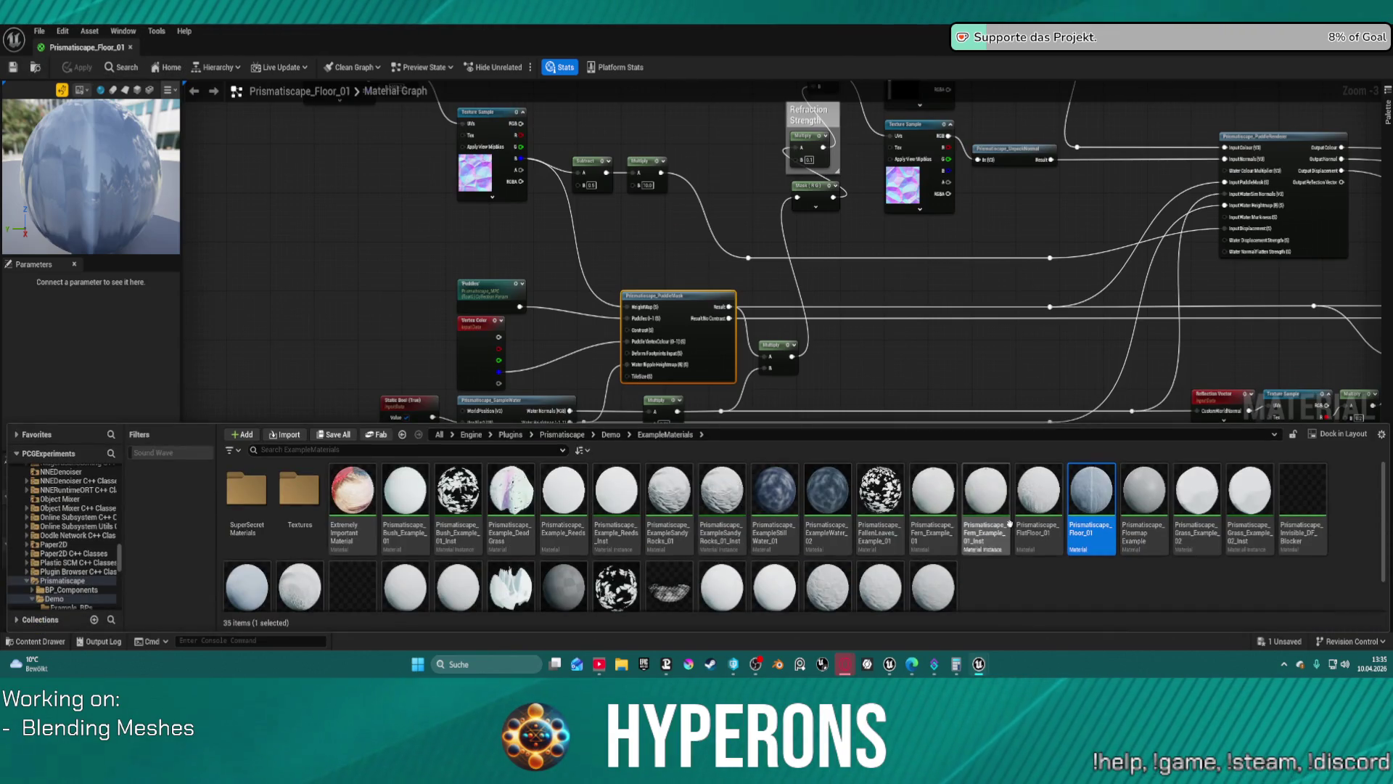
double_click(1034, 495)
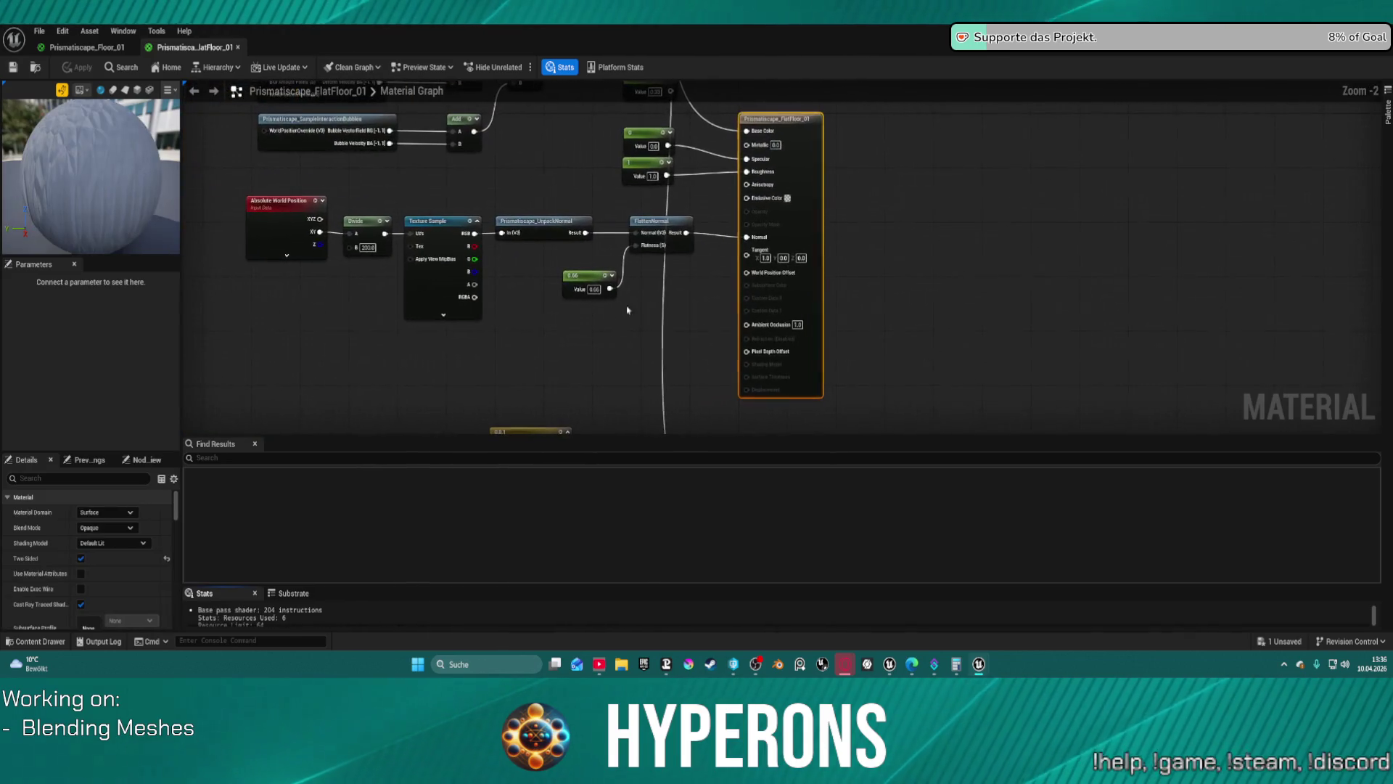
mouse_move(628, 310)
mouse_down()
mouse_move(705, 316)
mouse_move(733, 394)
mouse_move(743, 672)
mouse_move(893, 616)
mouse_move(1183, 556)
mouse_move(1125, 500)
mouse_move(878, 94)
mouse_move(618, 245)
mouse_up()
click(237, 47)
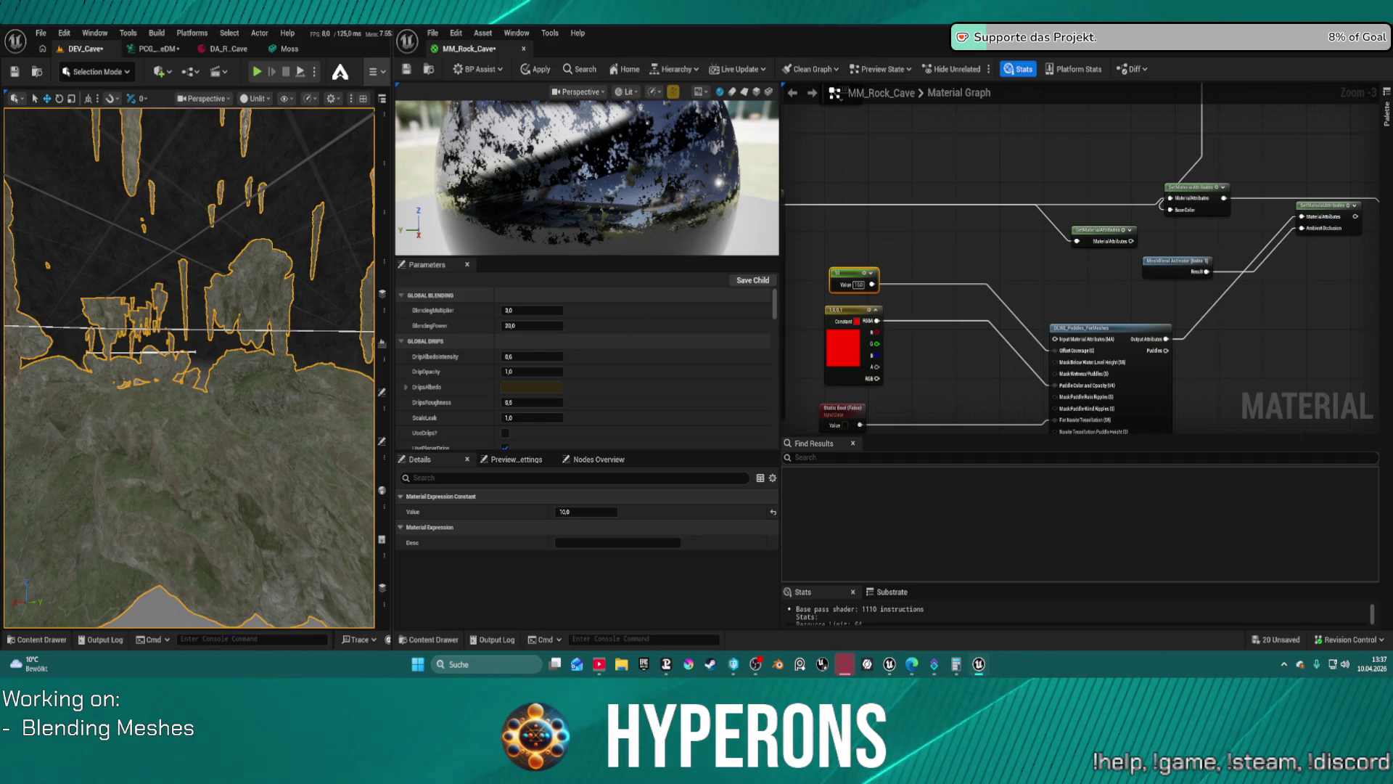
- Set the Lerp node's B value to 1,0
mouse_move(892, 234)
mouse_down()
mouse_move(1151, 243)
mouse_move(1182, 224)
mouse_move(1154, 261)
mouse_up()
drag(1080, 287, 1077, 317)
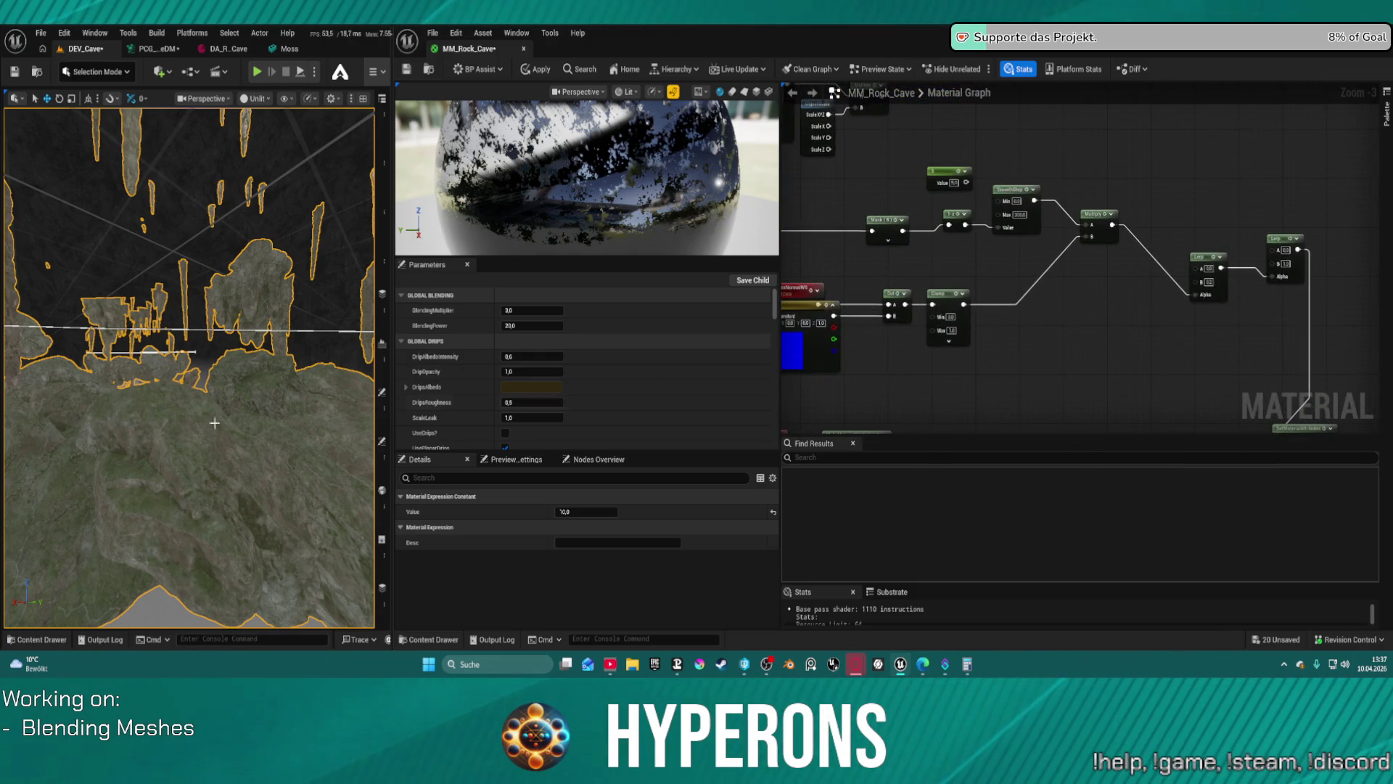
drag(215, 422, 232, 389)
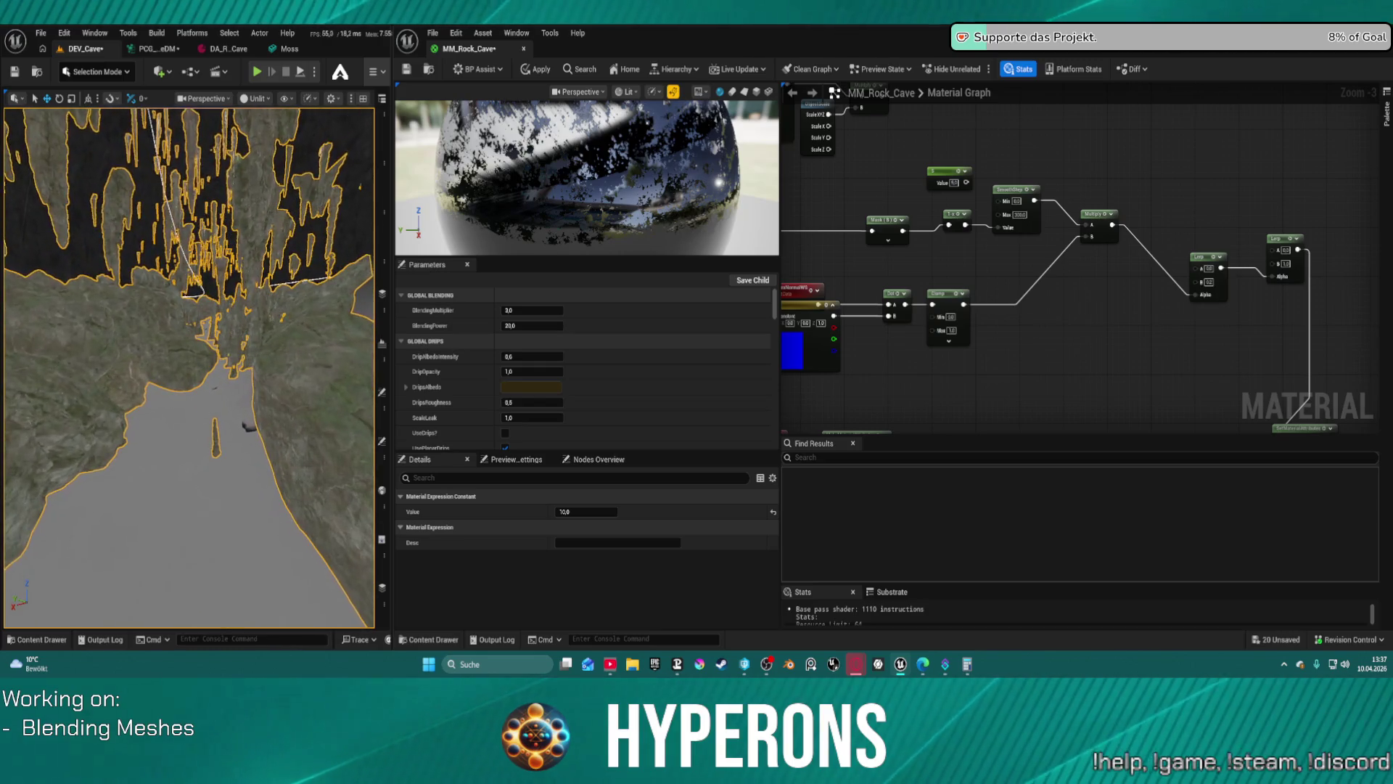
click(1209, 282)
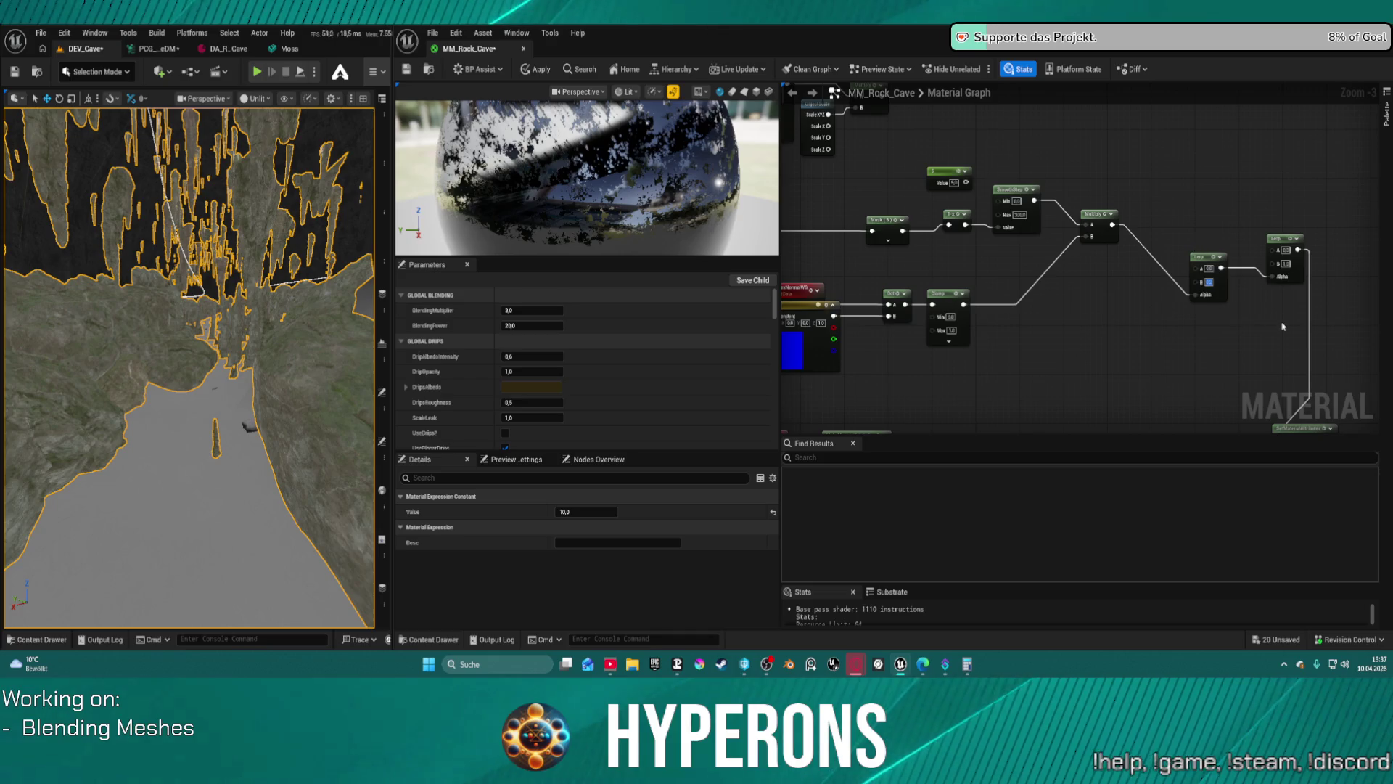
text(1)
key(Return)
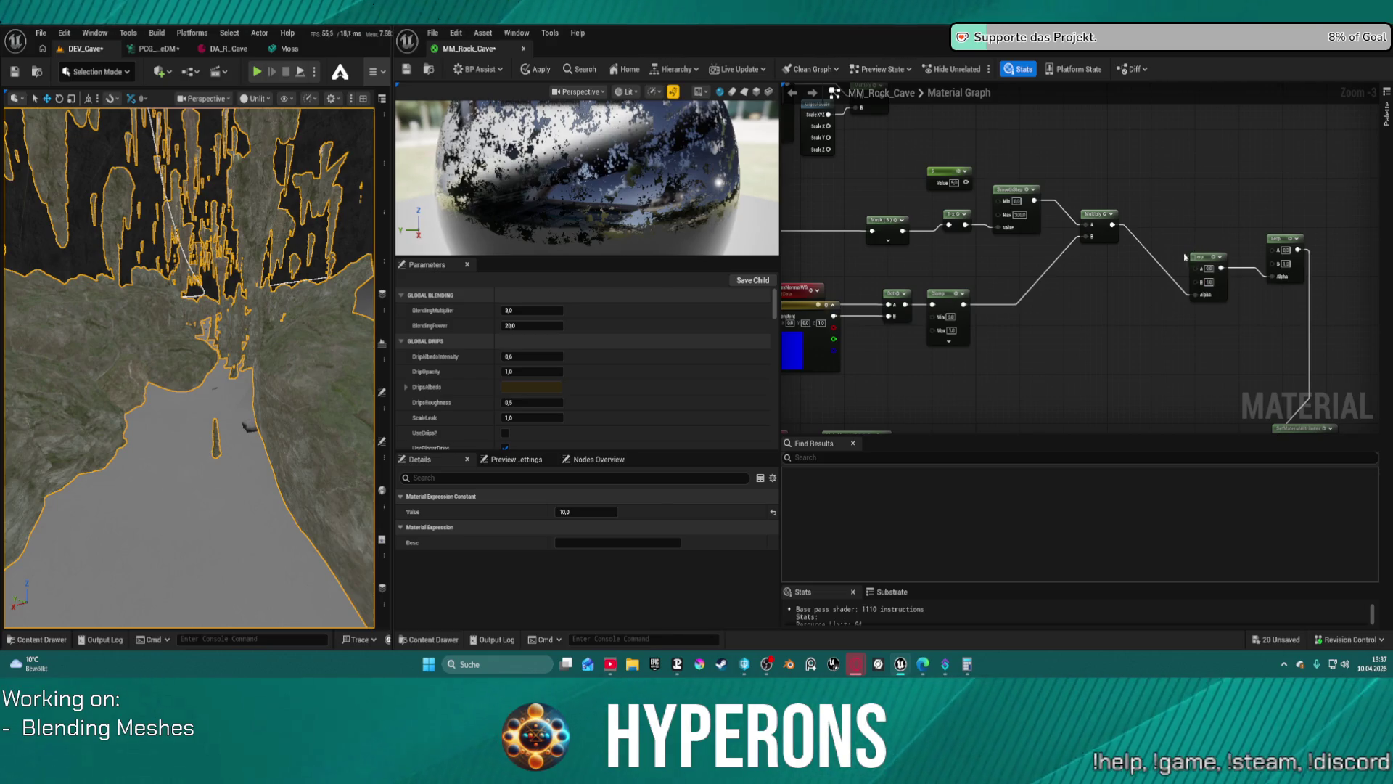
- Move the blue Constant3Vector node lower in the mask section
mouse_move(1164, 250)
mouse_down()
mouse_move(1227, 286)
mouse_move(1110, 370)
mouse_up()
scroll(1110, 370, up, 2)
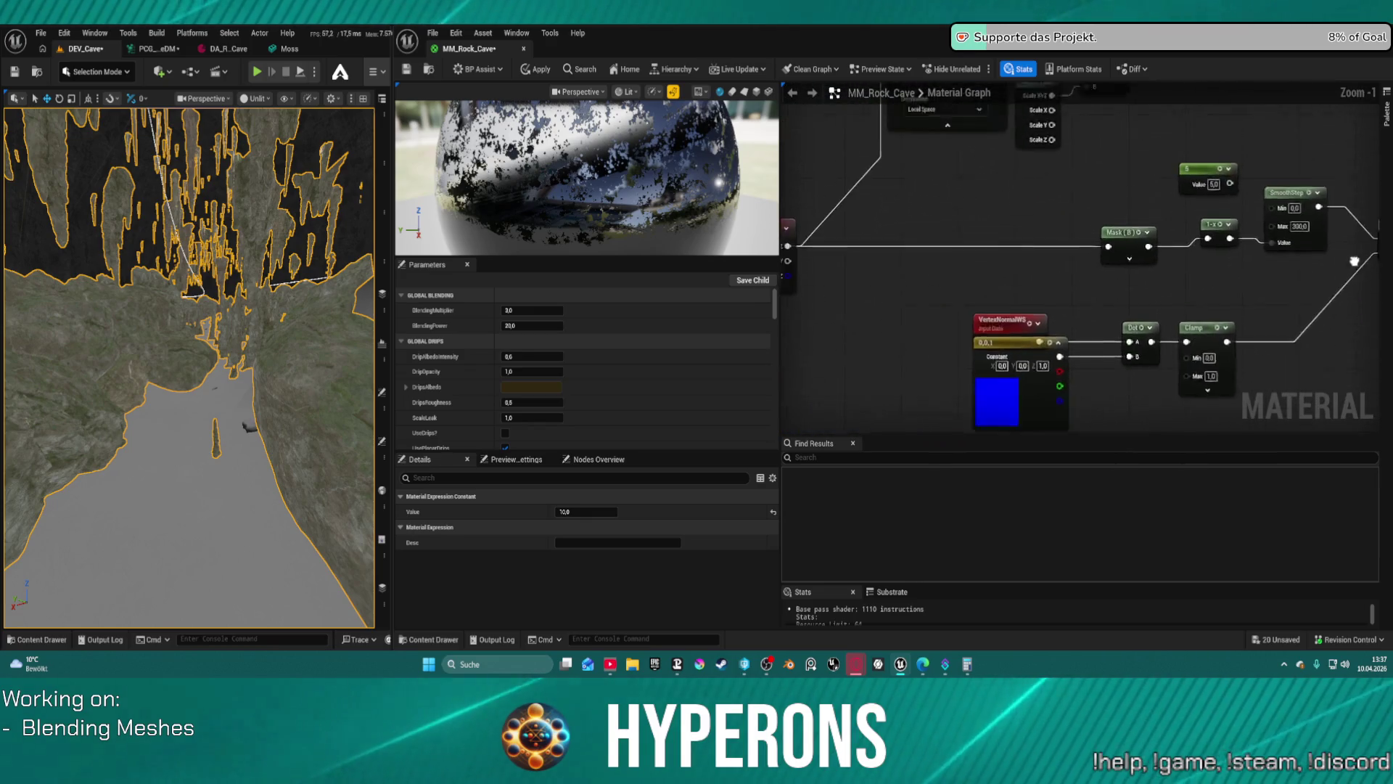
mouse_move(1378, 361)
mouse_down()
mouse_move(1385, 199)
mouse_move(1201, 190)
mouse_up()
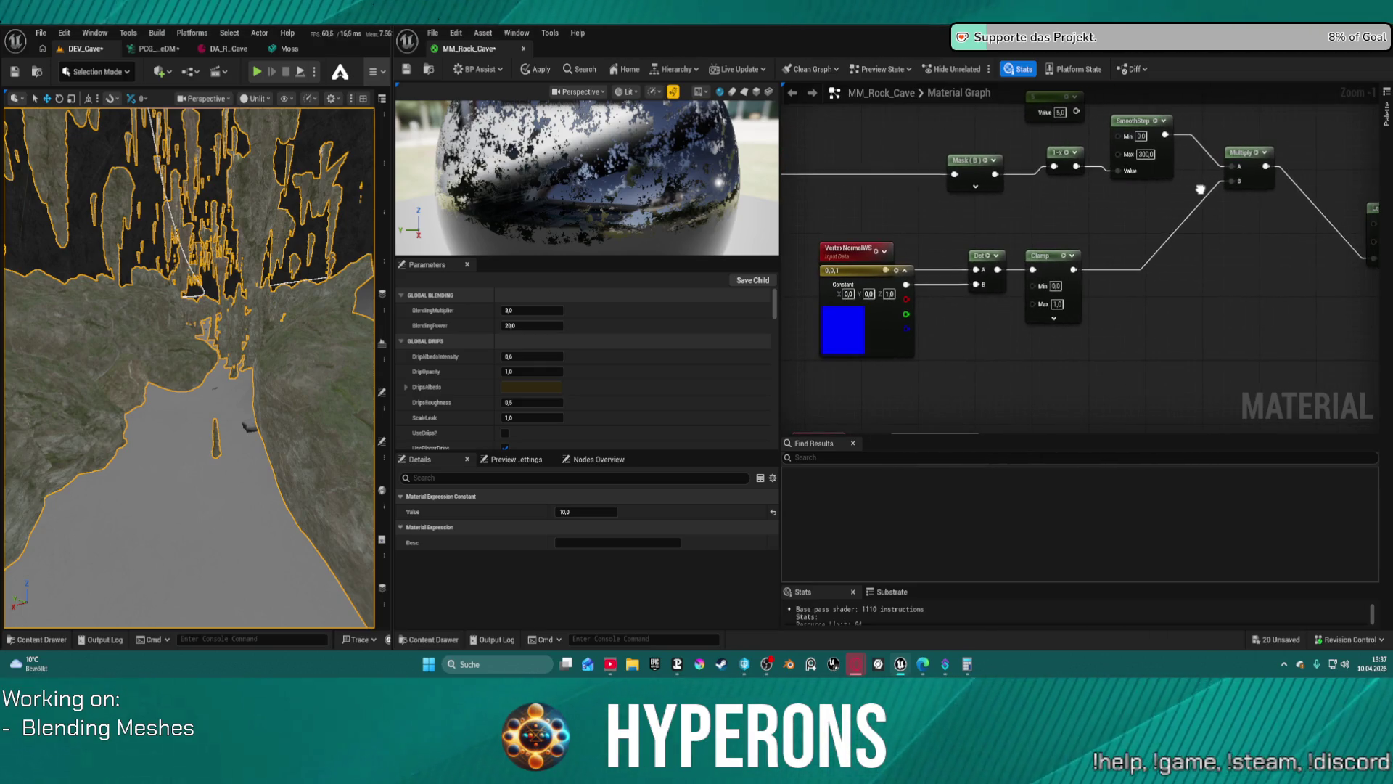
mouse_move(1200, 189)
mouse_down()
mouse_move(1292, 174)
mouse_move(1227, 166)
mouse_move(1183, 231)
mouse_move(1370, 237)
mouse_move(1354, 224)
mouse_move(1316, 238)
mouse_up()
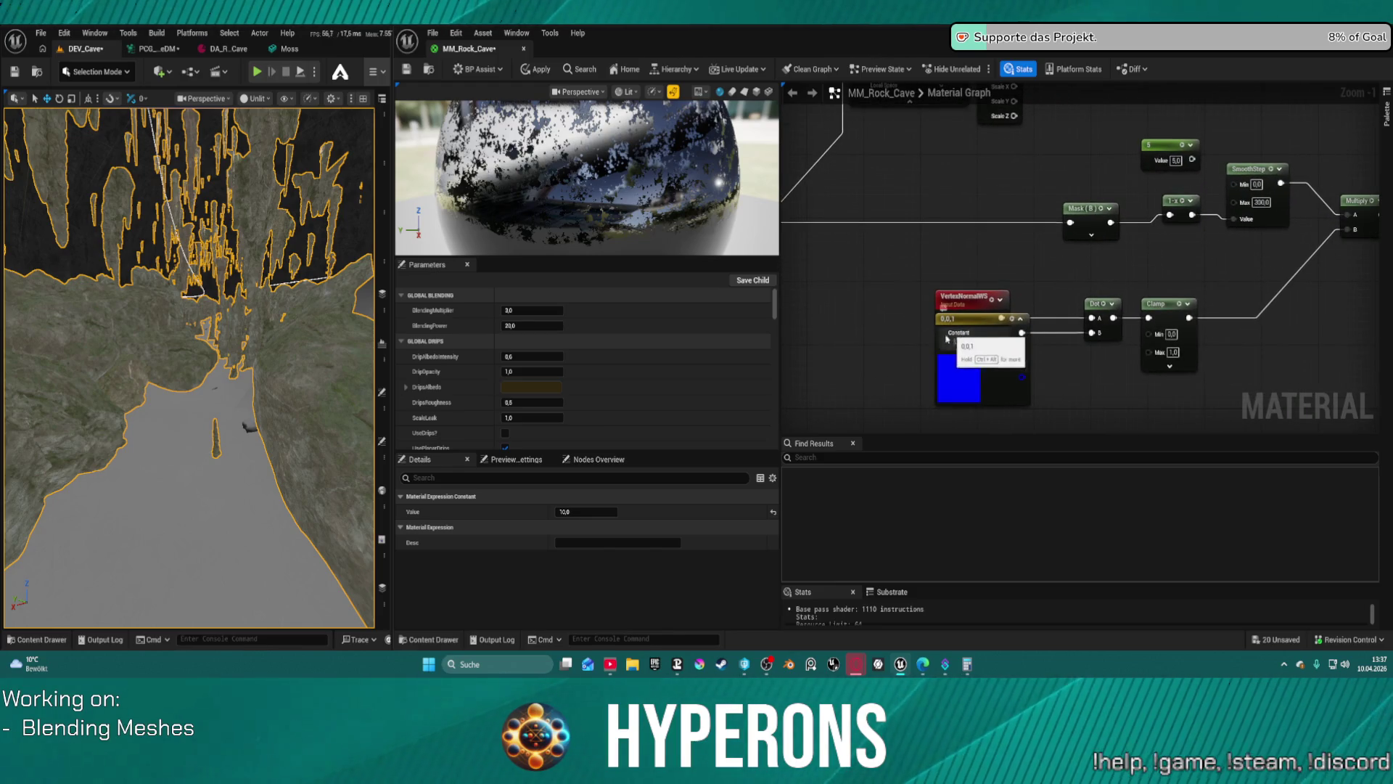
click(936, 381)
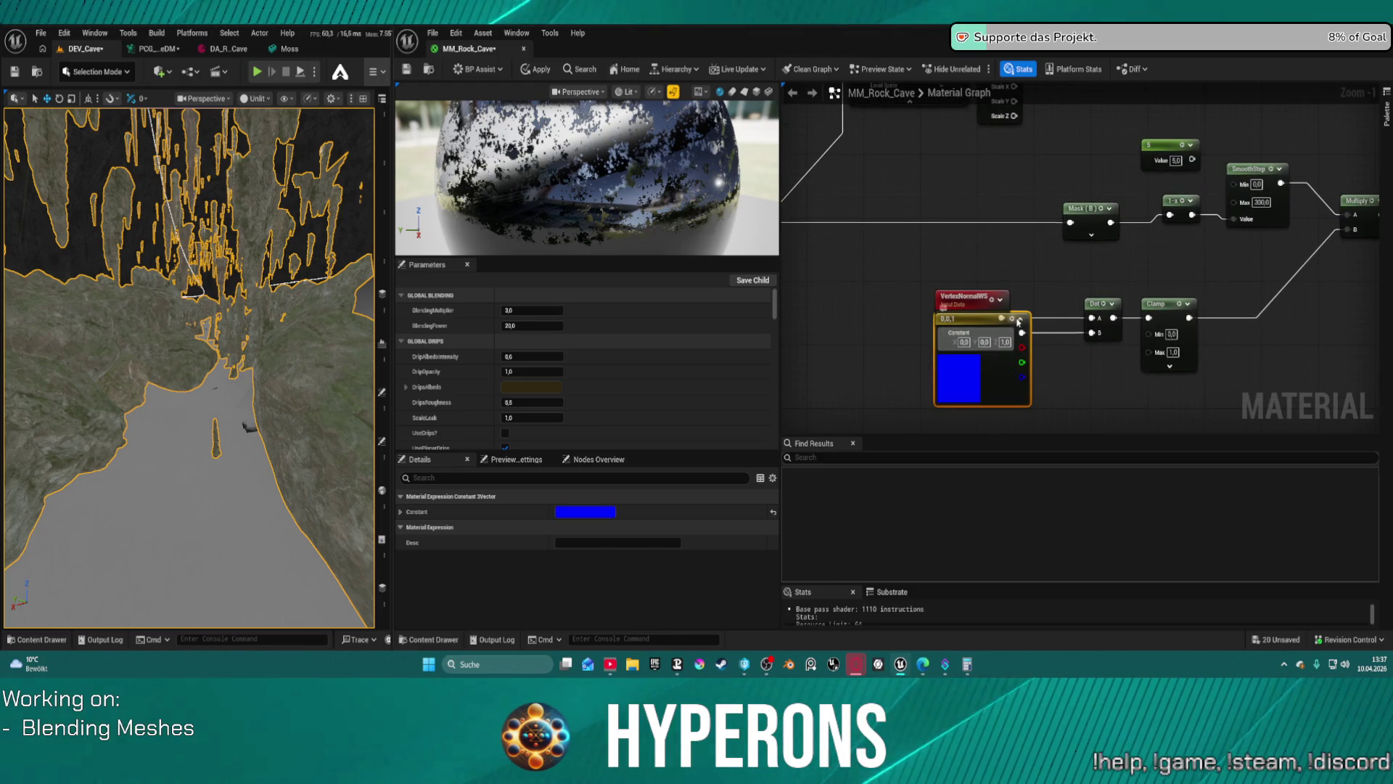
drag(1024, 317, 1017, 354)
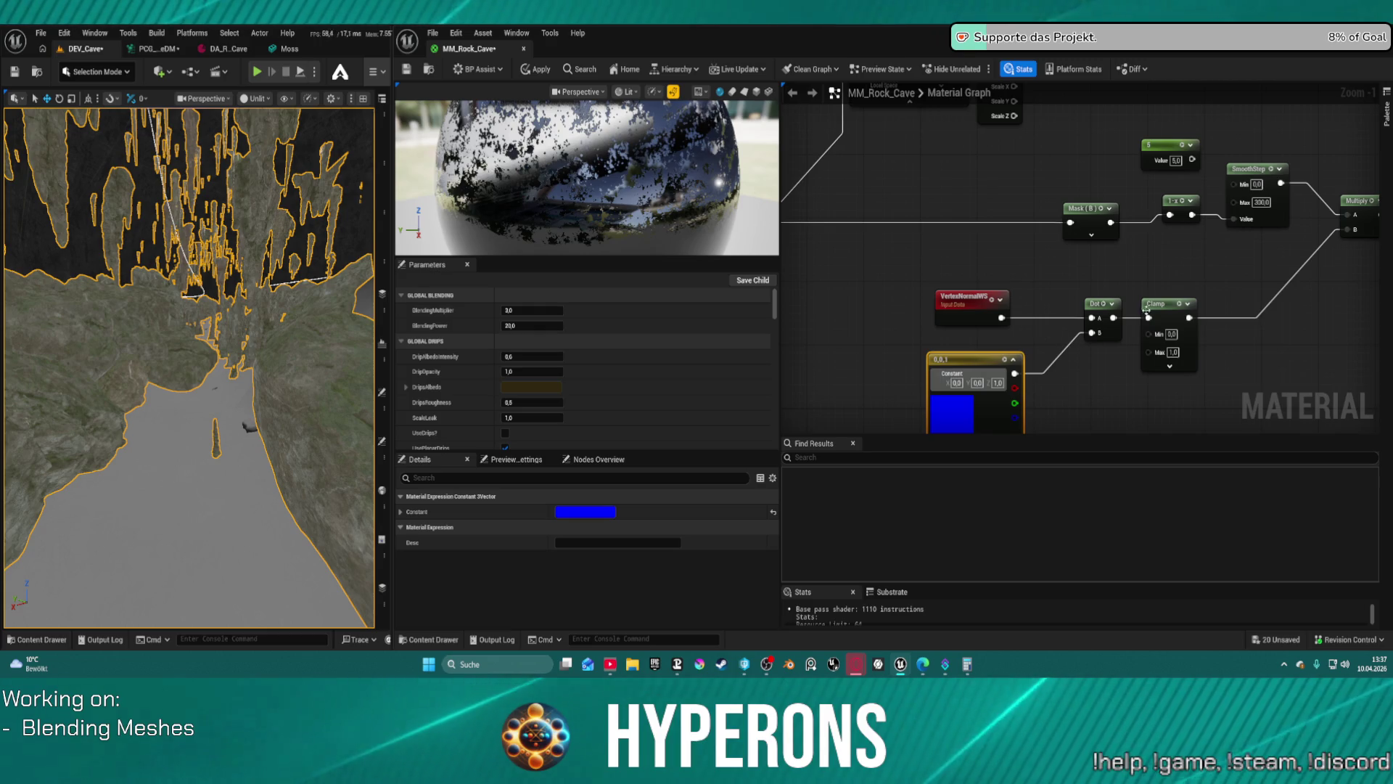
- Duplicate the Dot node beside Absolute World Position
click(1099, 305)
mouse_move(960, 195)
mouse_down()
mouse_move(1036, 273)
mouse_move(989, 171)
mouse_move(927, 203)
mouse_move(1095, 250)
mouse_up()
key(ctrl+d)
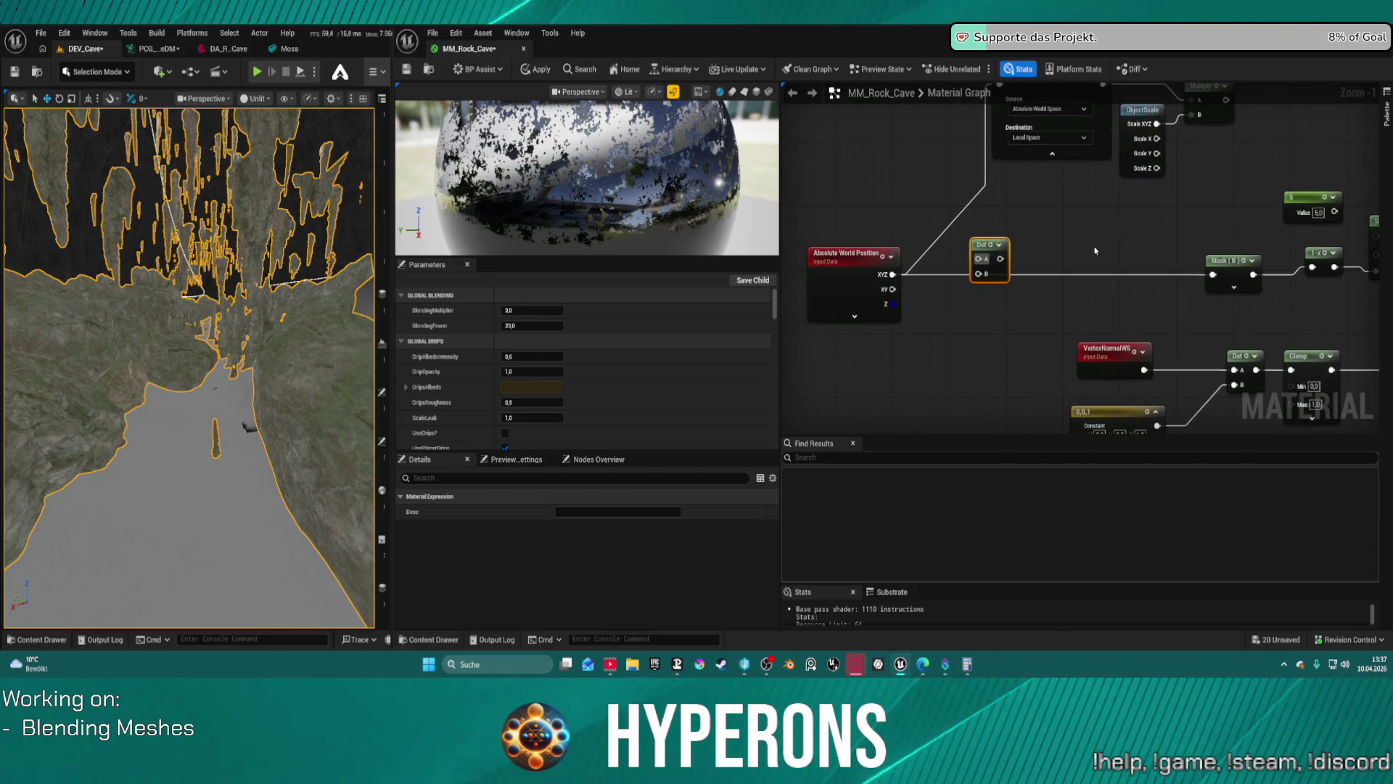
mouse_move(999, 252)
mouse_down()
mouse_move(1109, 273)
mouse_move(1077, 280)
mouse_move(1089, 239)
mouse_up()
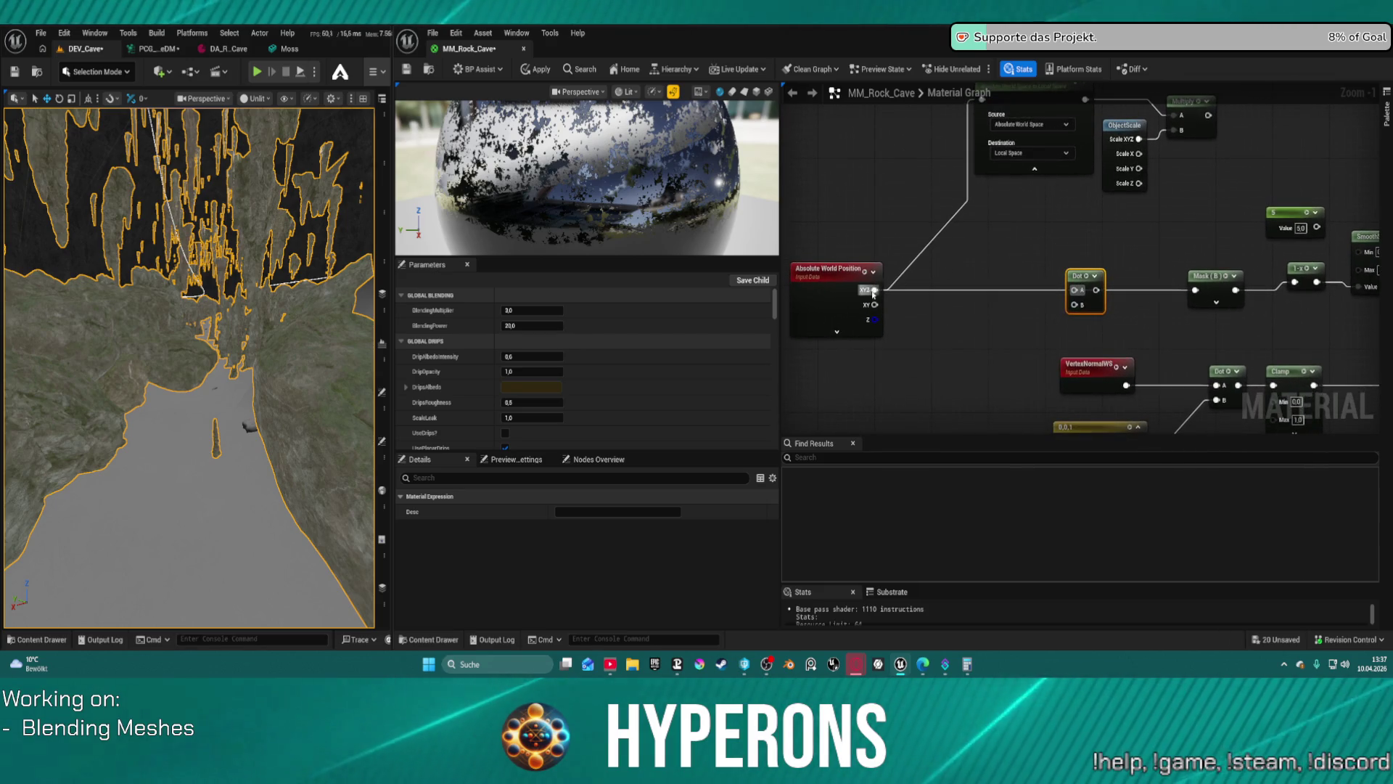
click(831, 270)
mouse_move(1103, 293)
mouse_down()
mouse_move(1124, 294)
mouse_move(1128, 310)
mouse_move(1117, 297)
mouse_up()
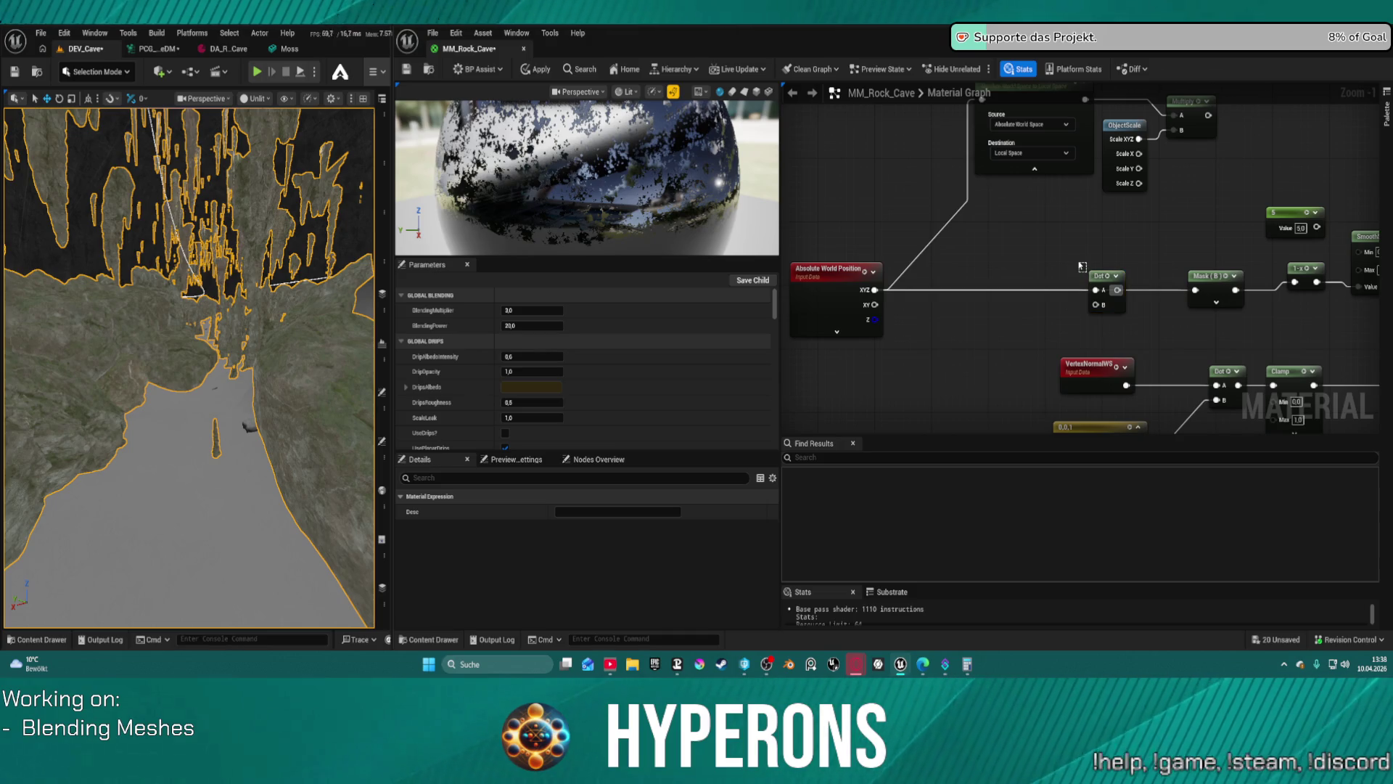
mouse_move(1100, 274)
mouse_down()
mouse_move(1066, 235)
mouse_move(1196, 292)
mouse_up()
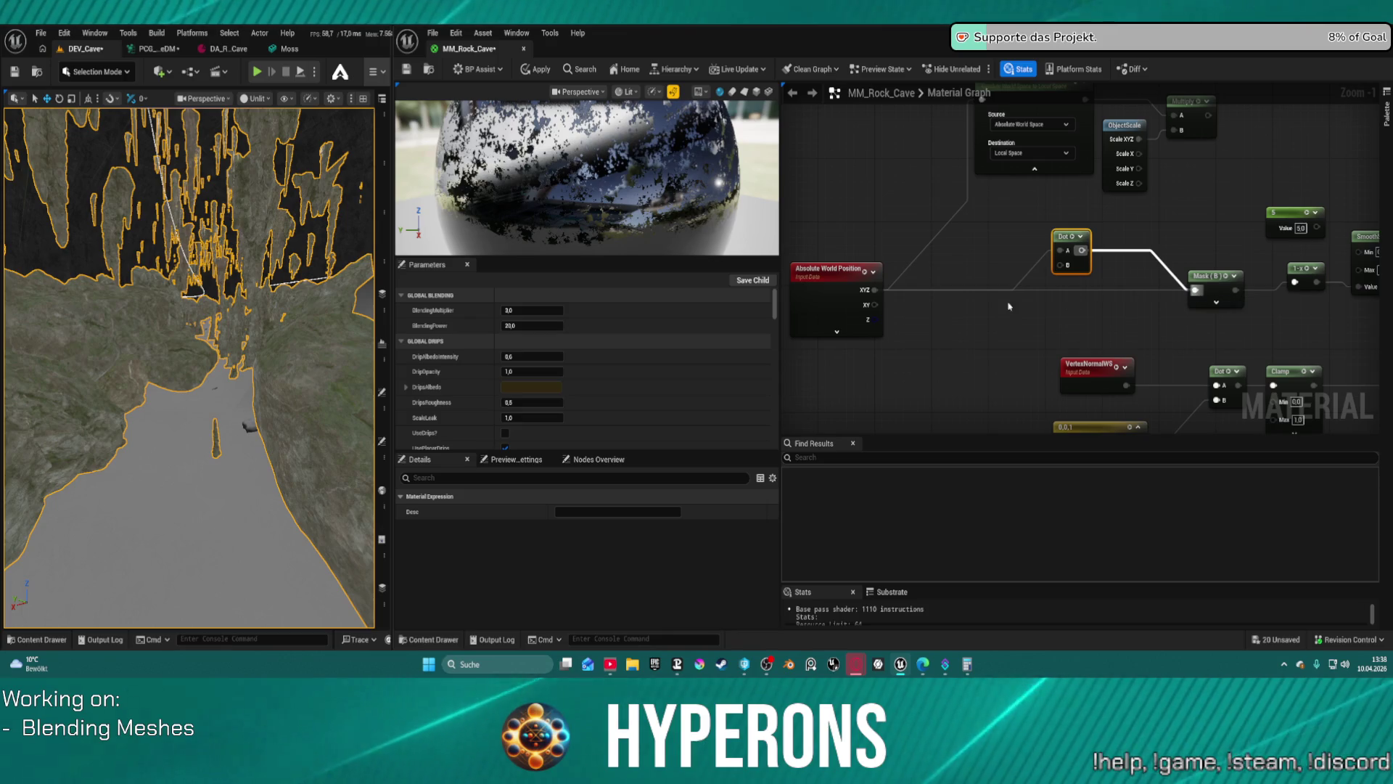
mouse_move(871, 319)
mouse_down()
mouse_move(1030, 312)
mouse_move(1061, 265)
mouse_move(1075, 315)
mouse_move(1068, 301)
mouse_up()
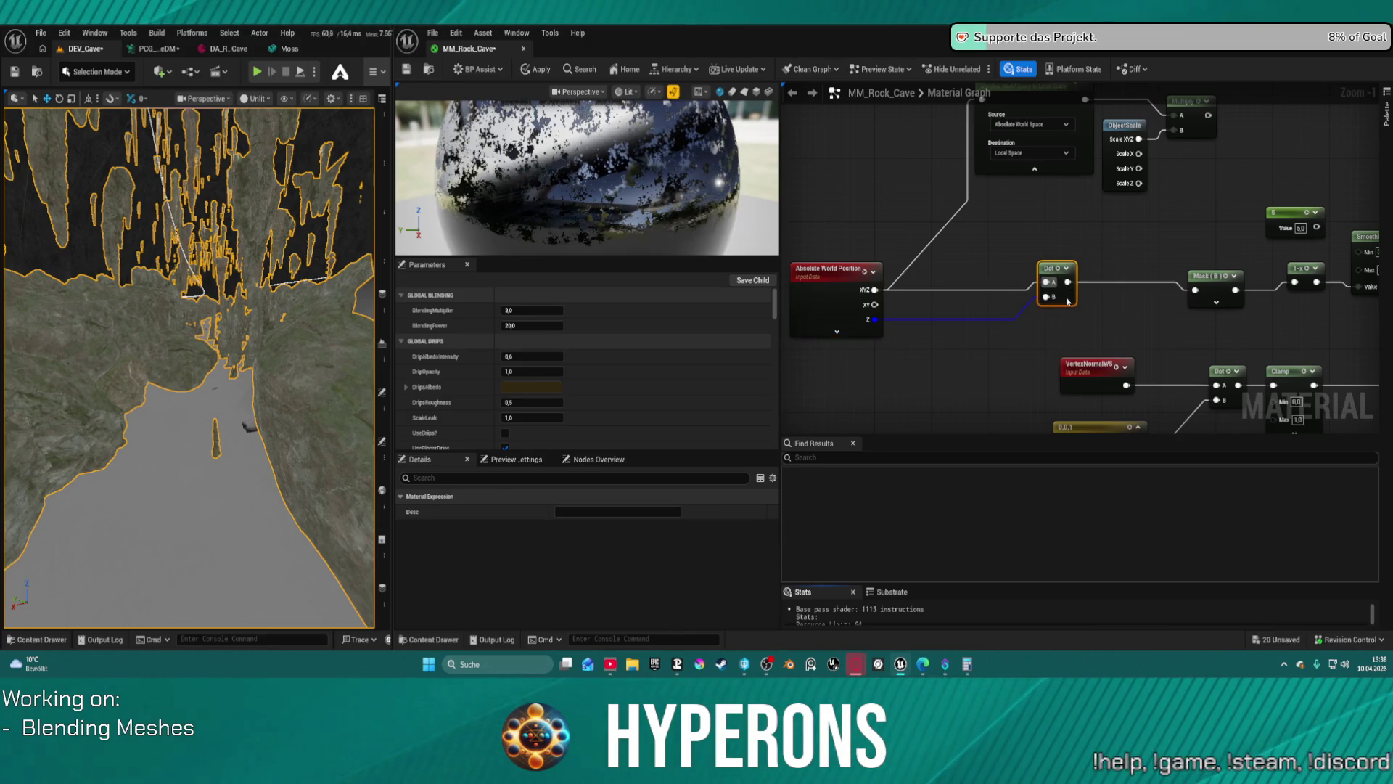
click(536, 69)
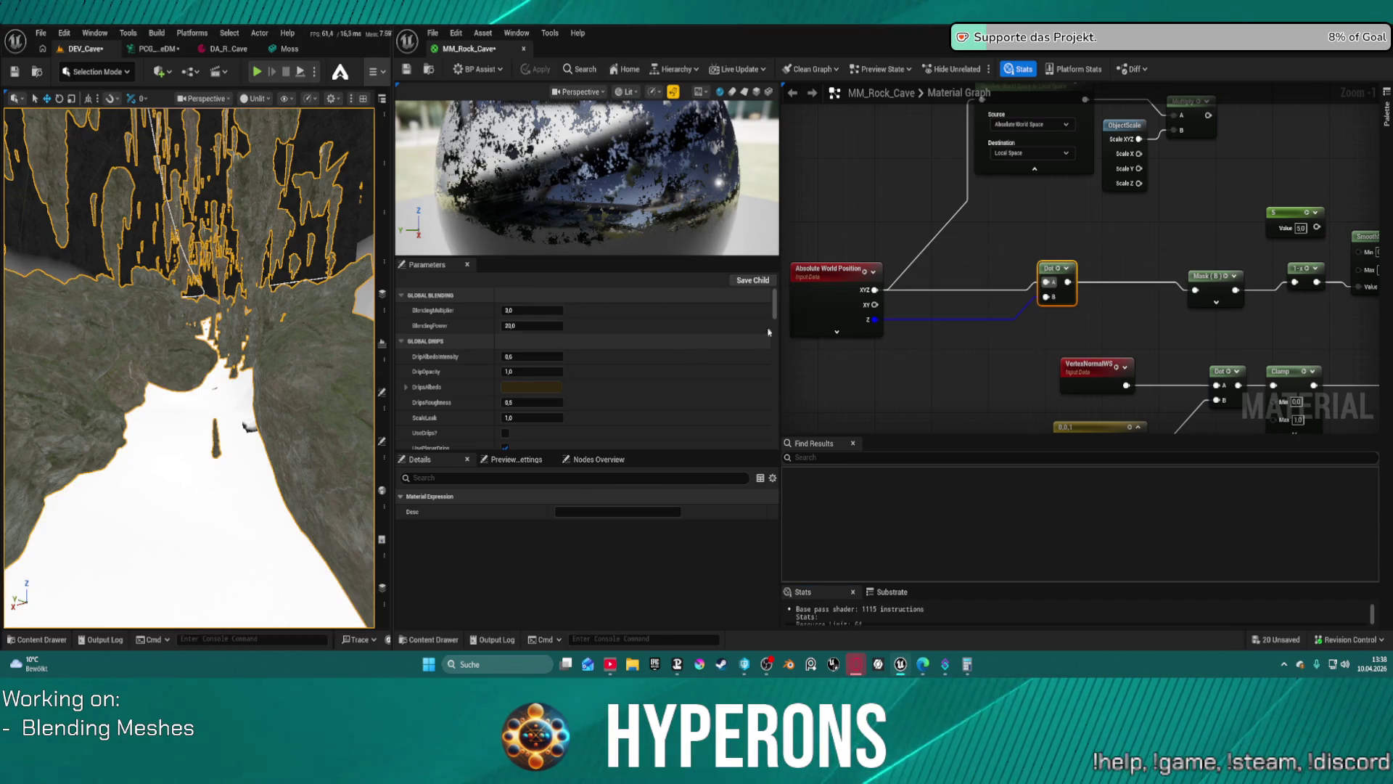
drag(189, 363, 188, 304)
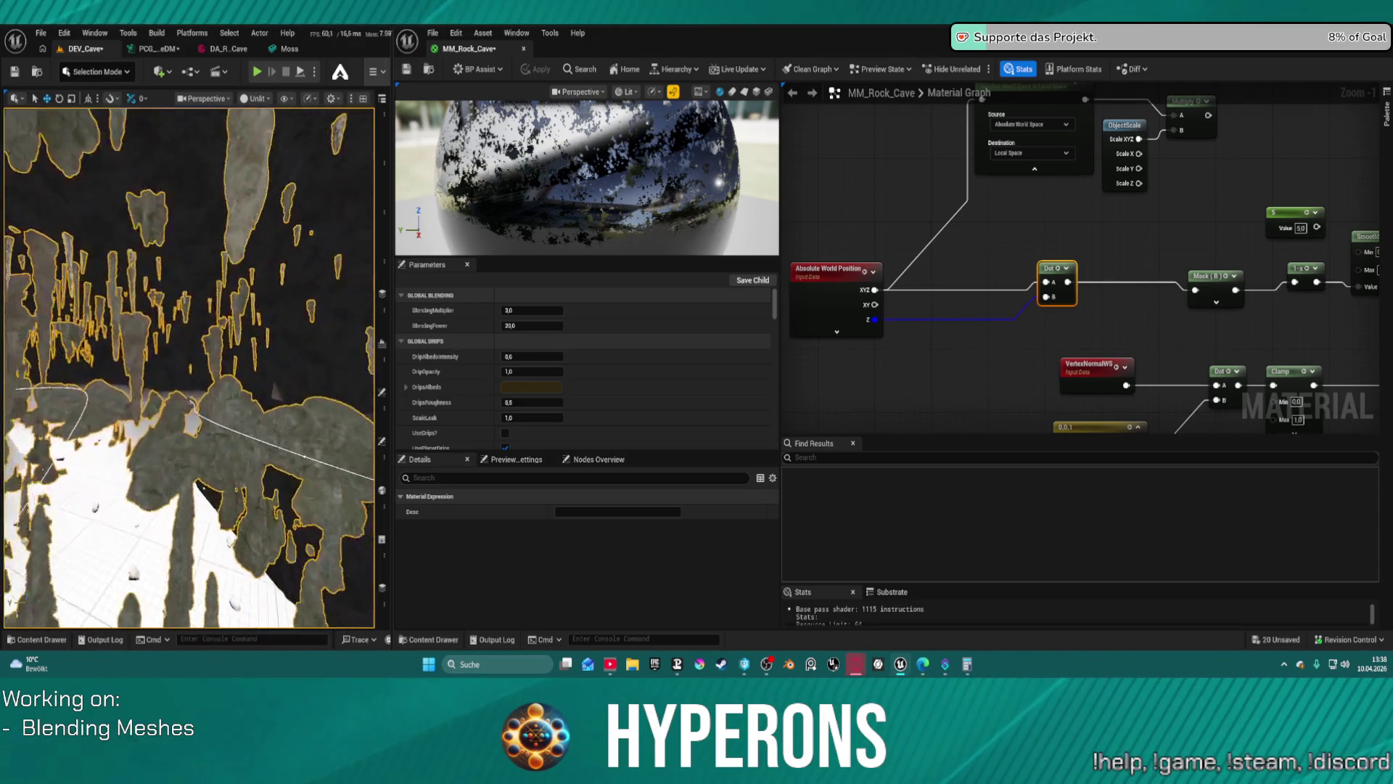
drag(189, 304, 153, 319)
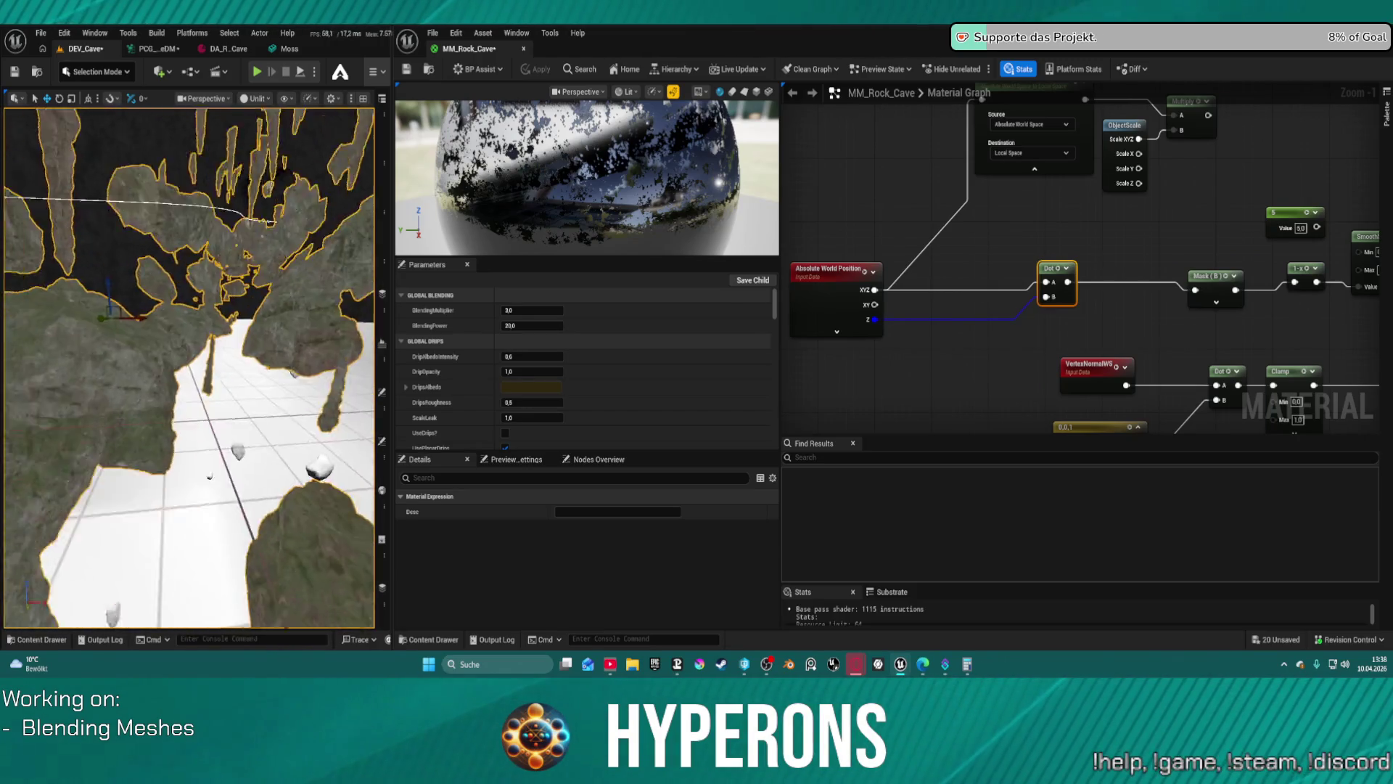
drag(152, 319, 138, 326)
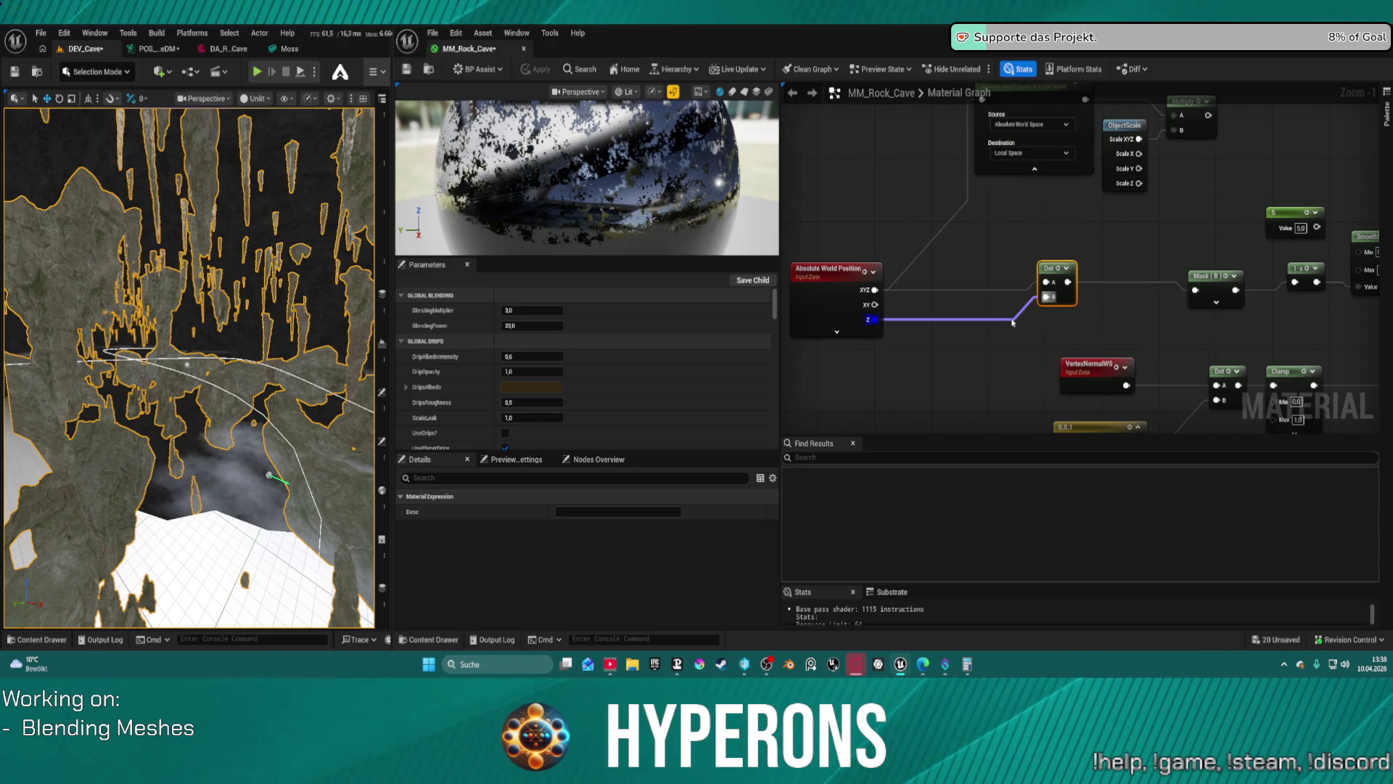
- Wire the Z output into the Dot node's B input and move TransformPosition beside ObjectScale
drag(1013, 322, 1046, 297)
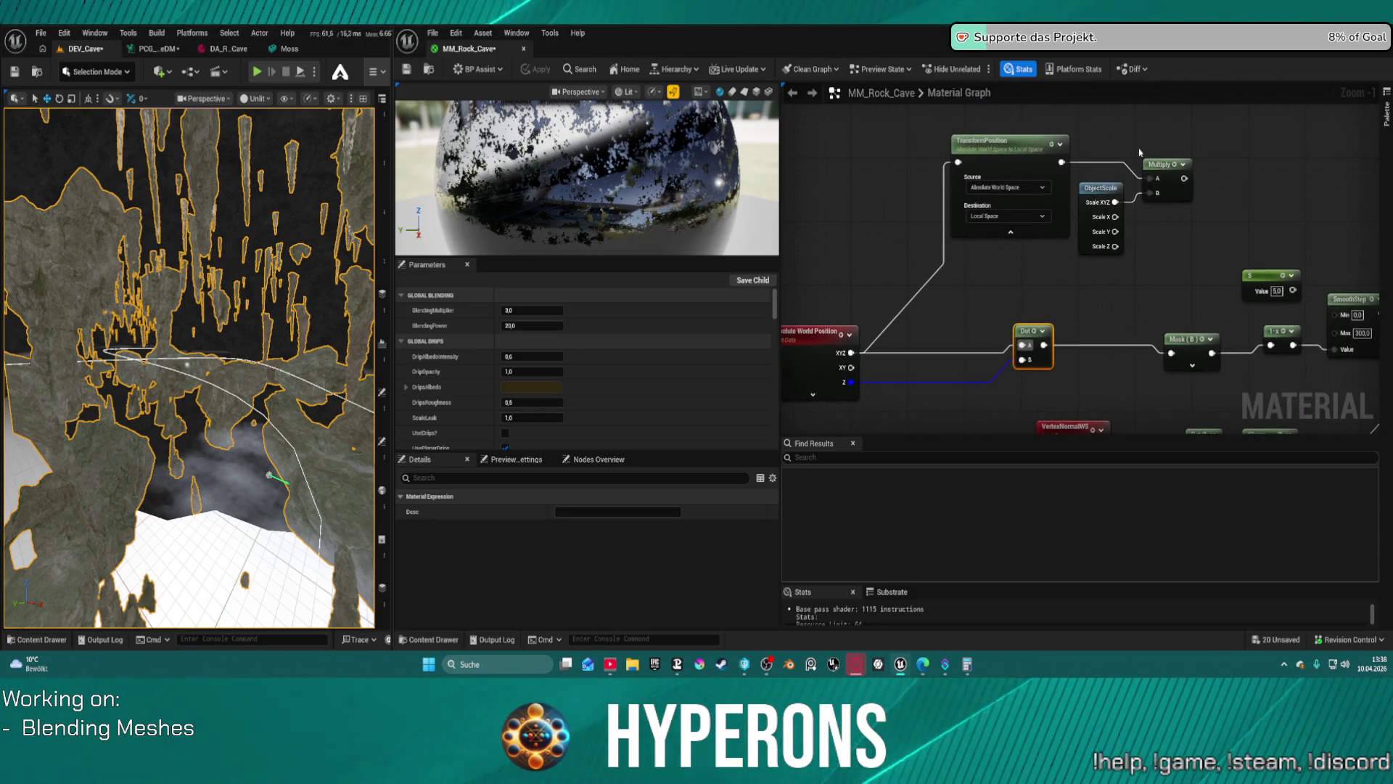
mouse_move(1023, 146)
mouse_down()
mouse_move(890, 321)
mouse_move(928, 399)
mouse_move(918, 352)
mouse_move(946, 224)
mouse_up()
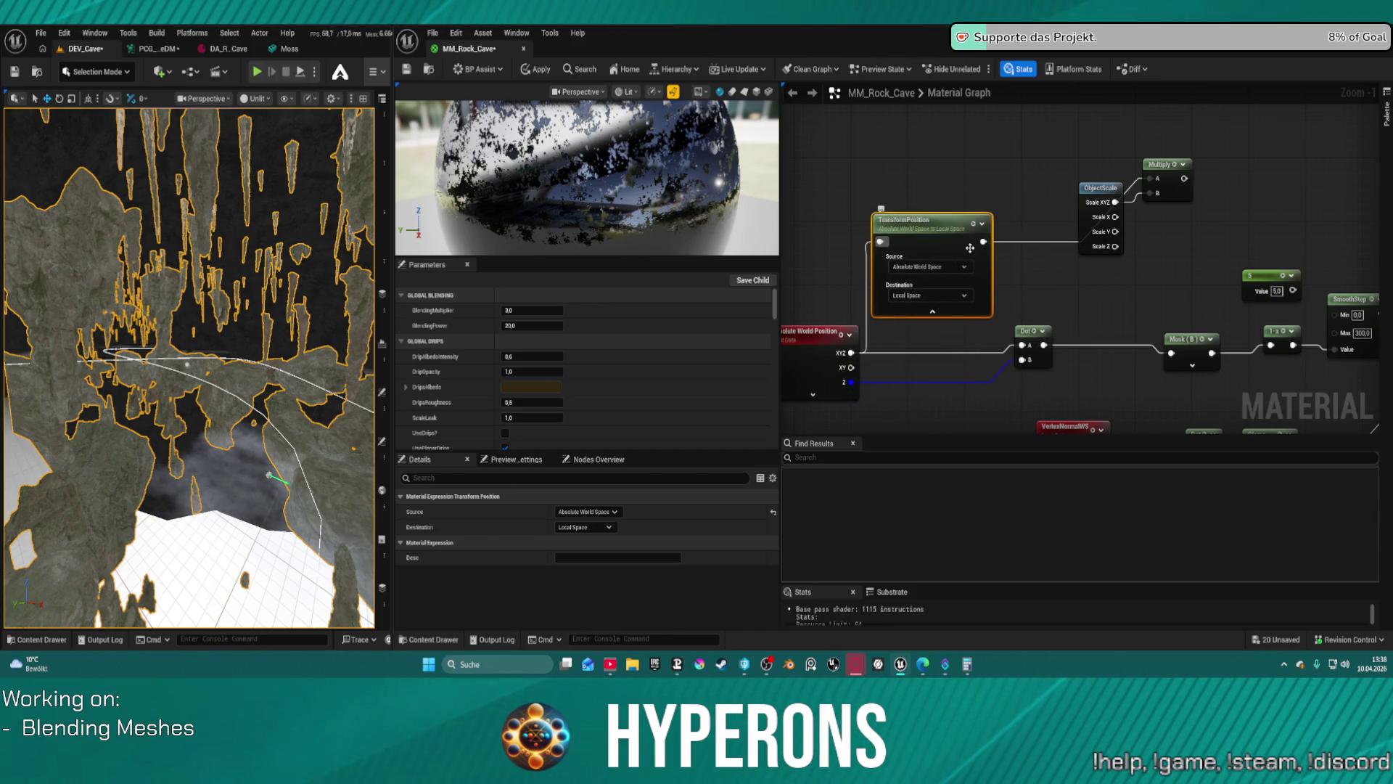
click(936, 269)
key(Escape)
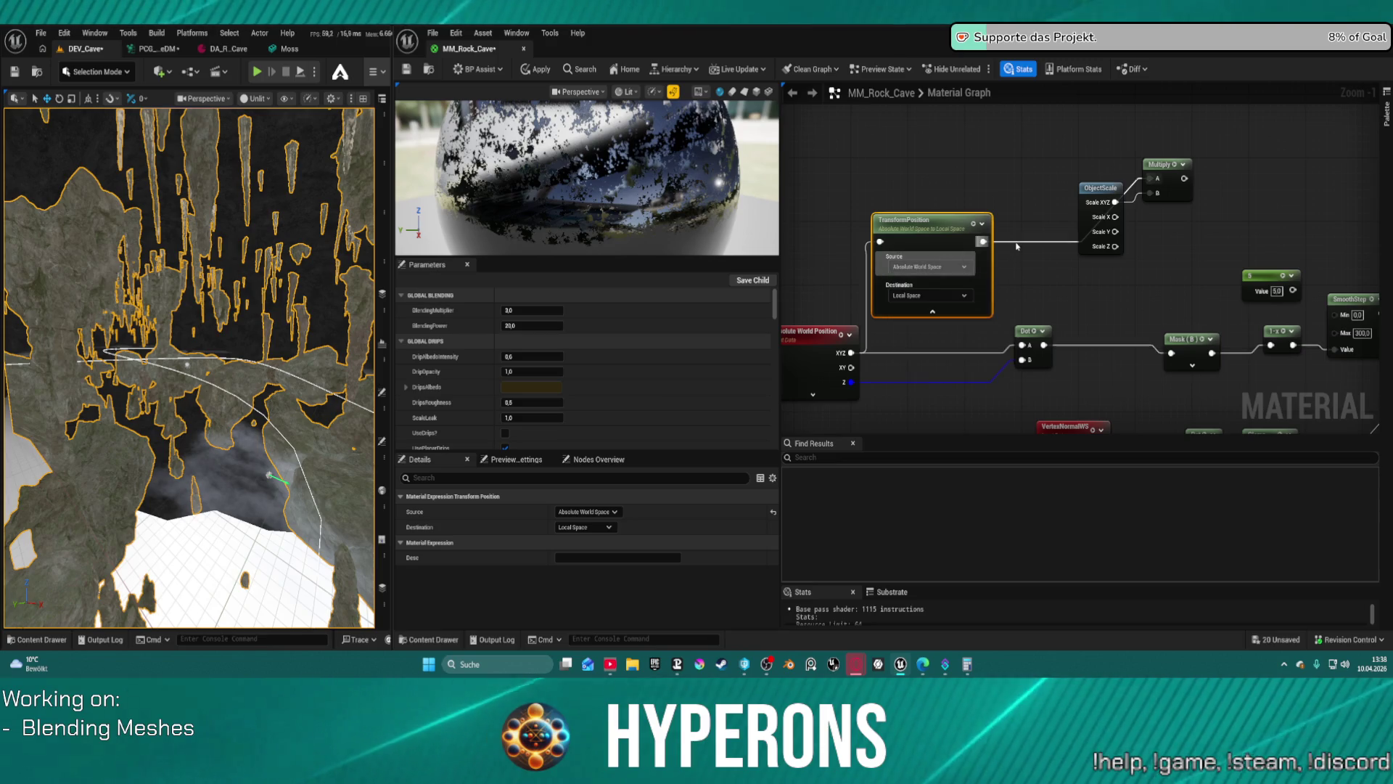
click(1016, 247)
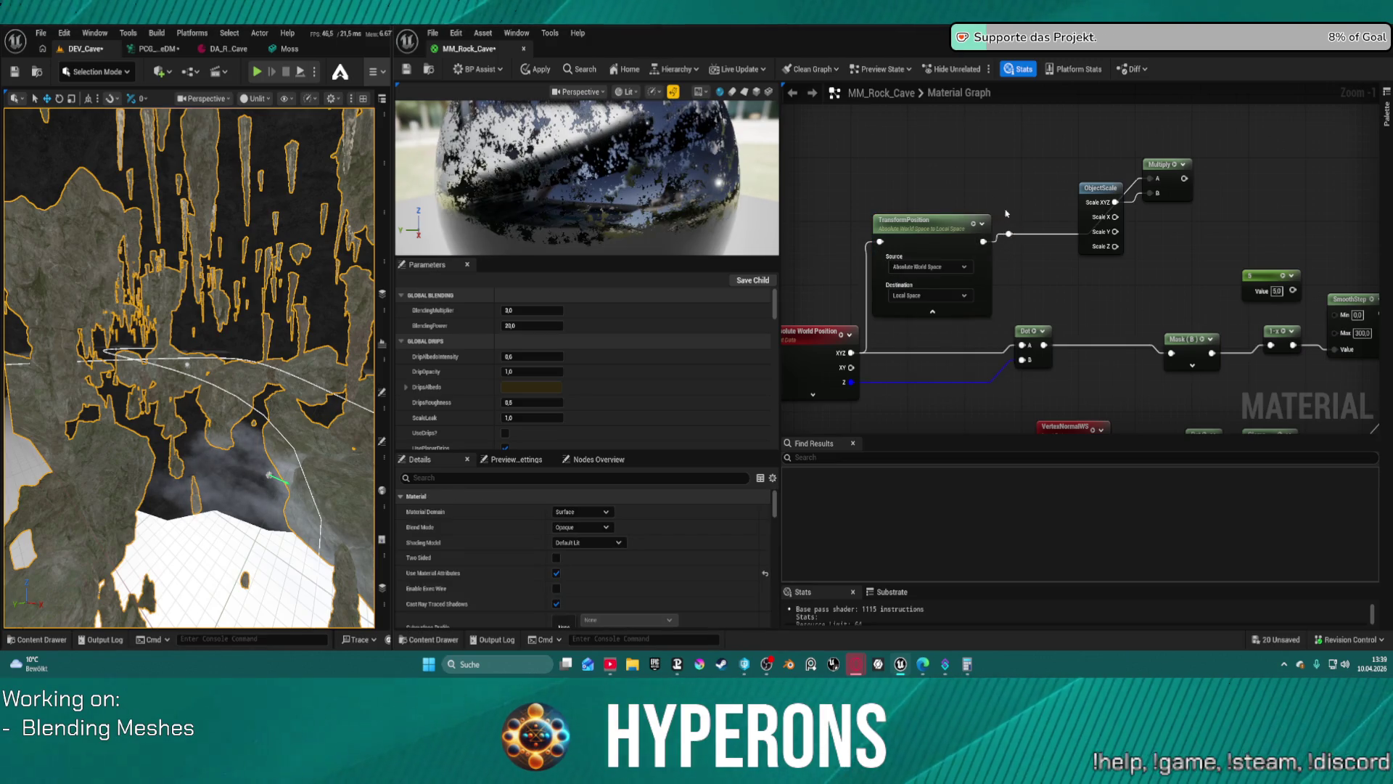
double_click(1009, 239)
key(Delete)
- Set the TransformPosition source space to Absolute World Space
click(928, 267)
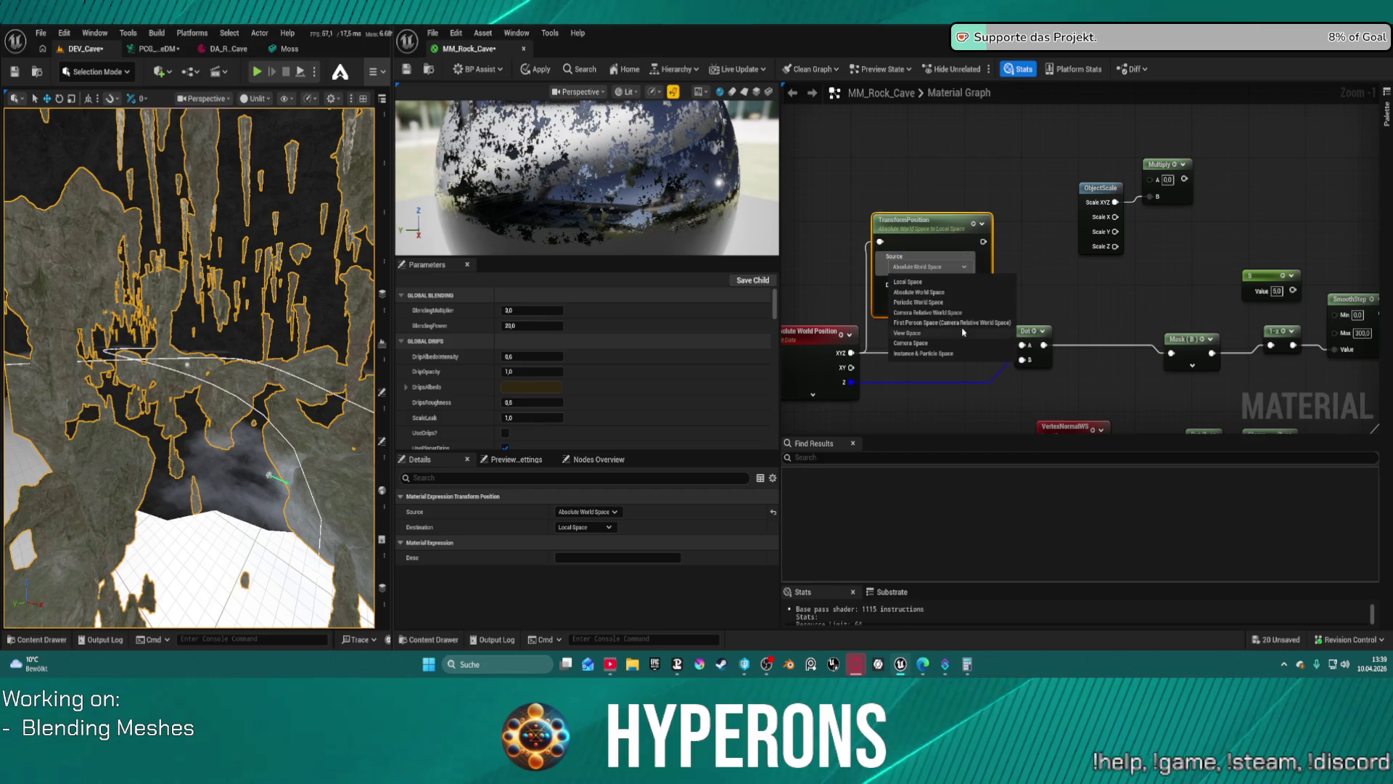
click(942, 282)
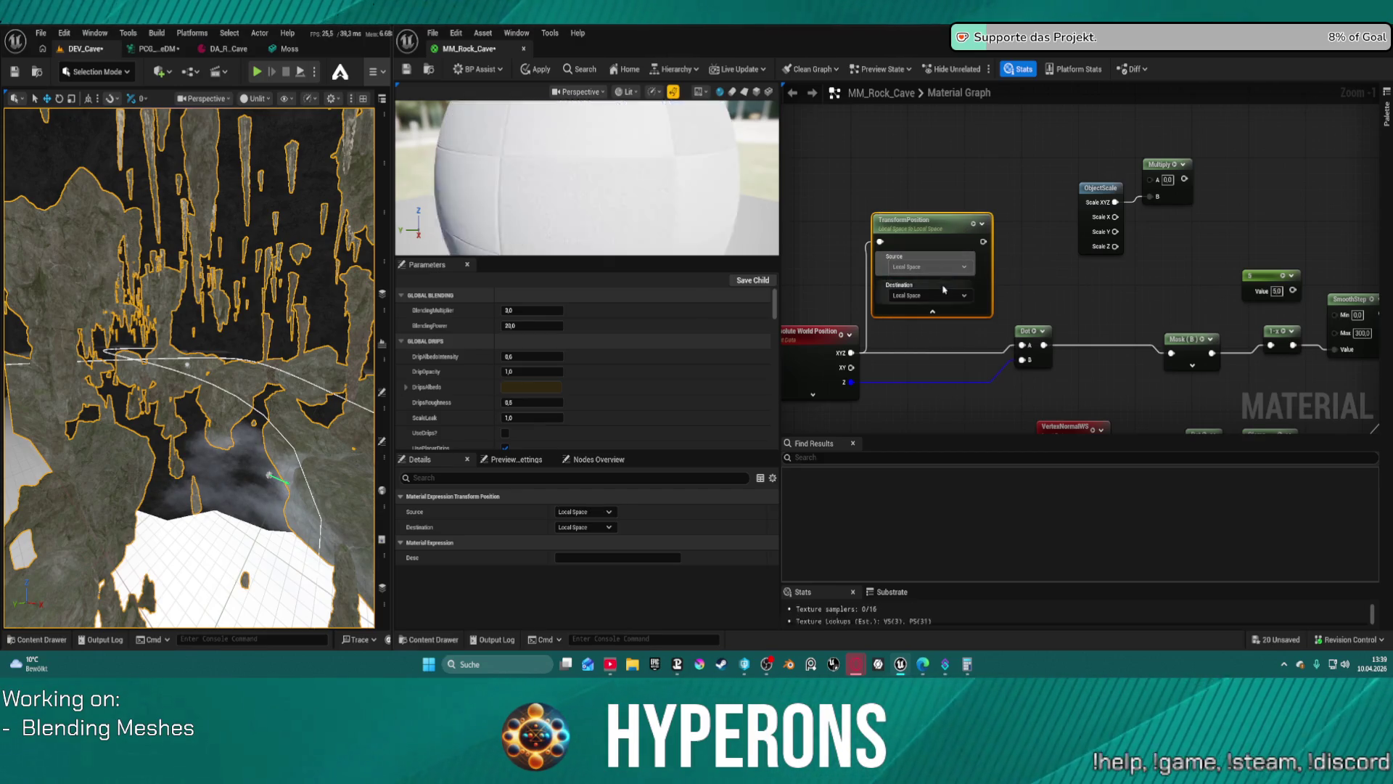
click(962, 269)
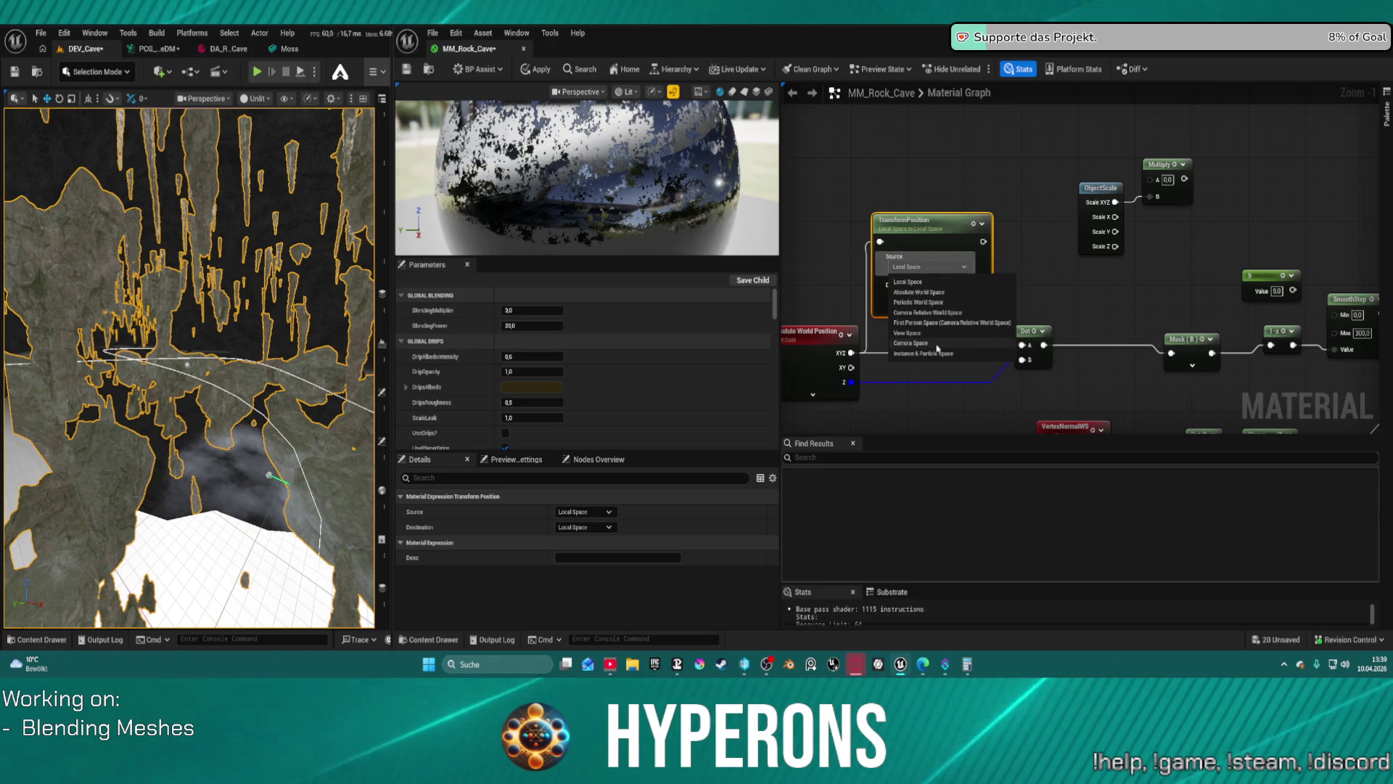
click(1110, 333)
click(1088, 276)
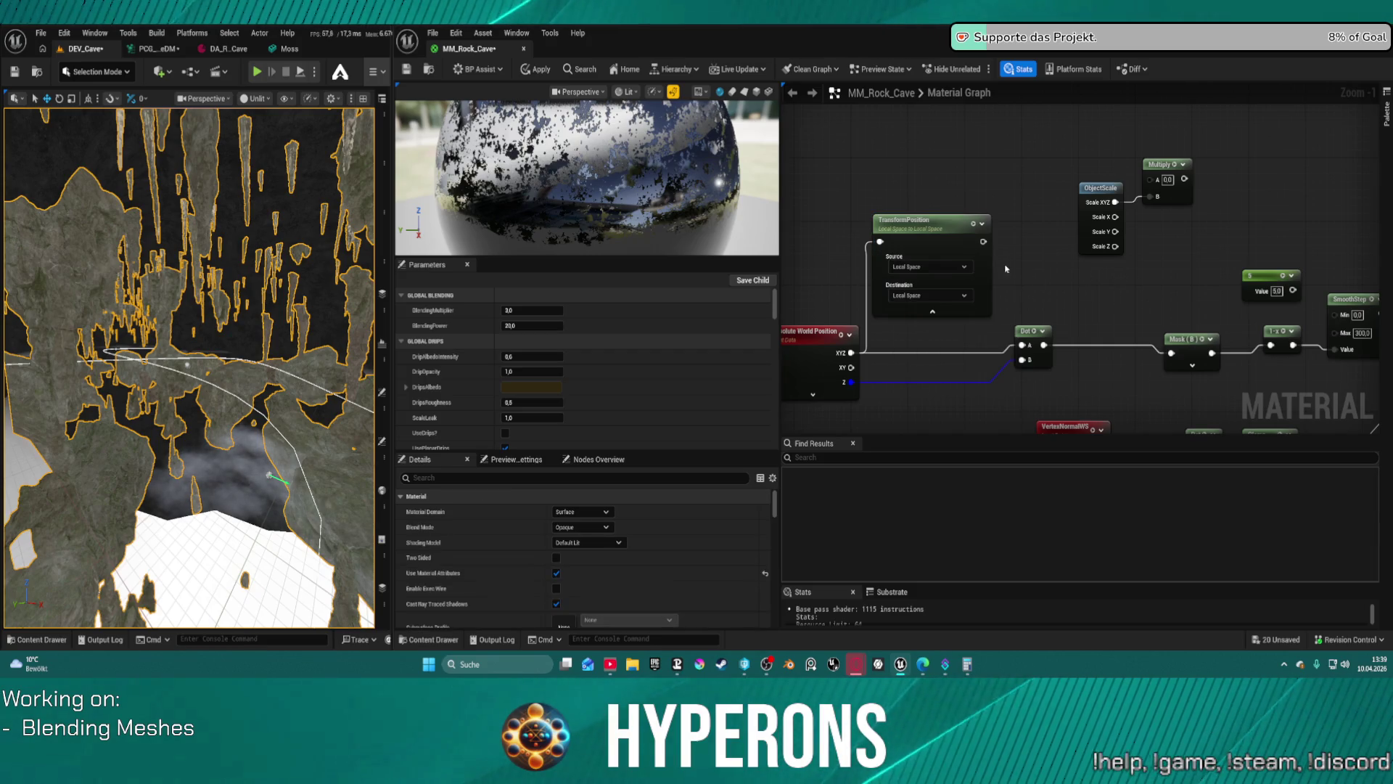
click(932, 267)
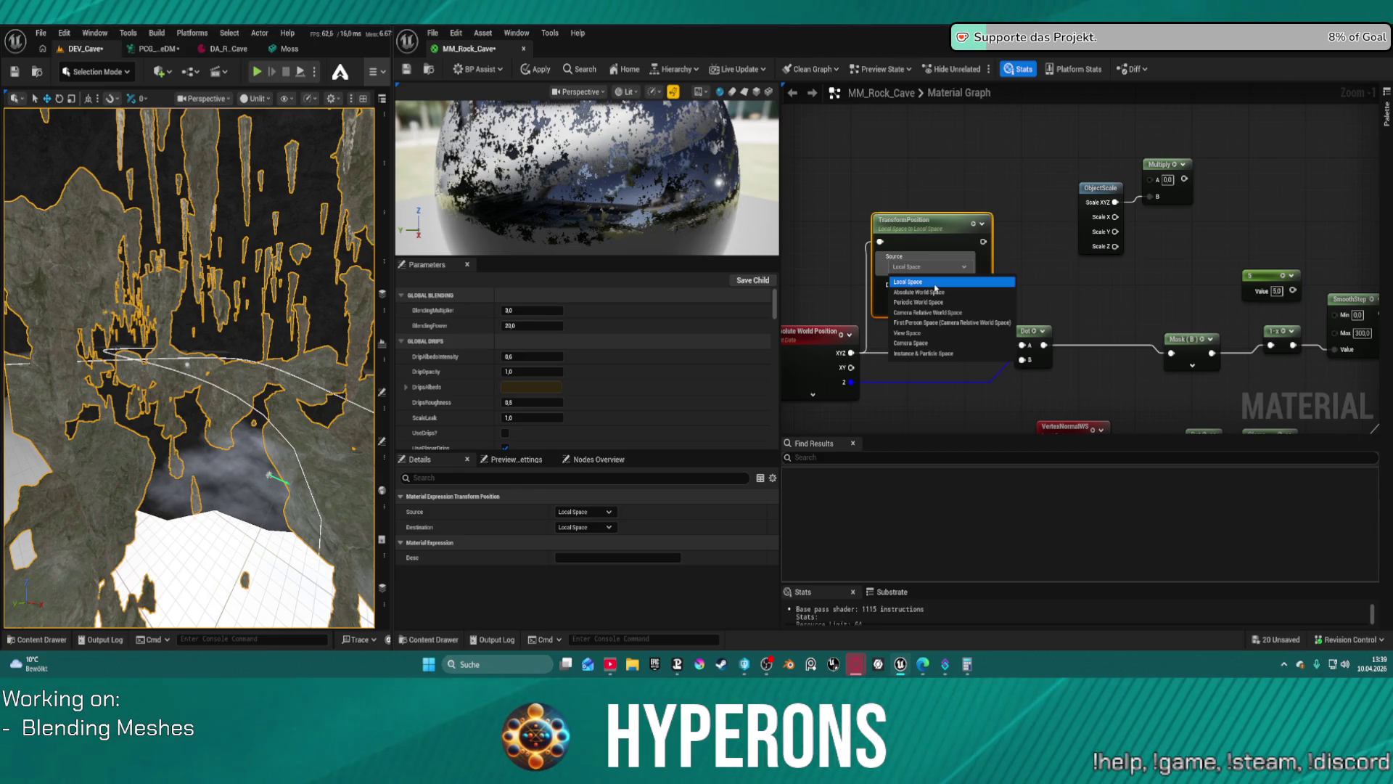
click(936, 289)
click(929, 267)
click(934, 288)
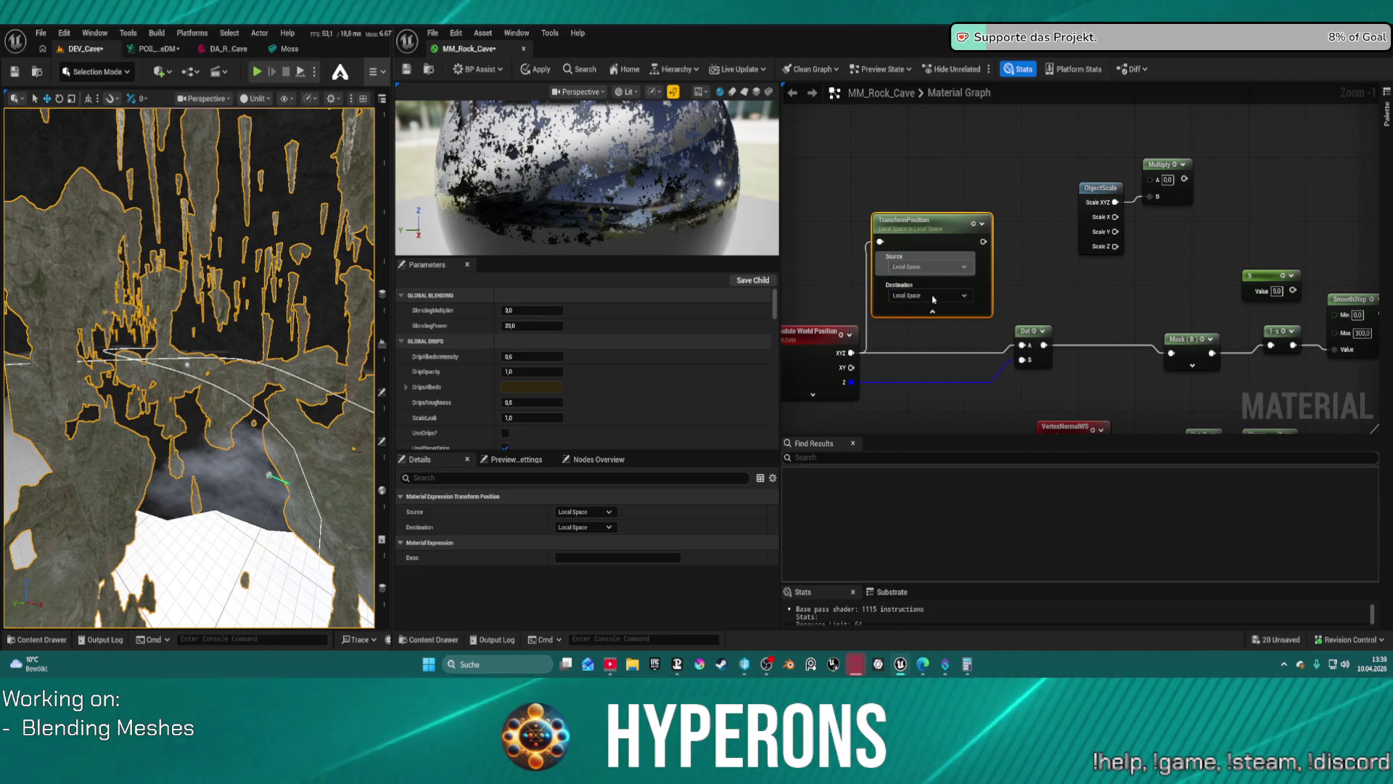
click(934, 299)
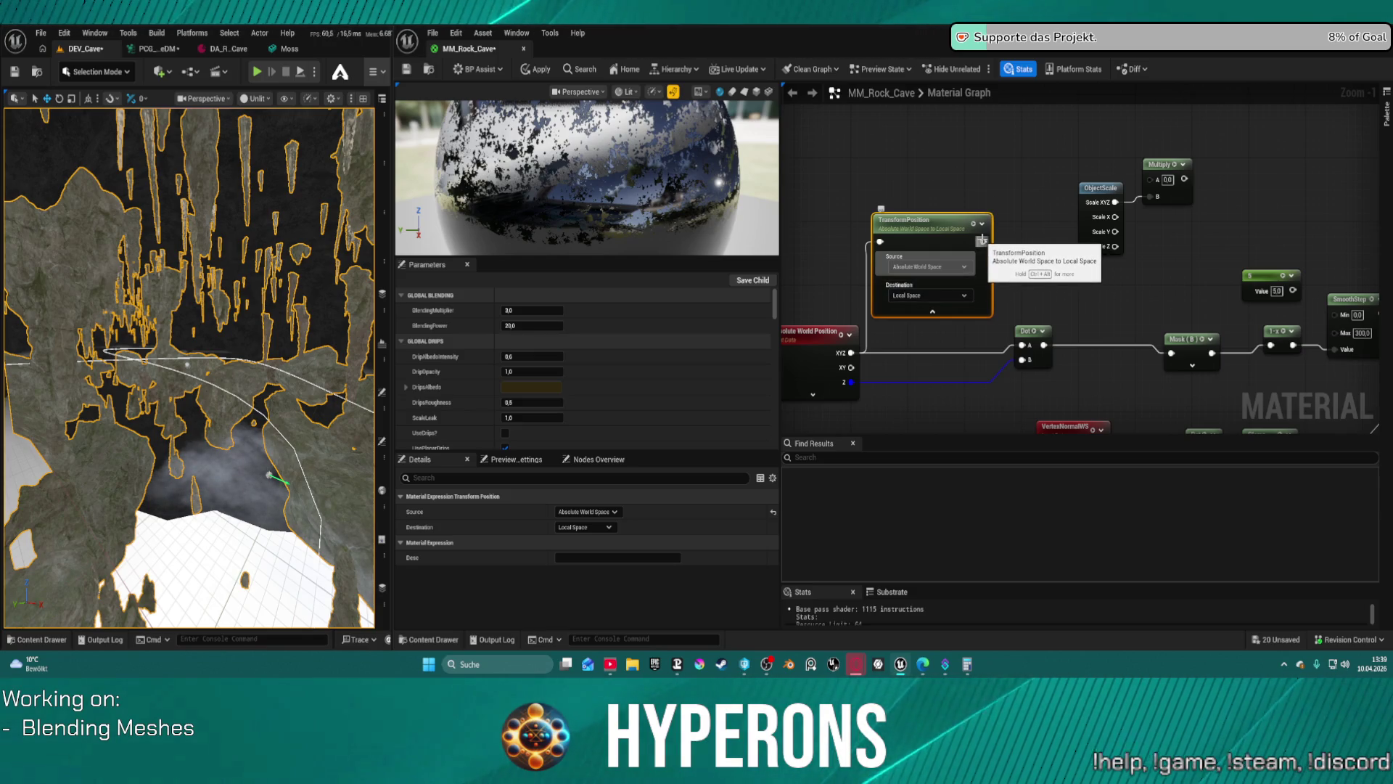
- Copy the Mask (B) node, wire it from TransformPosition's output, and apply the material
drag(982, 239, 1015, 259)
click(1186, 313)
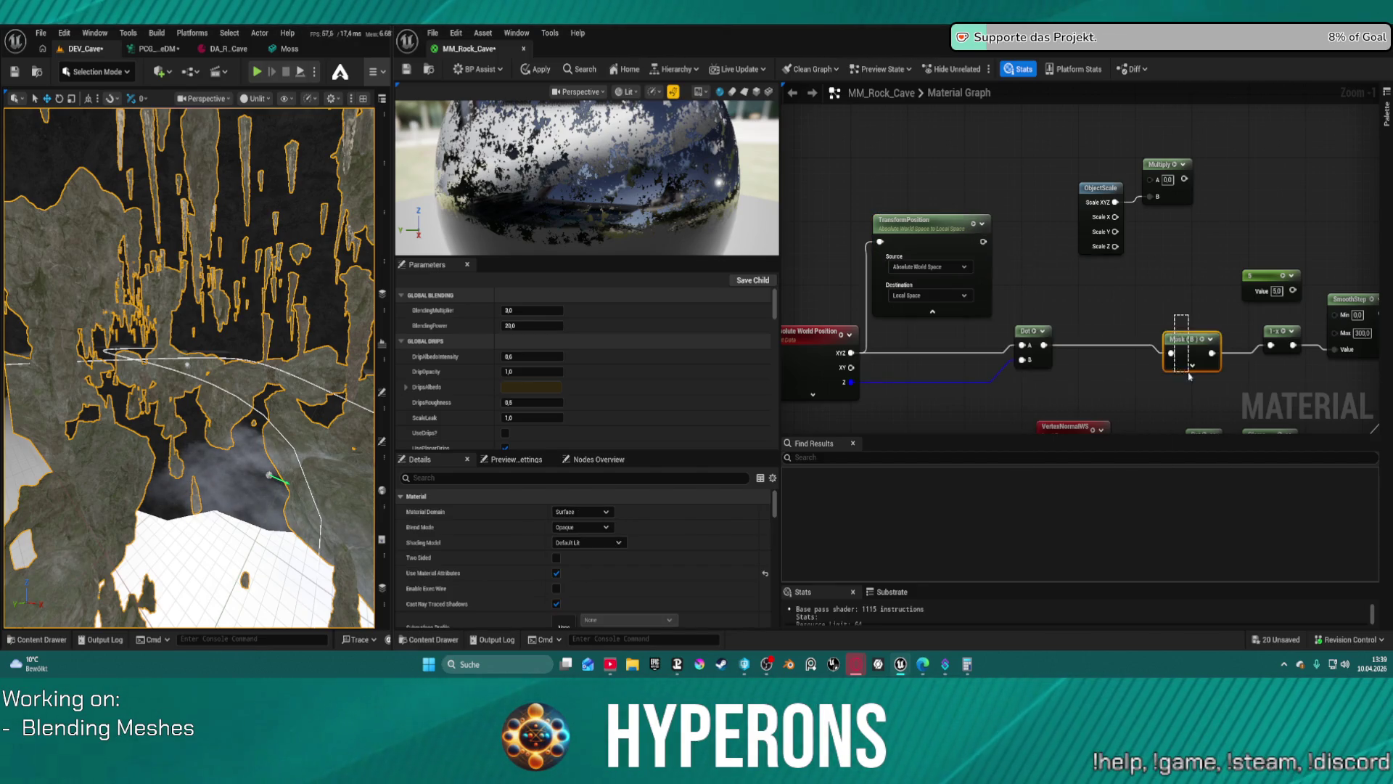
drag(1190, 376, 1190, 376)
key(ctrl+c)
key(ctrl+v)
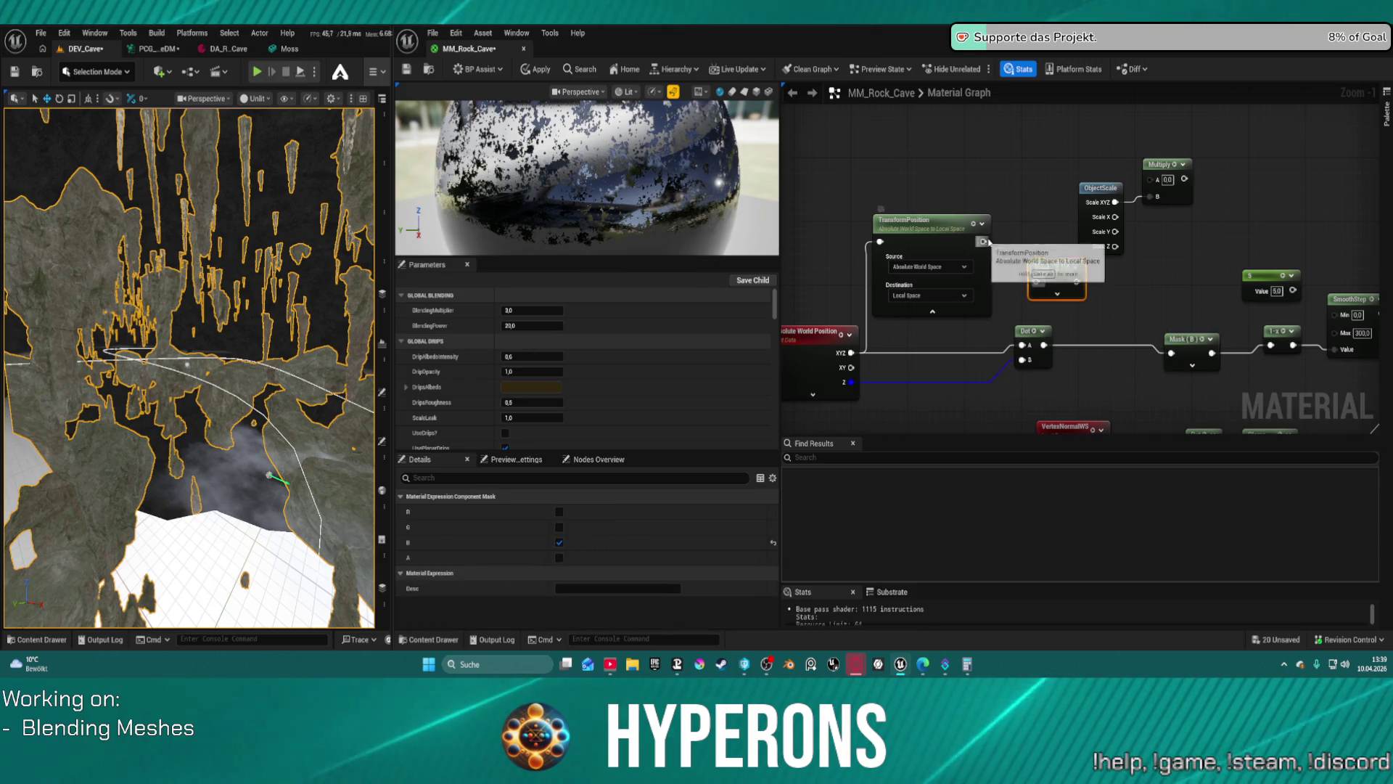
mouse_move(983, 241)
mouse_down()
mouse_move(1038, 282)
mouse_move(1022, 359)
mouse_up()
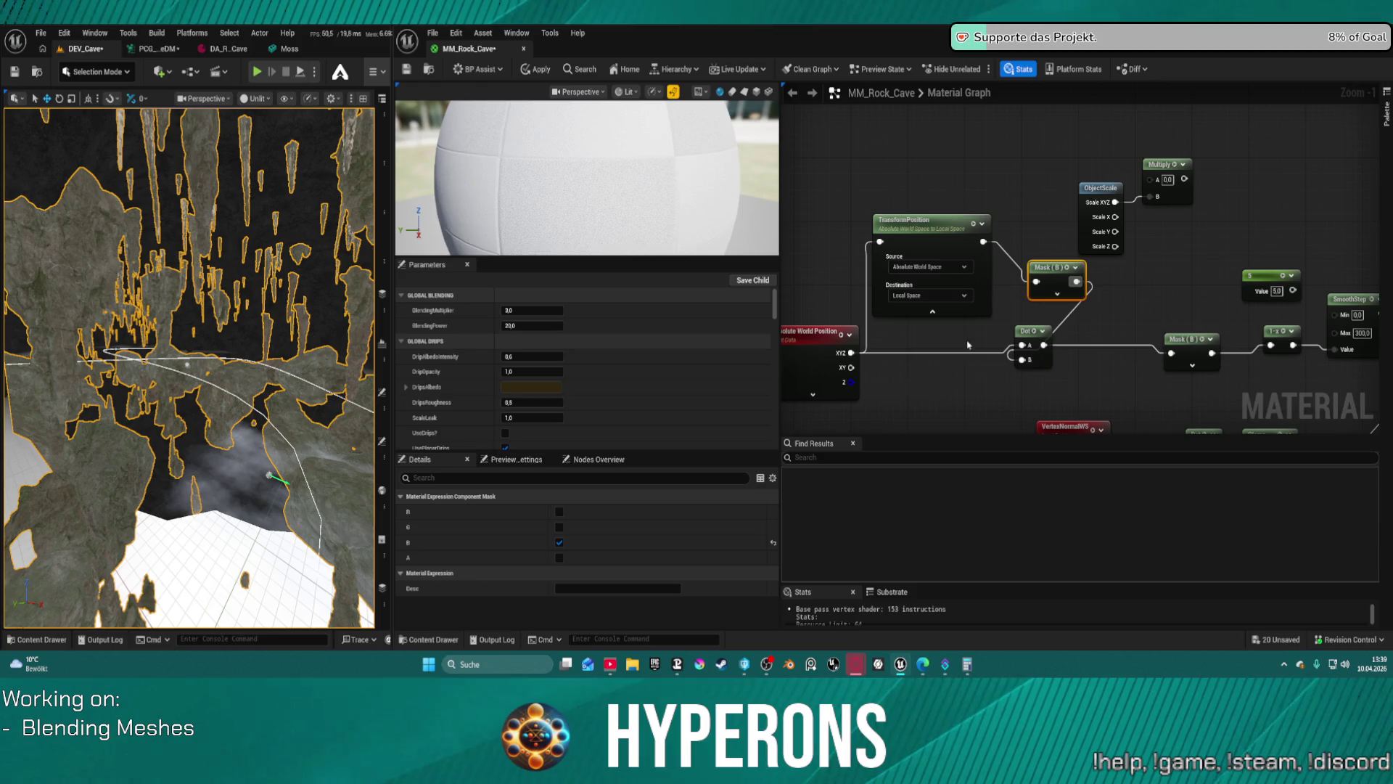
click(541, 70)
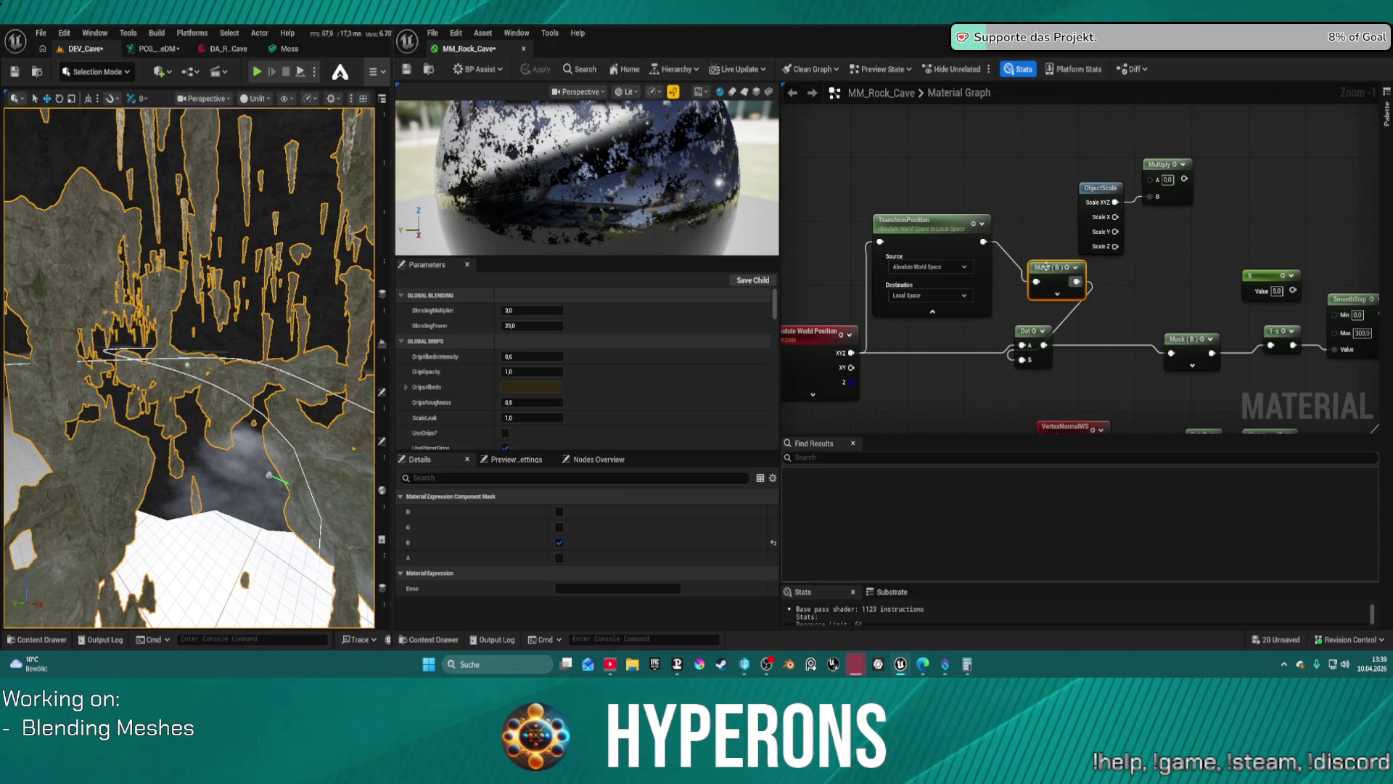
- Arrange Mask (B) and Dot beside TransformPosition, rewire Absolute World Position, and apply
mouse_move(1045, 267)
mouse_down()
mouse_move(1005, 256)
mouse_move(926, 166)
mouse_up()
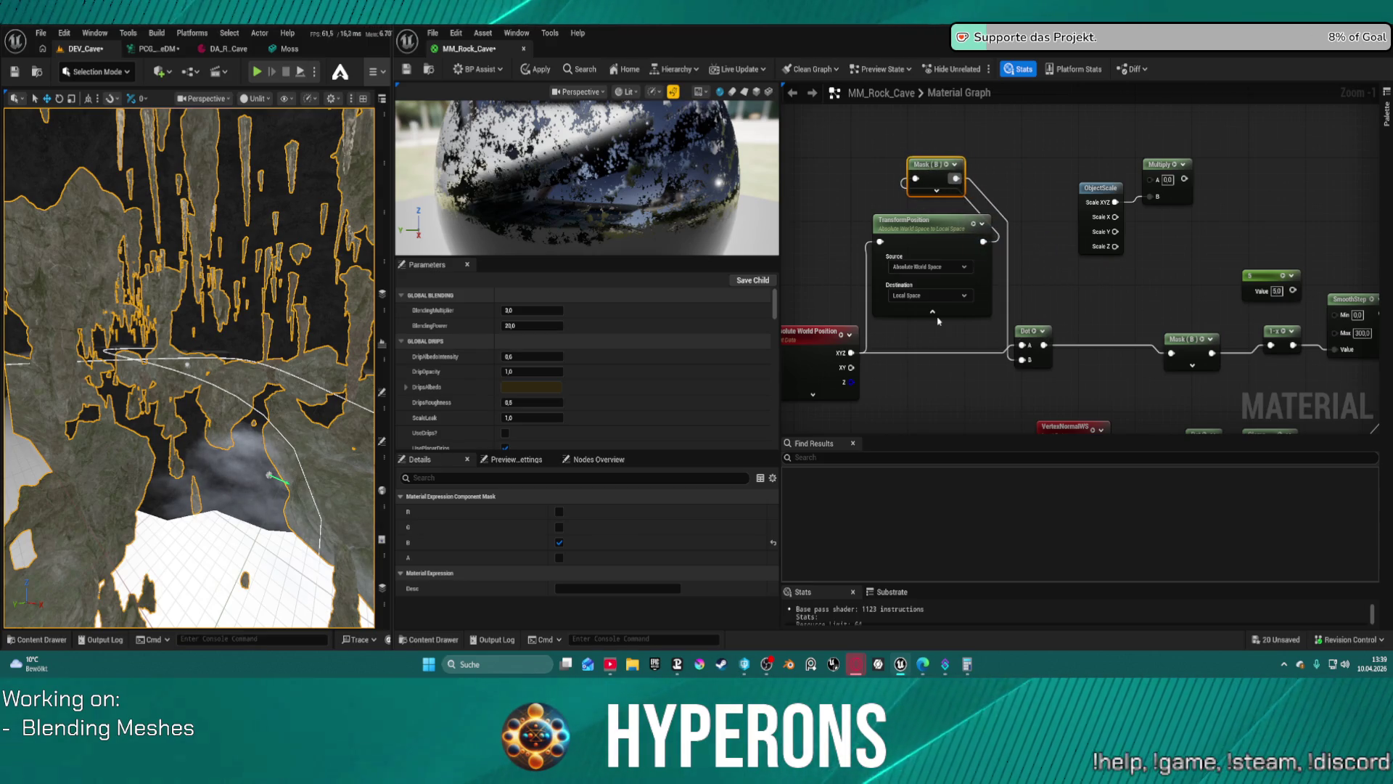
drag(851, 352, 1172, 354)
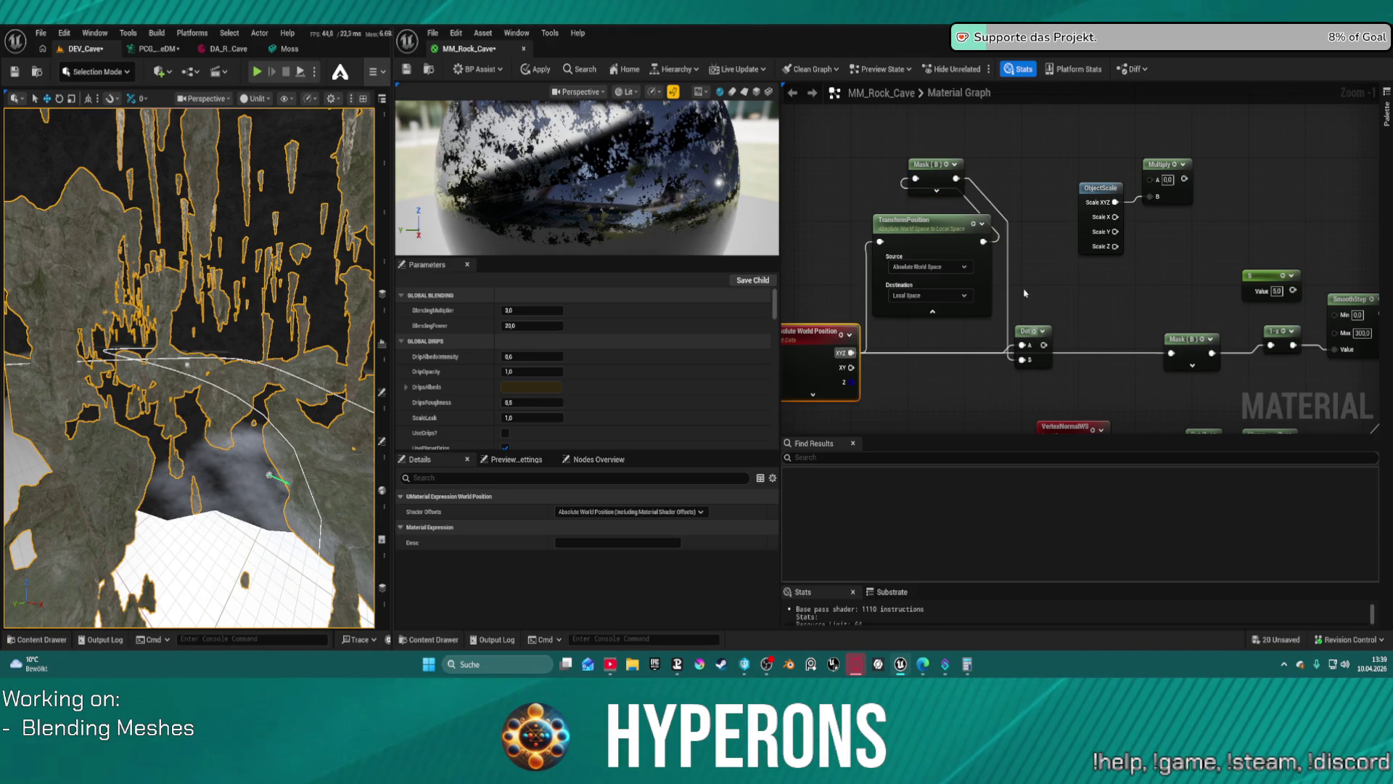
drag(1021, 328, 1008, 264)
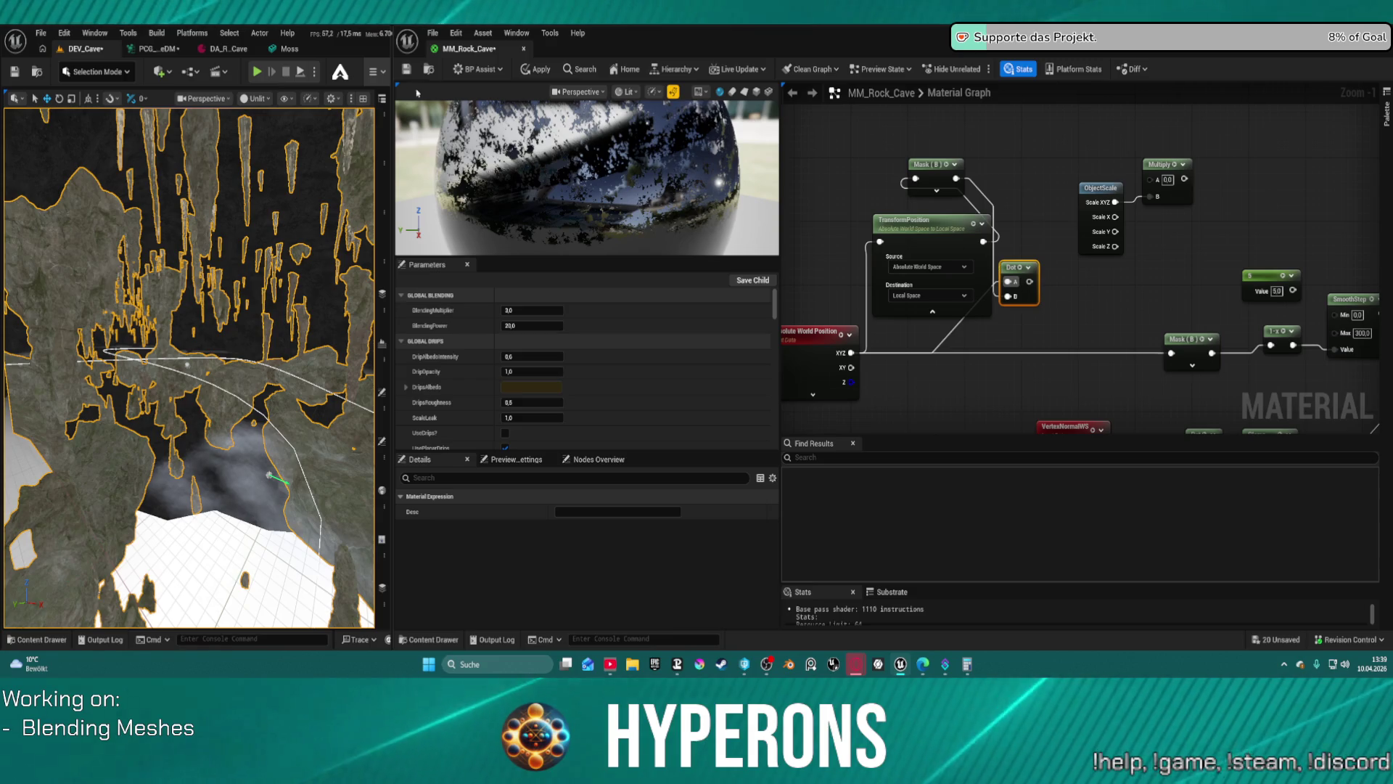
click(531, 69)
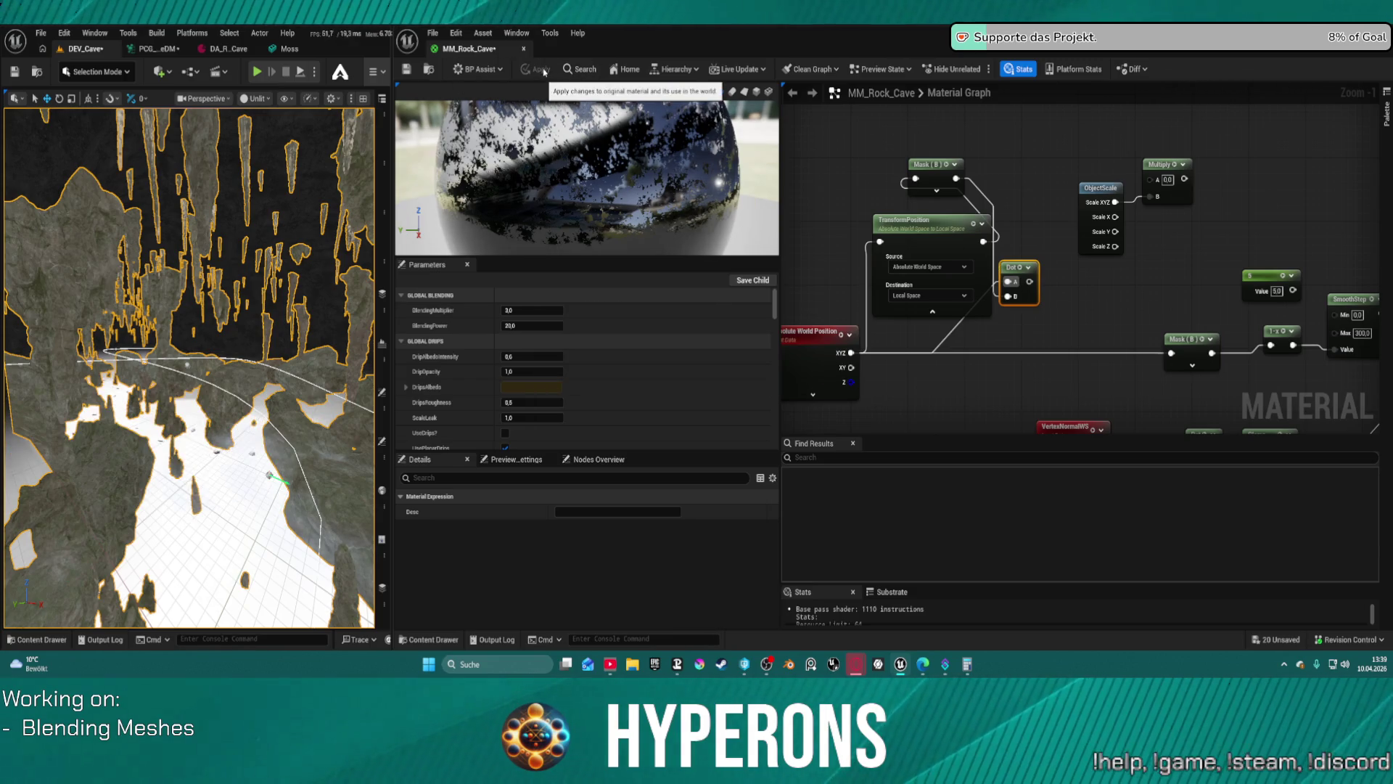
key(w)
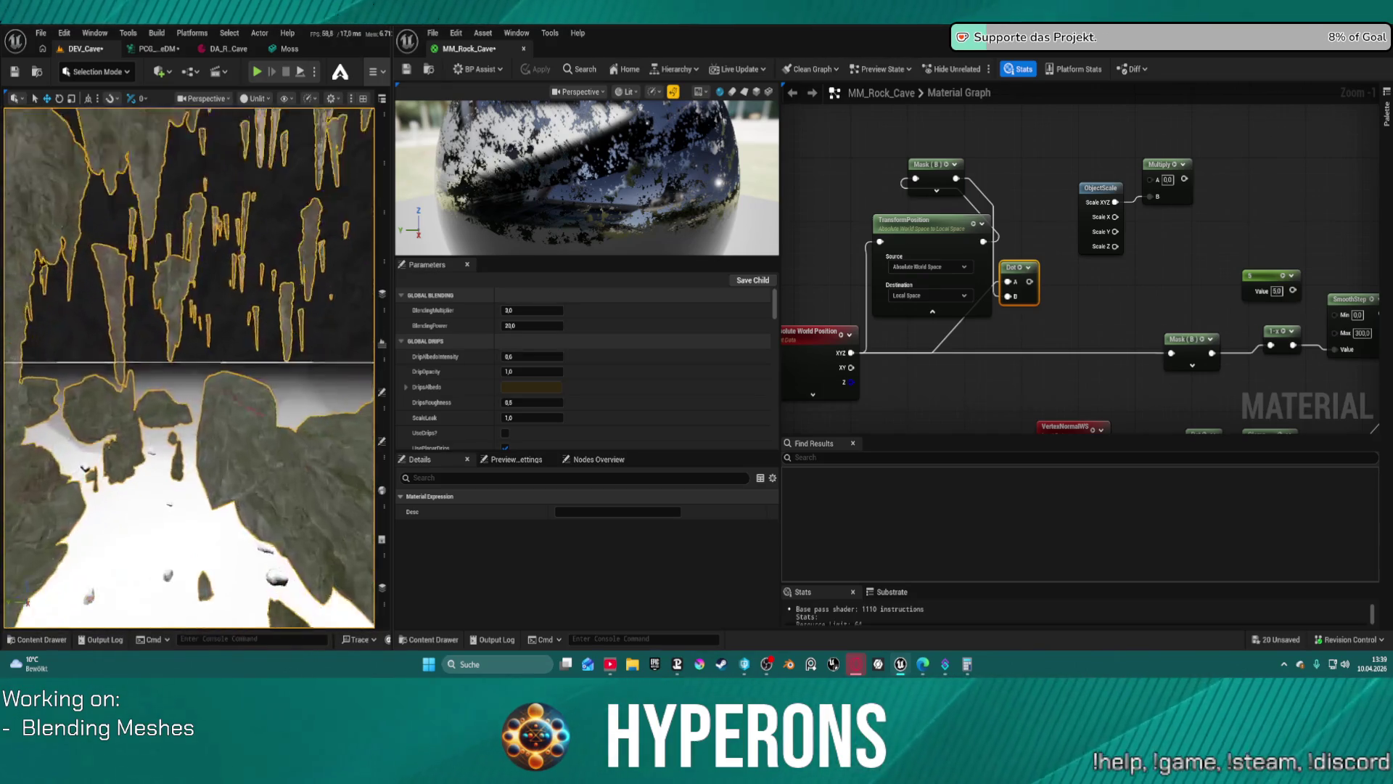
- Move the Clamp node left and nudge the Multiply node to make room
mouse_move(295, 358)
mouse_down()
mouse_move(227, 368)
mouse_move(124, 330)
mouse_move(91, 280)
mouse_up()
drag(1266, 330, 1034, 224)
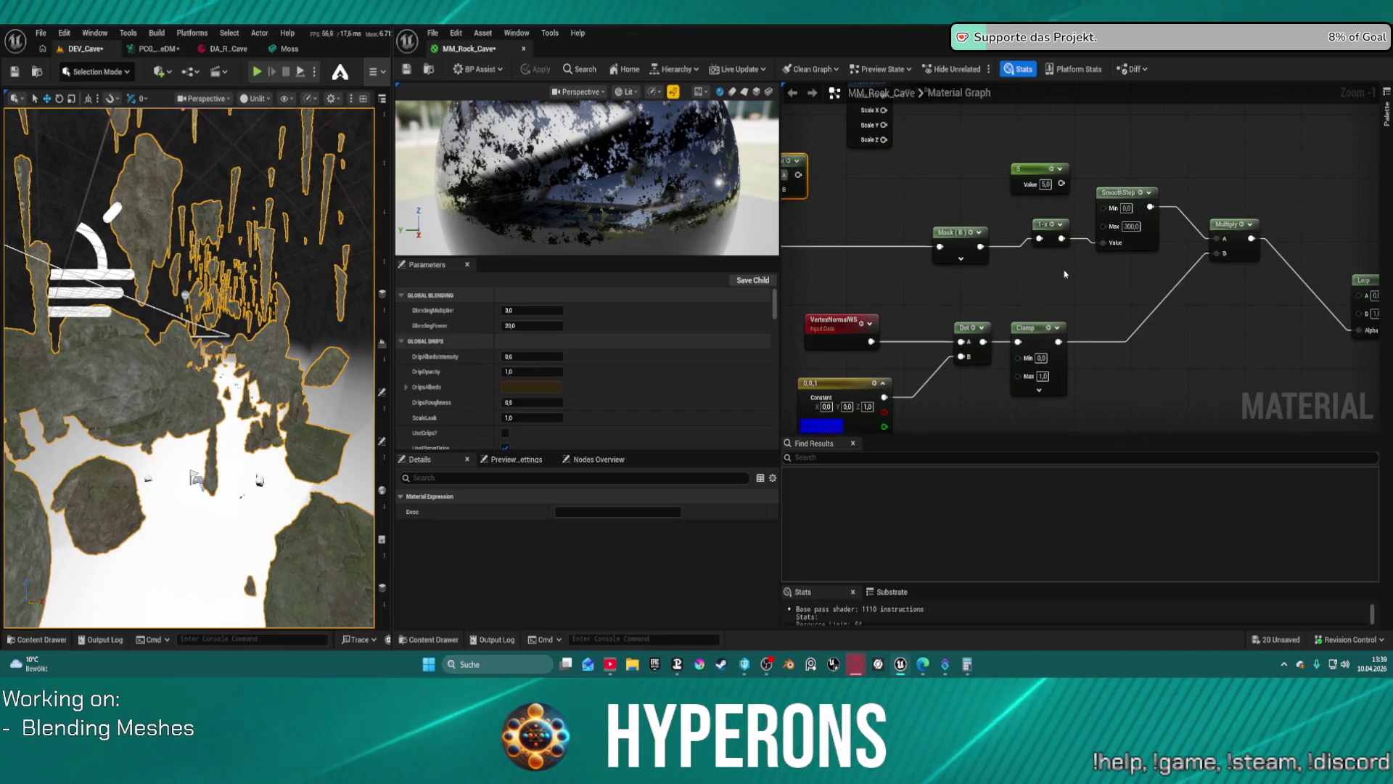
drag(1103, 290, 1169, 173)
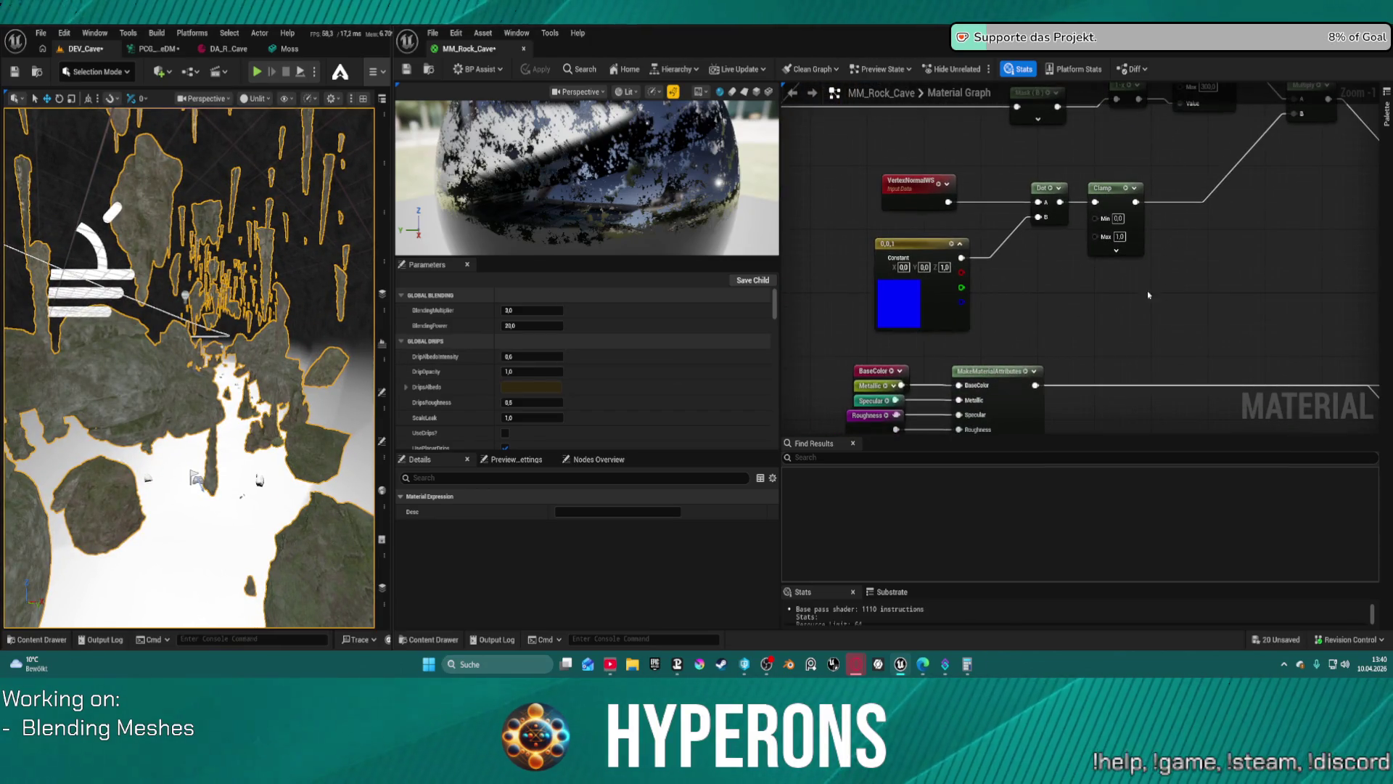
drag(1148, 295, 930, 348)
scroll(957, 339, down, 1)
mouse_move(1117, 249)
mouse_down()
mouse_move(1296, 408)
mouse_move(1306, 388)
mouse_move(1259, 261)
mouse_move(1364, 305)
mouse_move(1357, 363)
mouse_move(1299, 349)
mouse_move(1013, 116)
mouse_move(1141, 215)
mouse_up()
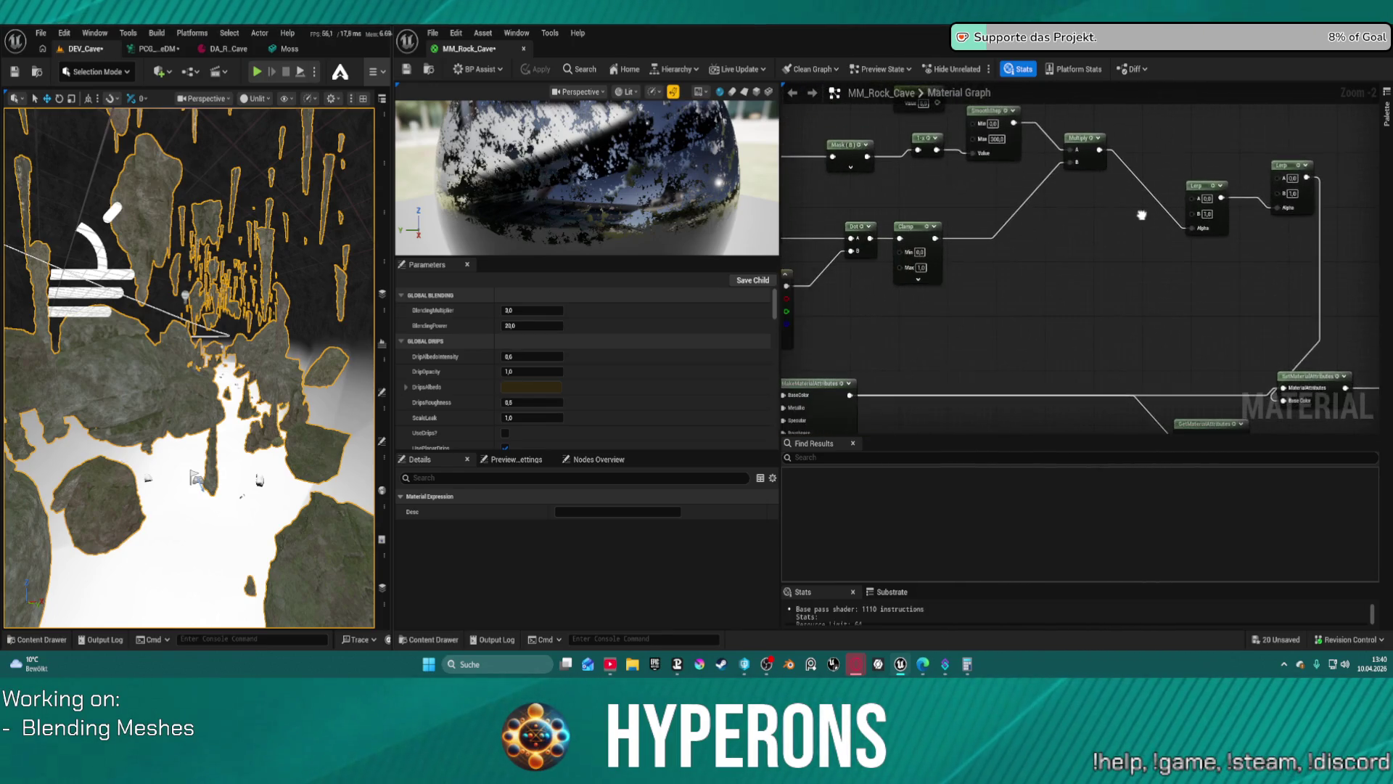
scroll(1142, 215, up, 2)
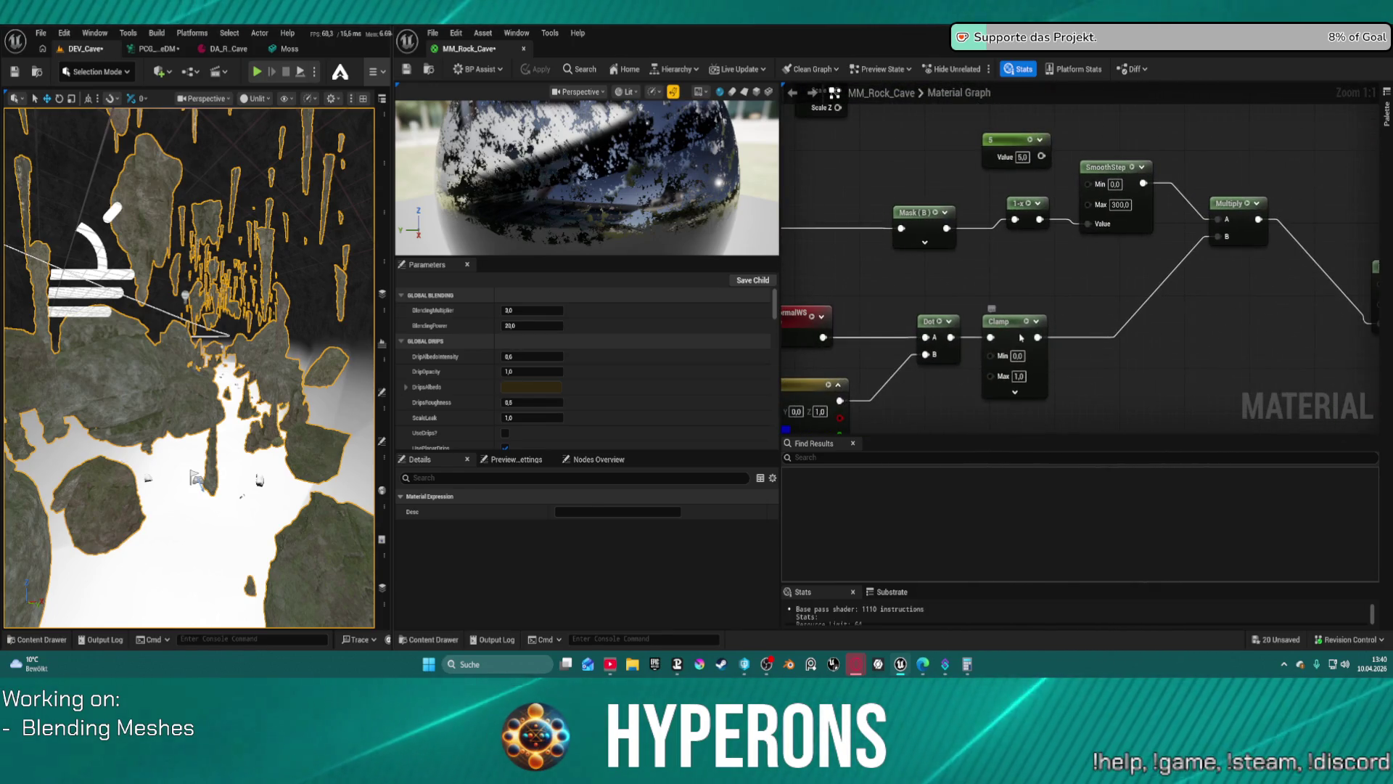
mouse_move(1039, 344)
mouse_down()
mouse_move(1005, 331)
mouse_move(1089, 344)
mouse_move(1218, 236)
mouse_up()
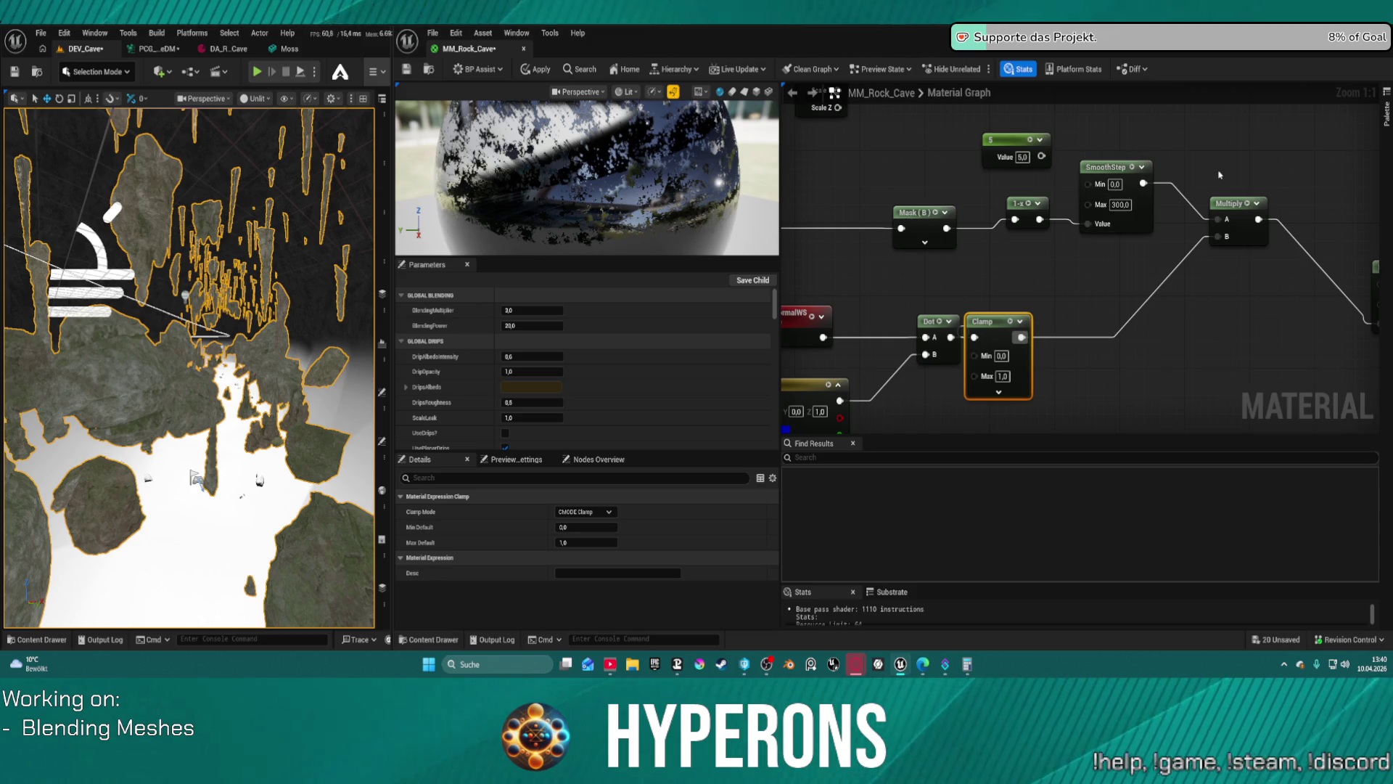
drag(1218, 204, 1219, 203)
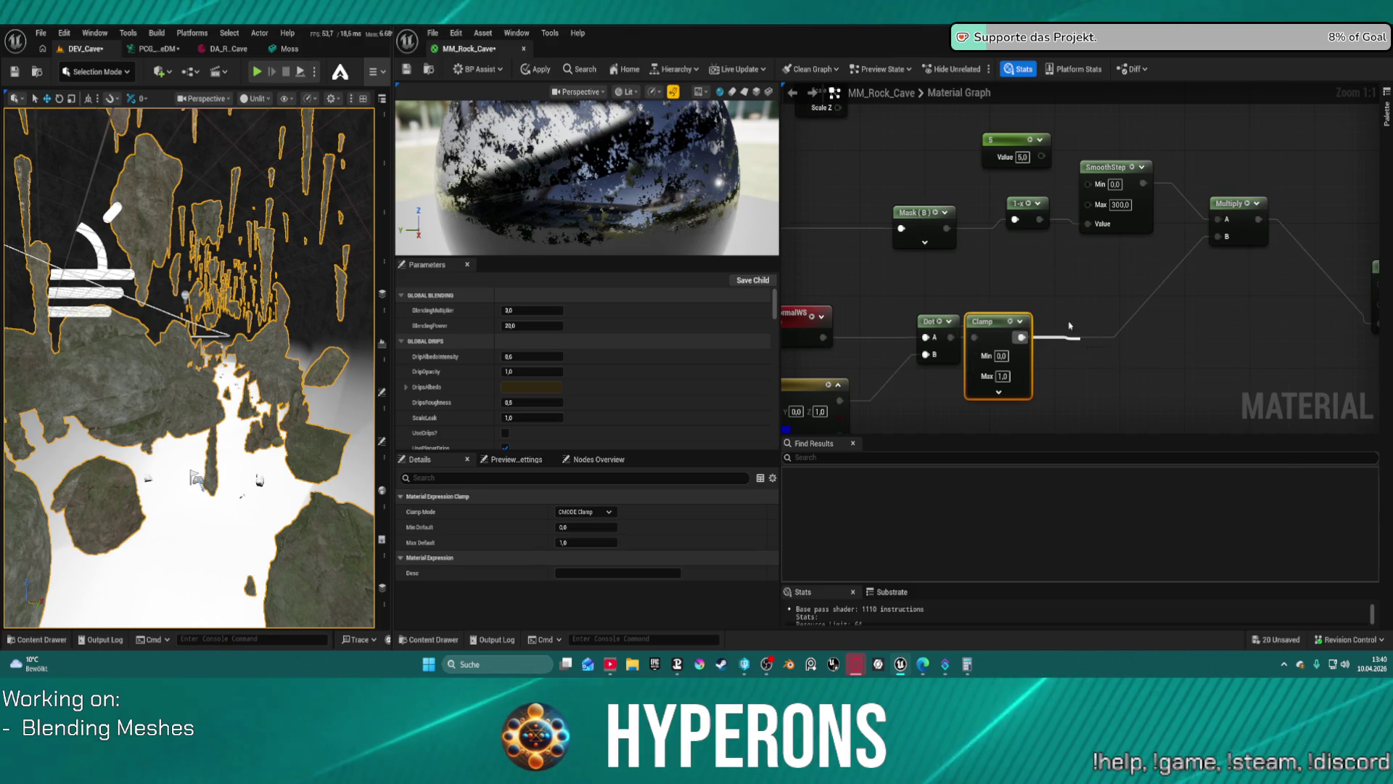
- Insert a Power node after Clamp with exponent 35 into Multiply's B, and apply
drag(1021, 336, 1079, 338)
text(powe)
key(Return)
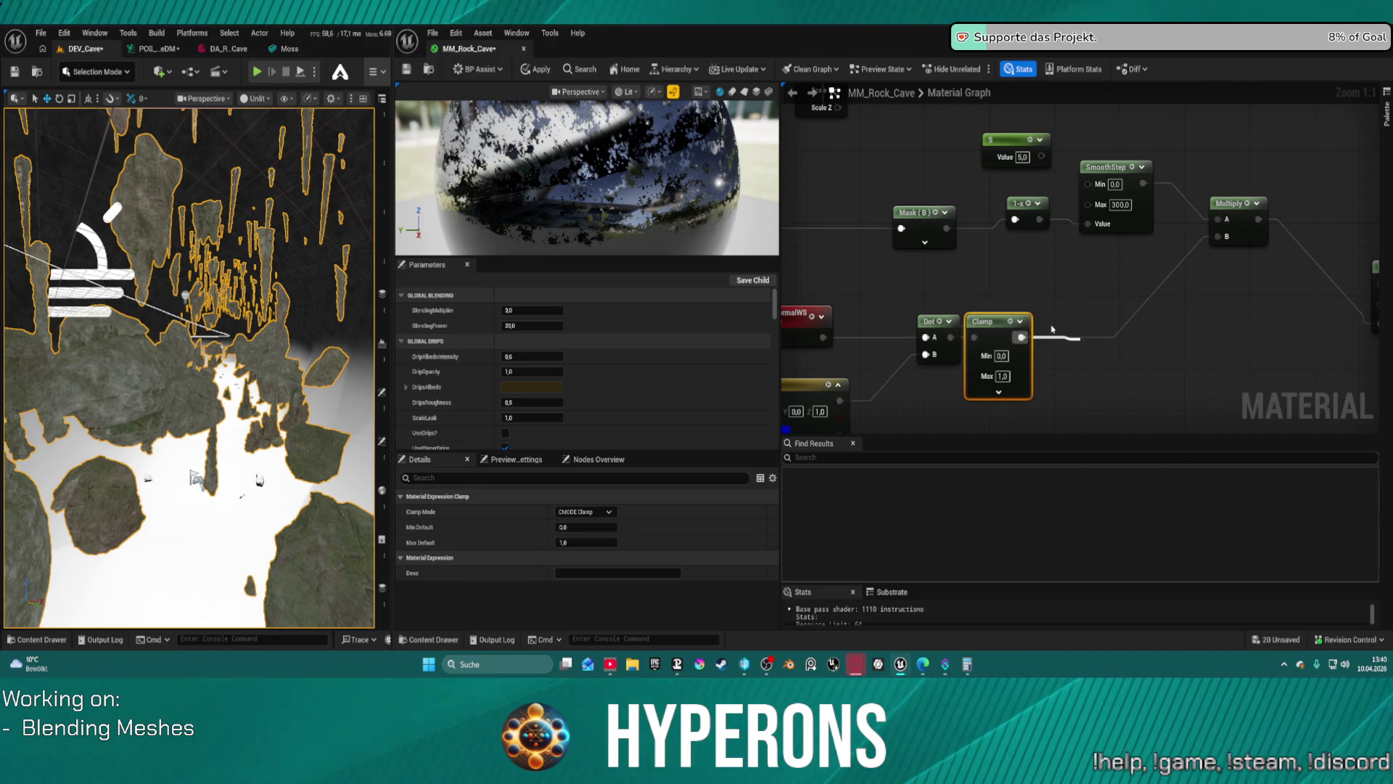
mouse_move(1132, 356)
mouse_down()
mouse_move(1236, 247)
mouse_move(1219, 237)
mouse_up()
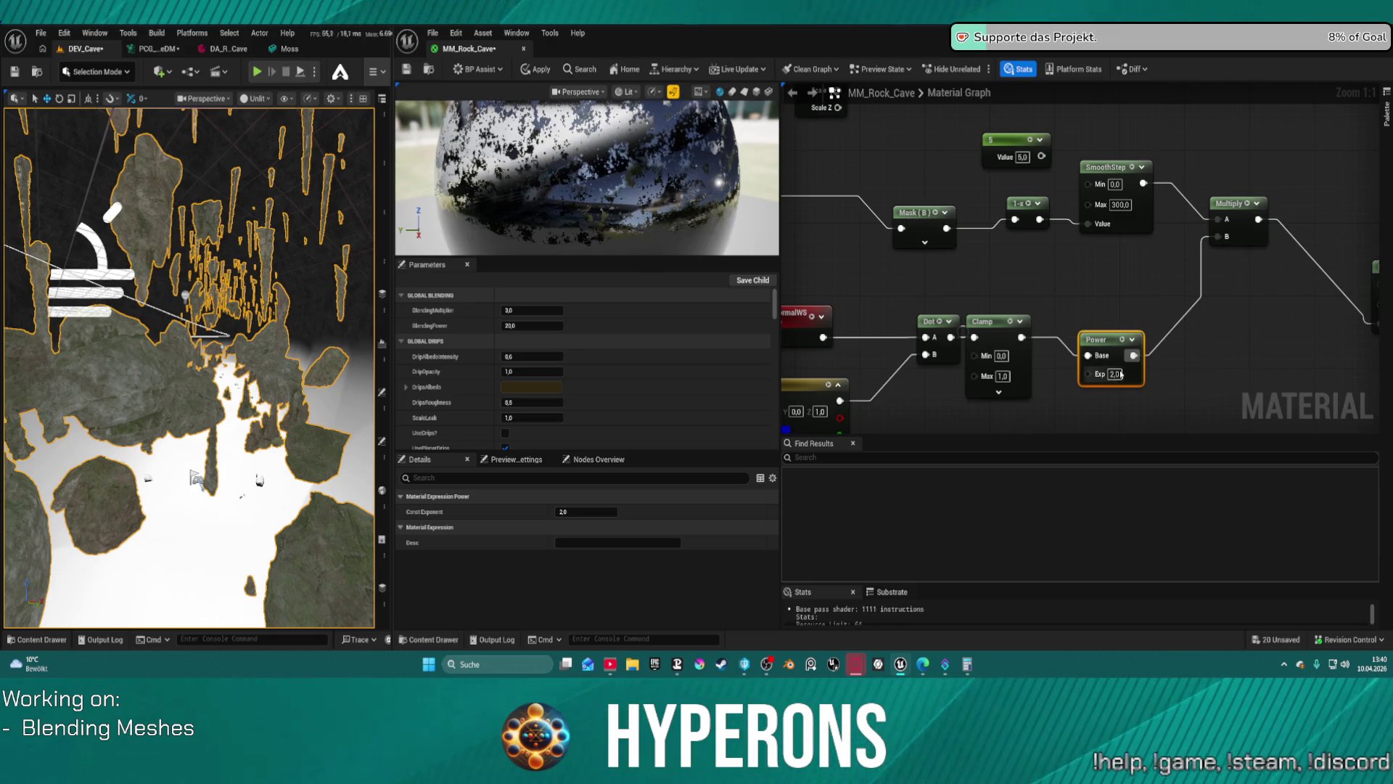
text(35)
key(Return)
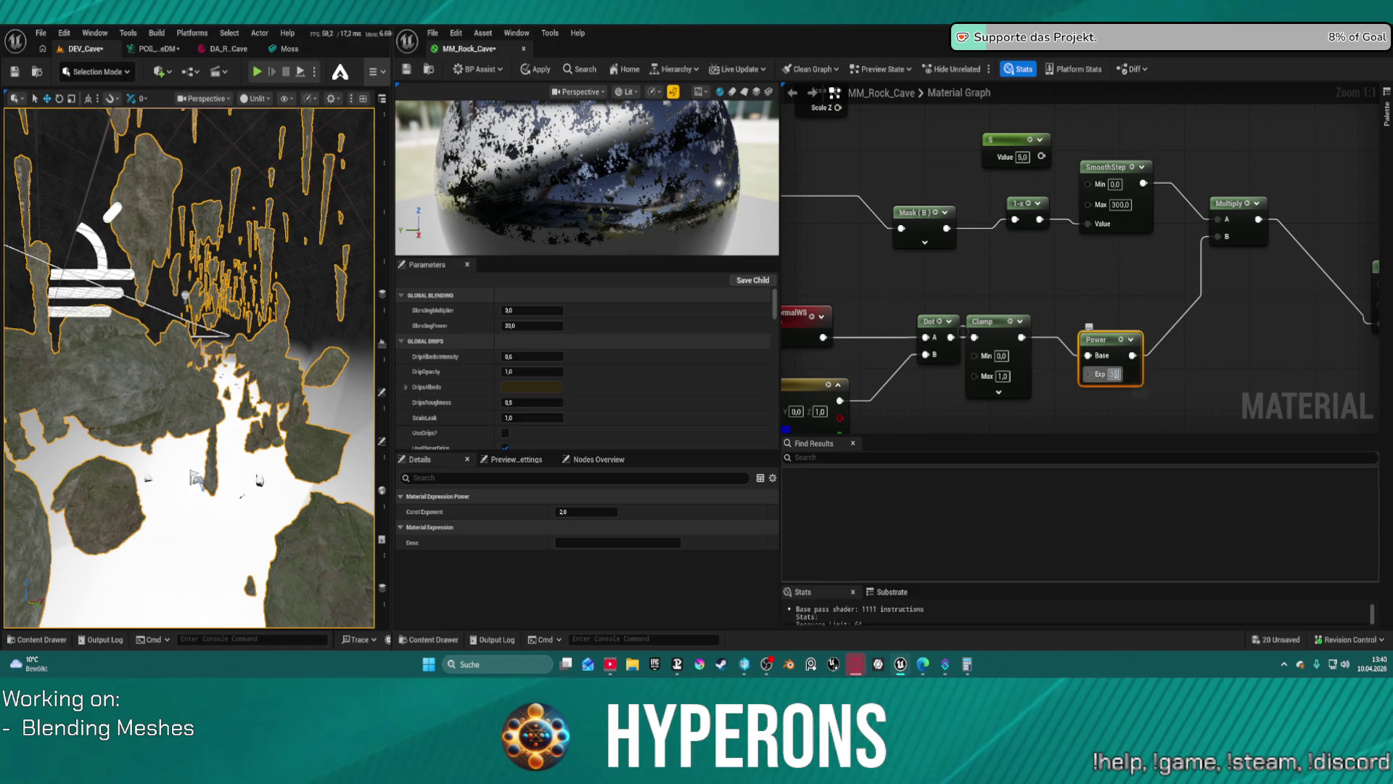
click(531, 71)
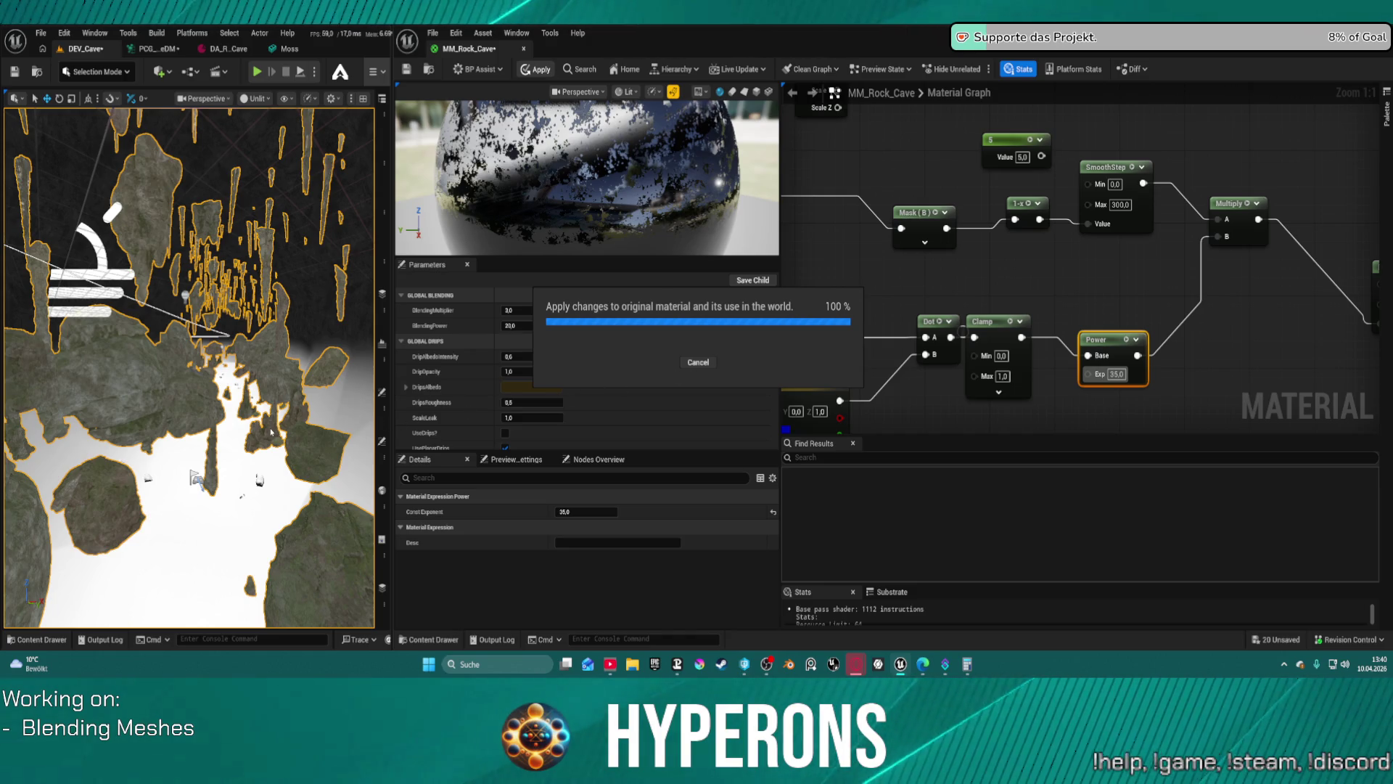
mouse_move(247, 438)
mouse_down()
mouse_move(258, 508)
mouse_move(246, 378)
mouse_move(248, 402)
mouse_up()
- Add a Clamp after Multiply feeding the Lerp Alpha with Min 0.95, and apply
drag(1276, 321, 1084, 303)
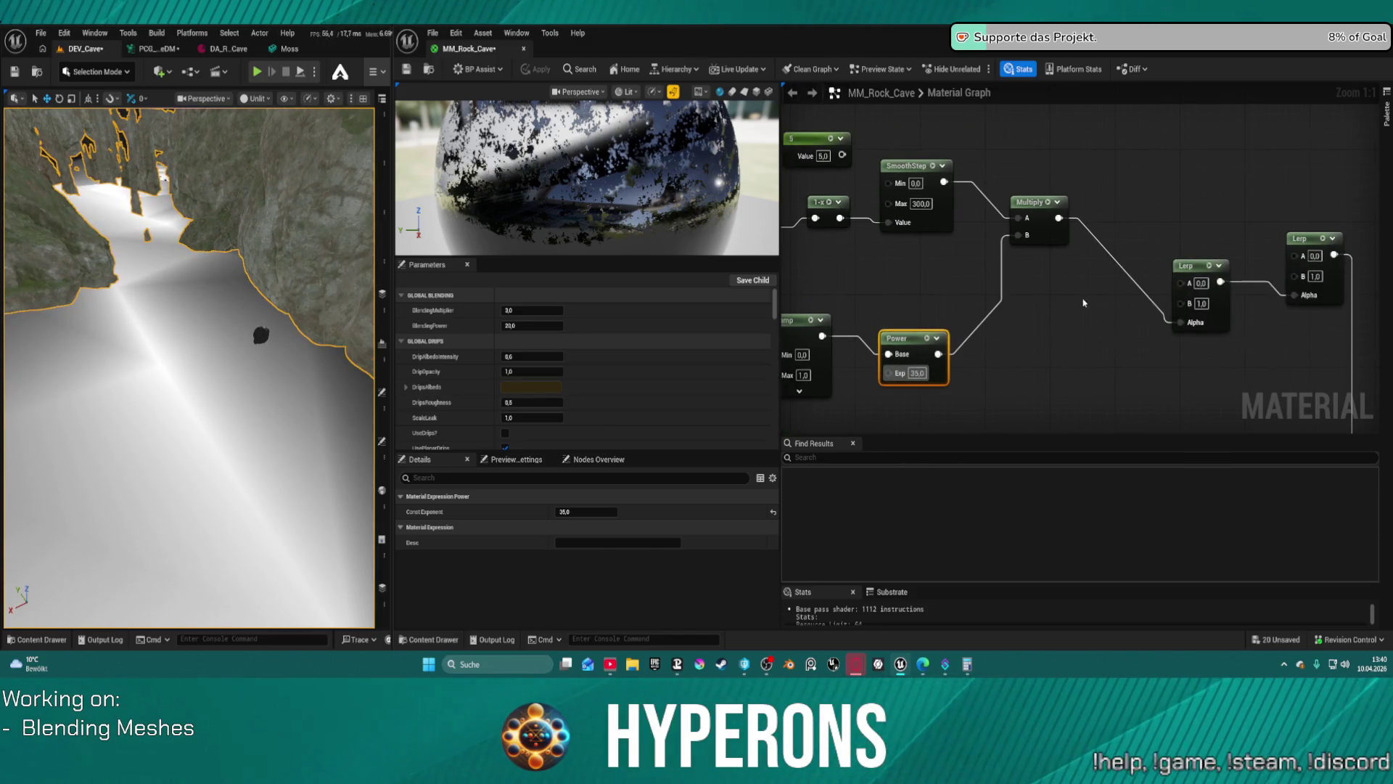
drag(1065, 217, 1142, 181)
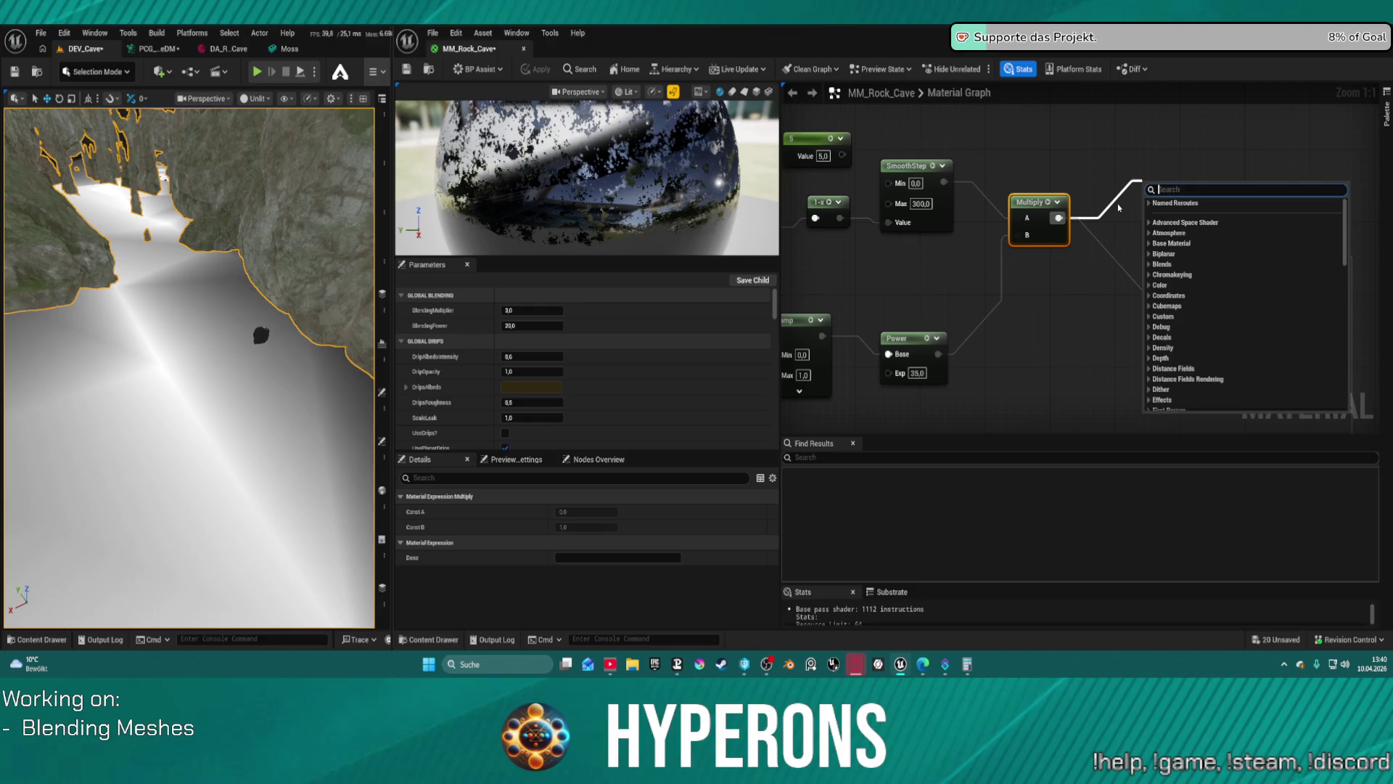
text(clam)
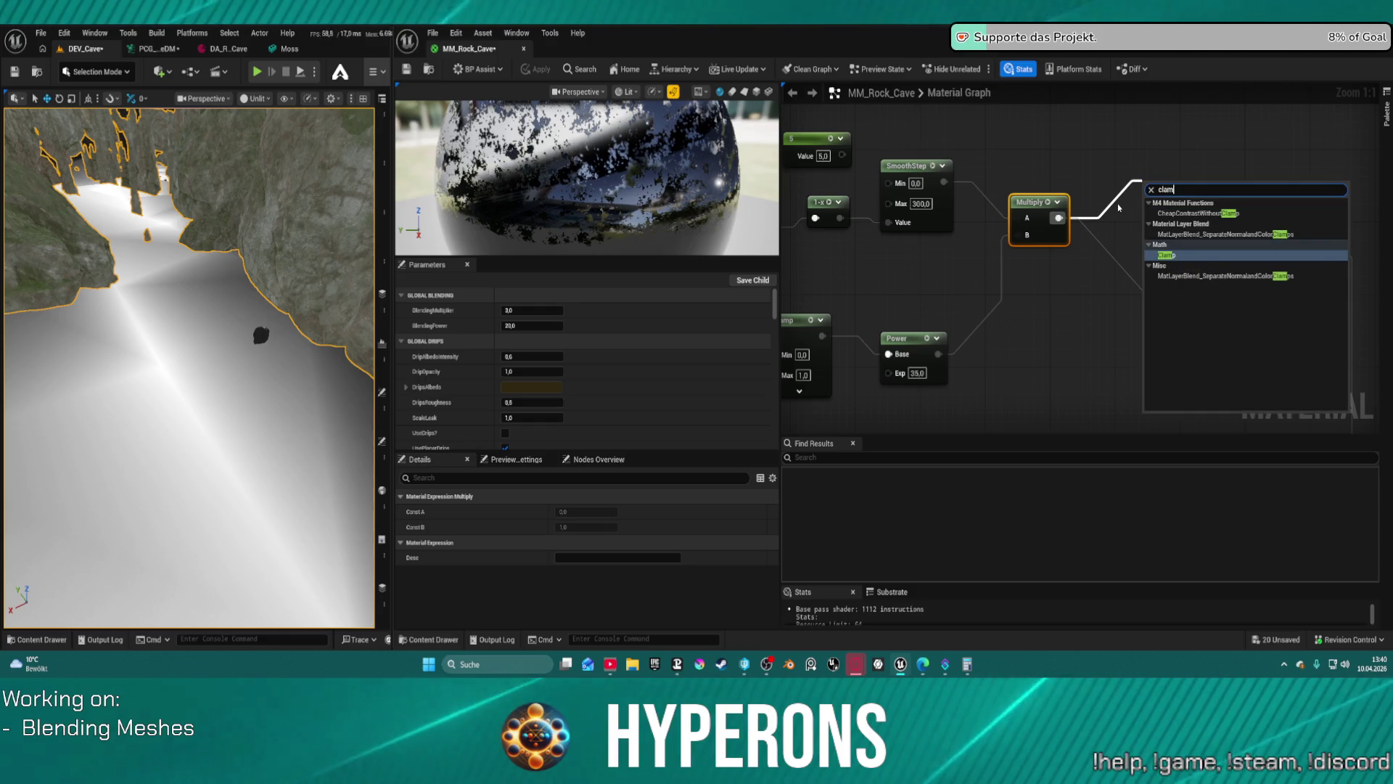
key(Return)
drag(1195, 199, 1181, 323)
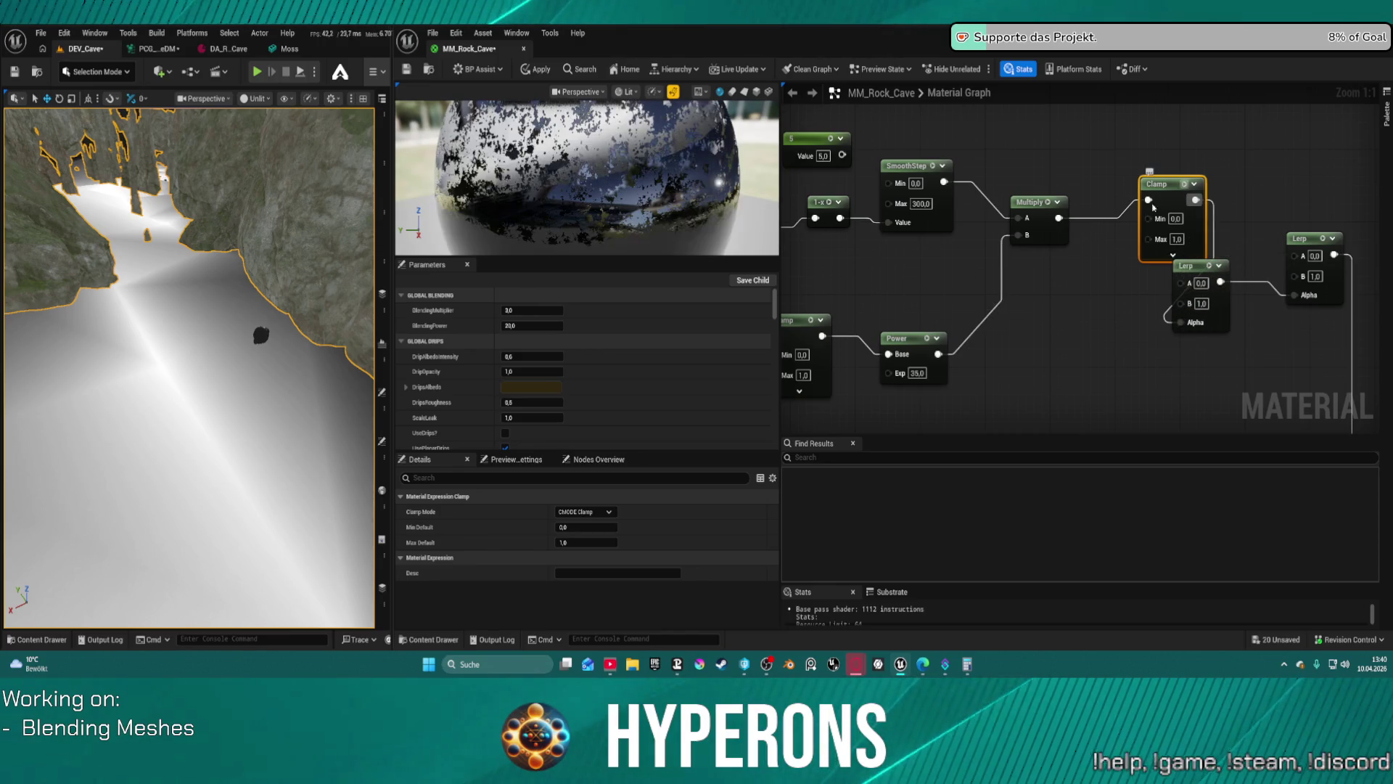
click(1175, 218)
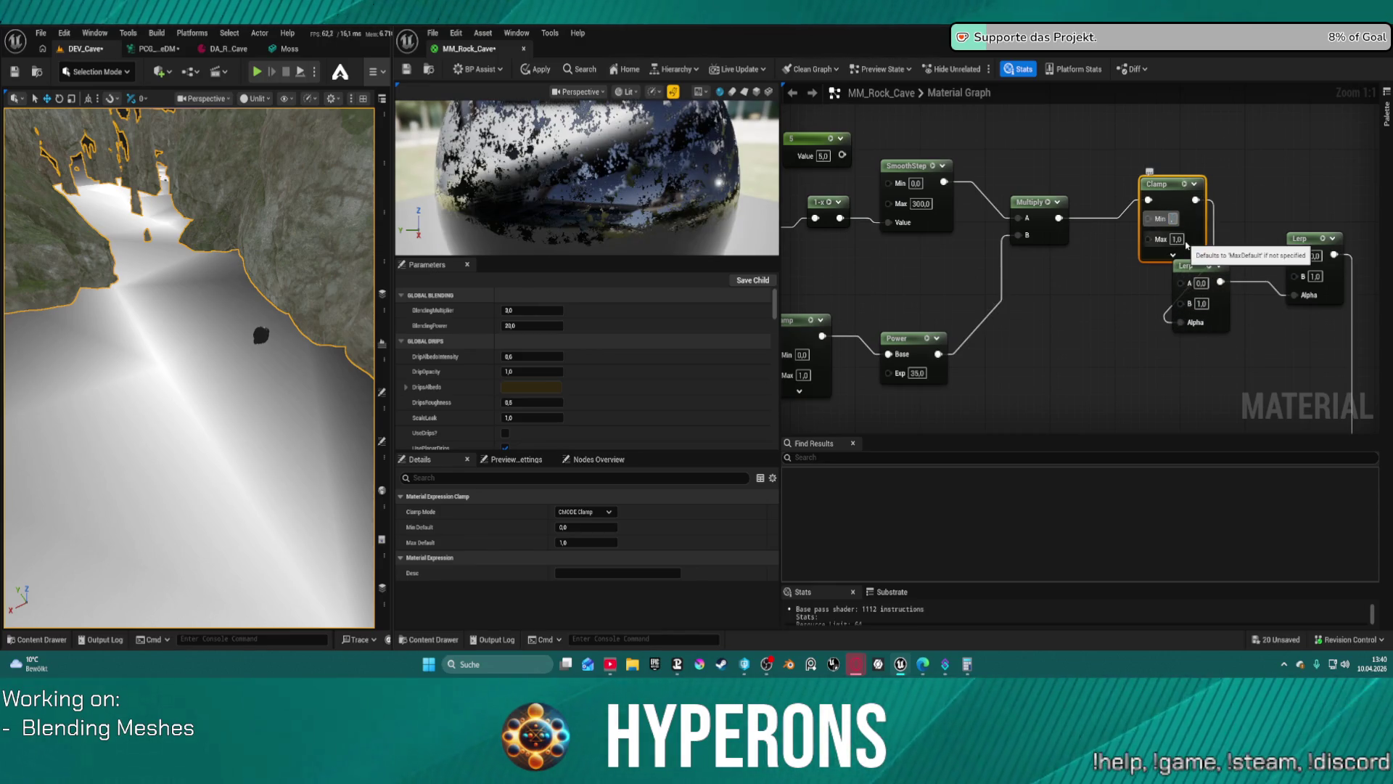
text(0,5)
key(Return)
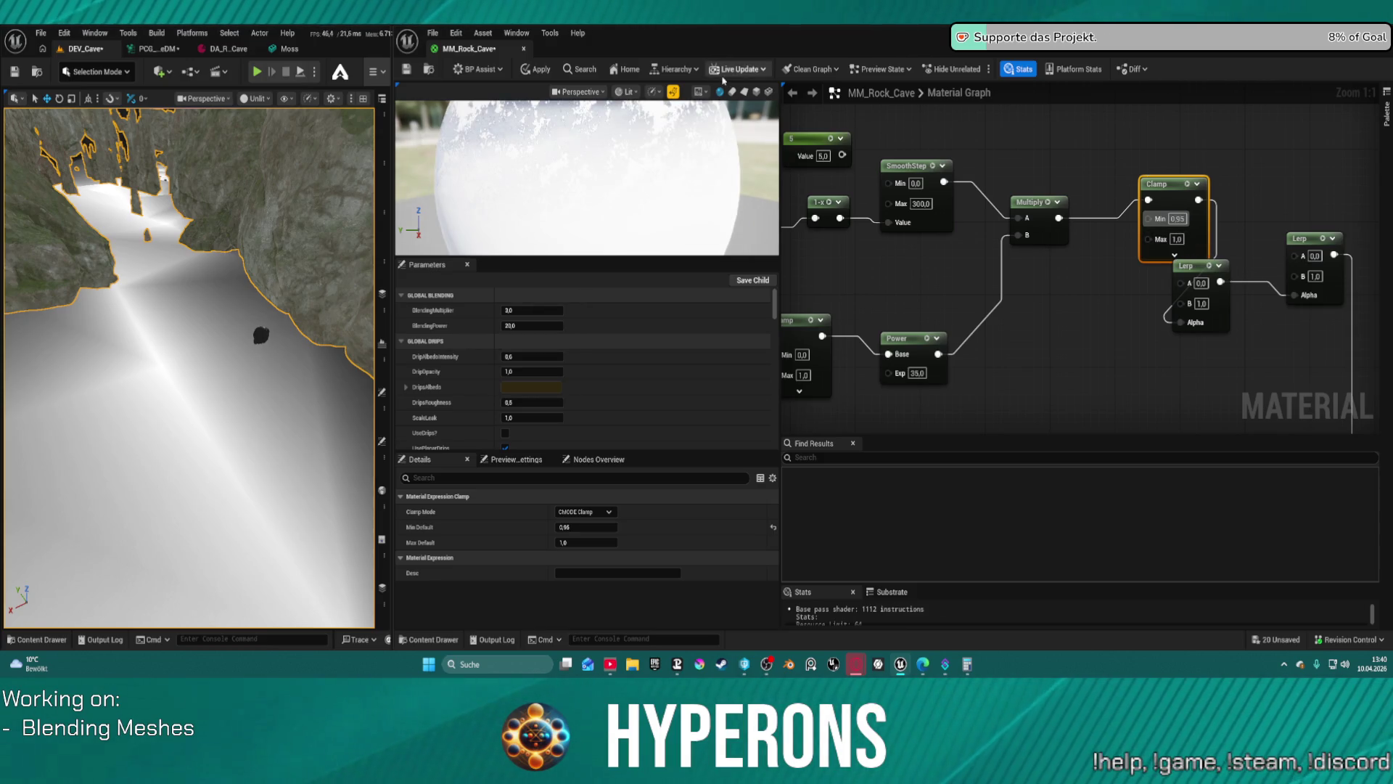
click(541, 70)
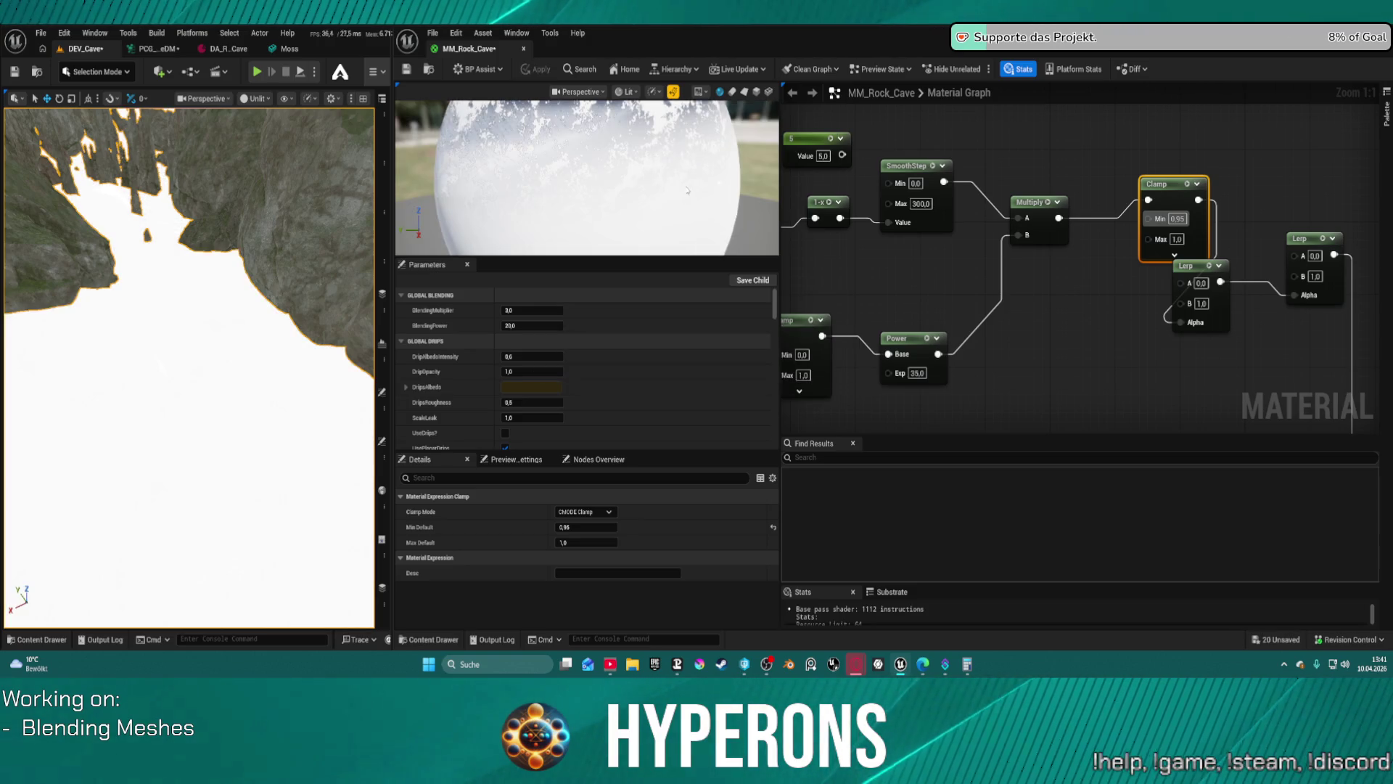
drag(143, 200, 143, 200)
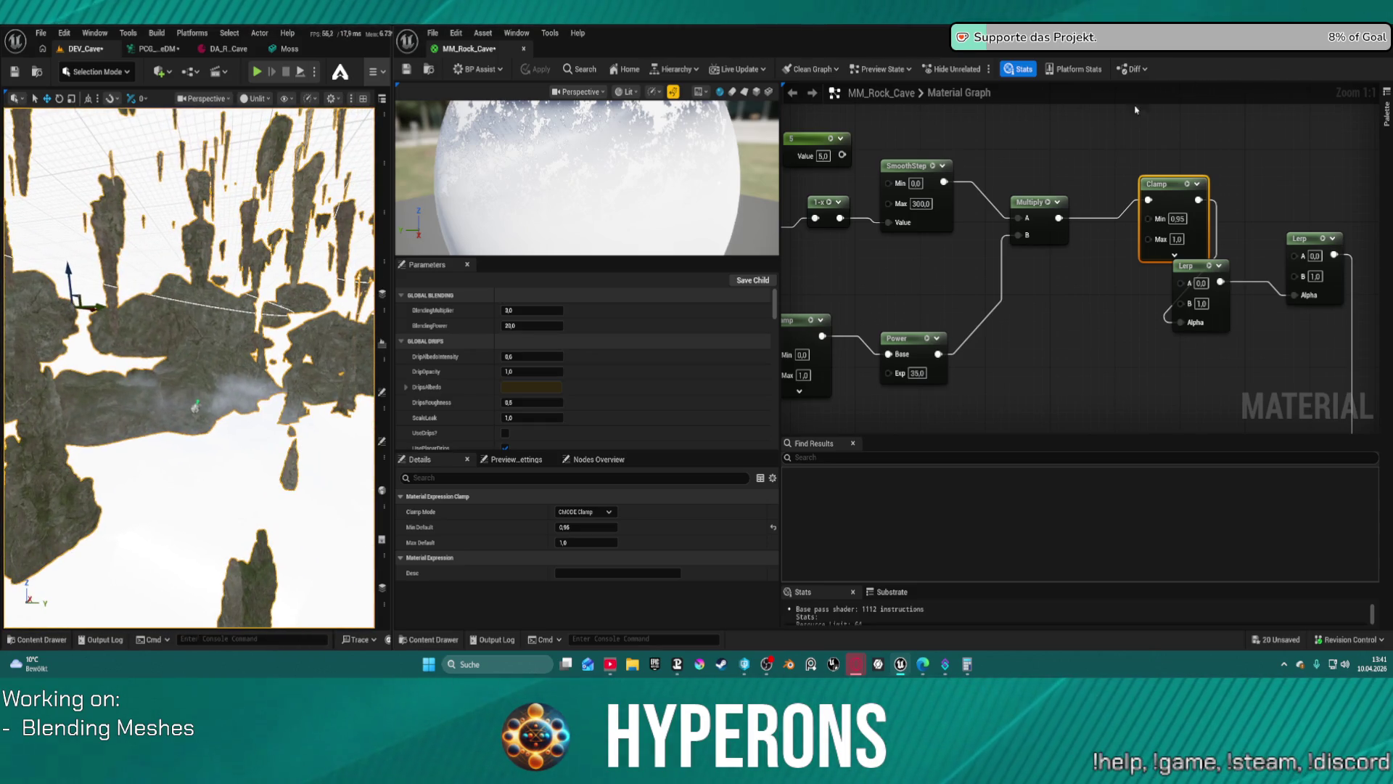
- Move the Clamp below Multiply and reset its Min to 0
mouse_move(1168, 192)
mouse_down()
mouse_move(1103, 237)
mouse_move(1102, 283)
mouse_up()
click(1110, 309)
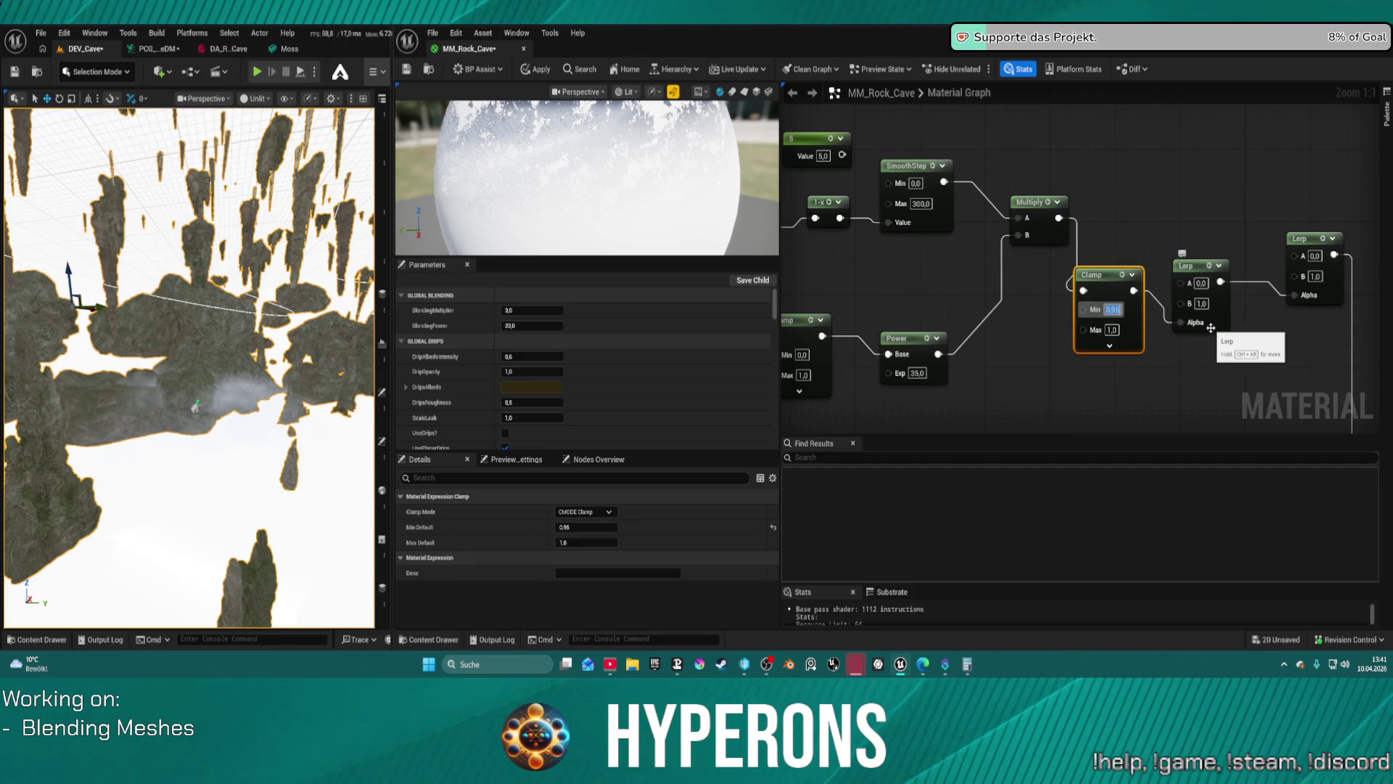
text(0)
key(Return)
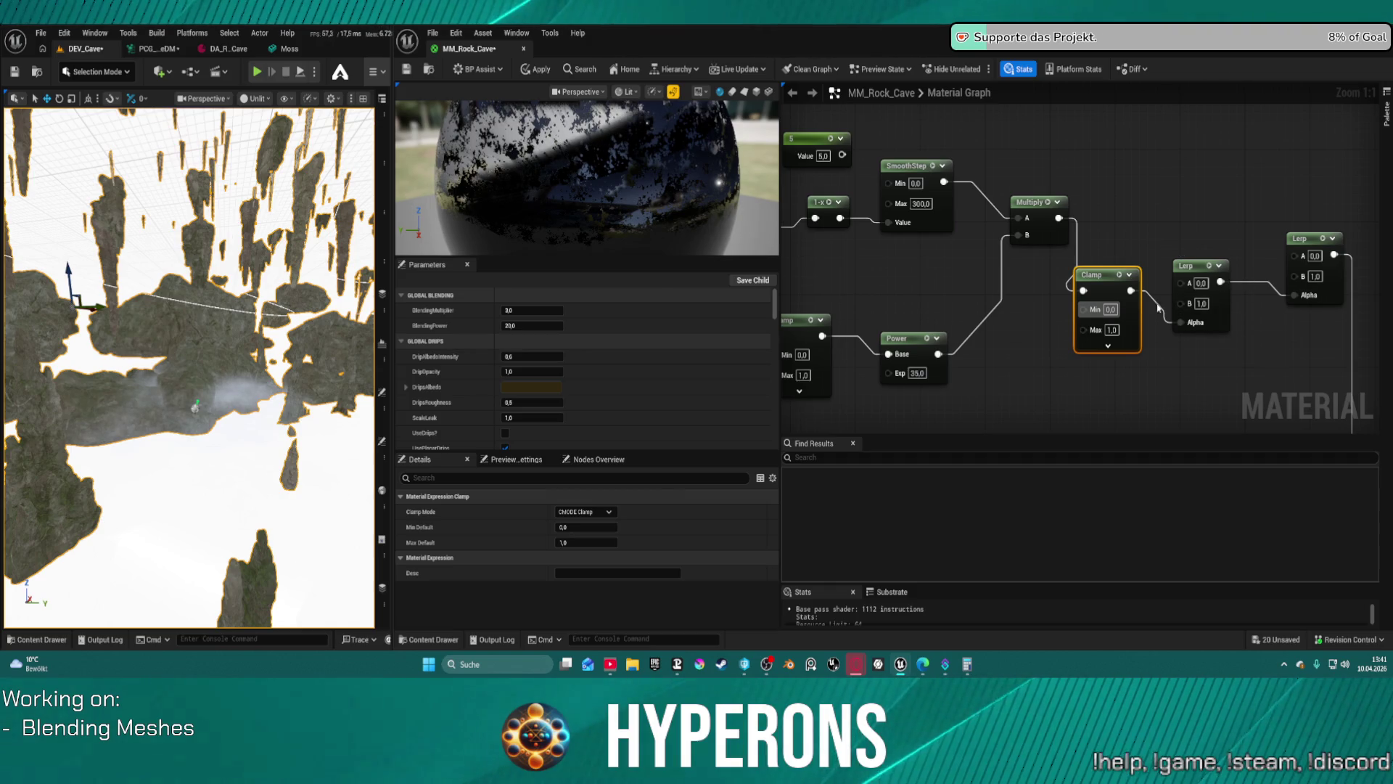
- Delete both Lerp nodes and save, then undo to restore them
drag(1284, 313, 1183, 236)
drag(1081, 127, 1245, 259)
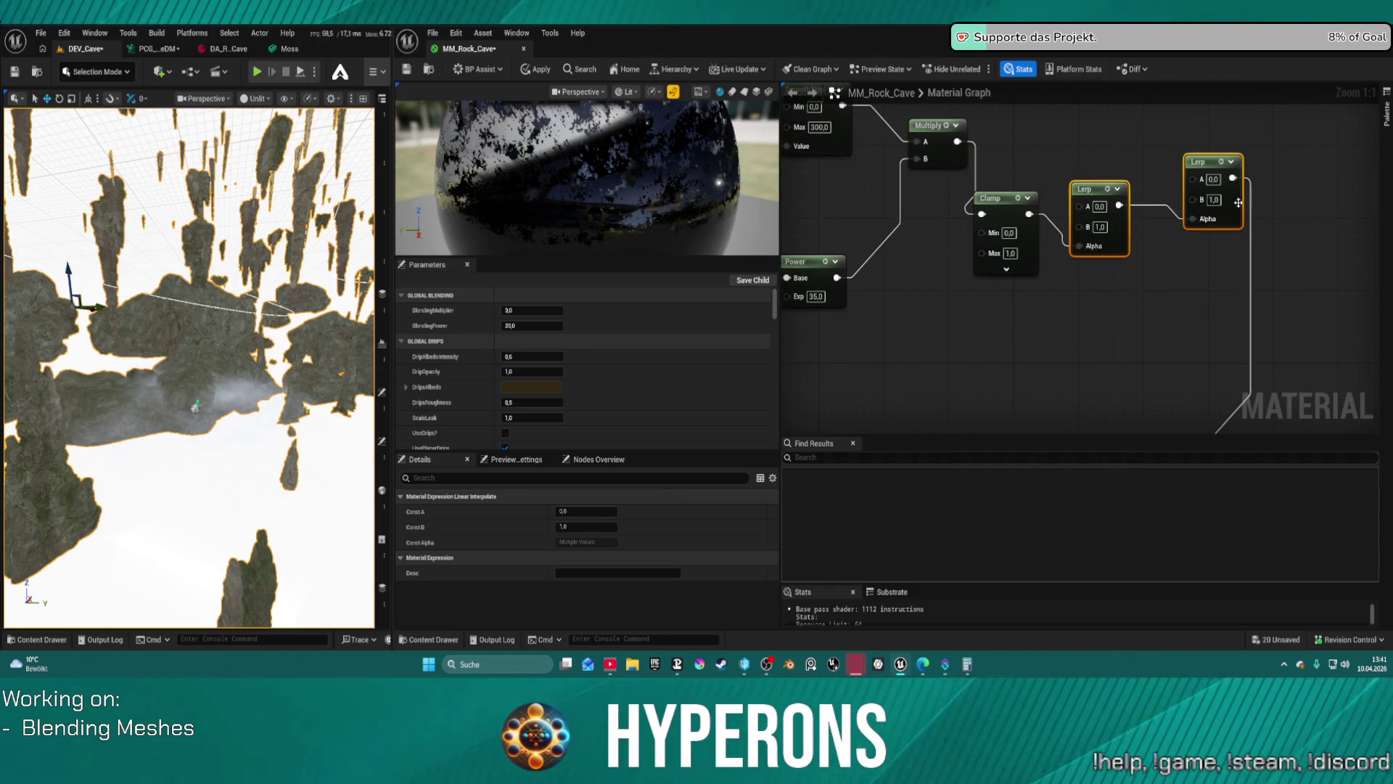
mouse_move(1232, 178)
mouse_down()
mouse_move(1066, 229)
mouse_move(1030, 214)
mouse_up()
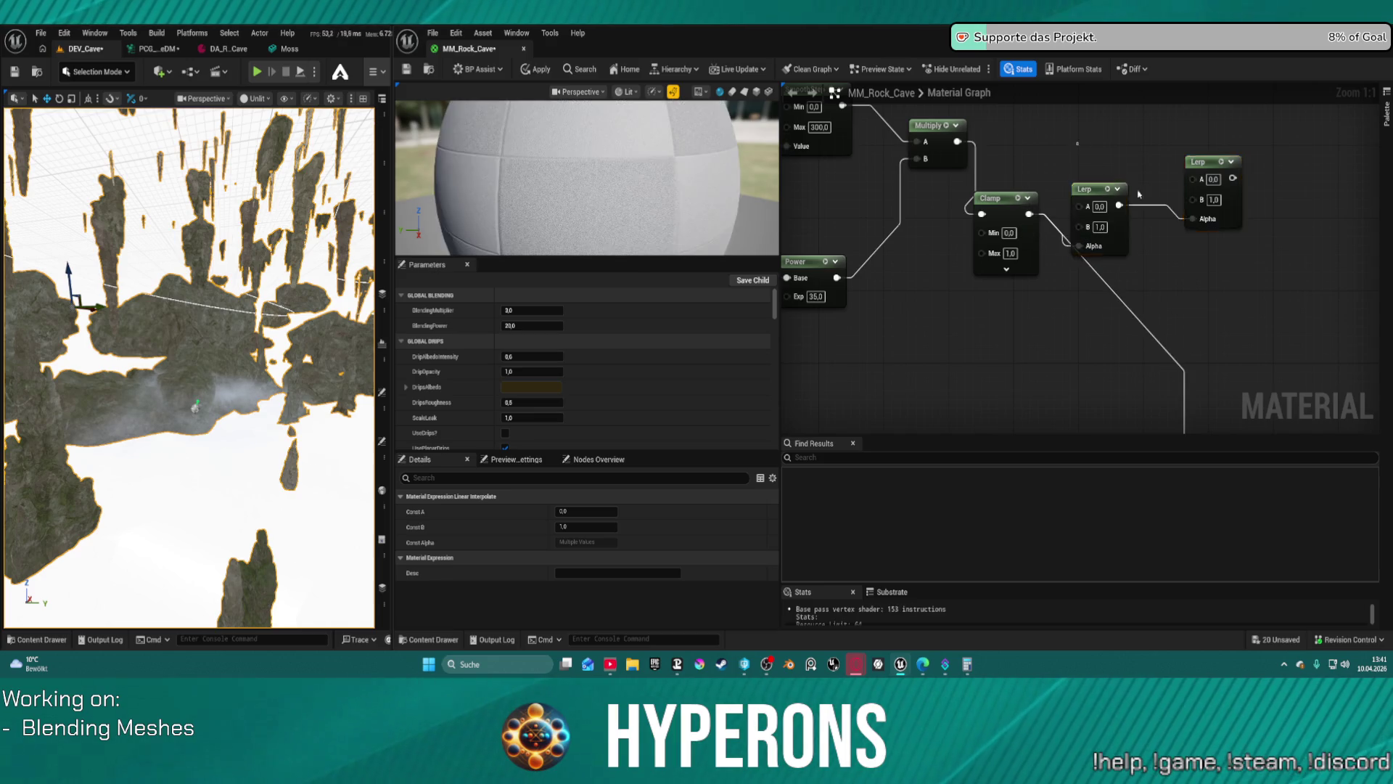
key(Delete)
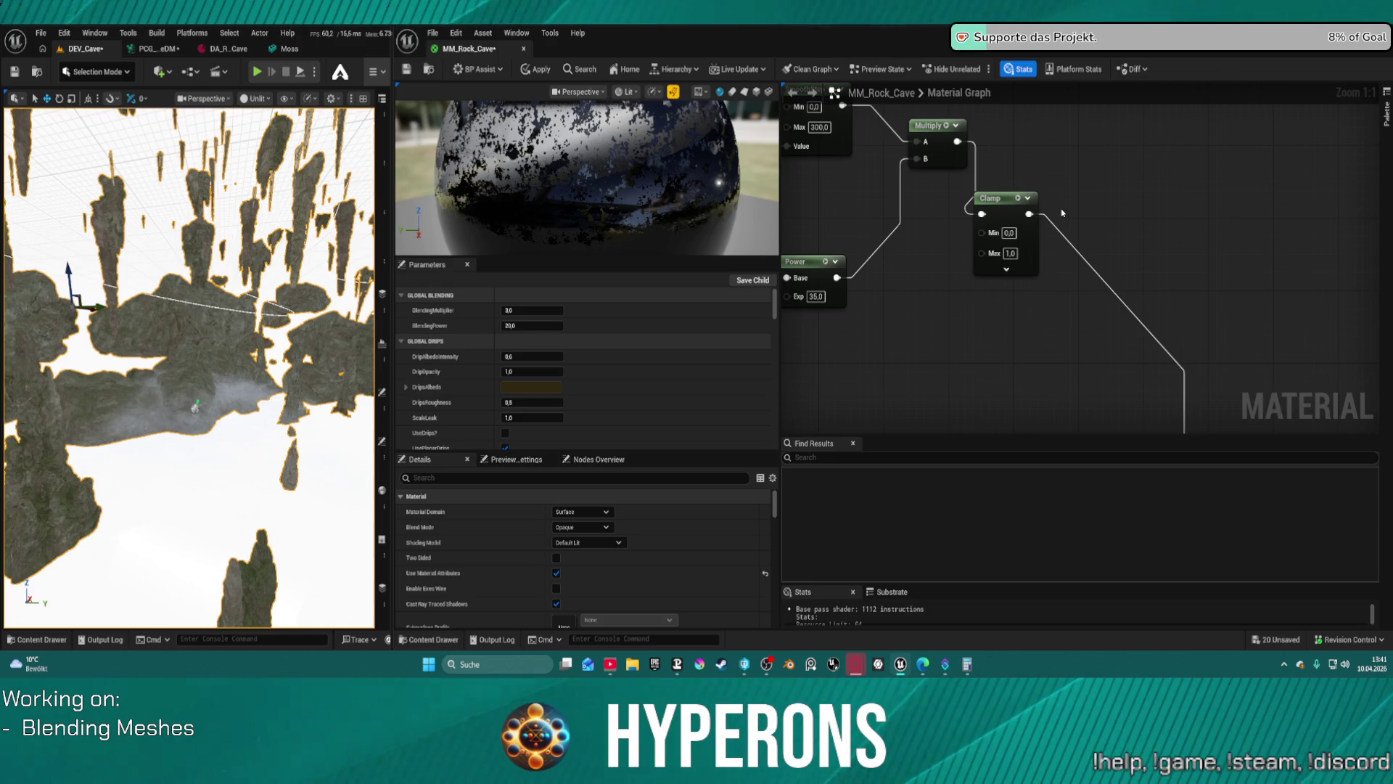
key(ctrl+s)
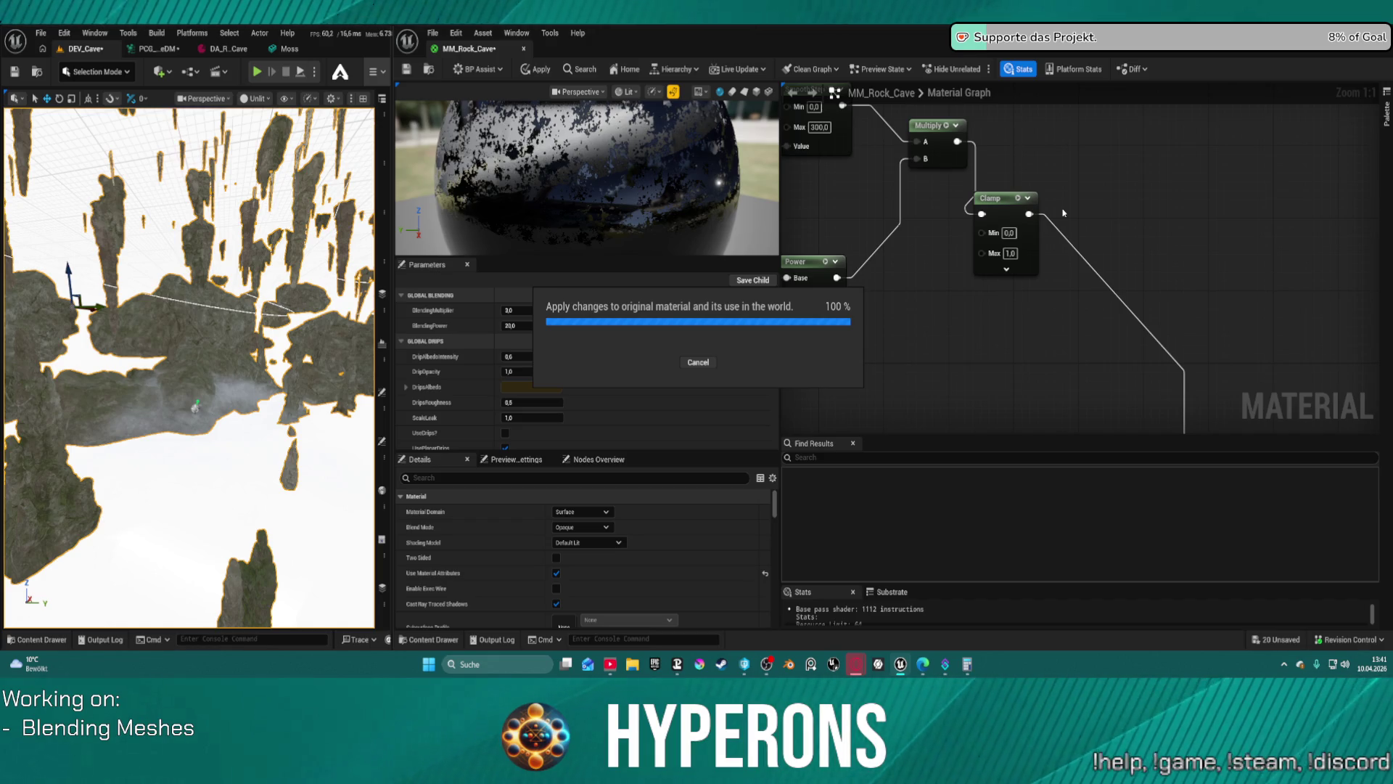
key(ctrl+z)
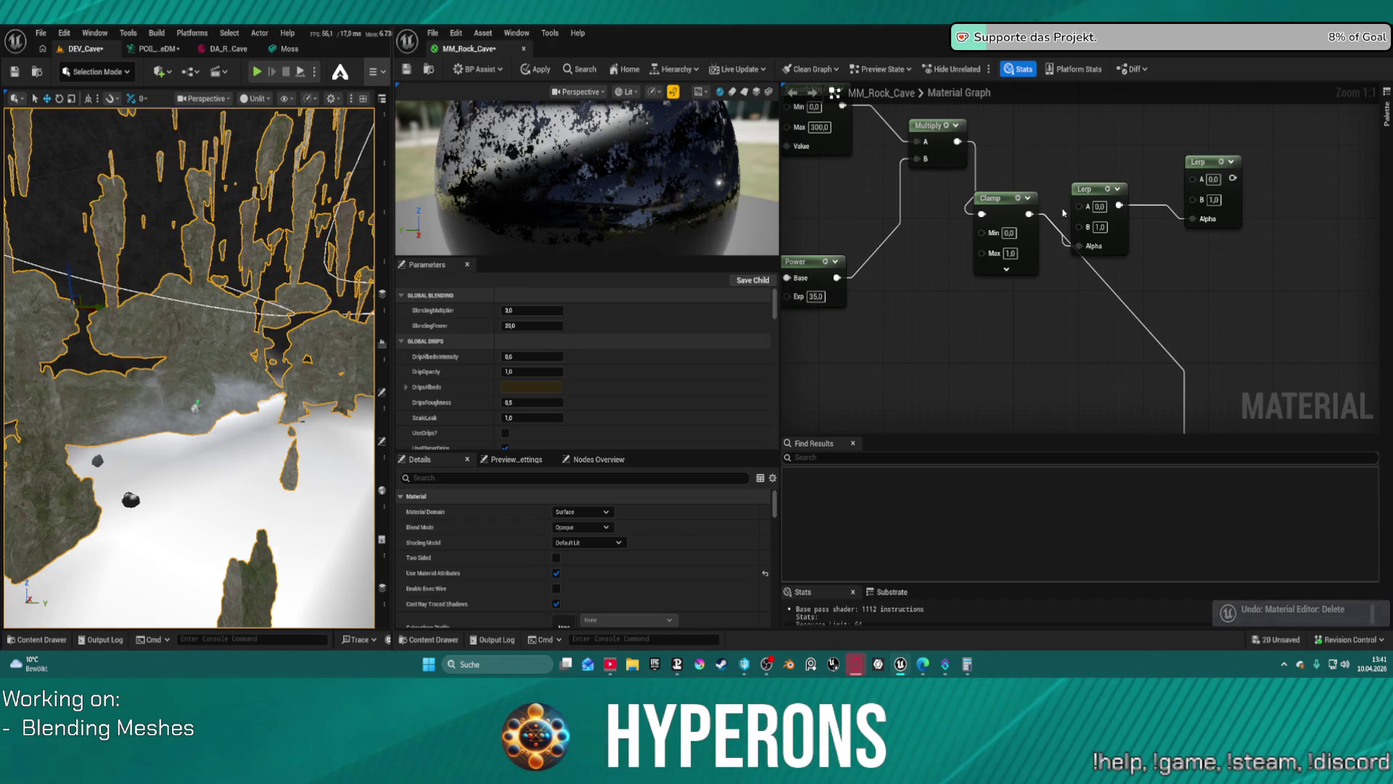
- Detach Clamp from the Lerp, keep Max 1, set Min 0.95, and apply
mouse_move(1127, 210)
mouse_down()
mouse_move(1019, 215)
mouse_move(1086, 245)
mouse_up()
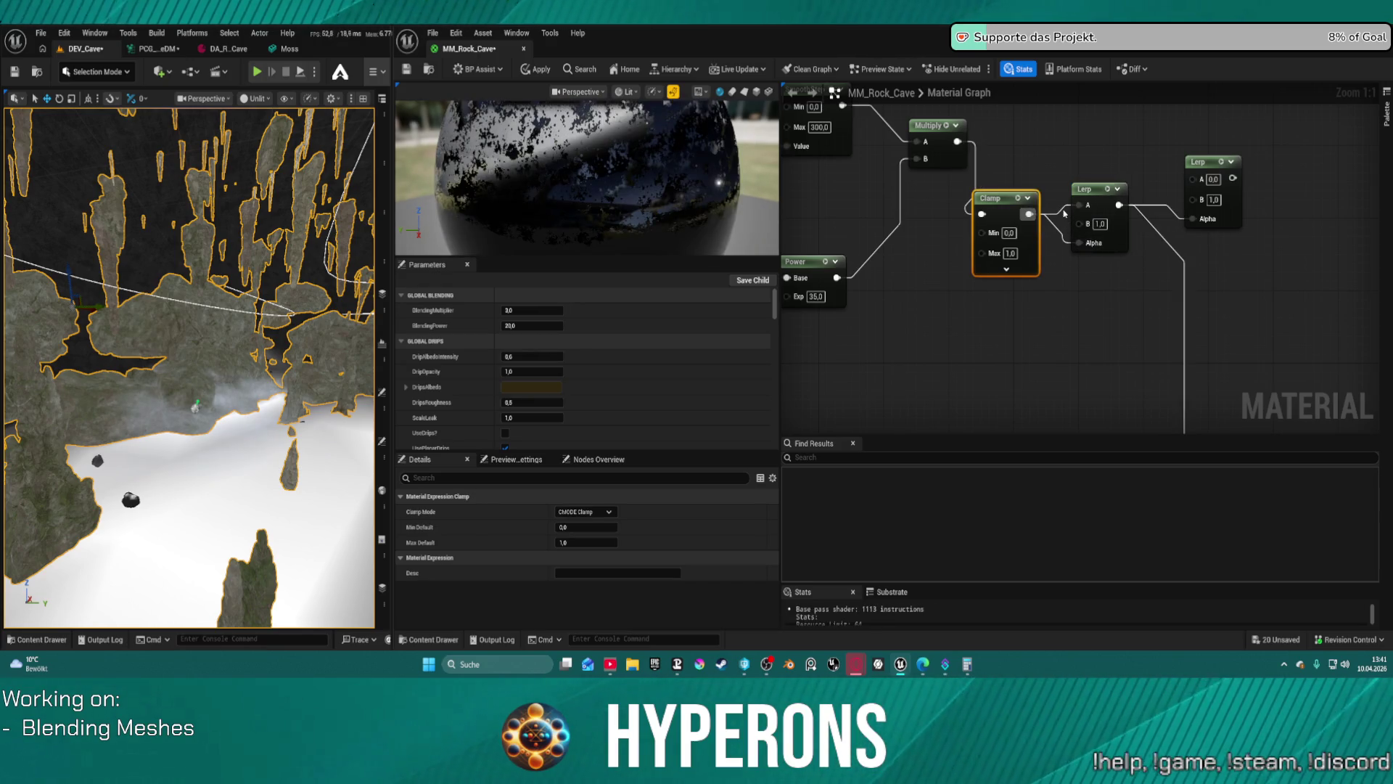
click(1010, 253)
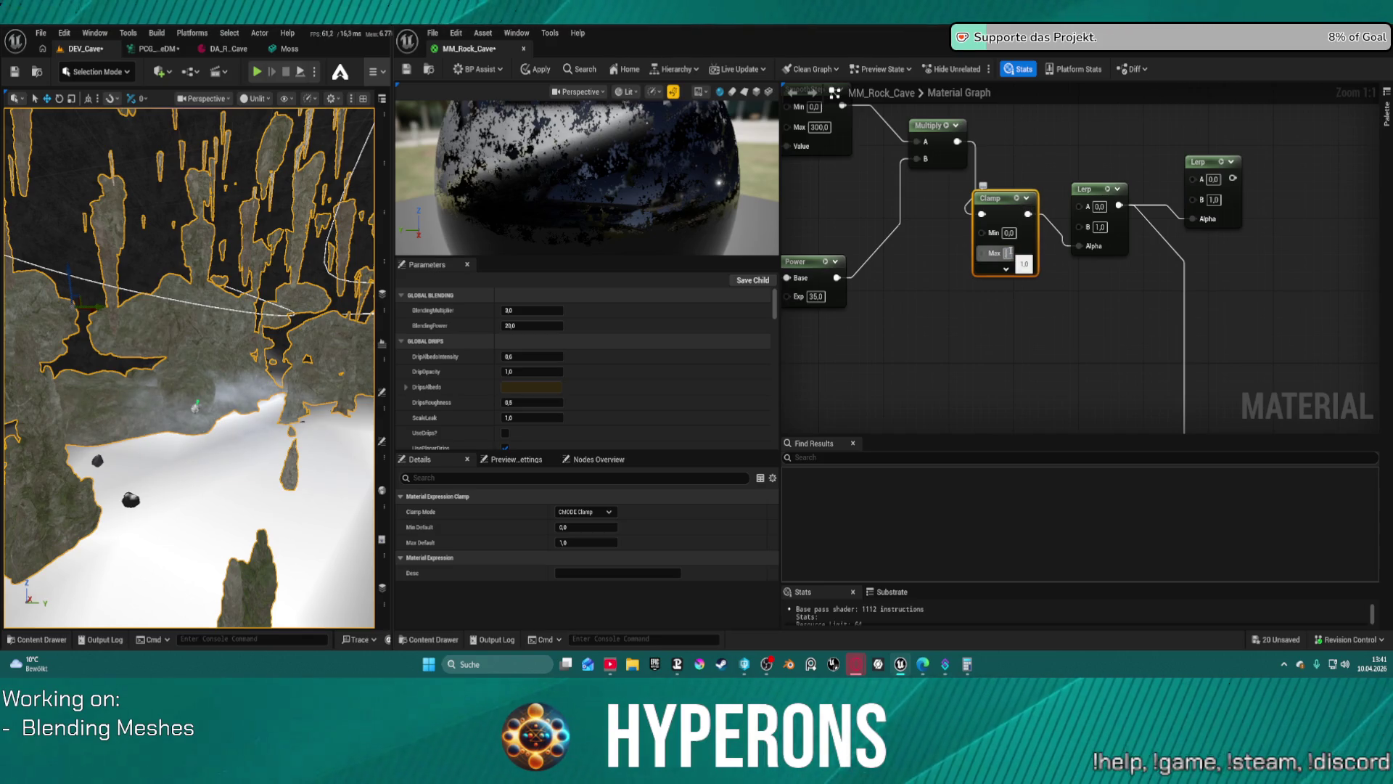
key(Return)
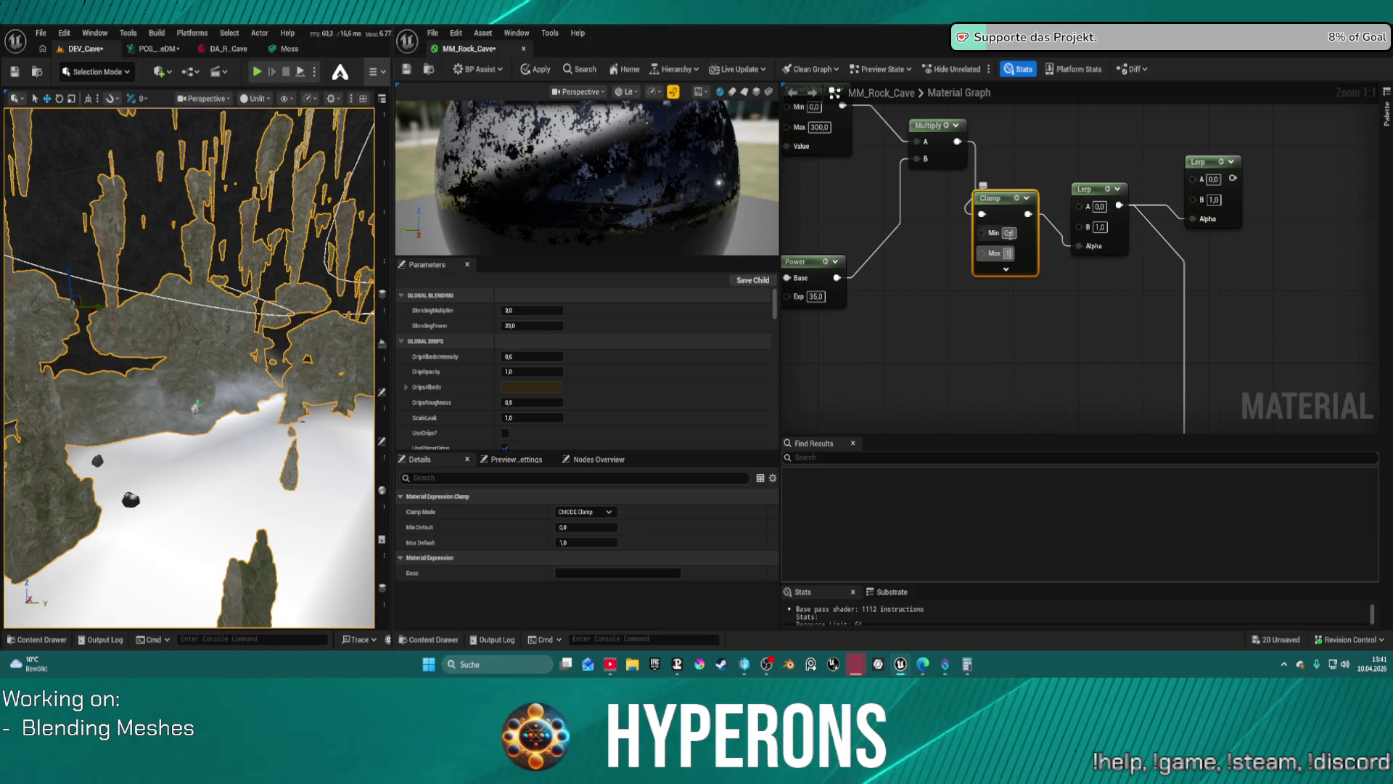
click(1008, 233)
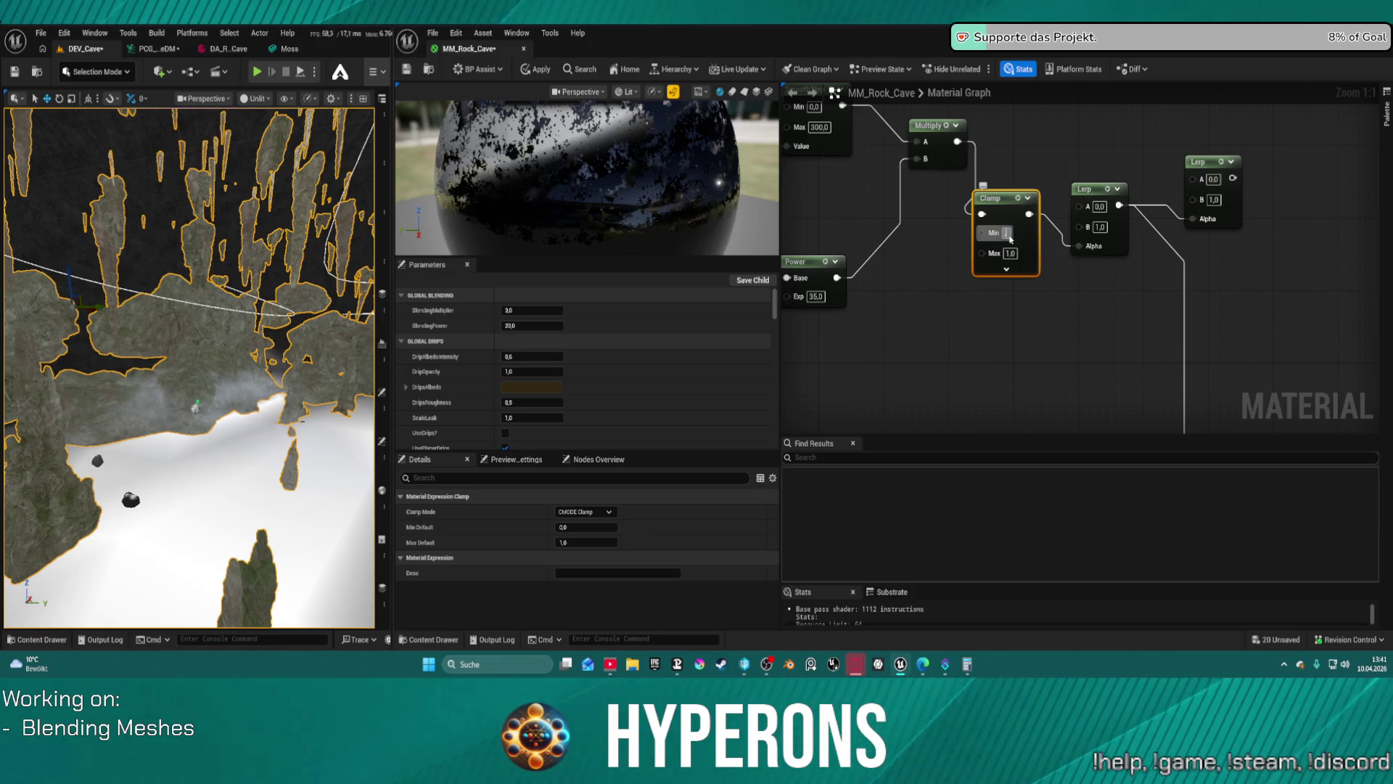
key(Return)
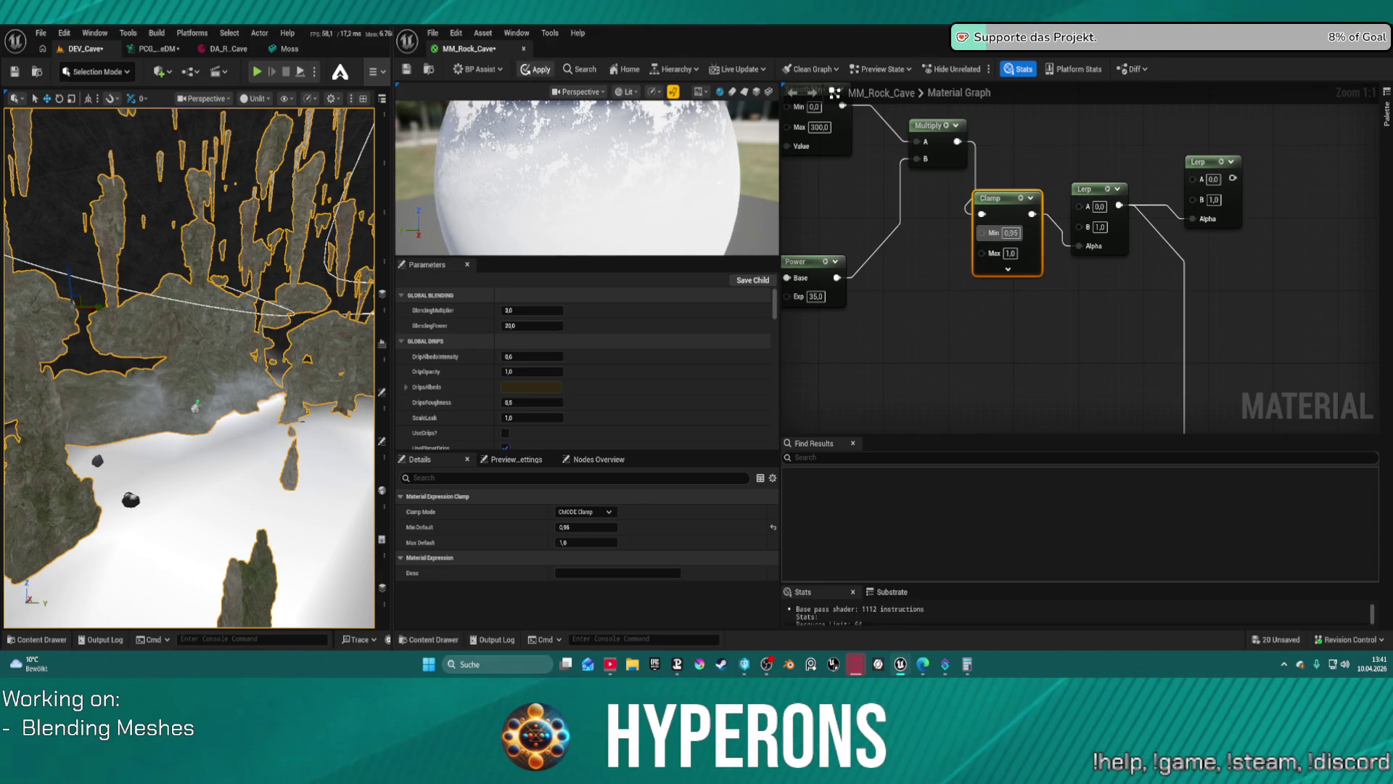
click(539, 69)
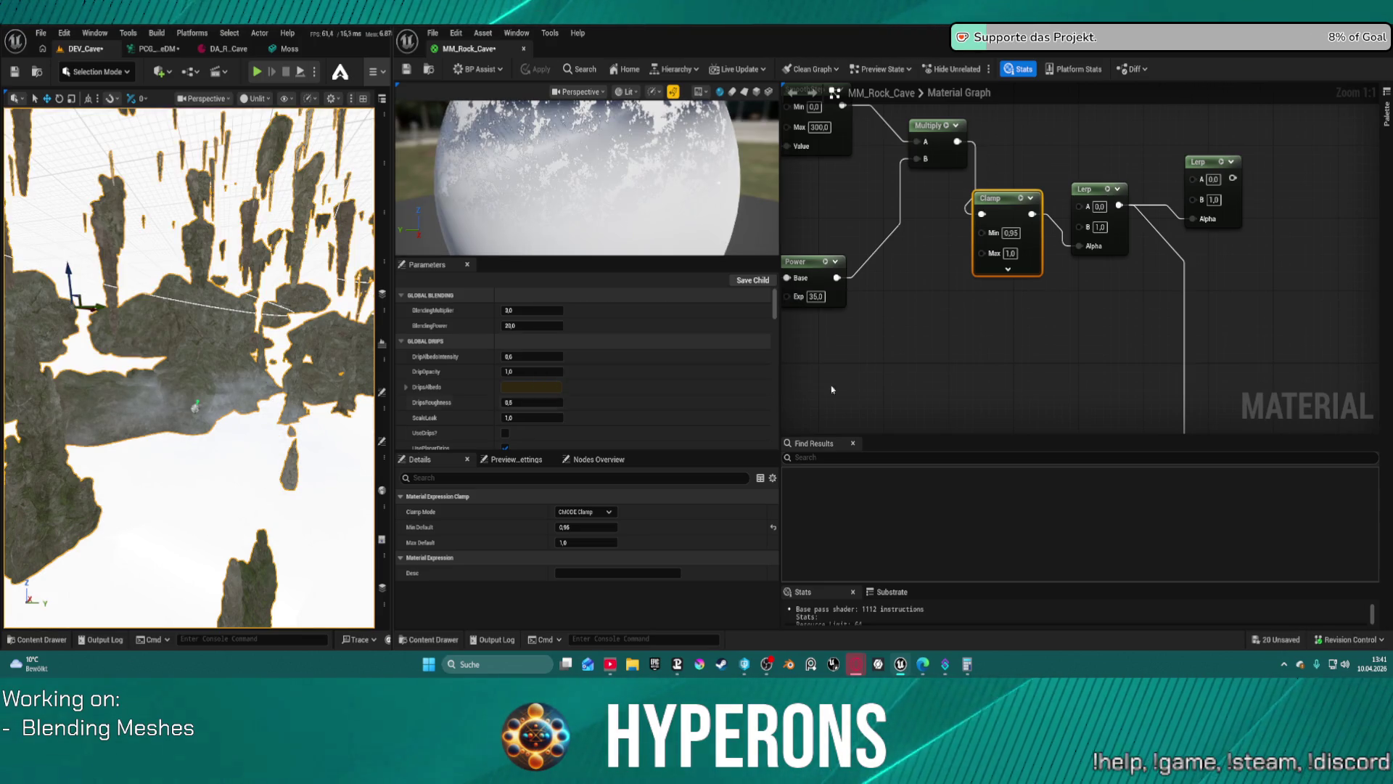
- Delete the right-hand Lerp node, set the Clamp Min back to 0, and apply
click(1209, 200)
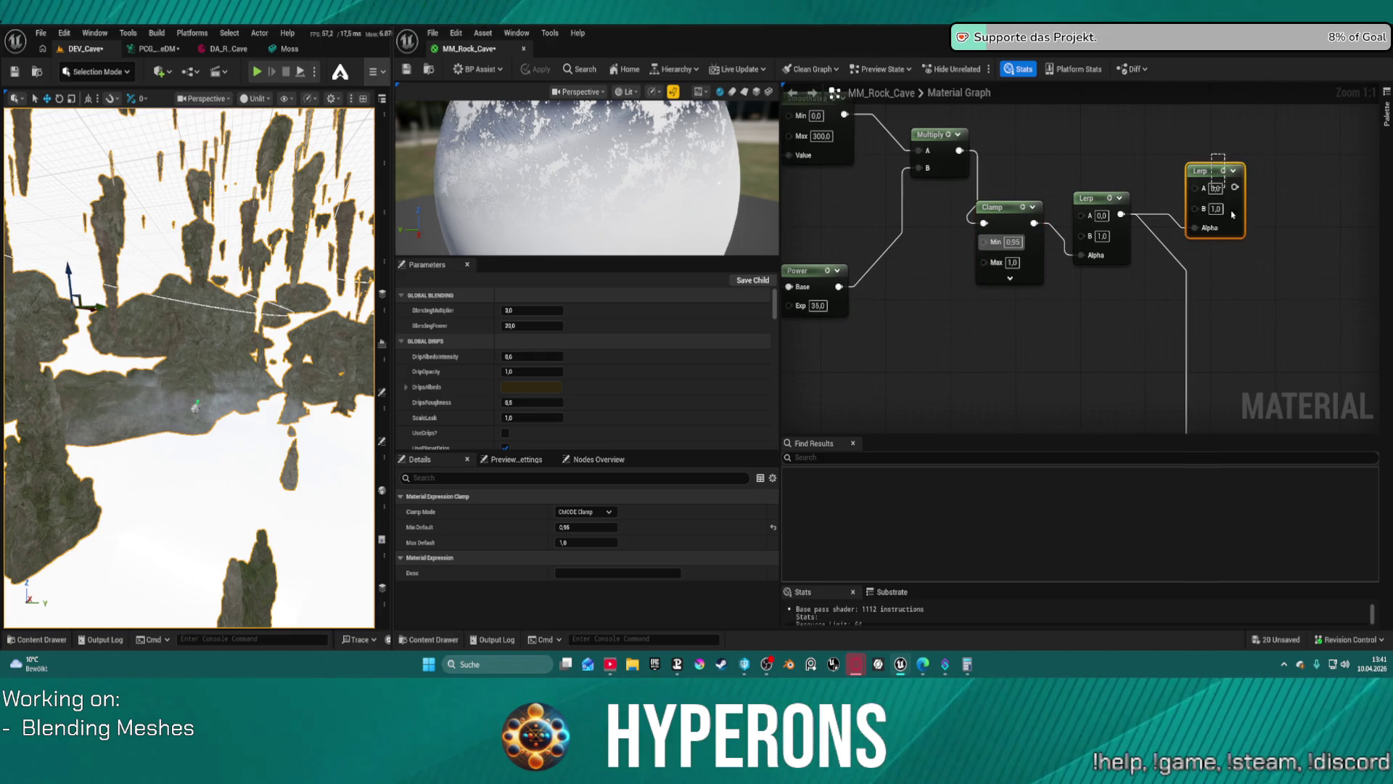
key(Delete)
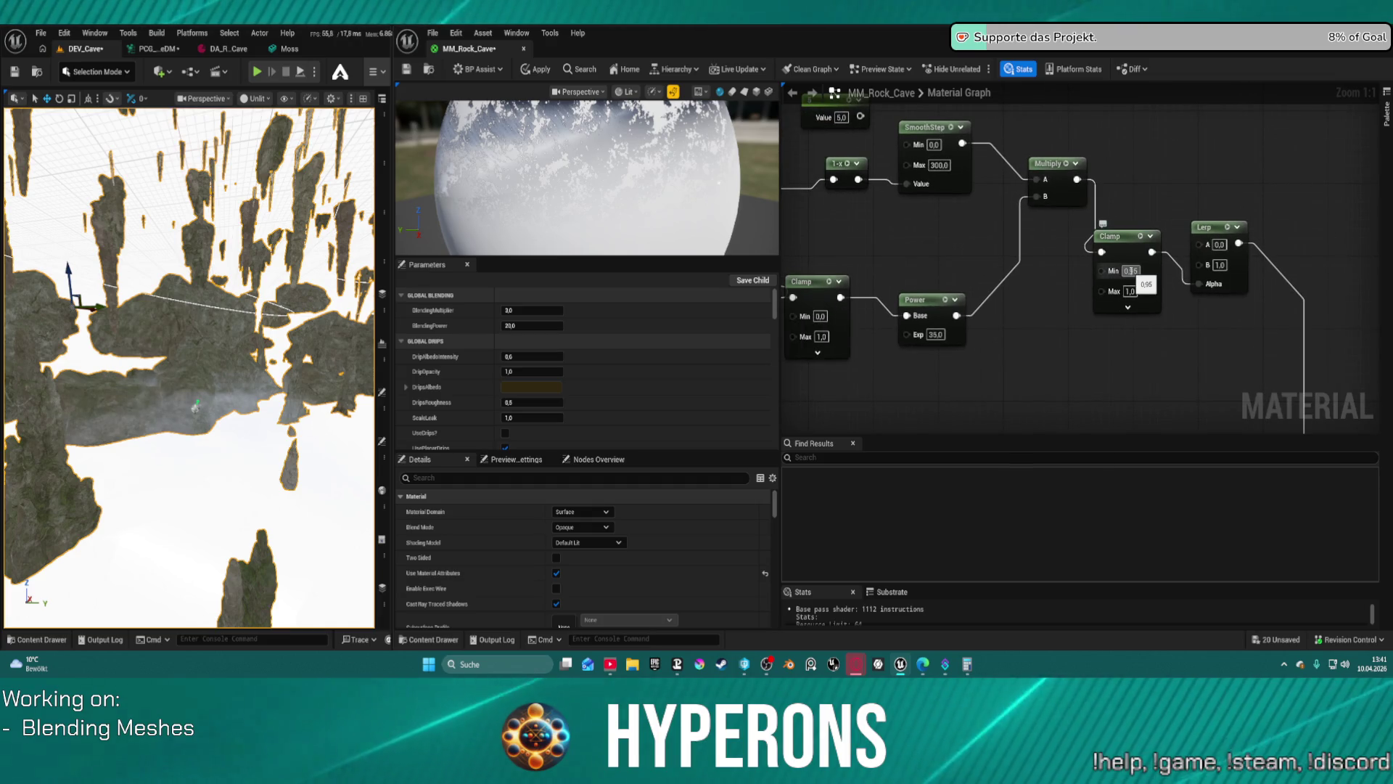
click(1103, 225)
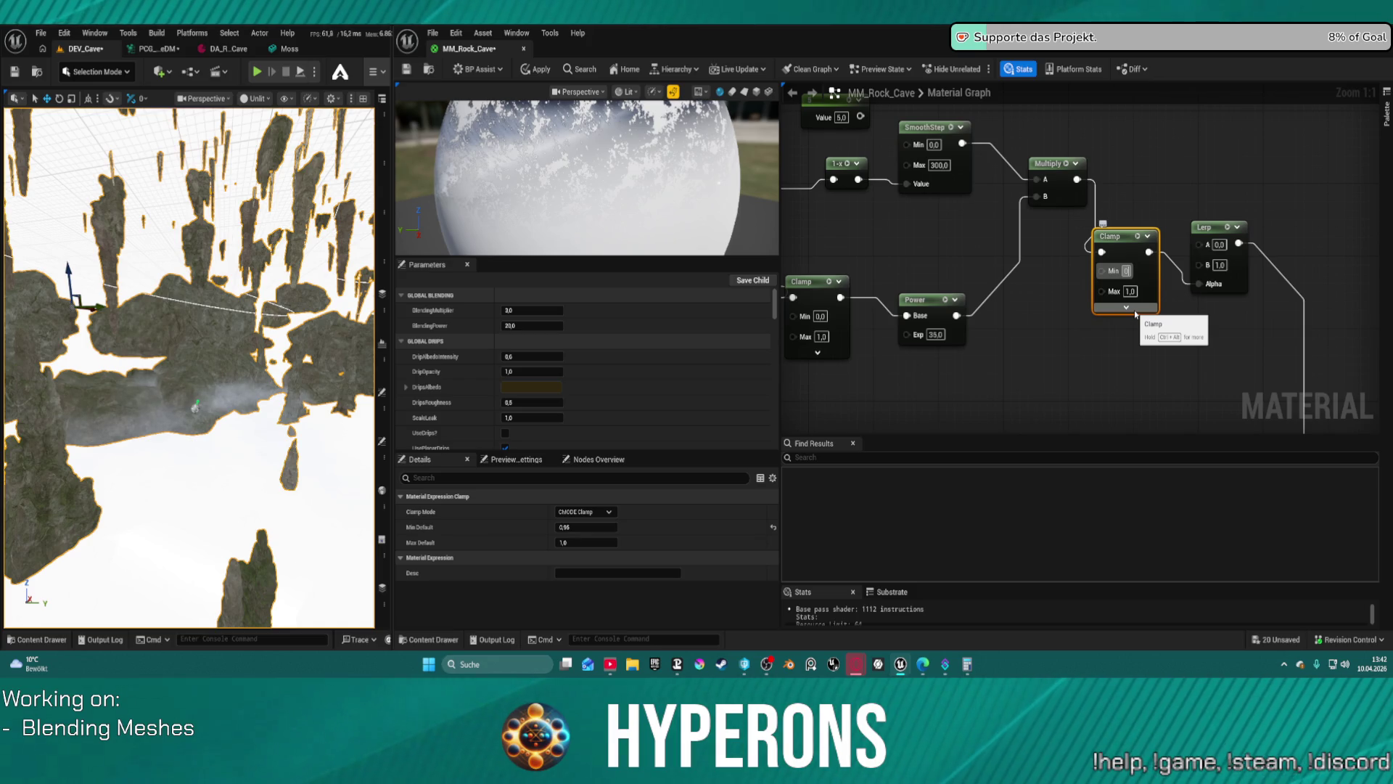
key(Return)
click(539, 69)
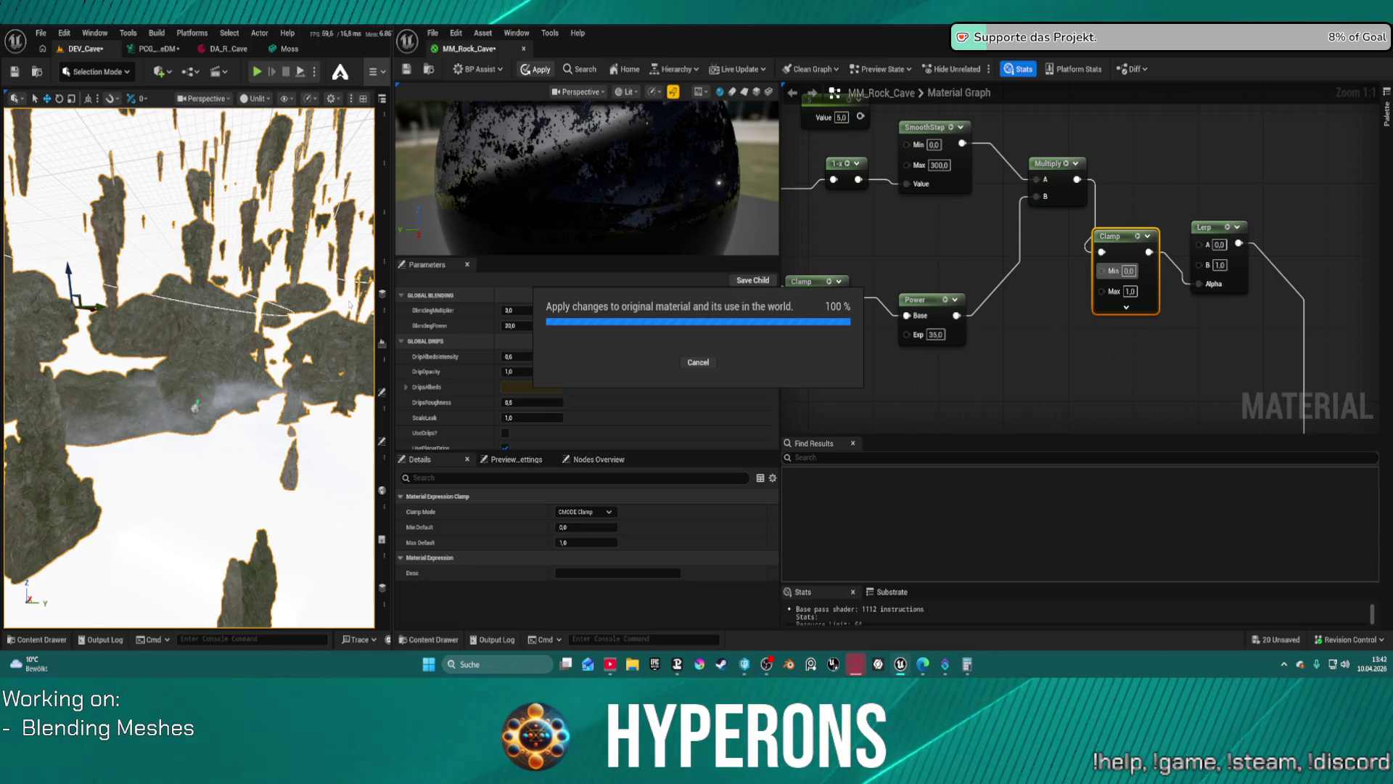
- Place the Clamp node directly ahead of the Lerp, shifting the Lerp right
drag(349, 301, 348, 232)
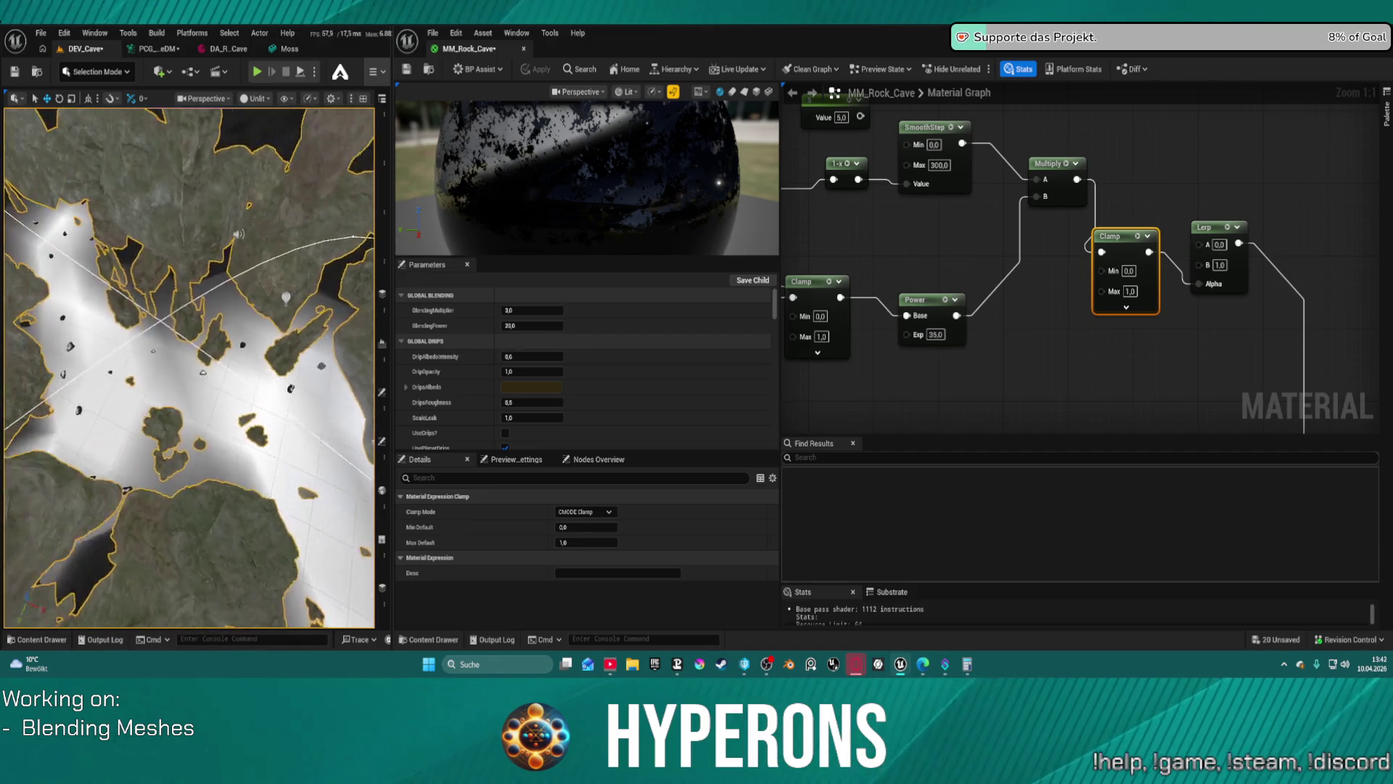
scroll(189, 366, up, 10)
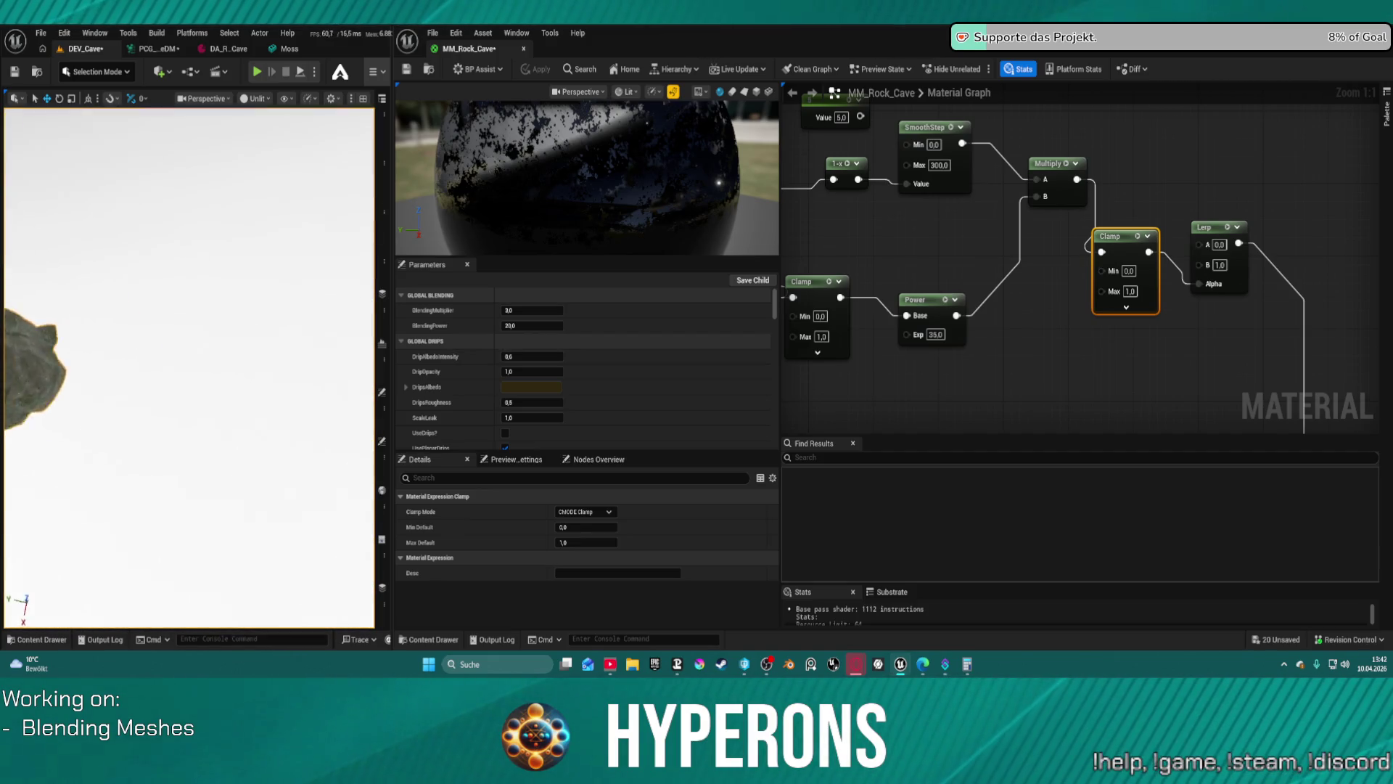
scroll(189, 367, down, 10)
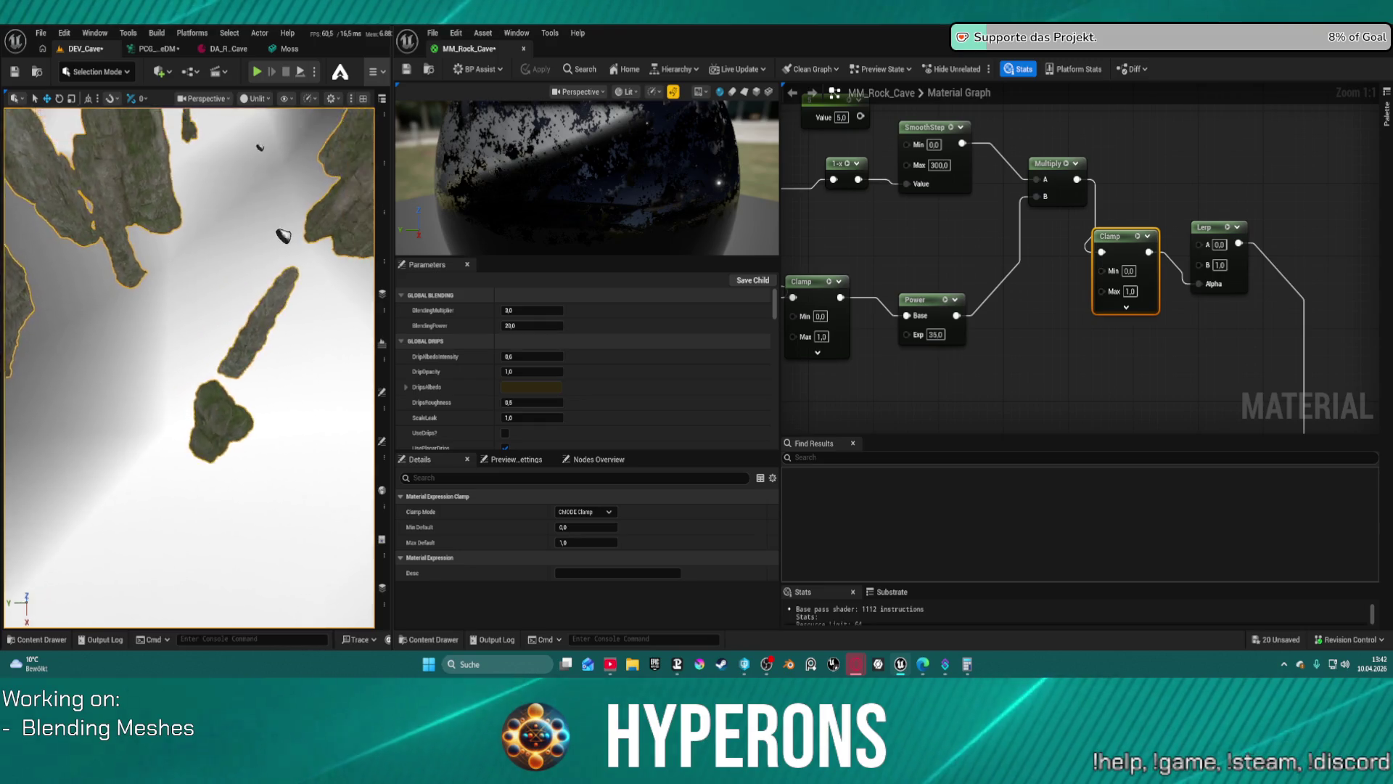
scroll(188, 366, up, 5)
mouse_move(1119, 235)
mouse_down()
mouse_move(1076, 256)
mouse_move(1085, 271)
mouse_move(1126, 262)
mouse_up()
drag(1213, 235, 1292, 200)
drag(1130, 265, 1139, 247)
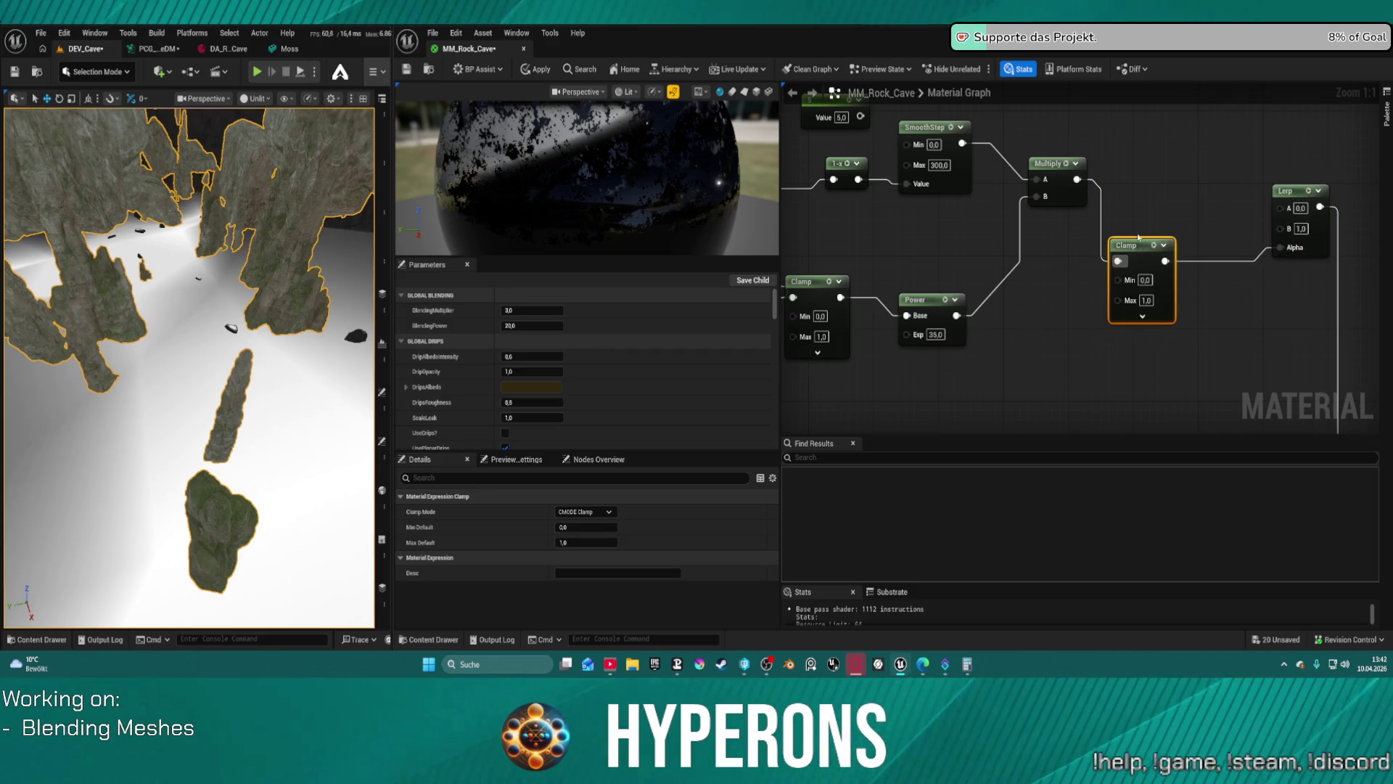
- Add a Subtract node from Multiply's output and place it beside Multiply
drag(1076, 180, 1125, 158)
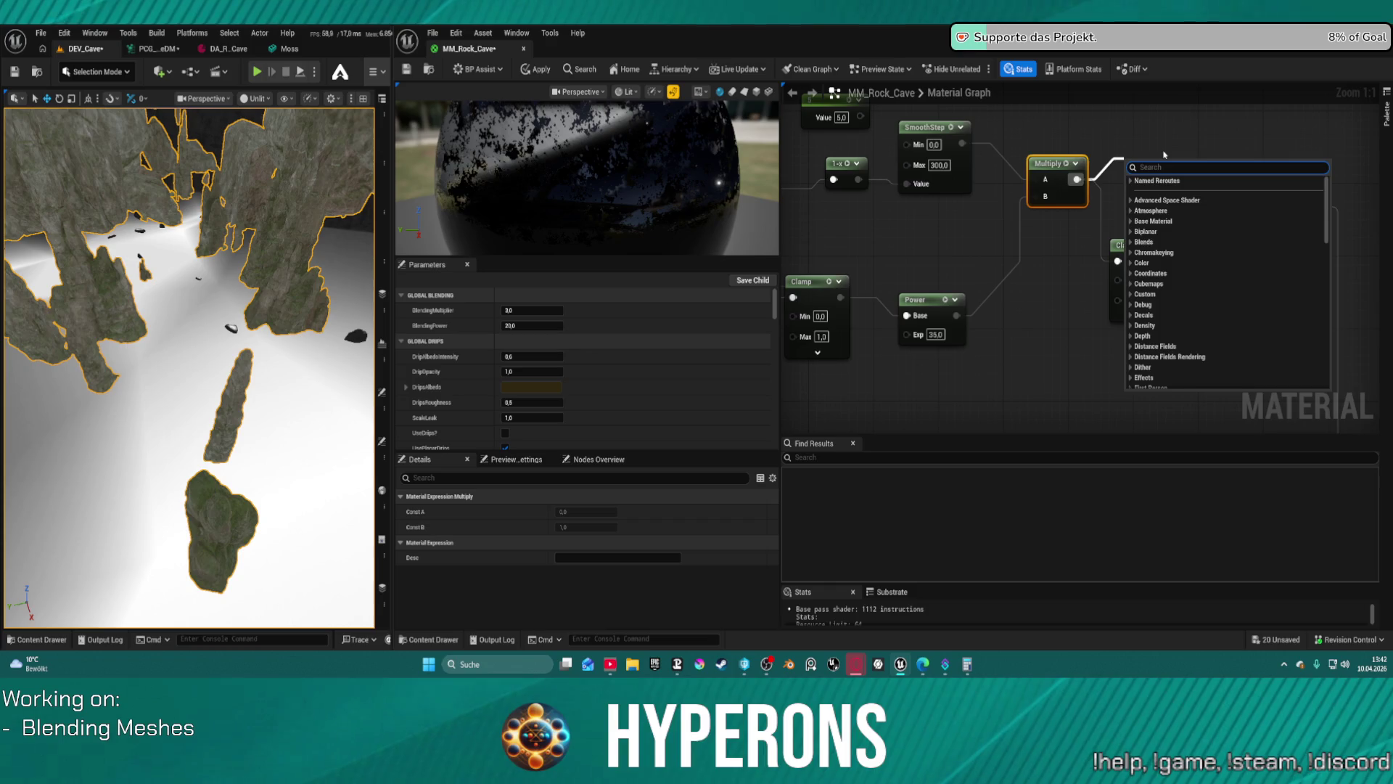
text(subtra)
key(Return)
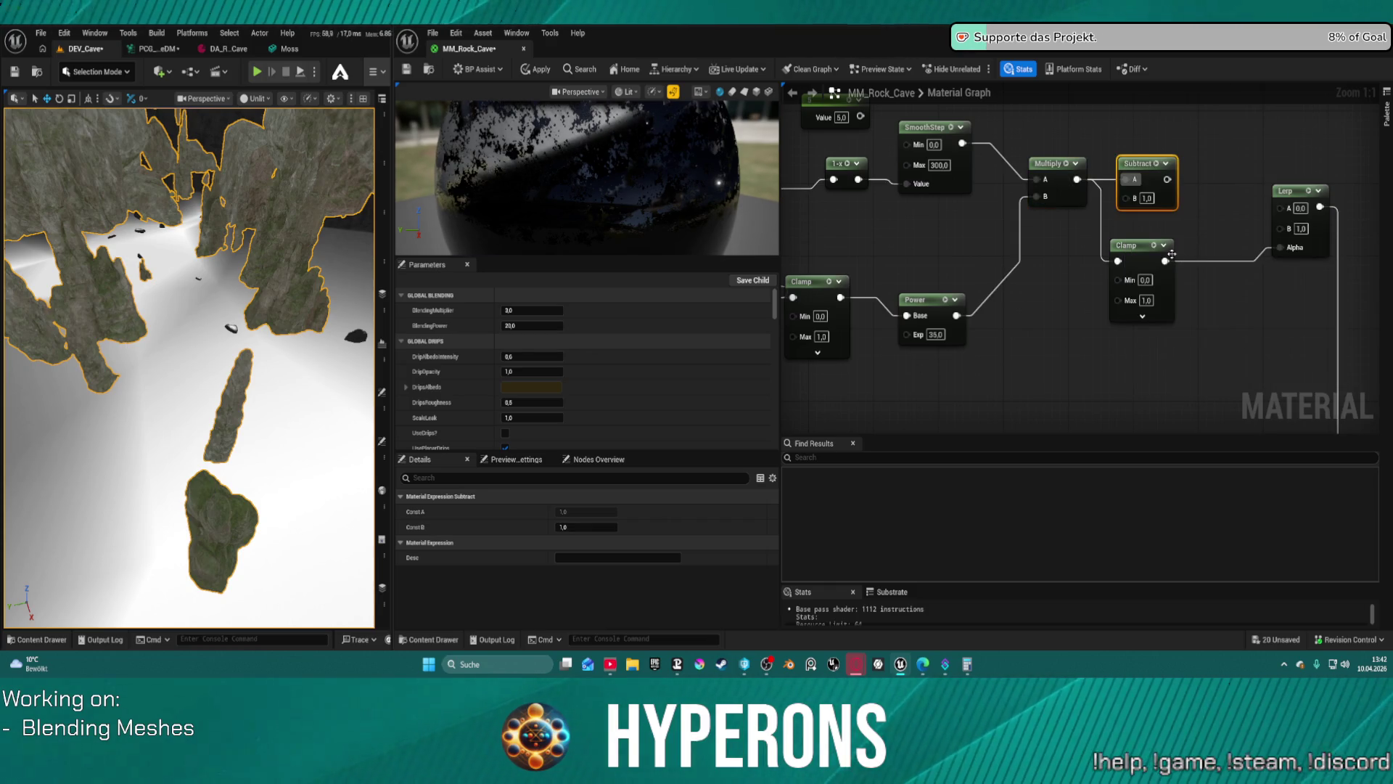
mouse_move(1161, 265)
mouse_down()
mouse_move(1123, 263)
mouse_move(1152, 263)
mouse_up()
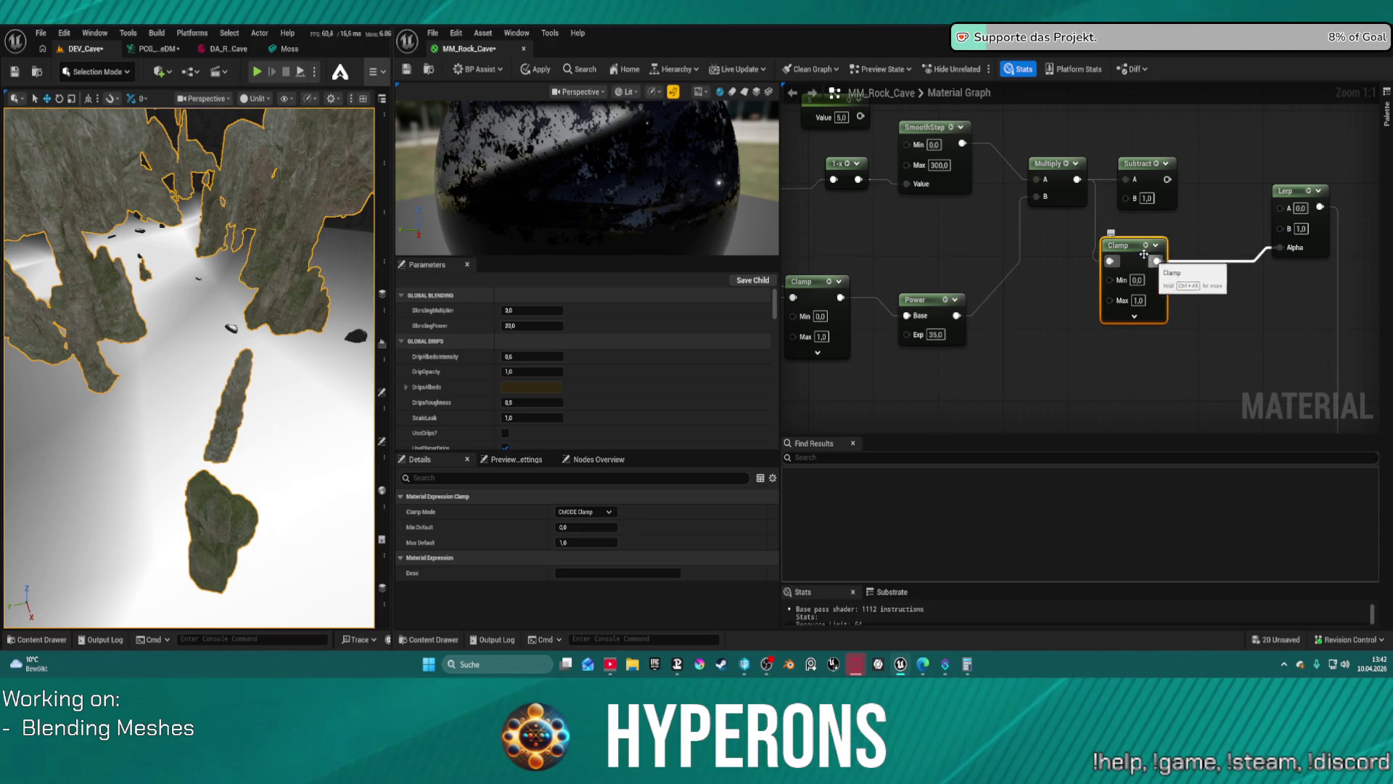
drag(1137, 169, 1161, 169)
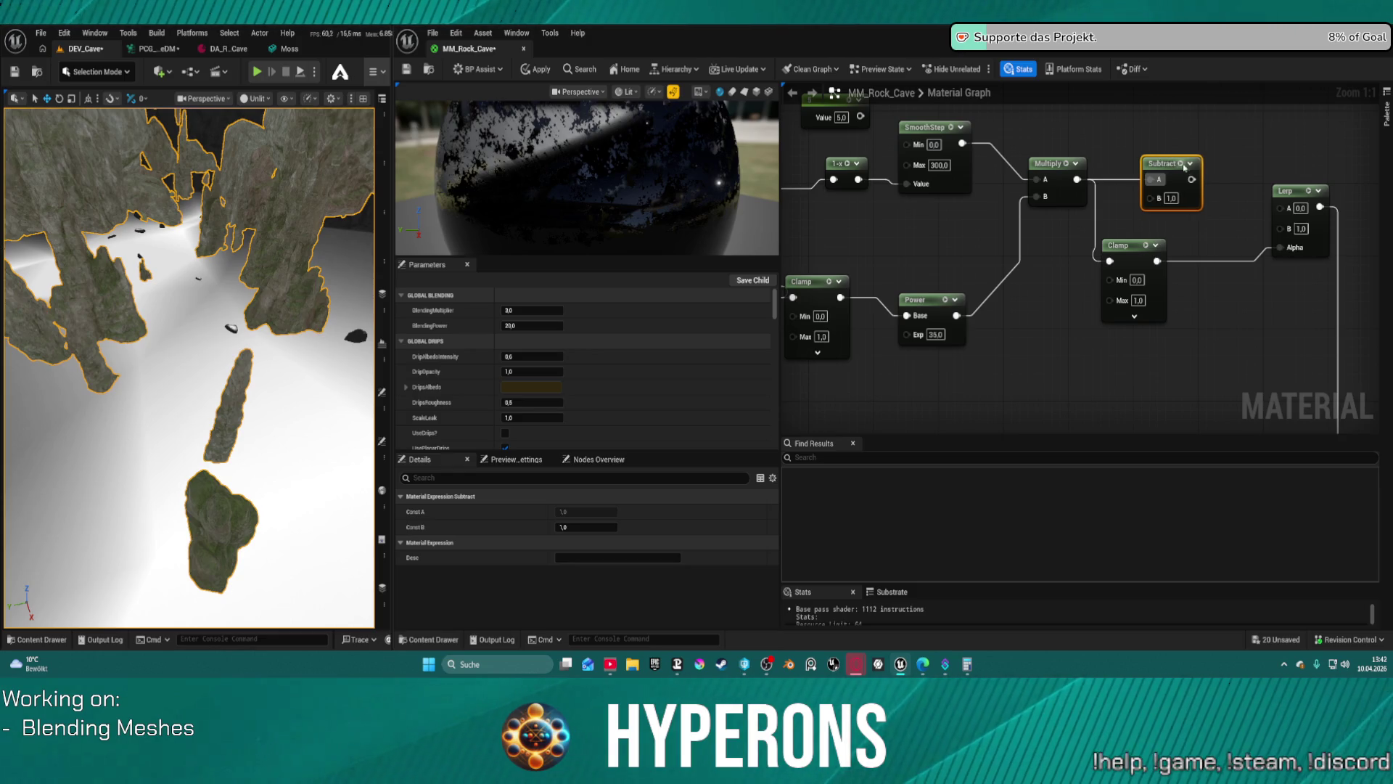
- Set the Subtract B value to 0,8 and feed its result into the Lerp Alpha
click(1171, 198)
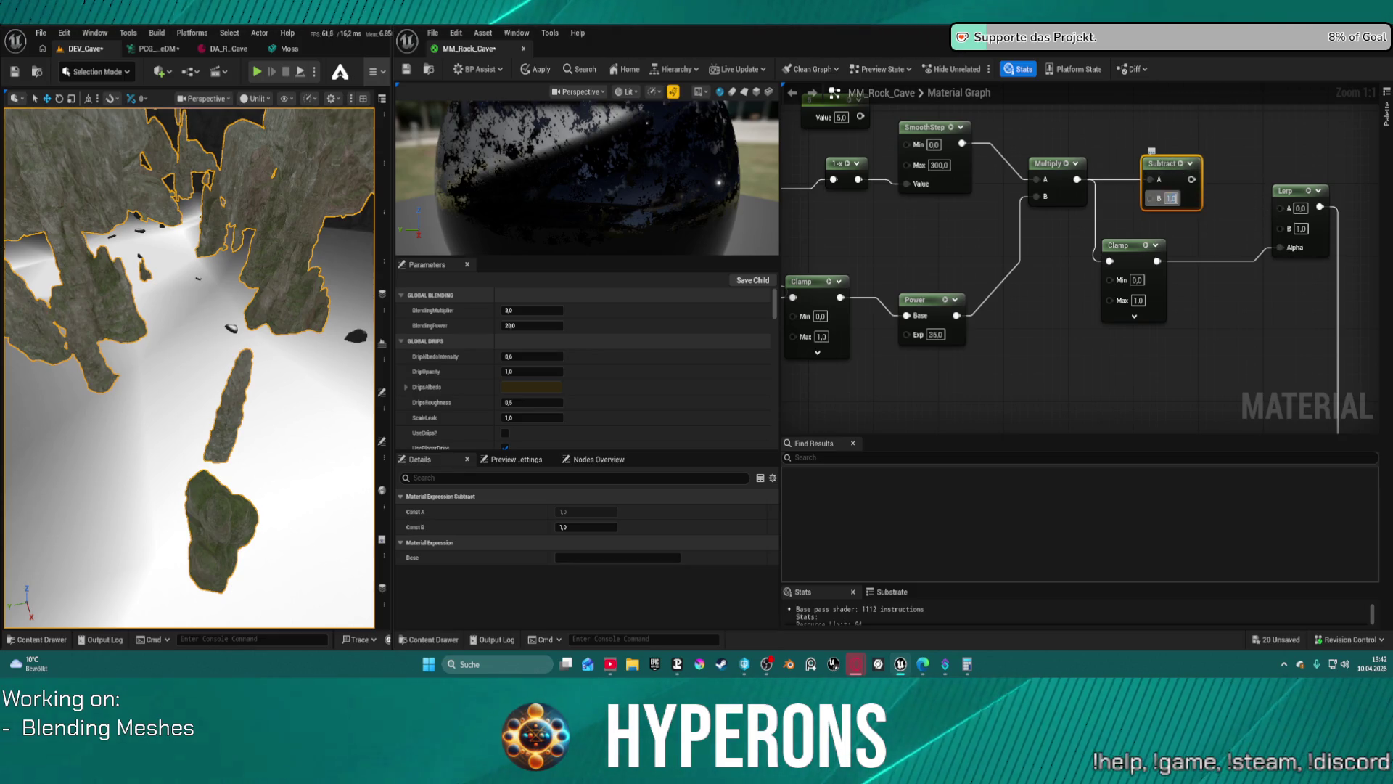
text(95)
key(Return)
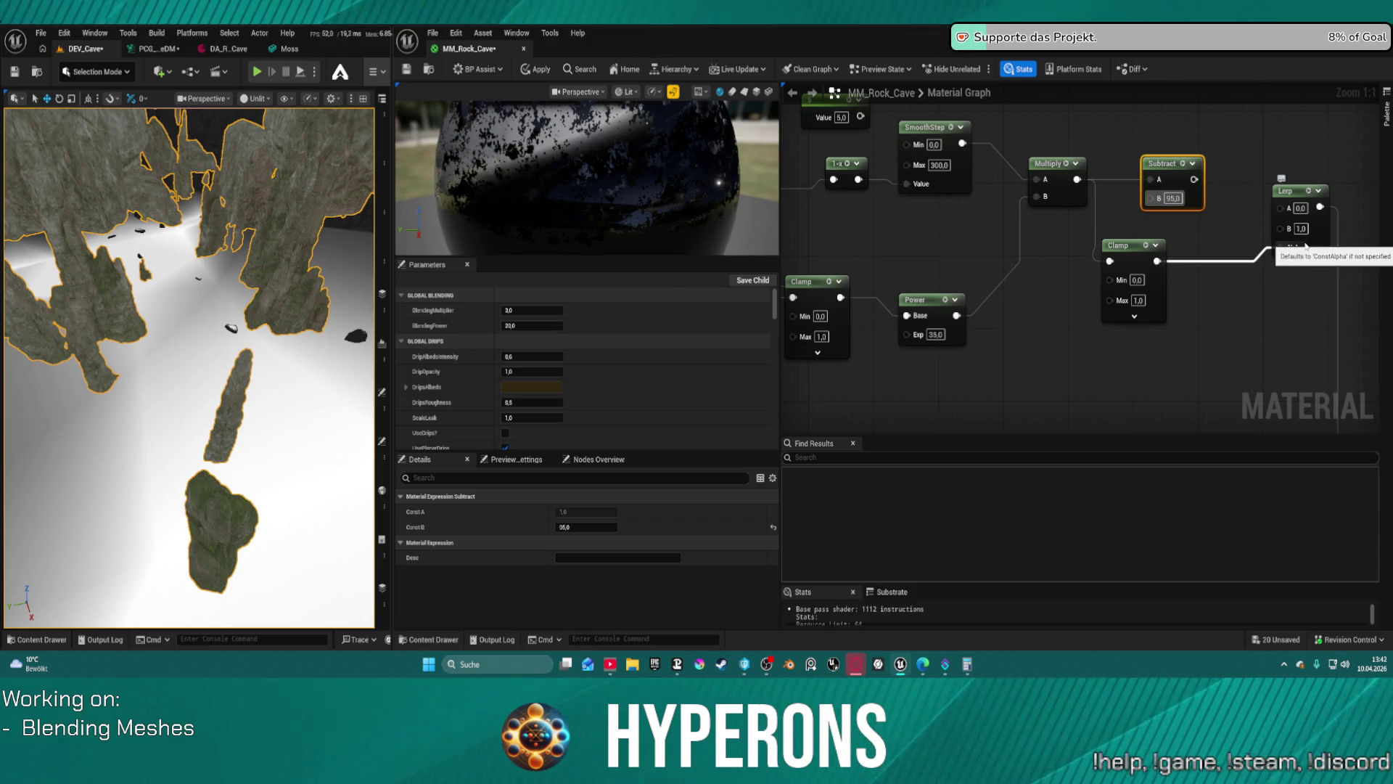
mouse_move(1194, 179)
mouse_down()
mouse_move(1269, 202)
mouse_move(1299, 232)
mouse_move(1189, 211)
mouse_up()
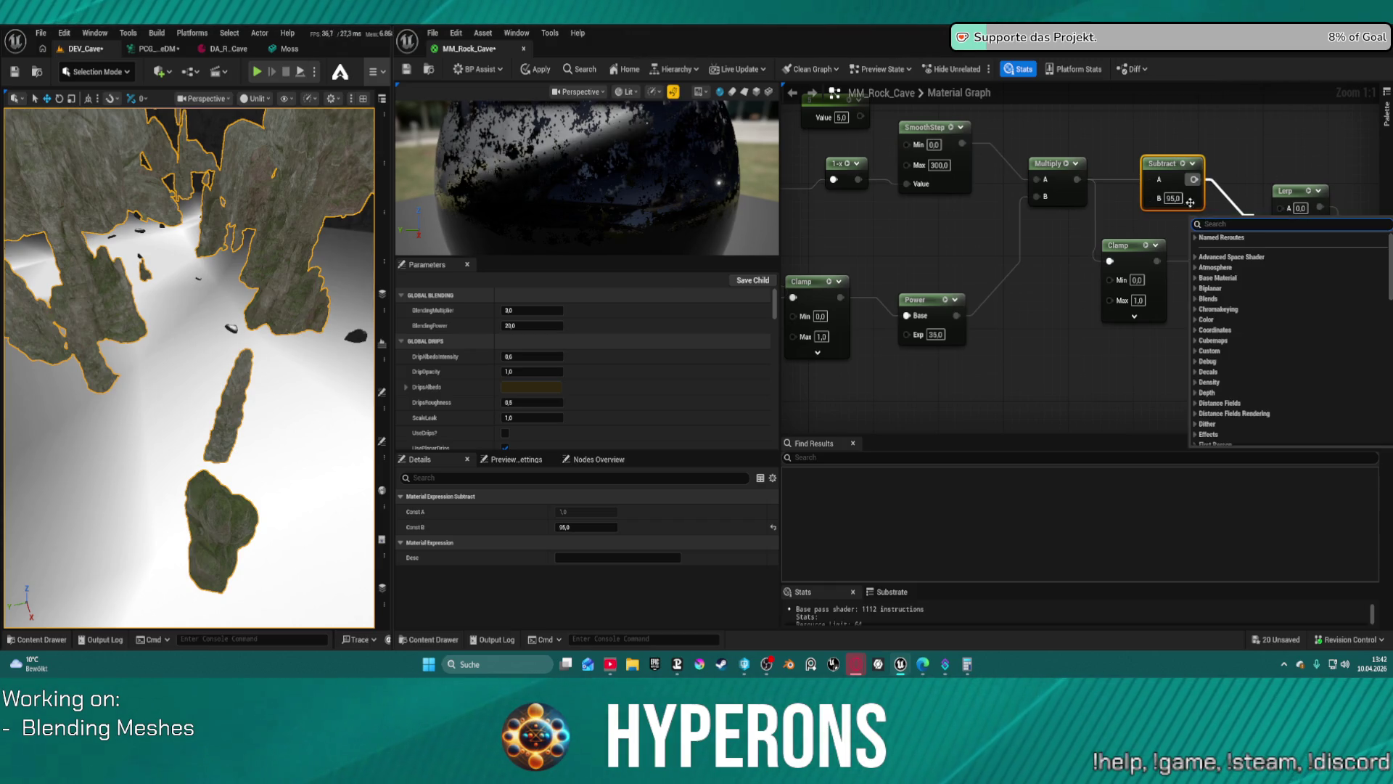
click(1172, 198)
text(0,8)
key(Return)
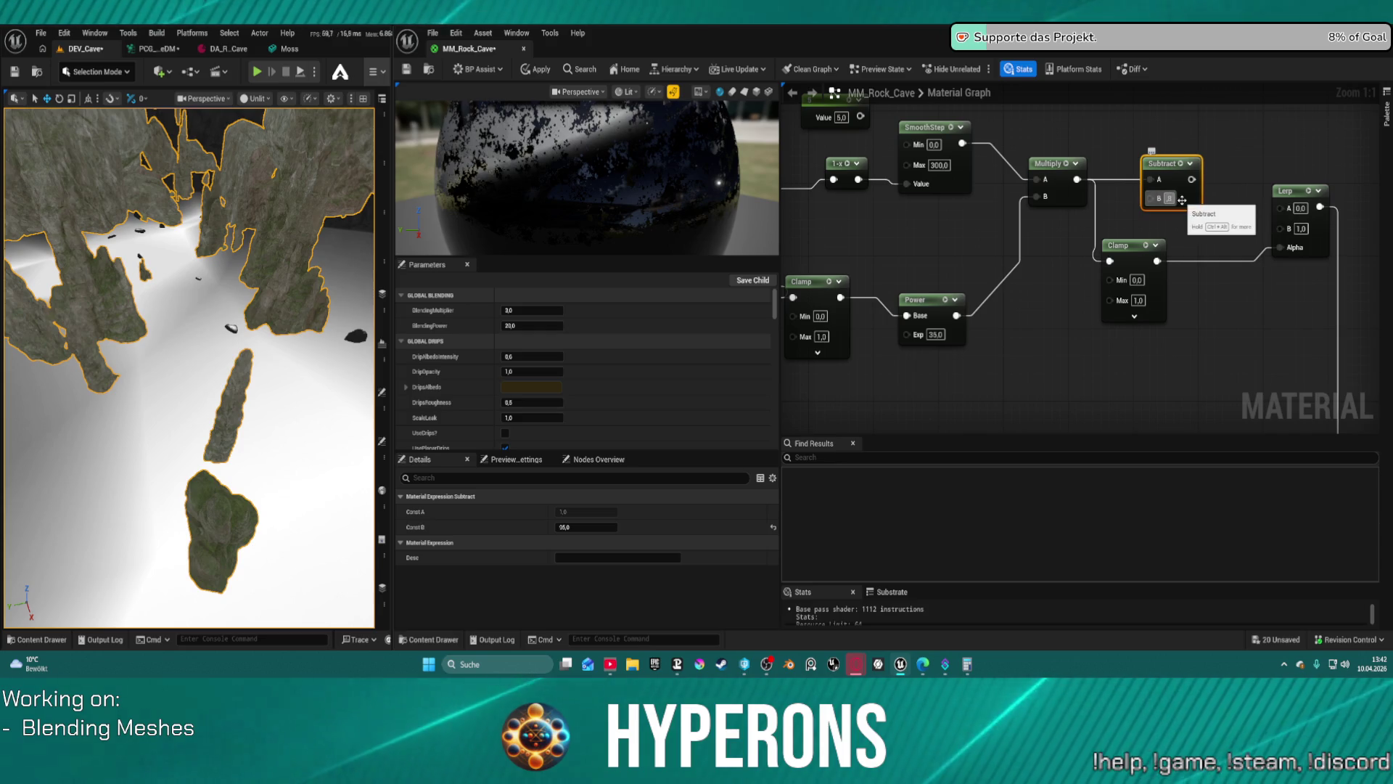
mouse_move(1192, 179)
mouse_down()
mouse_move(1269, 200)
mouse_move(1299, 254)
mouse_move(1280, 247)
mouse_up()
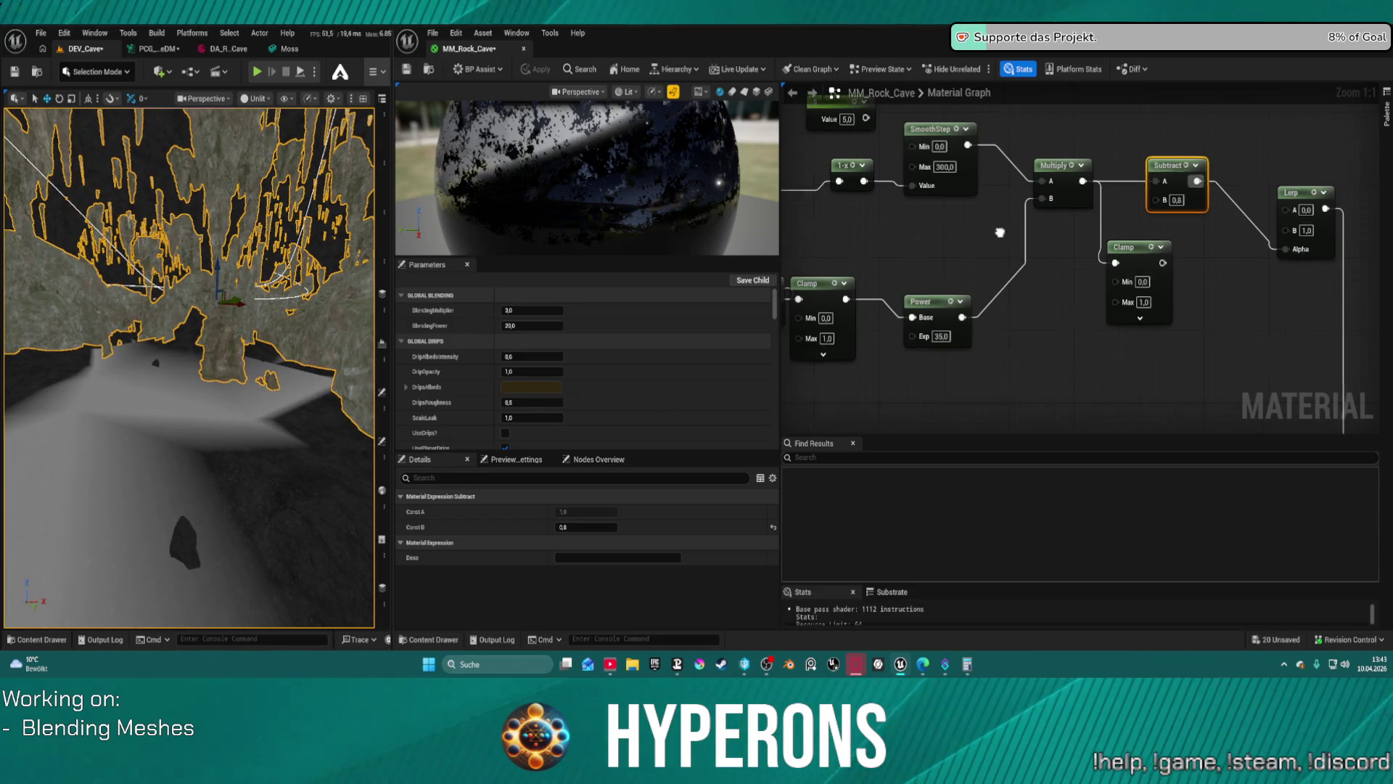
- Align the Power node, then move 1-x down-left with SmoothStep beside it
drag(992, 323, 985, 305)
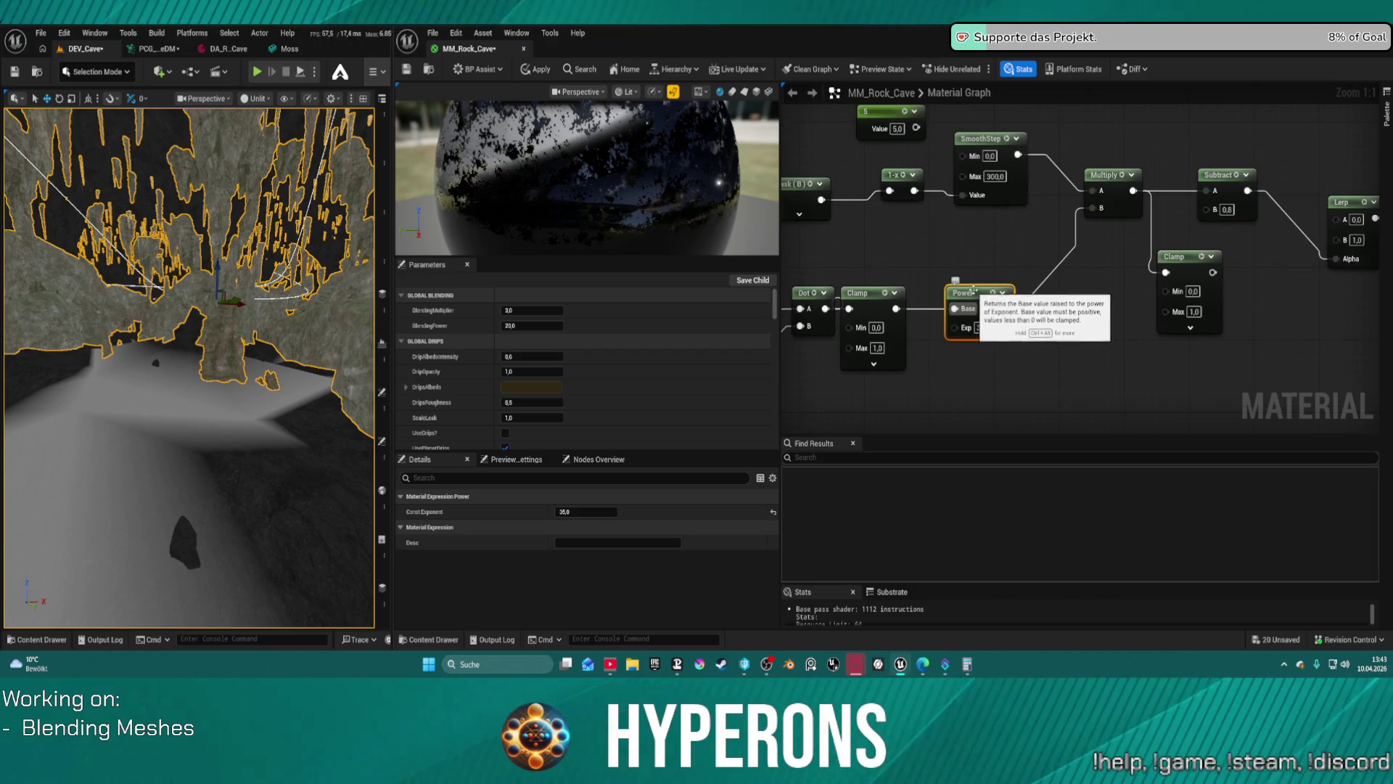
click(992, 176)
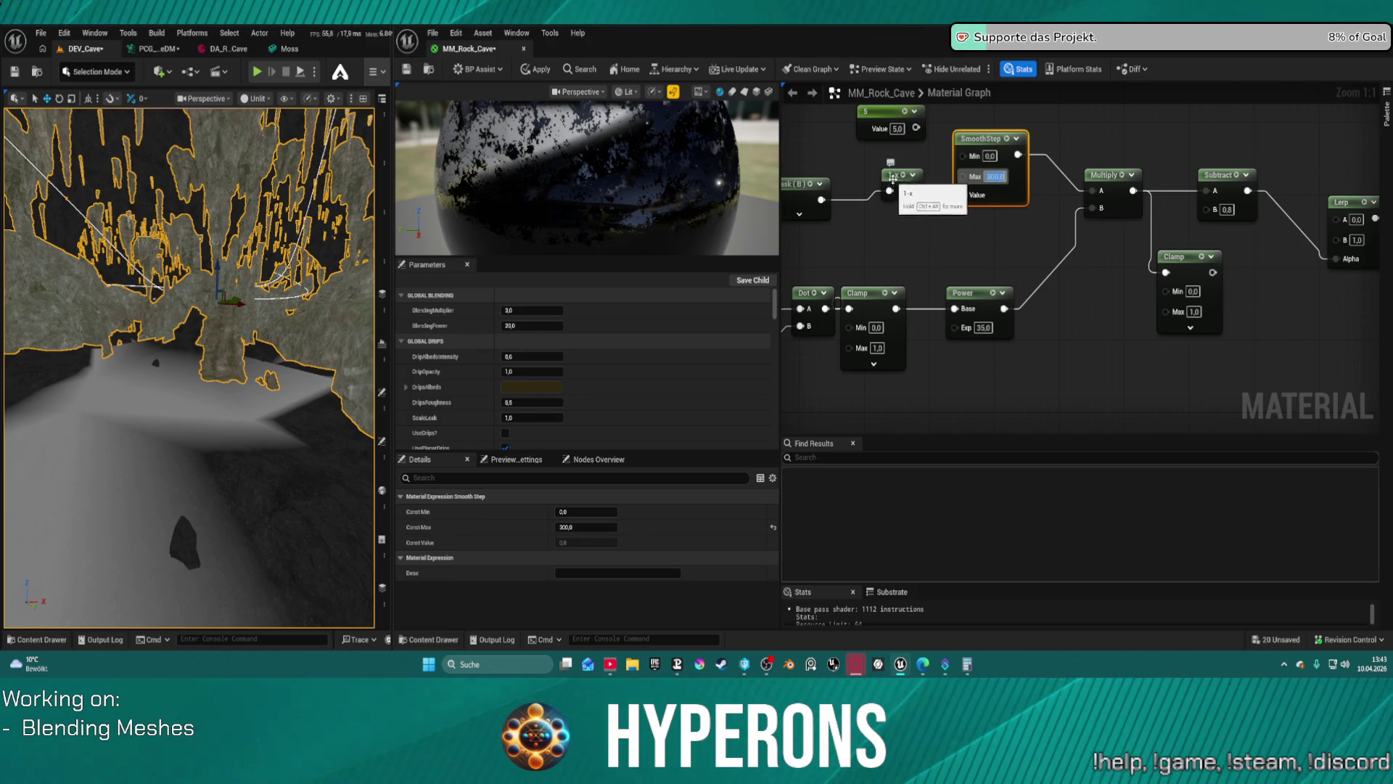
drag(897, 176, 879, 190)
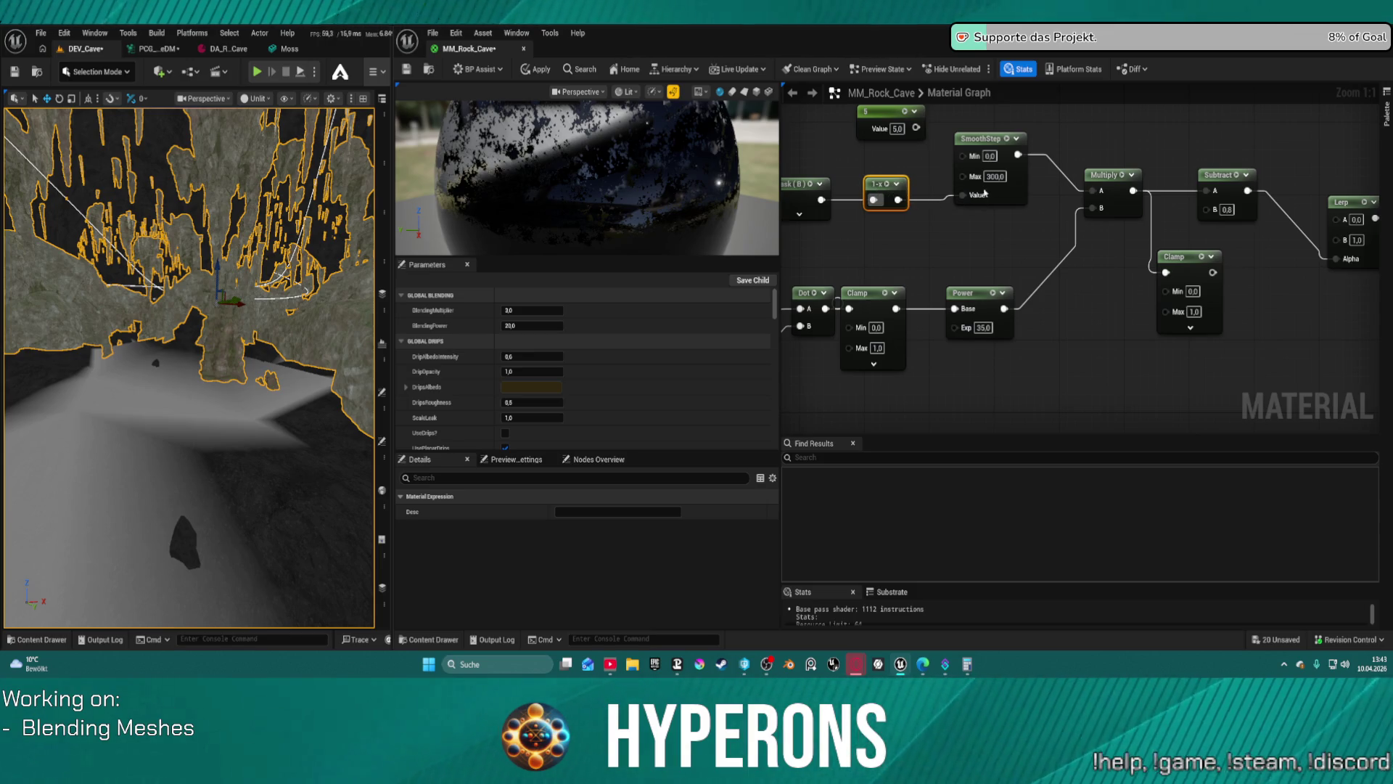
drag(1012, 201, 980, 183)
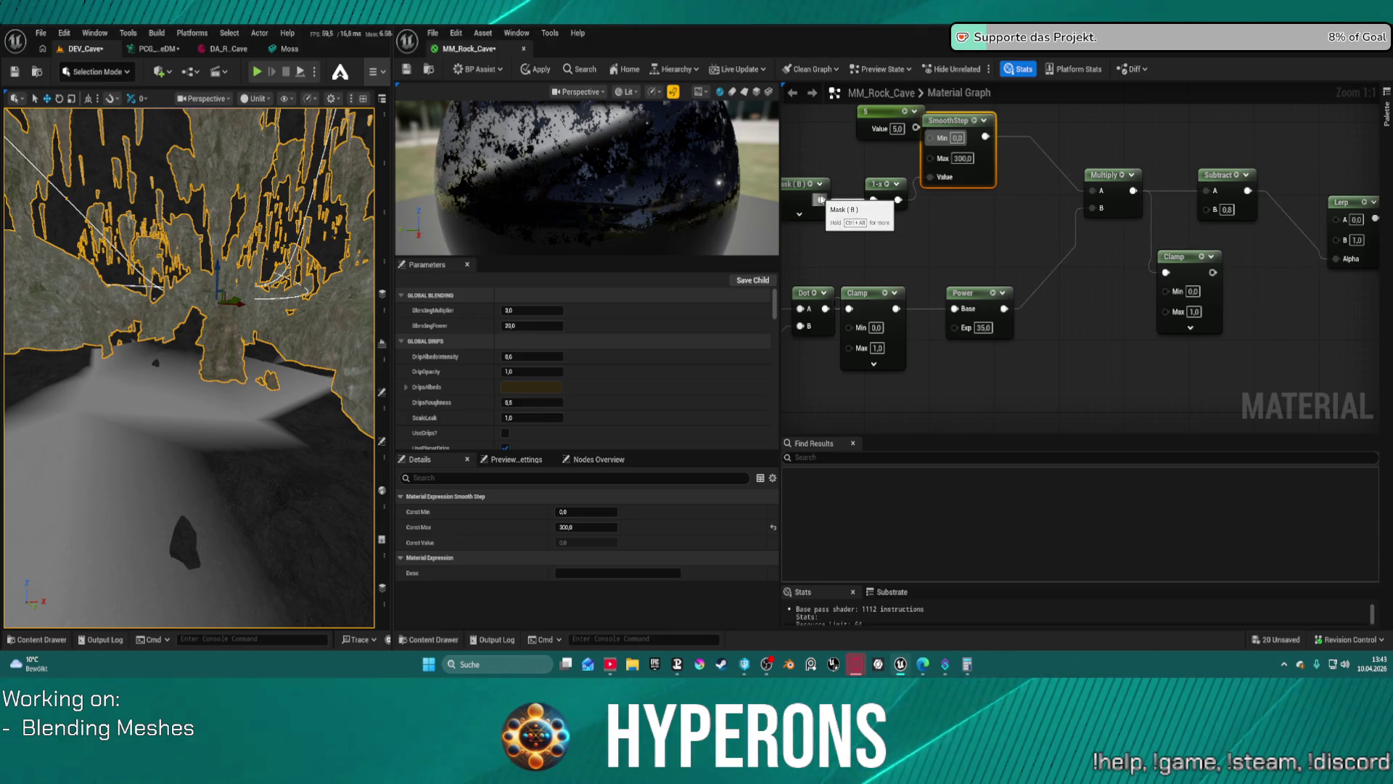
mouse_move(944, 240)
mouse_down()
mouse_move(1219, 229)
mouse_move(995, 231)
mouse_move(922, 252)
mouse_move(1010, 237)
mouse_move(993, 242)
mouse_up()
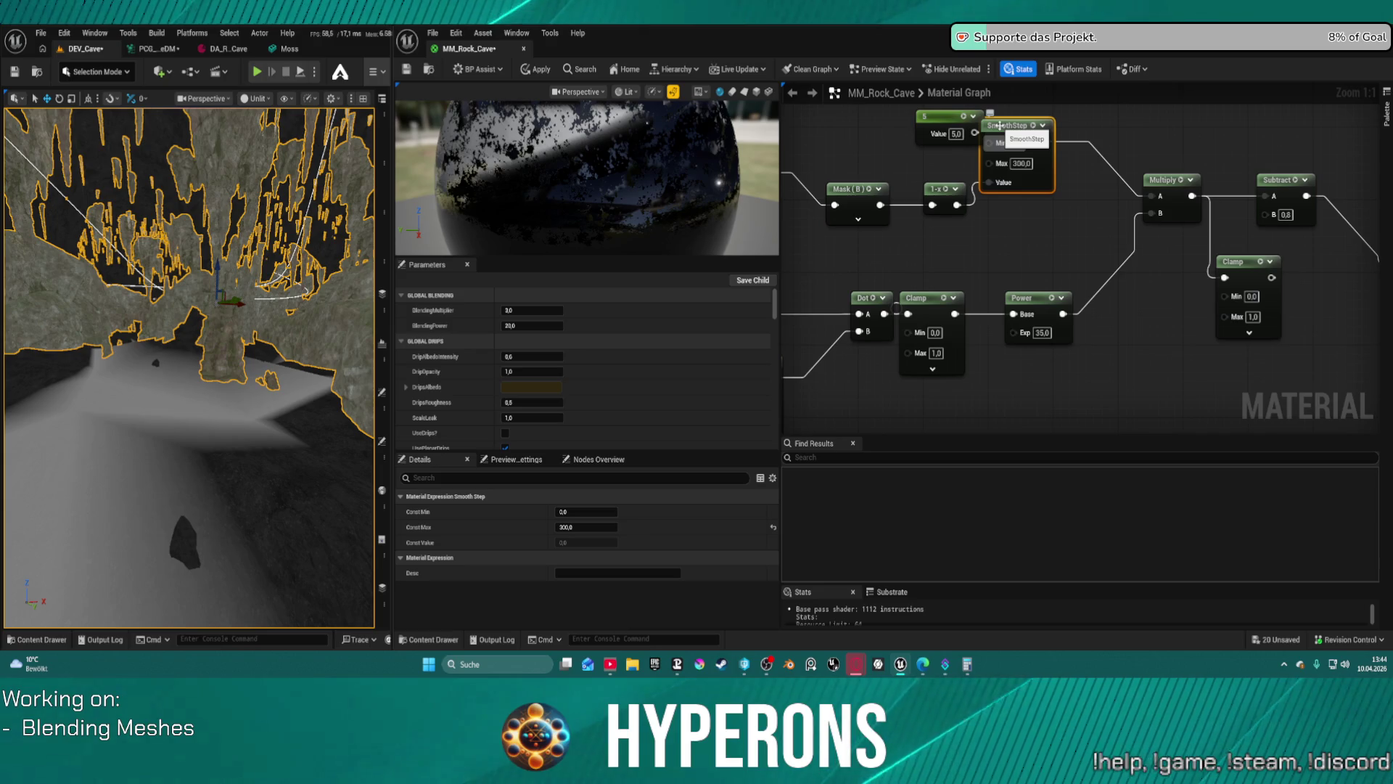
- Wire Mask (B) straight into Multiply A, bypassing the 1-x node, and apply the material
drag(957, 197, 1149, 198)
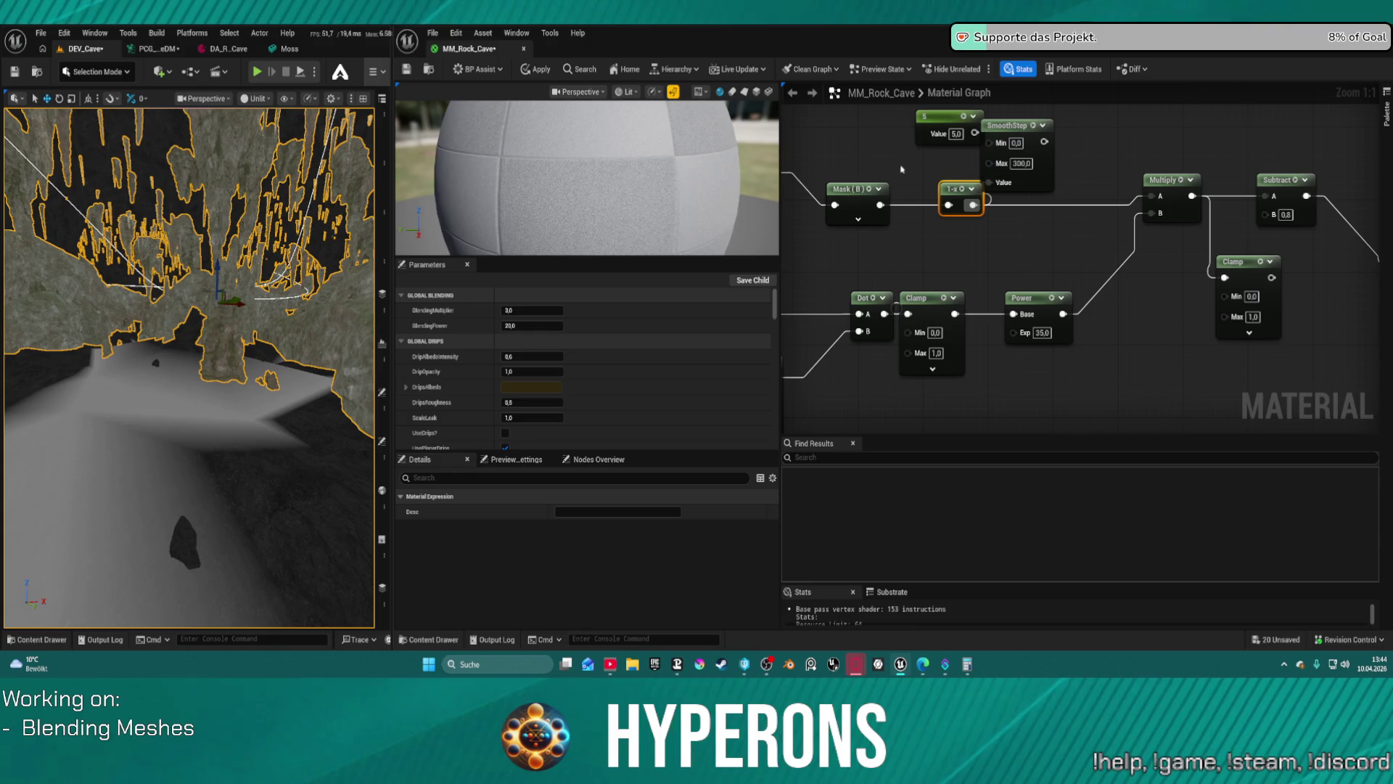
click(537, 69)
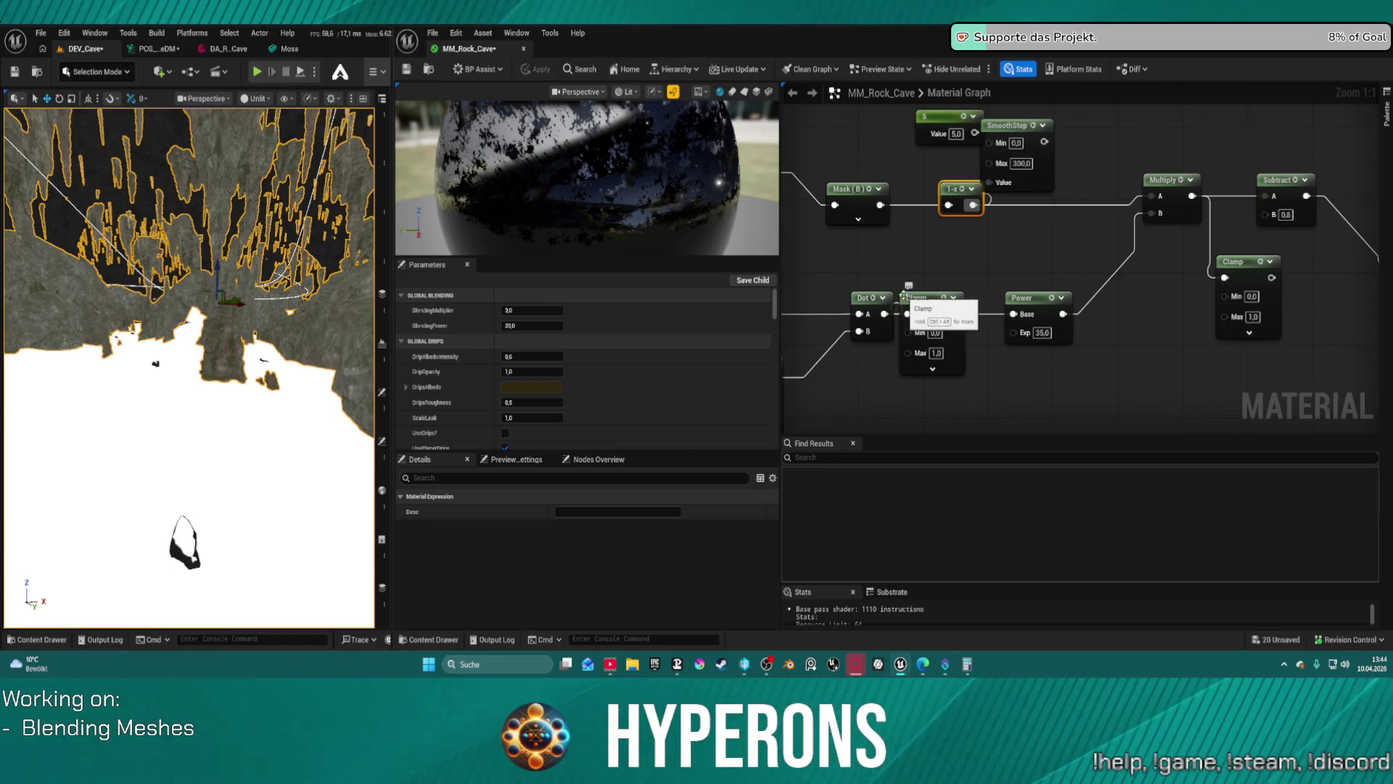
mouse_move(958, 189)
mouse_down()
mouse_move(942, 225)
mouse_move(1152, 196)
mouse_up()
click(881, 205)
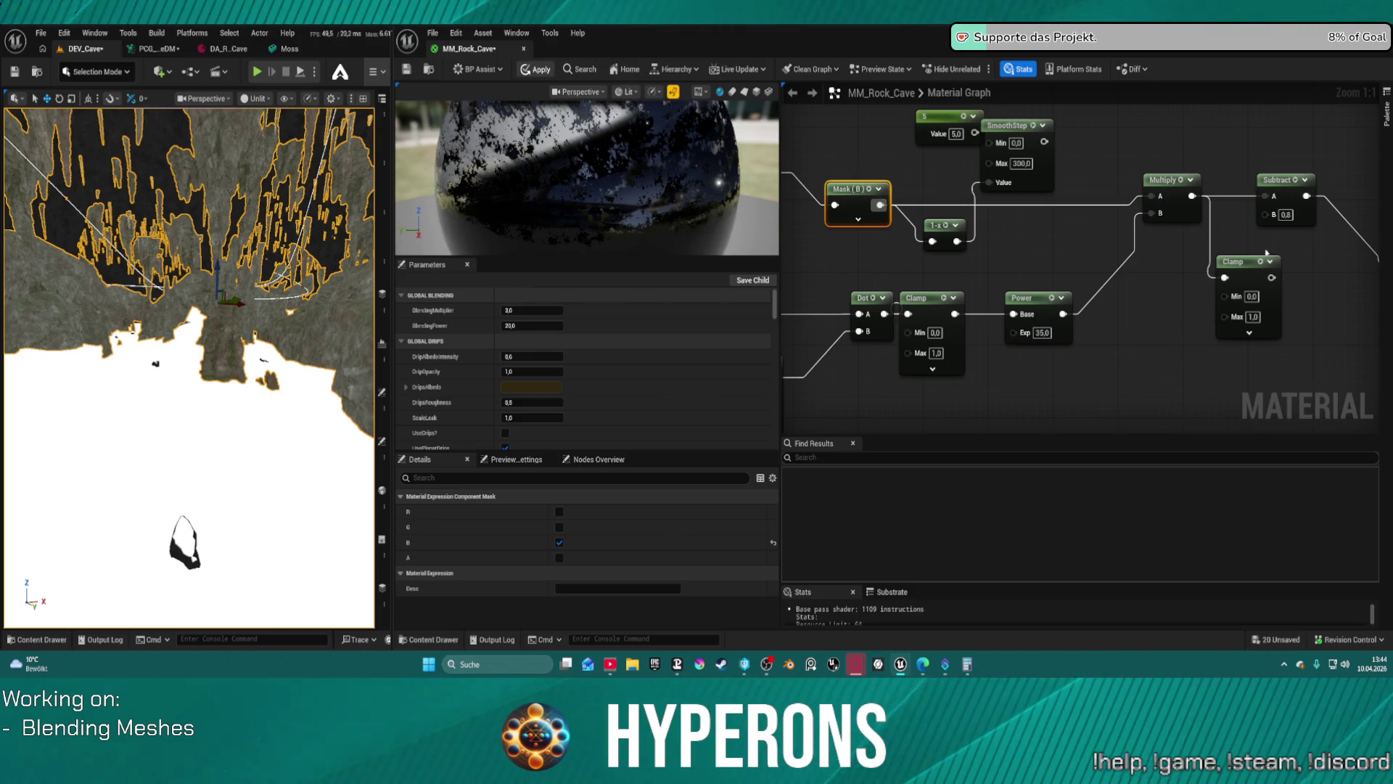
key(ctrl+s)
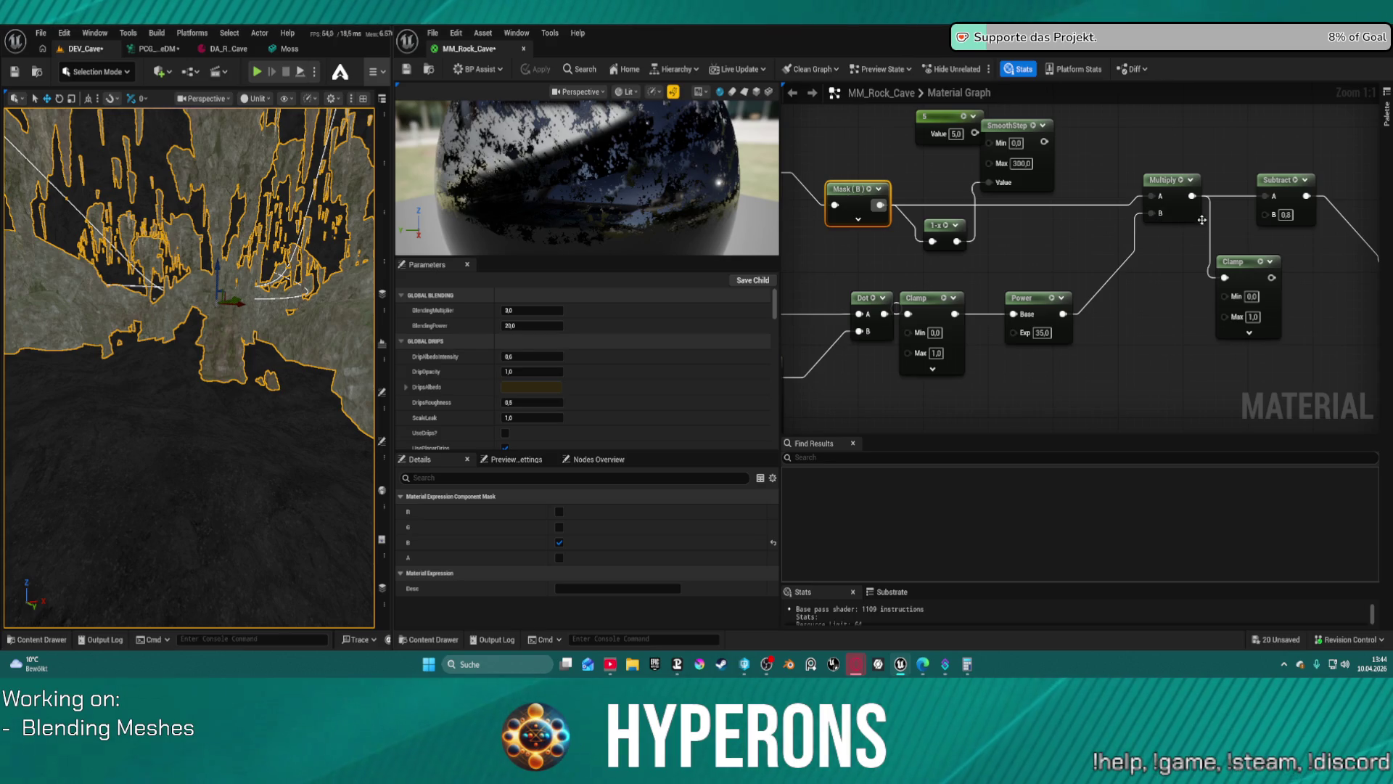
- Test Multiply driving the Lerp Alpha instead of Subtract, then apply to preview the result
click(1286, 214)
drag(1284, 254, 1068, 245)
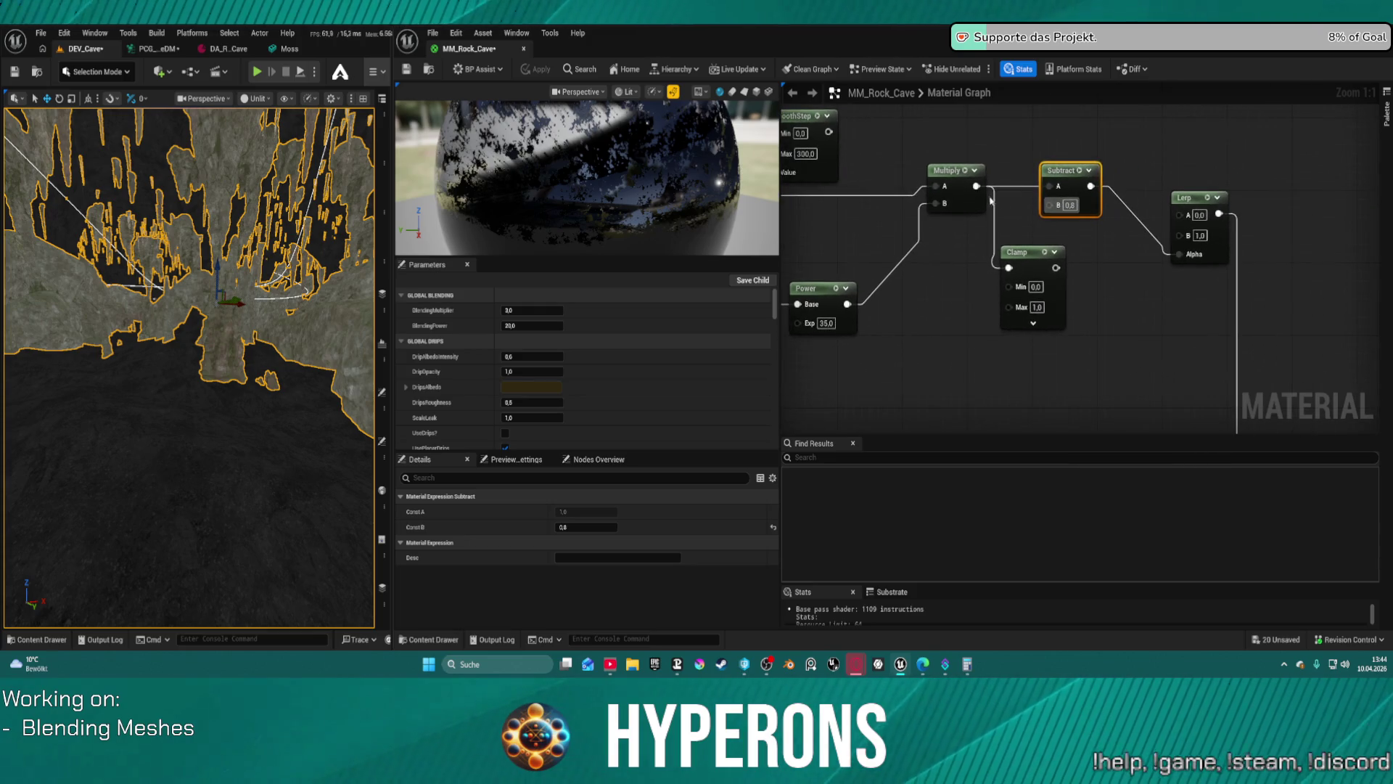
drag(976, 185, 1180, 254)
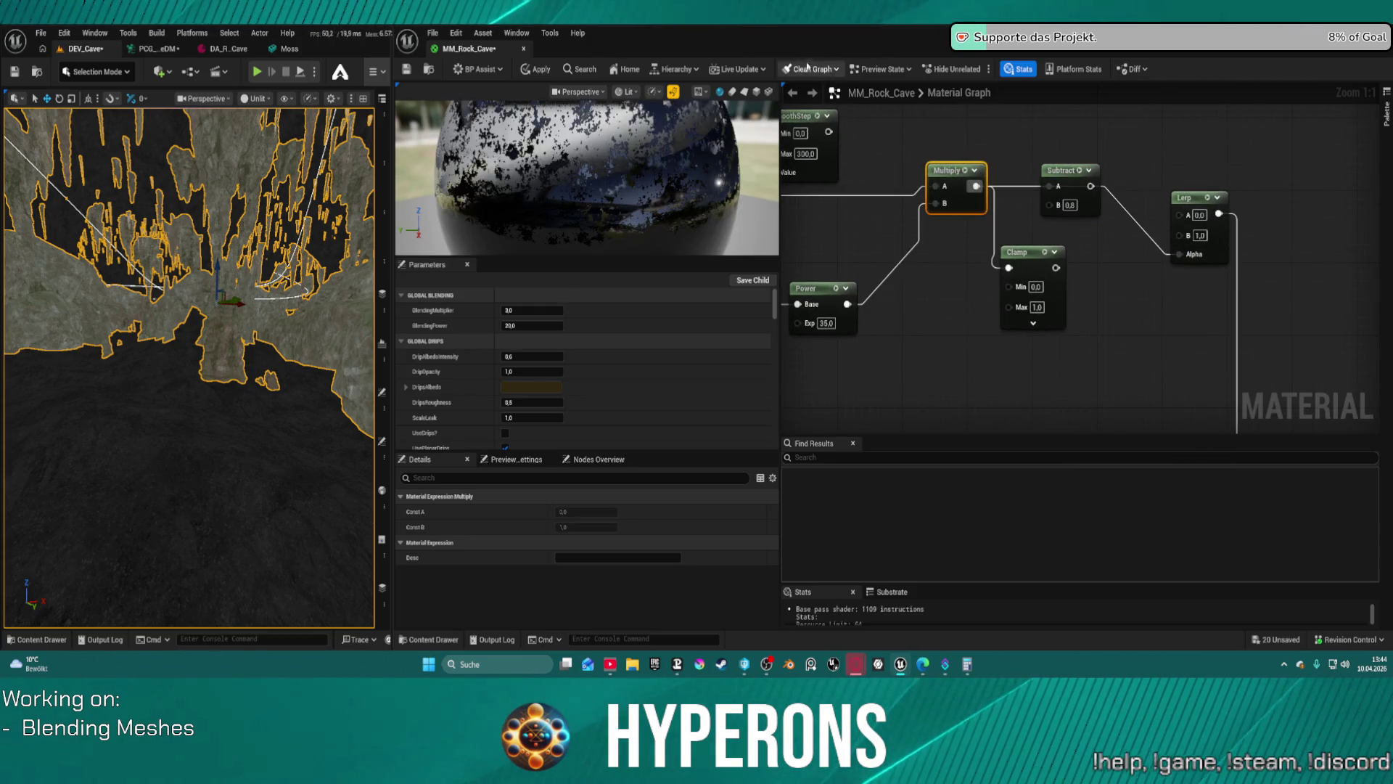
click(544, 72)
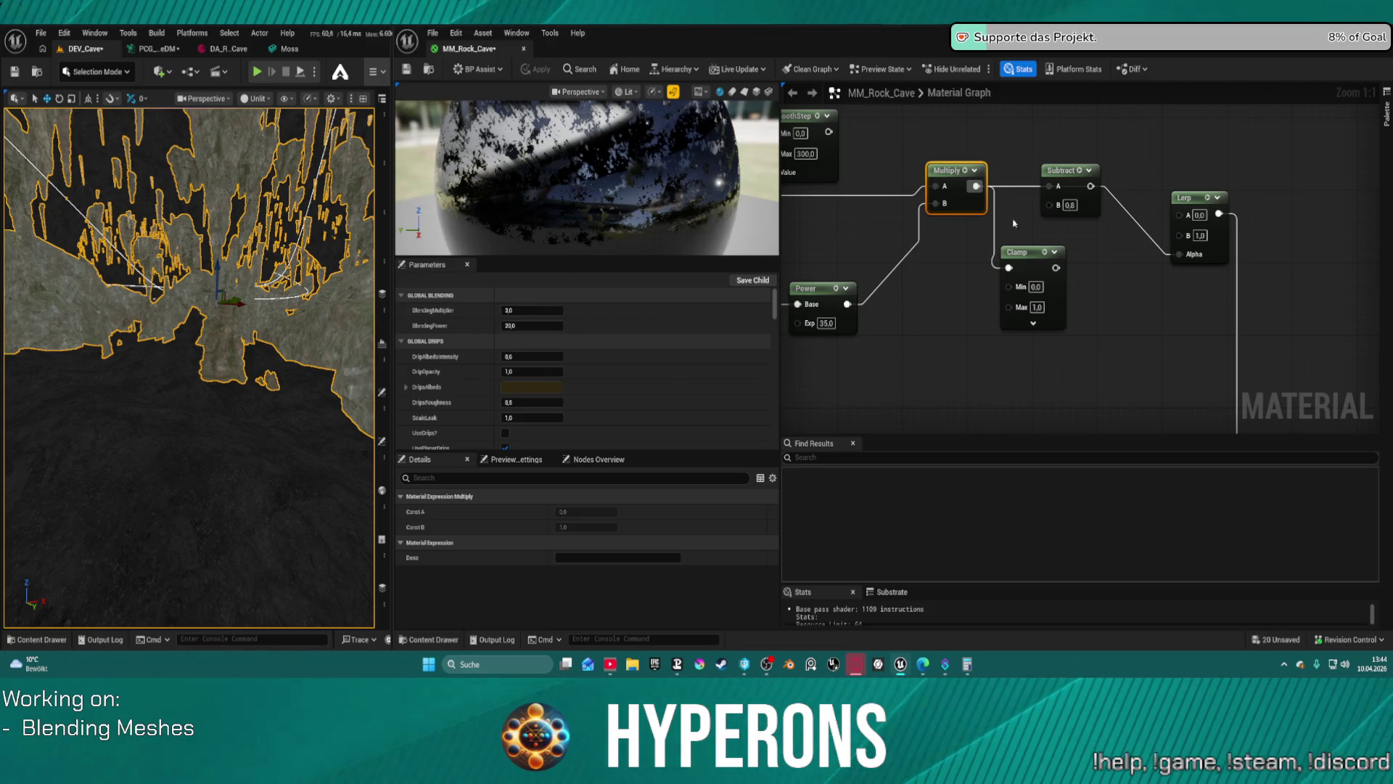
click(1067, 174)
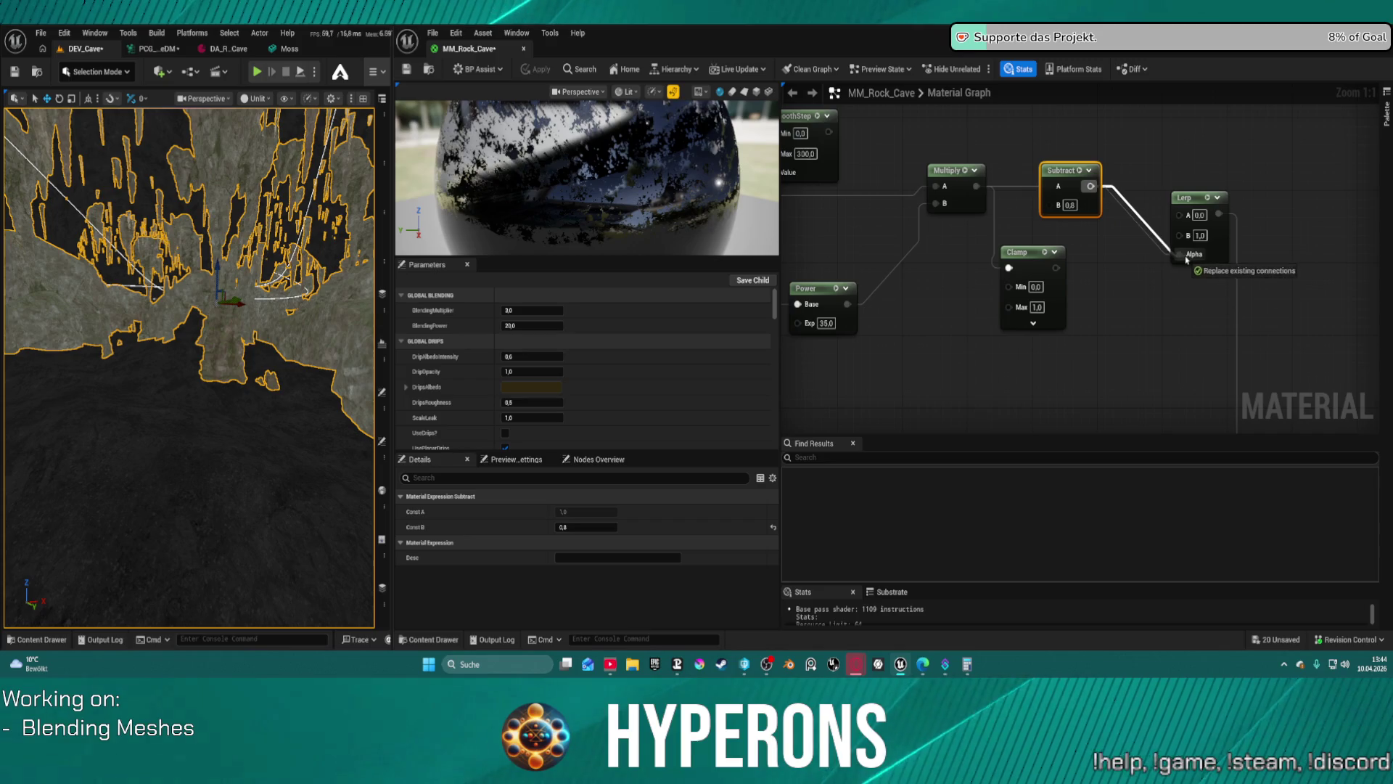
drag(1013, 131, 1355, 89)
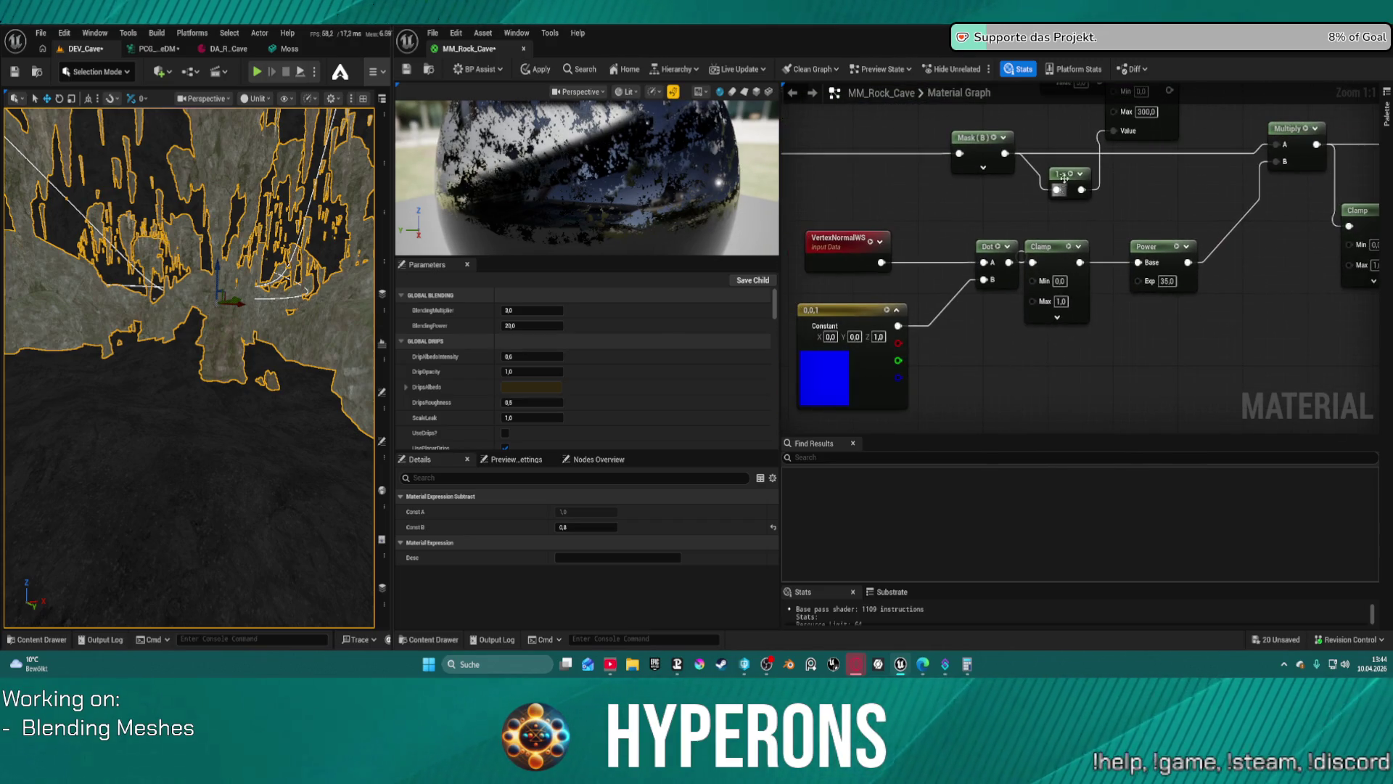
- Wire SmoothStep's output into Multiply A, nudge the 5 constant left, and apply the material
mouse_move(1064, 176)
mouse_down()
mouse_move(1085, 231)
mouse_move(1300, 249)
mouse_move(1372, 239)
mouse_up()
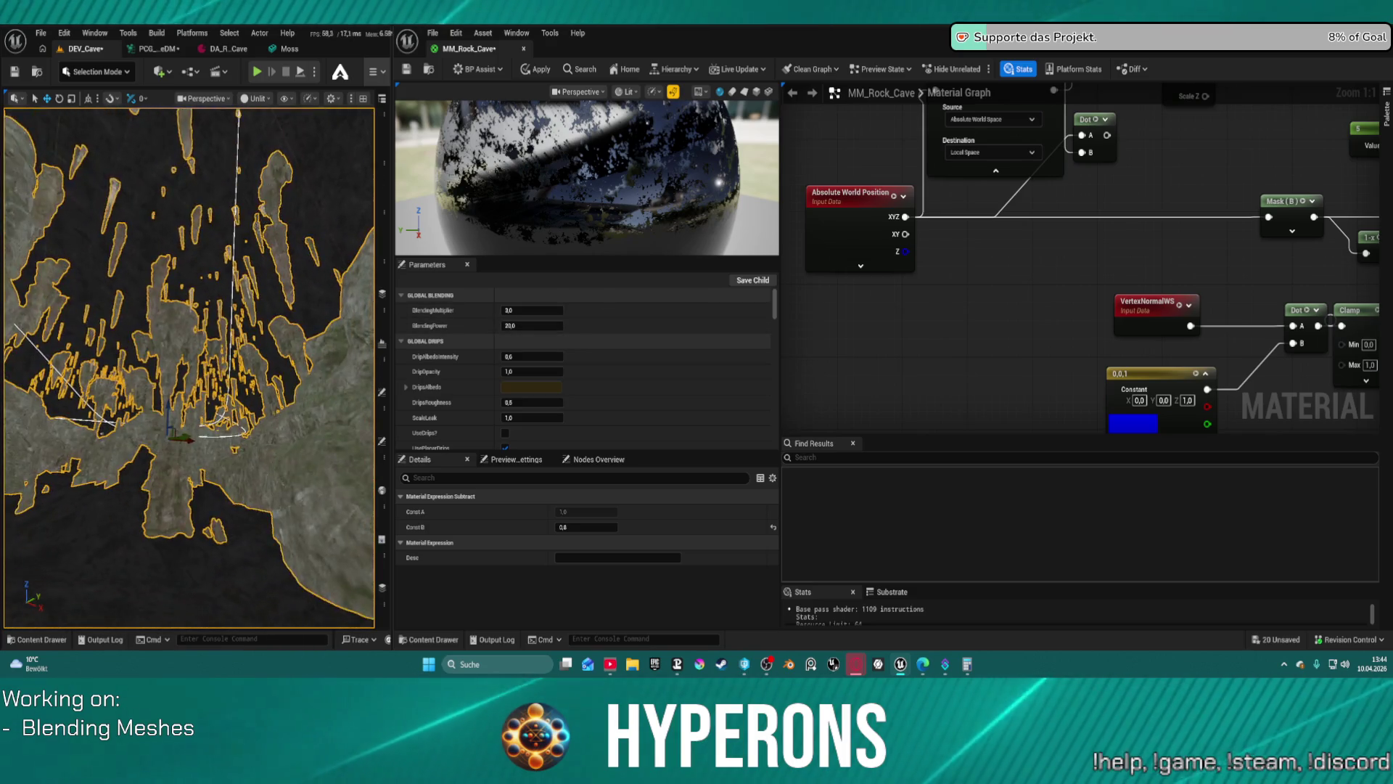
mouse_move(1309, 265)
mouse_down()
mouse_move(1149, 285)
mouse_move(982, 283)
mouse_up()
click(1225, 274)
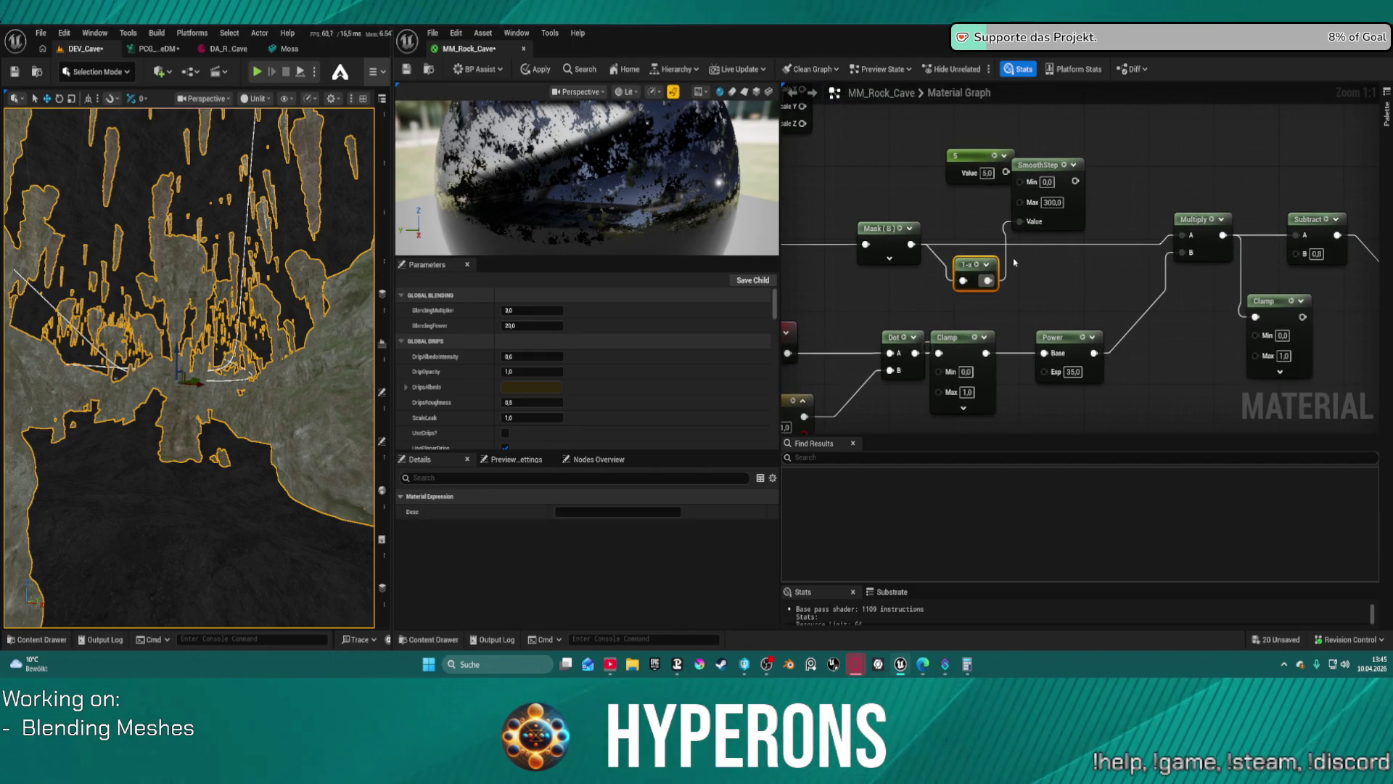
drag(1076, 182, 1181, 234)
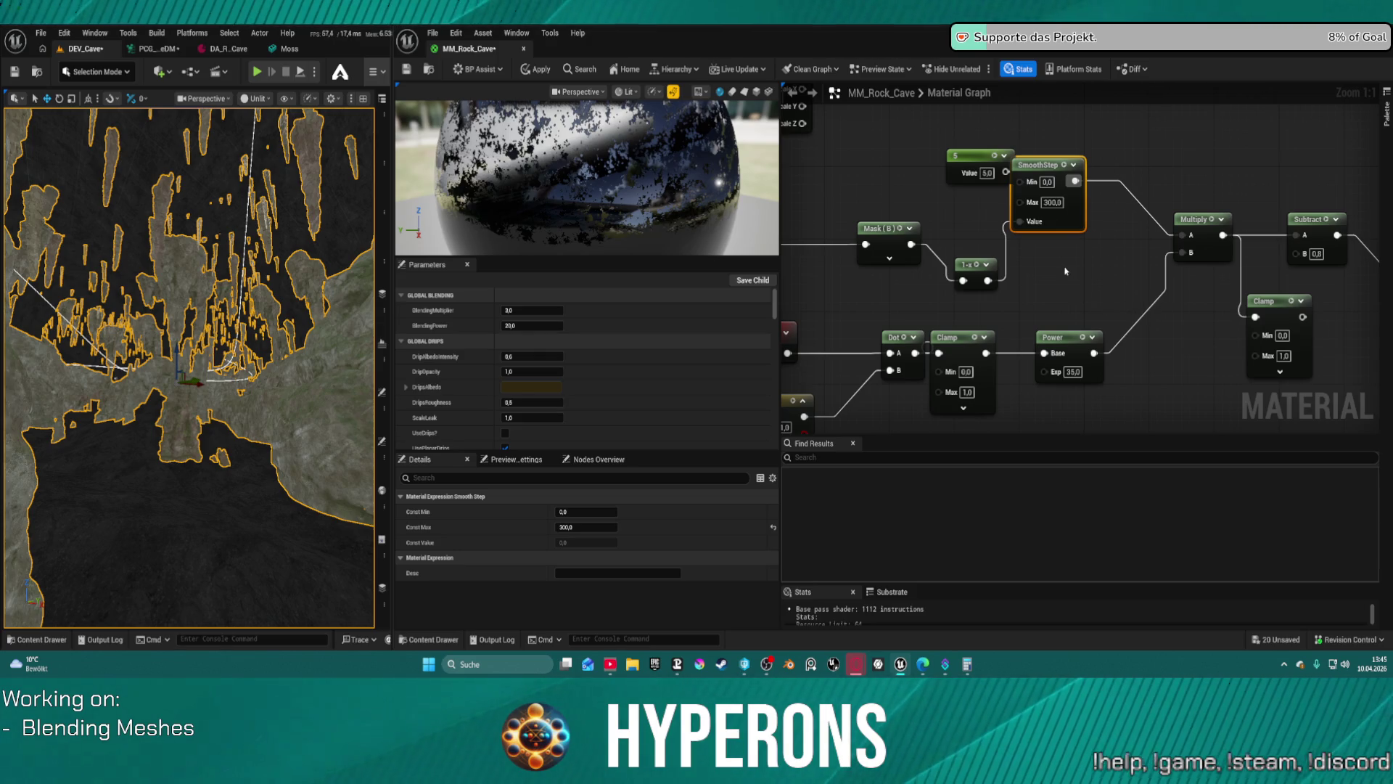
drag(972, 165, 962, 165)
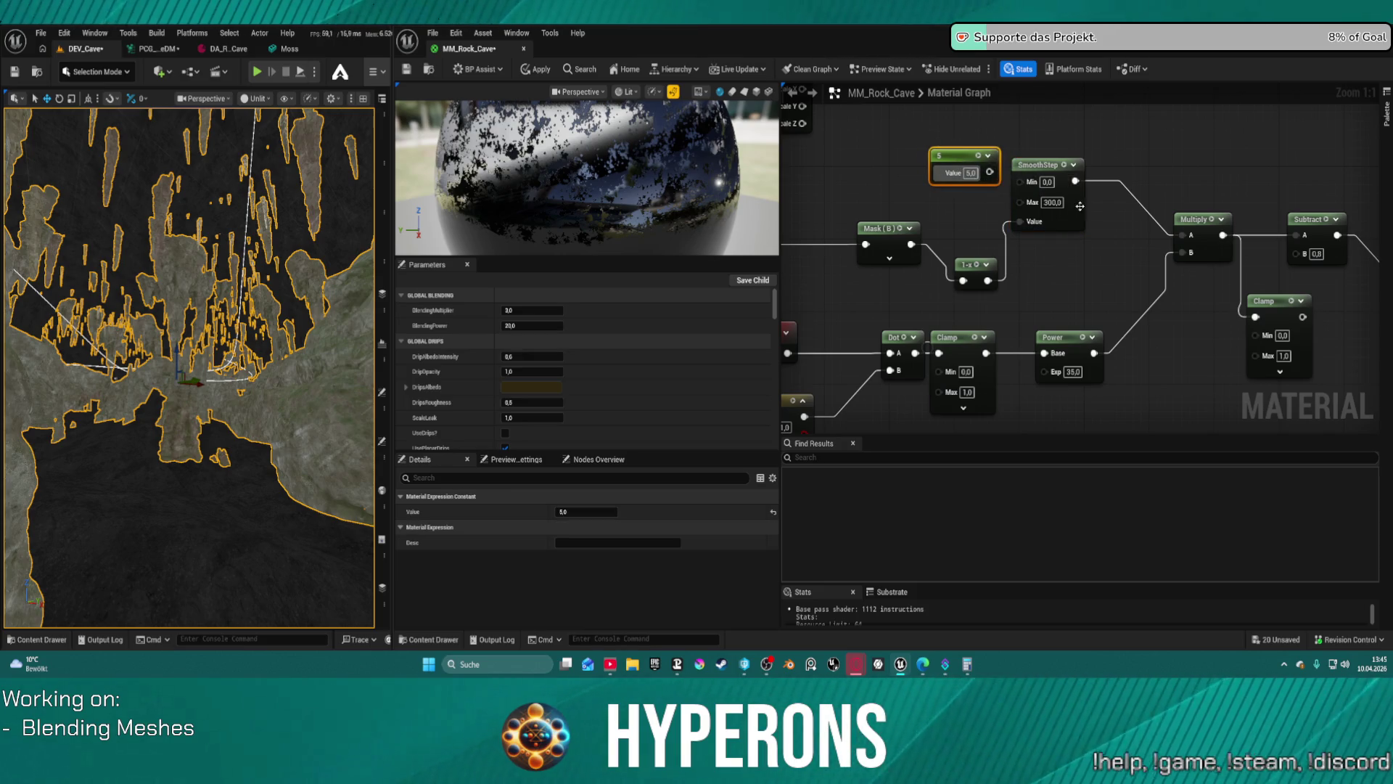
click(541, 69)
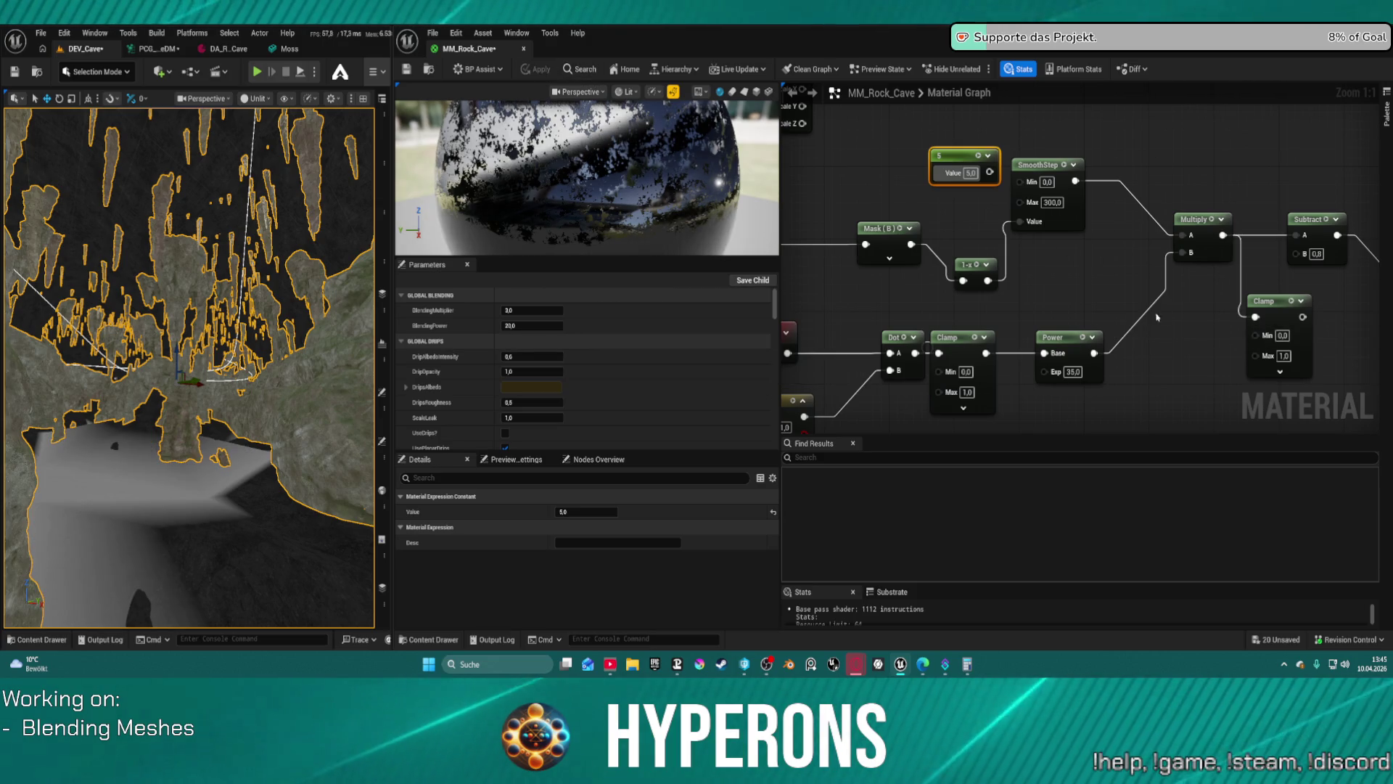
drag(1104, 336, 955, 289)
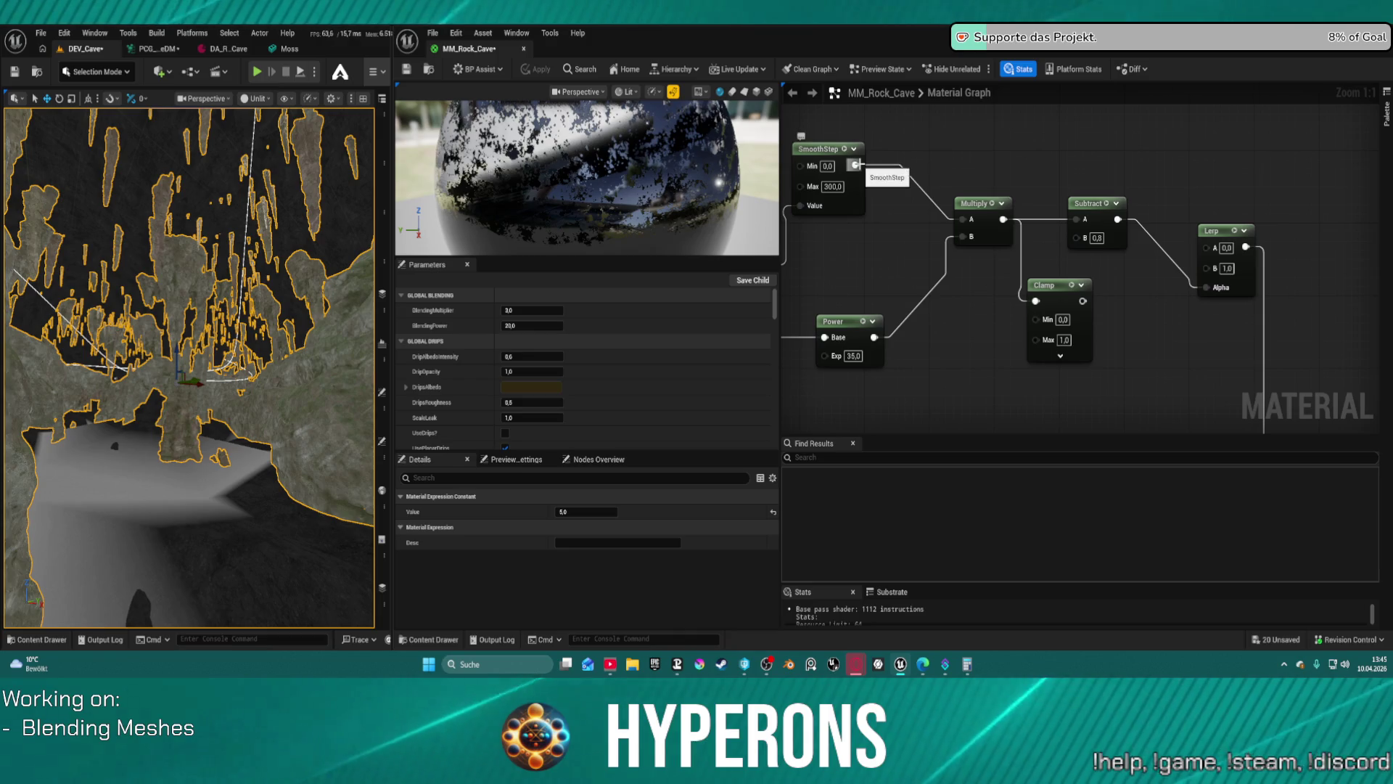
- Duplicate the Power node, place the copy near SmoothStep, and apply the material
click(838, 323)
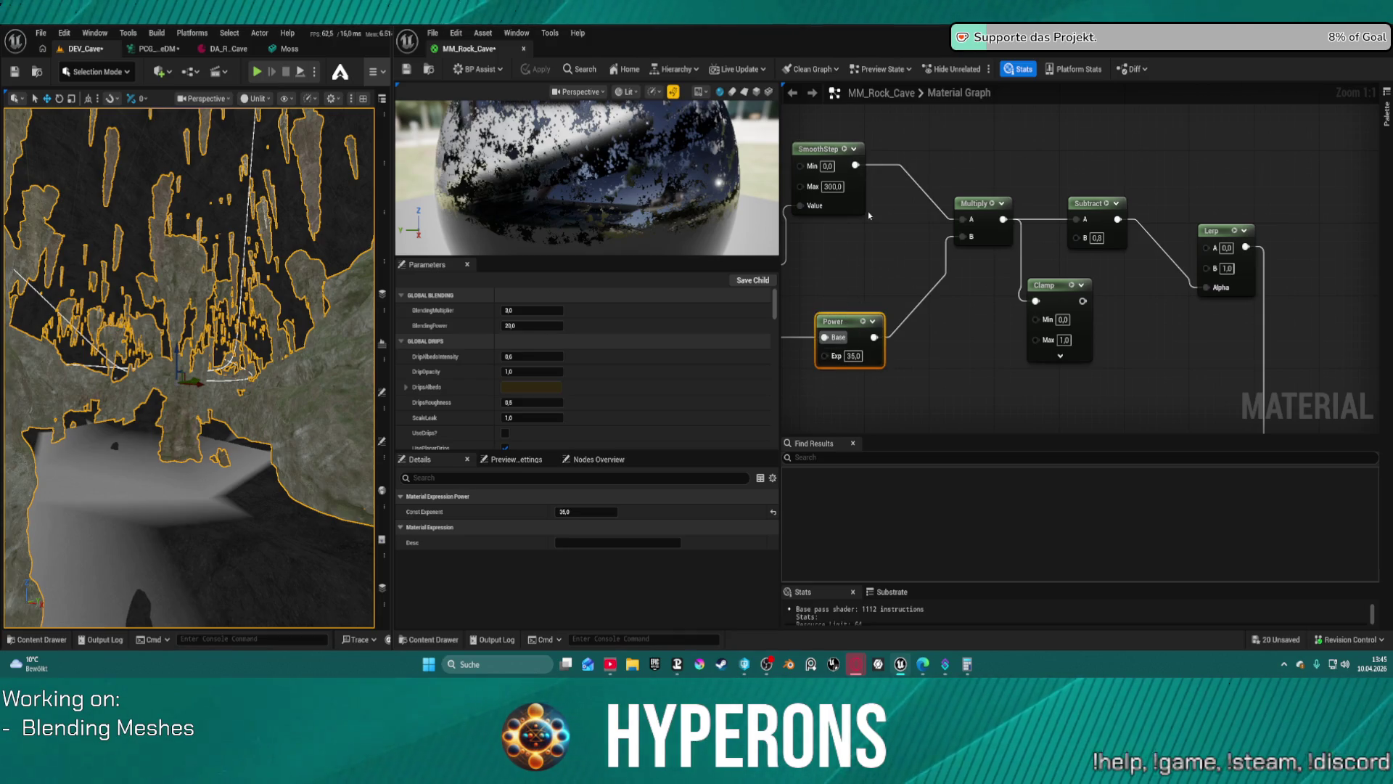
click(896, 135)
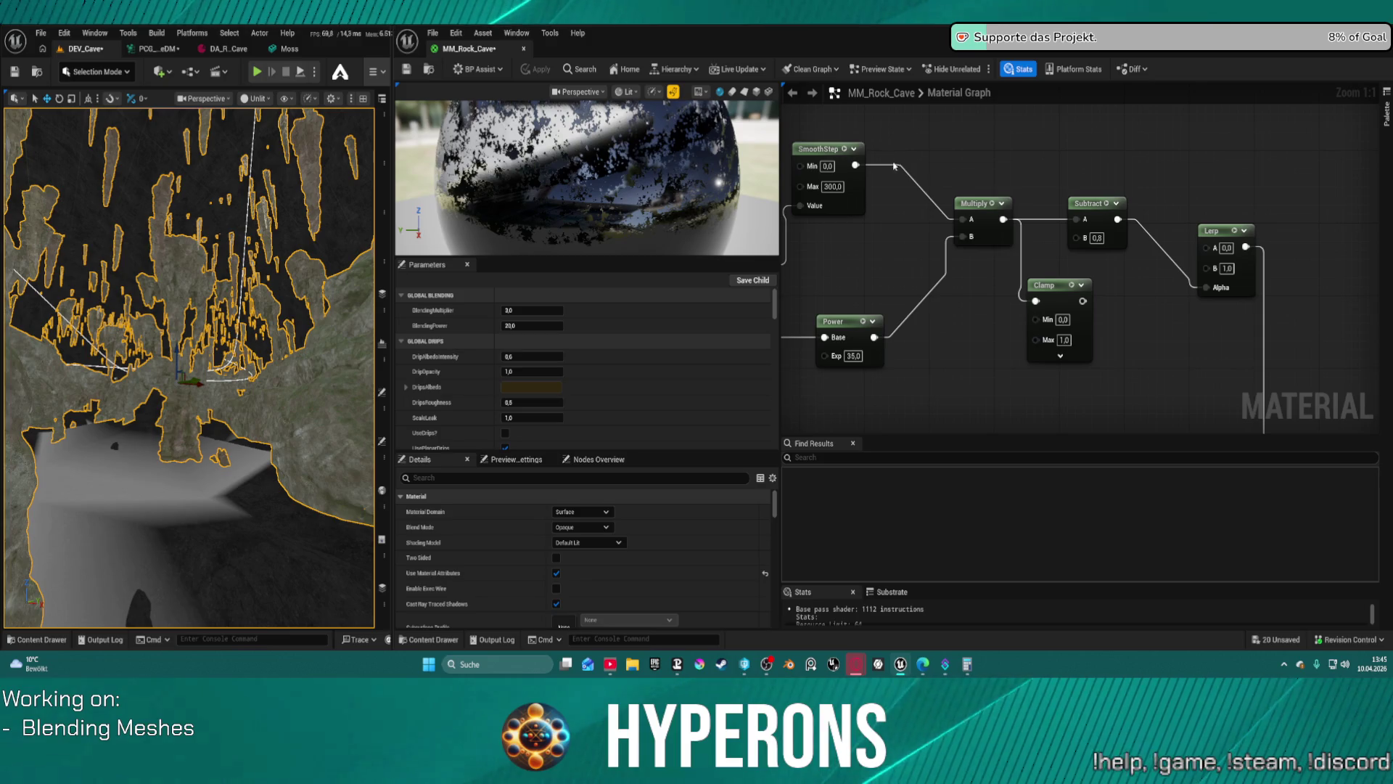
key(ctrl+v)
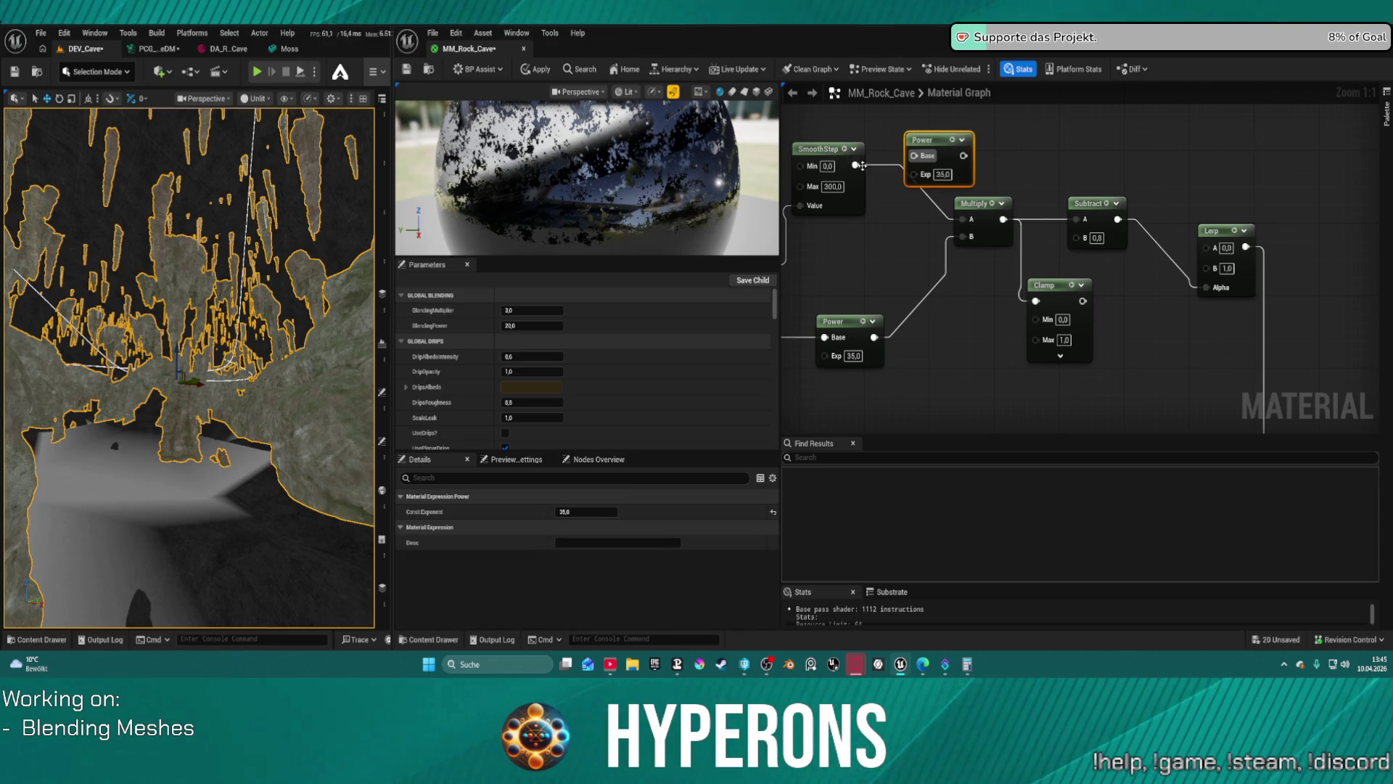
mouse_move(856, 166)
mouse_down()
mouse_move(965, 169)
mouse_move(852, 173)
mouse_up()
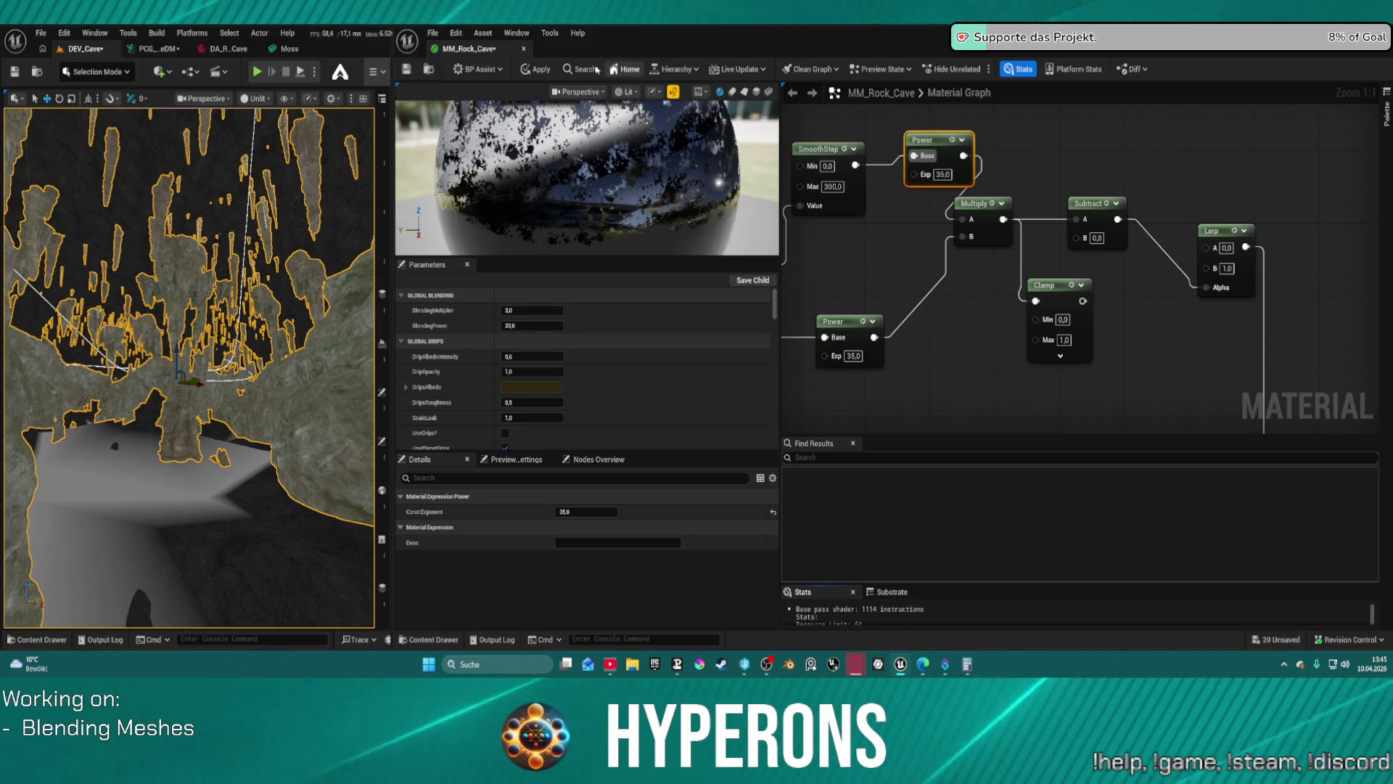
click(530, 76)
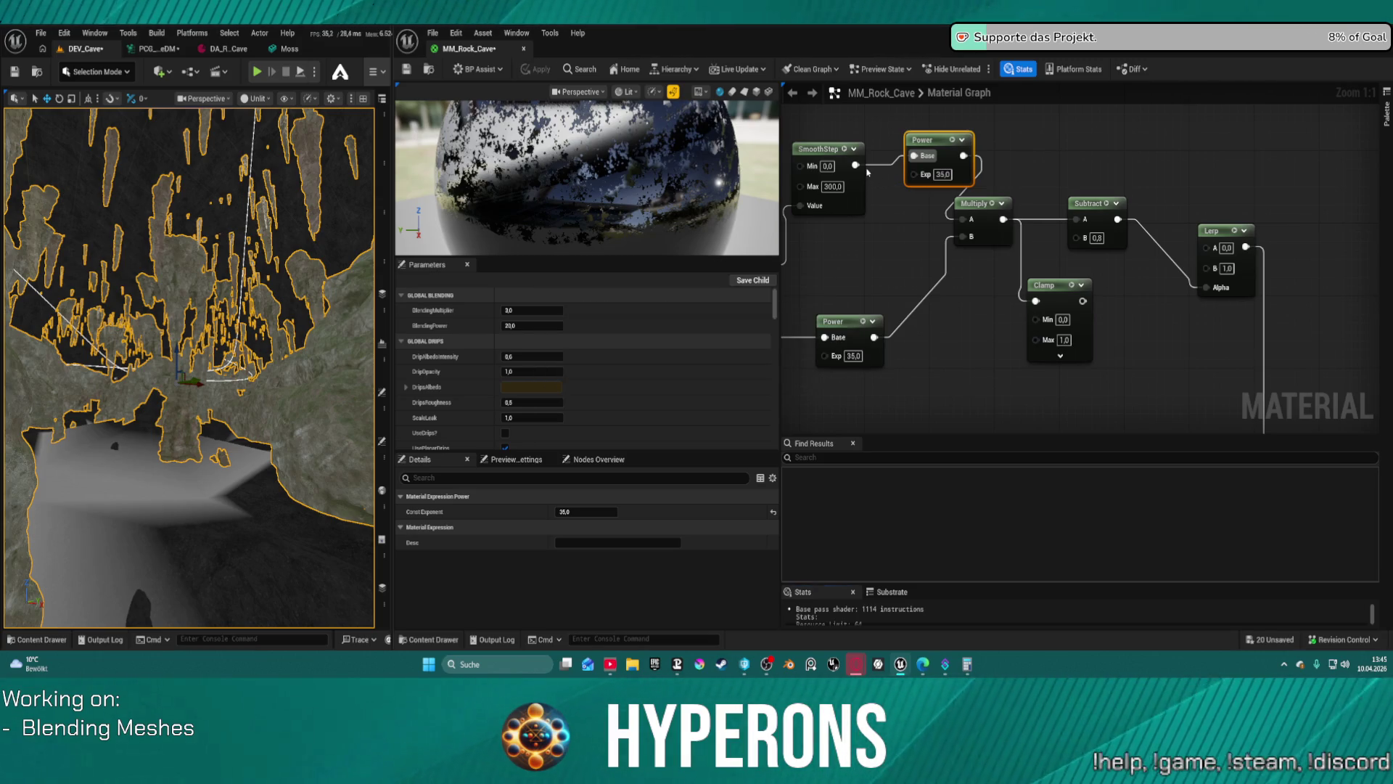
mouse_move(956, 146)
mouse_down()
mouse_move(943, 102)
mouse_move(915, 137)
mouse_move(956, 148)
mouse_up()
- Add a Saturate node after SmoothStep, wire it into Multiply A, and apply
drag(855, 211, 966, 195)
text(satur)
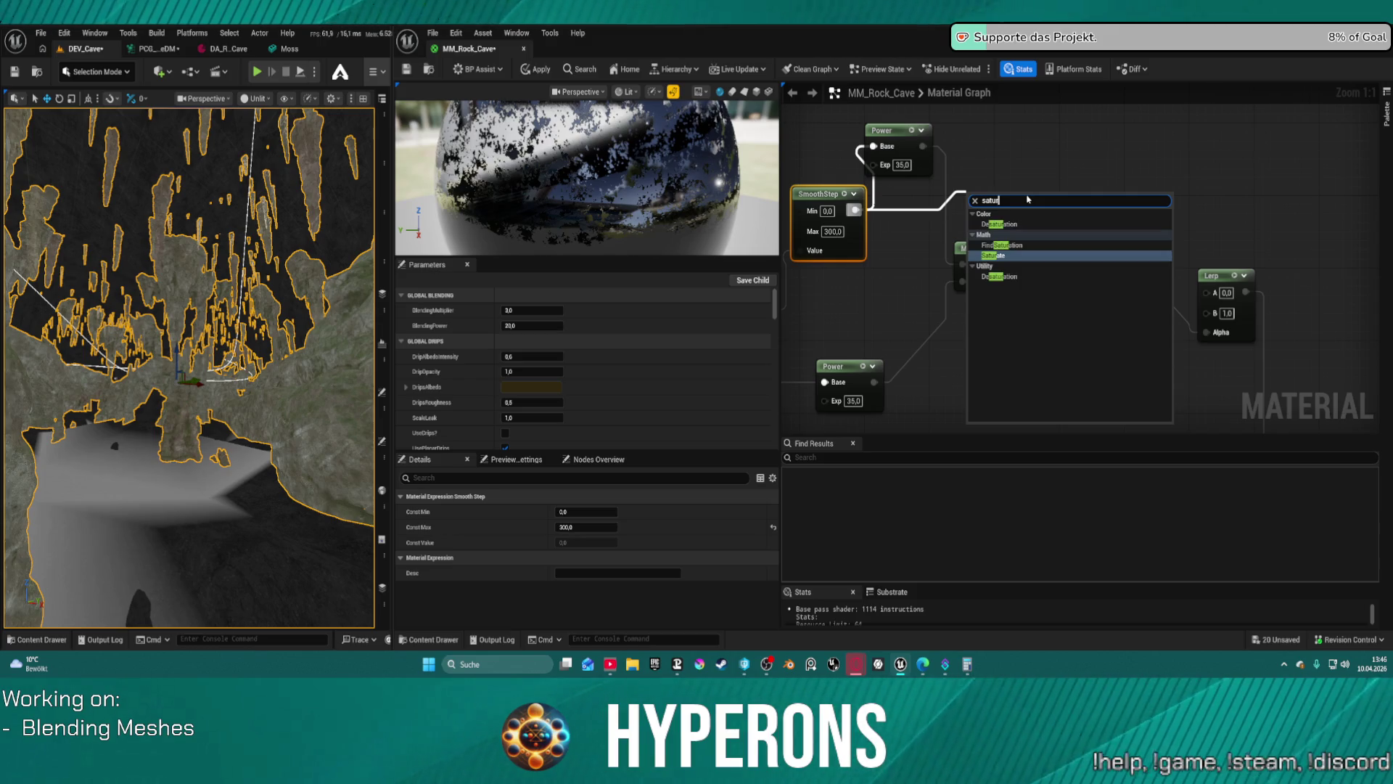
key(Return)
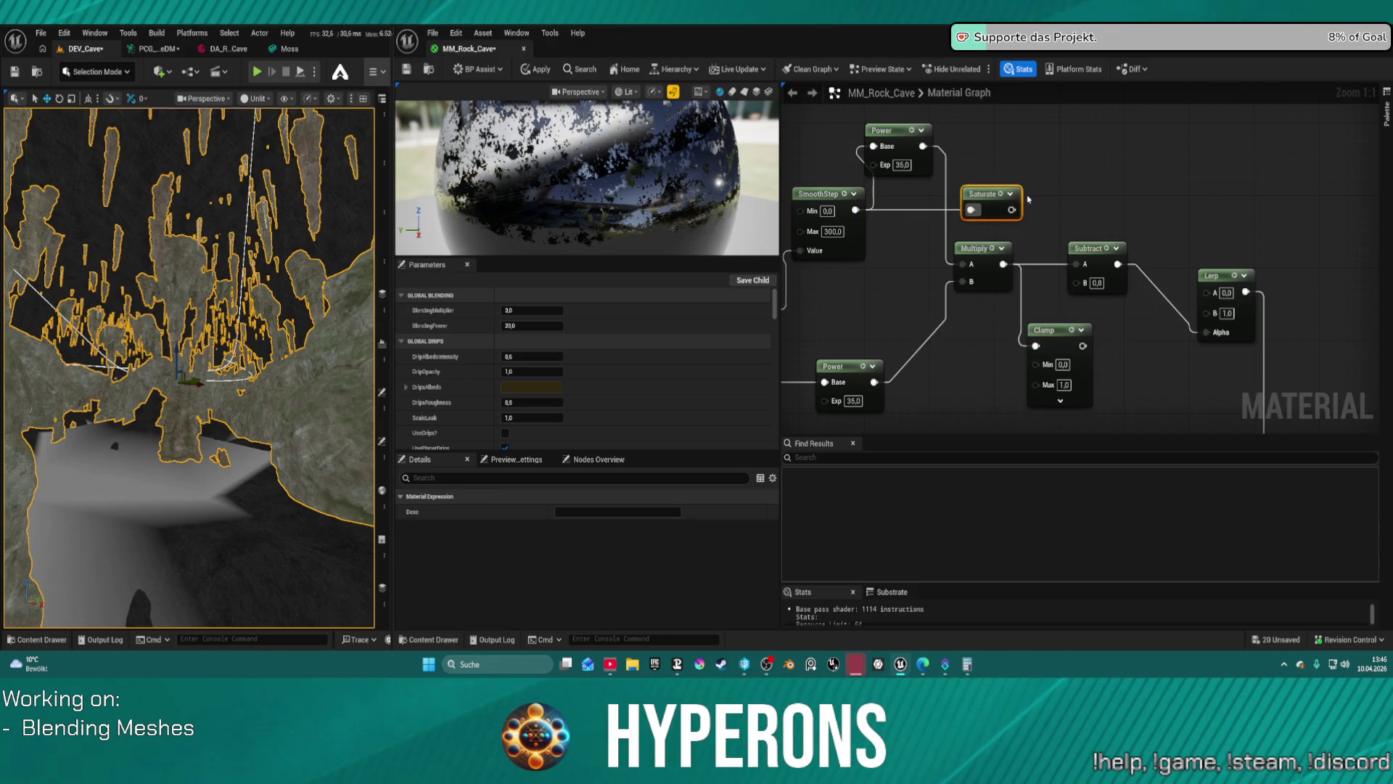
drag(1011, 209, 962, 263)
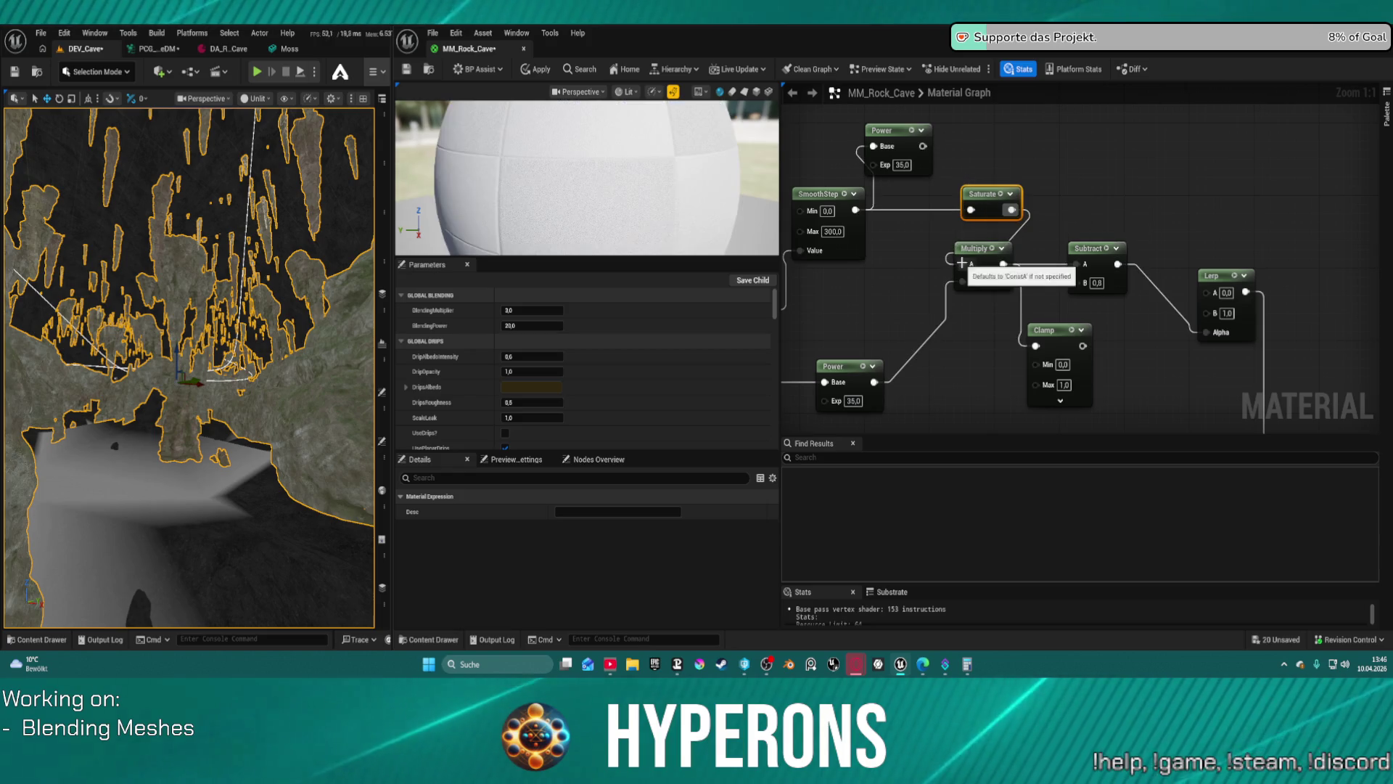
click(545, 69)
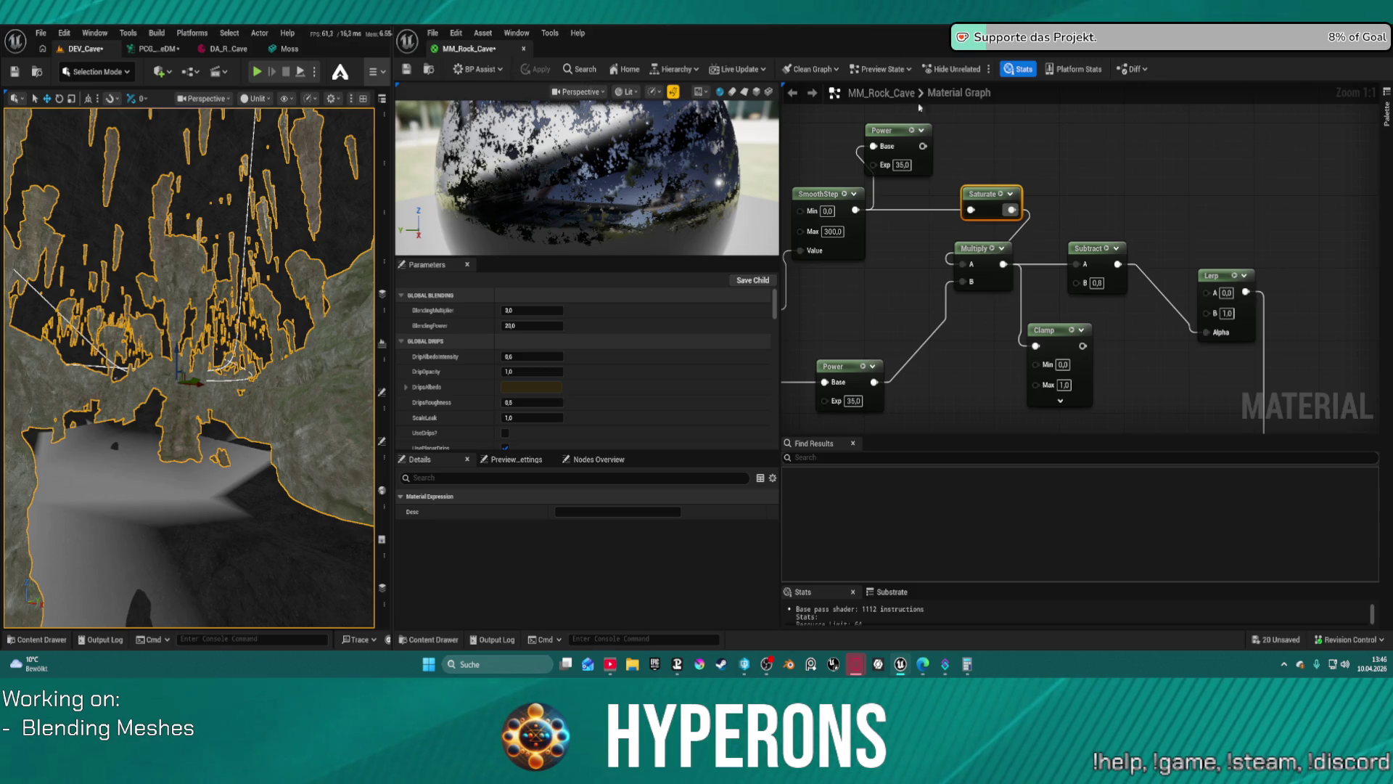
- Pull the Clamp node out of the Dot-to-Power chain
drag(943, 159, 1109, 110)
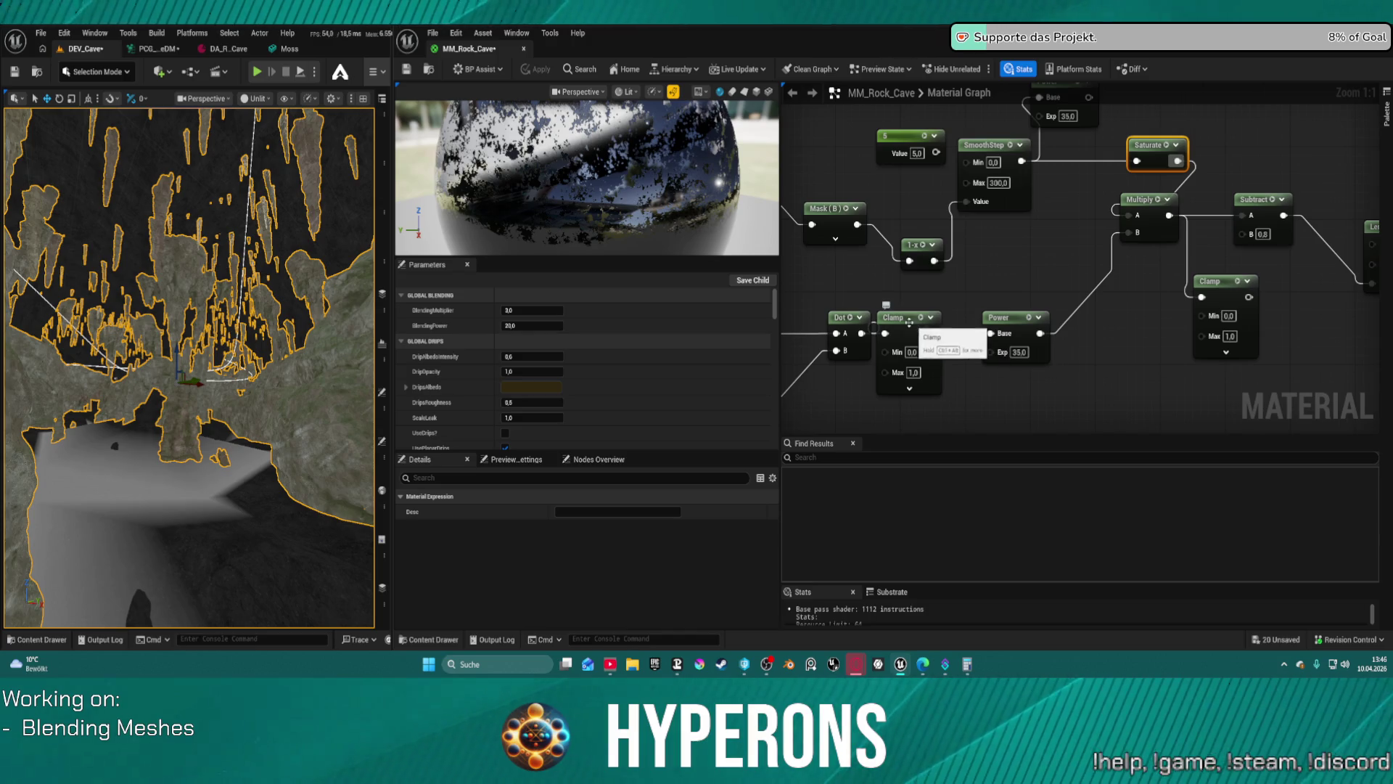
drag(906, 324, 922, 325)
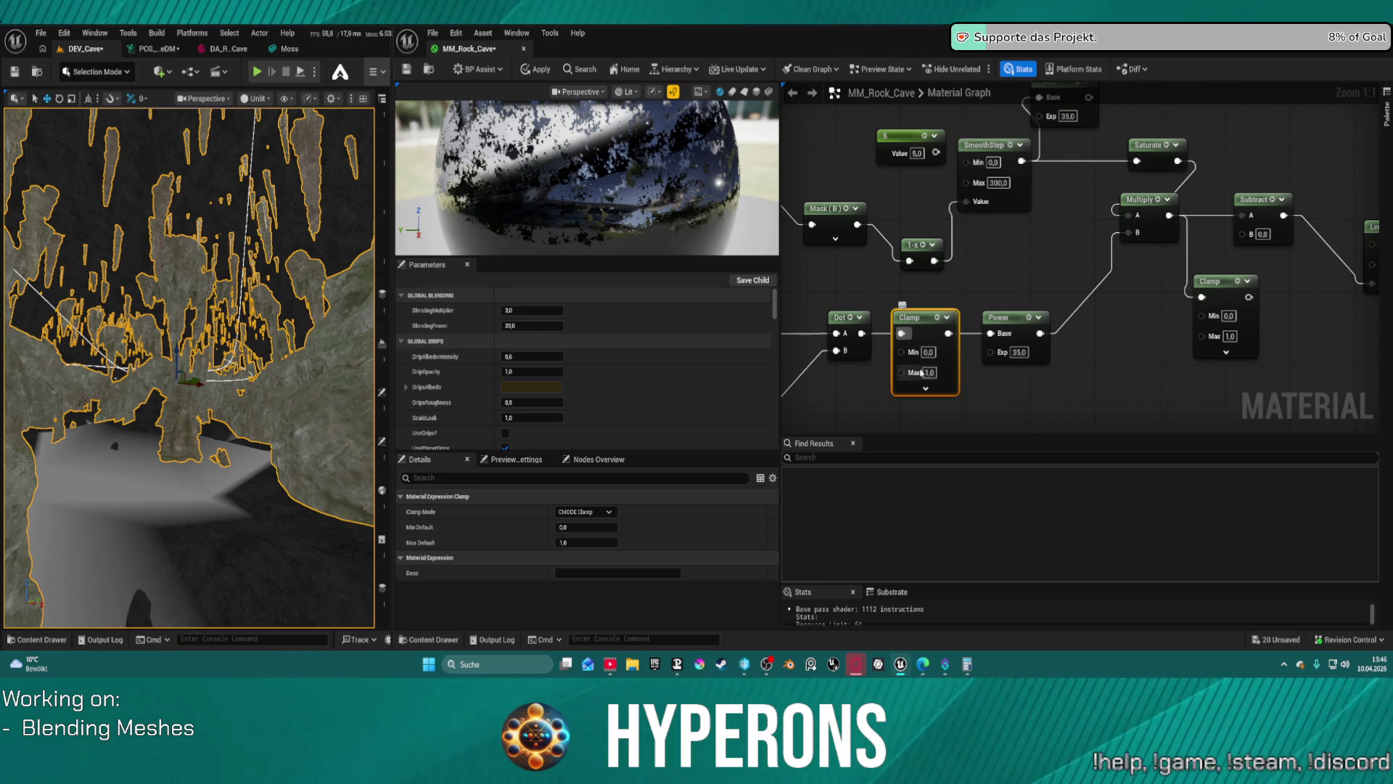
mouse_move(914, 329)
mouse_down()
mouse_move(849, 323)
mouse_move(906, 384)
mouse_up()
- Insert the Clamp after the Power output and feed Clamp into Multiply B
click(535, 70)
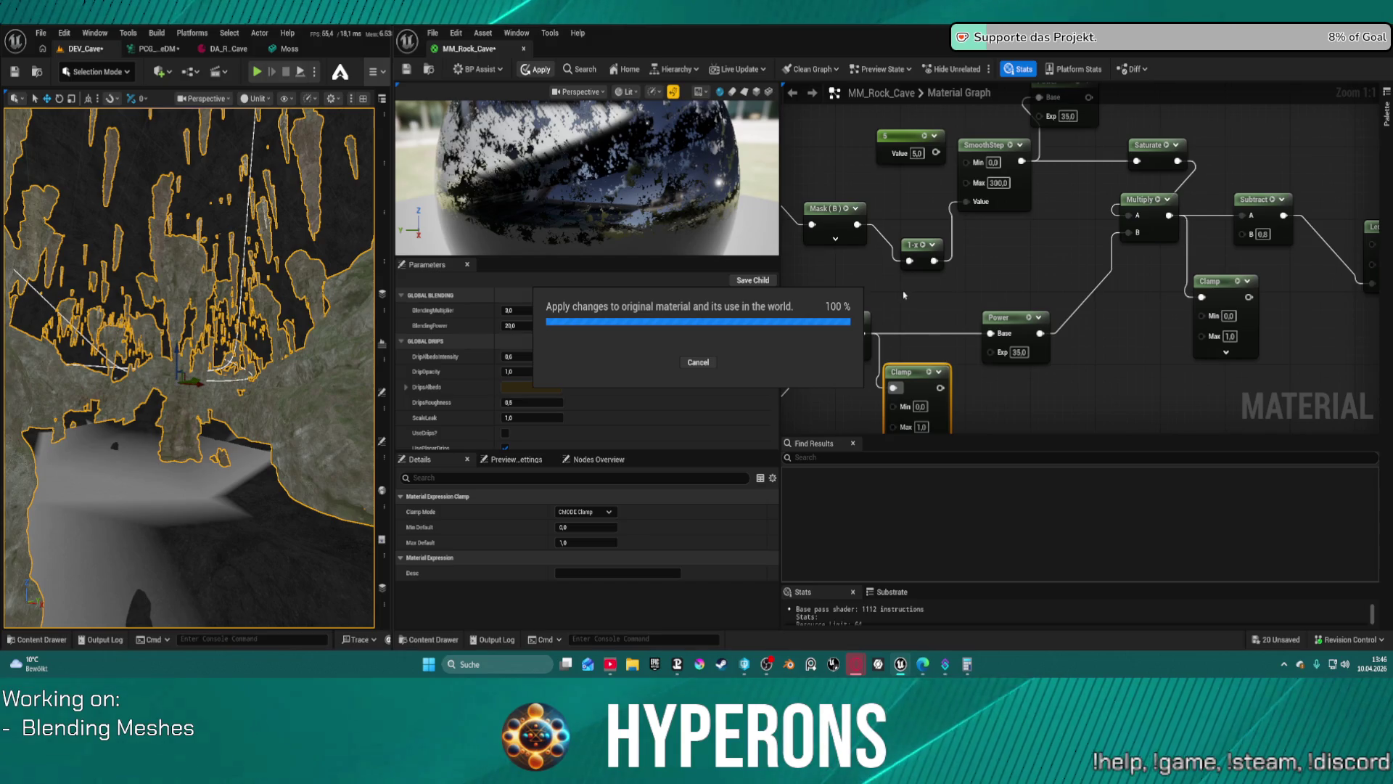
drag(884, 298, 972, 292)
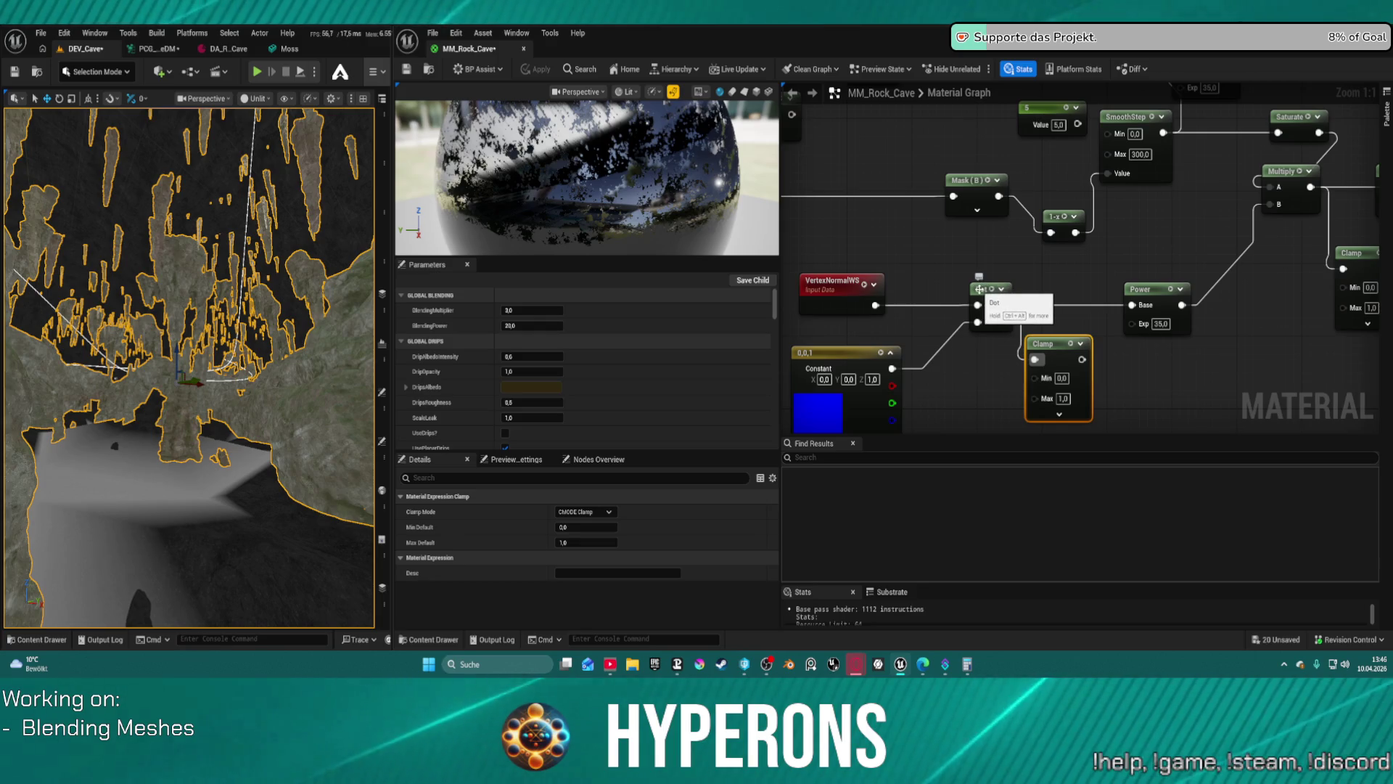
drag(1163, 280, 913, 273)
click(911, 316)
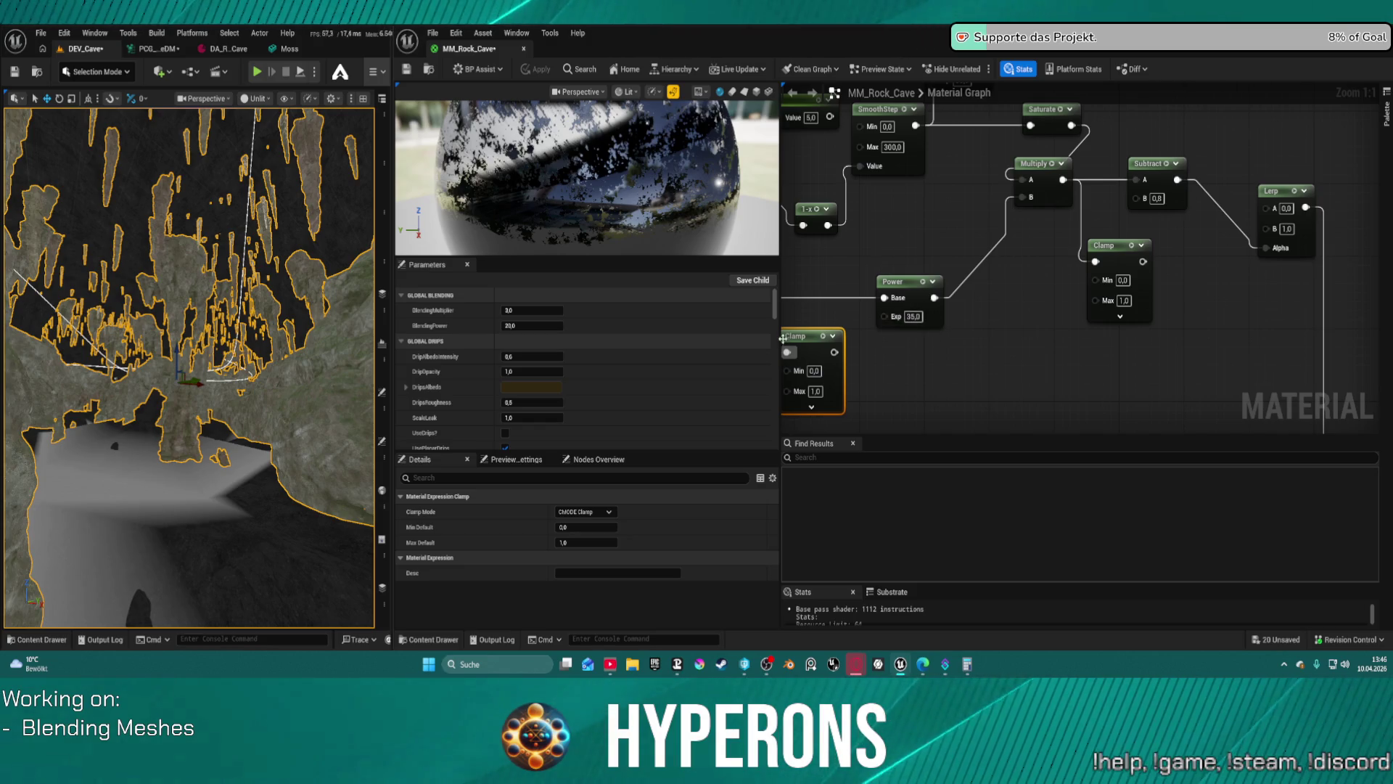
mouse_move(809, 336)
mouse_down()
mouse_move(934, 341)
mouse_move(1008, 308)
mouse_move(1050, 197)
mouse_up()
click(936, 283)
click(1023, 309)
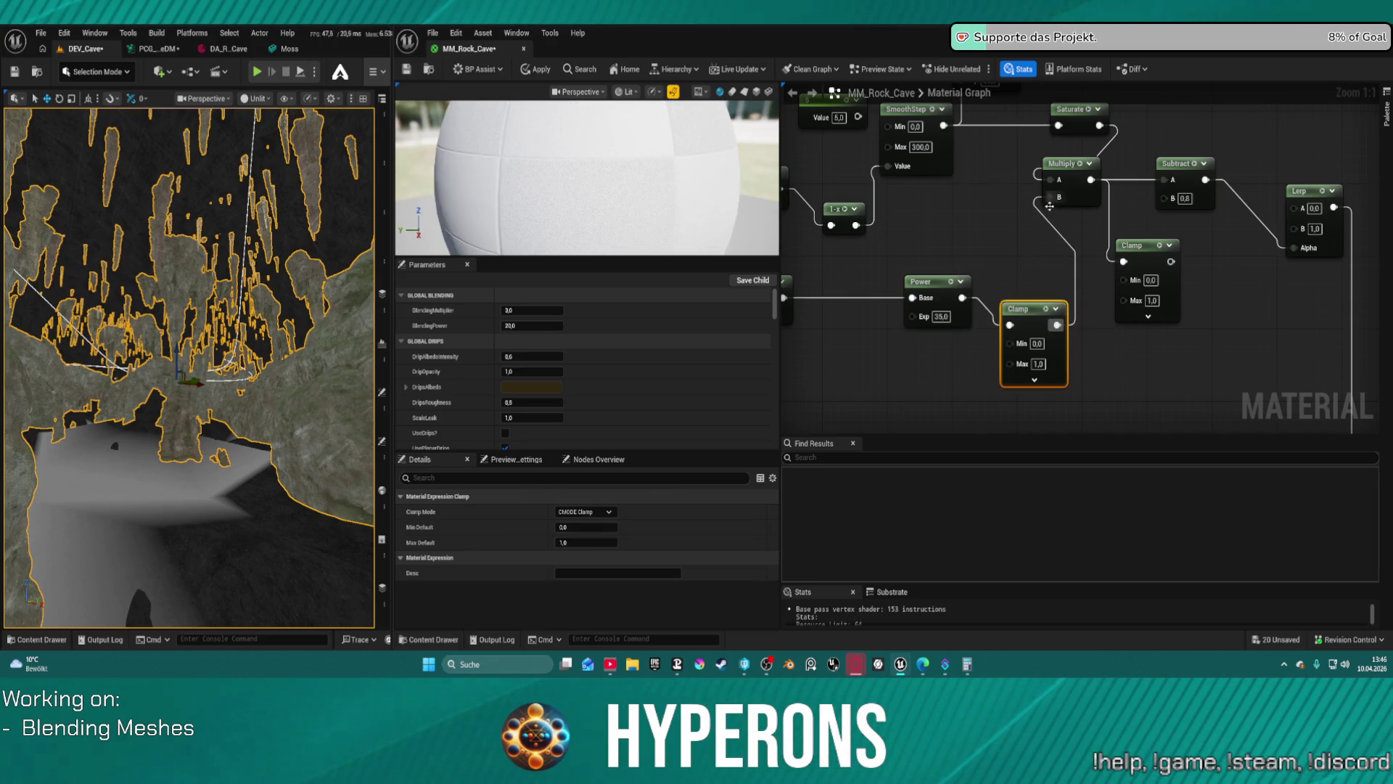
- Set the Clamp Min to 0,8 and apply the material to the level
click(1037, 344)
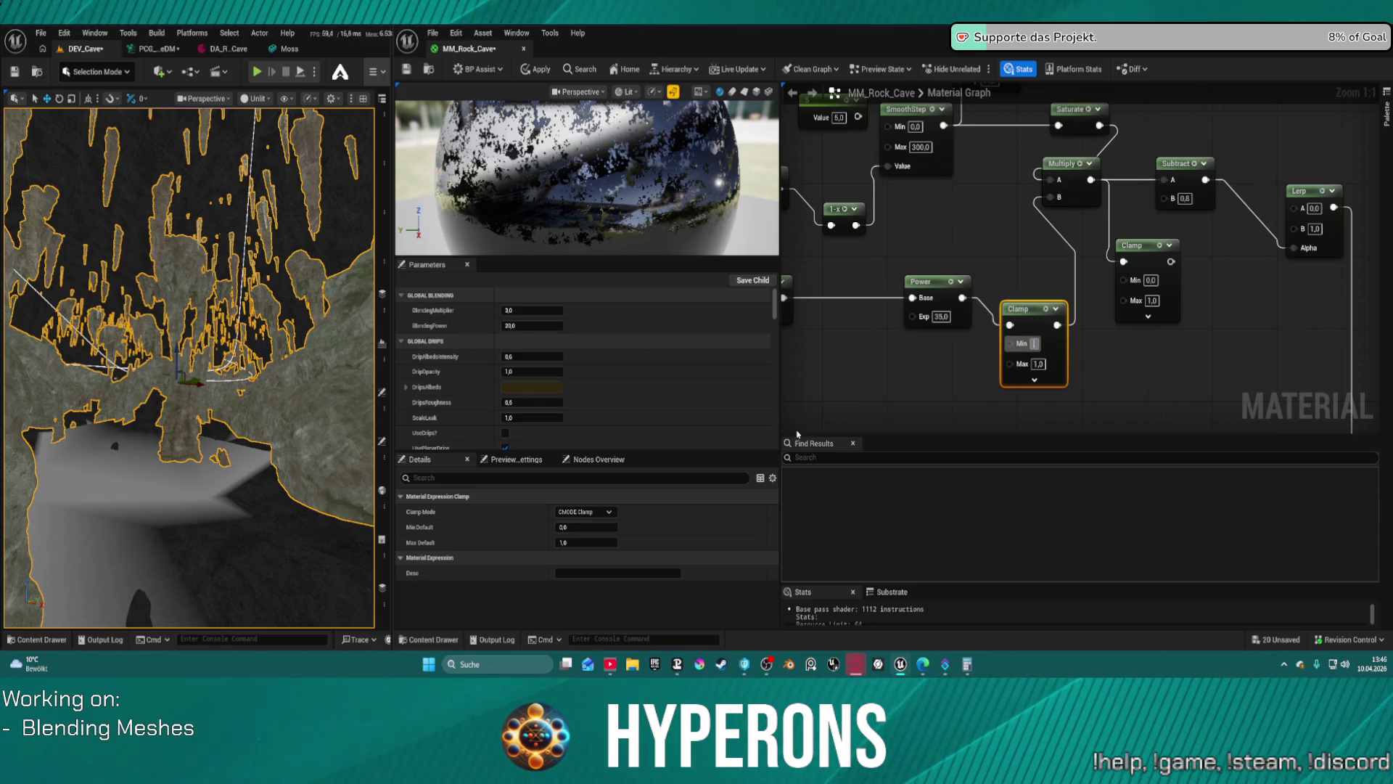
text(0,8)
key(Return)
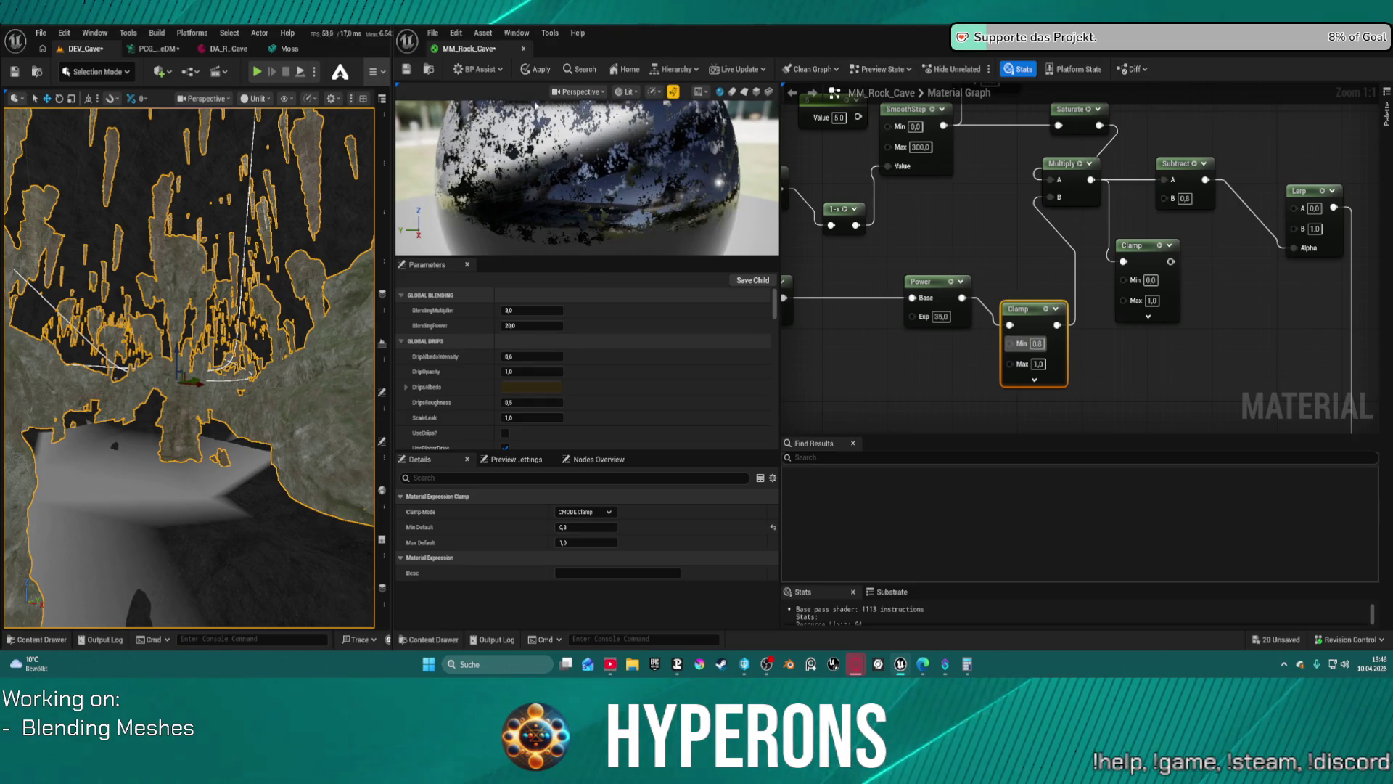
click(541, 70)
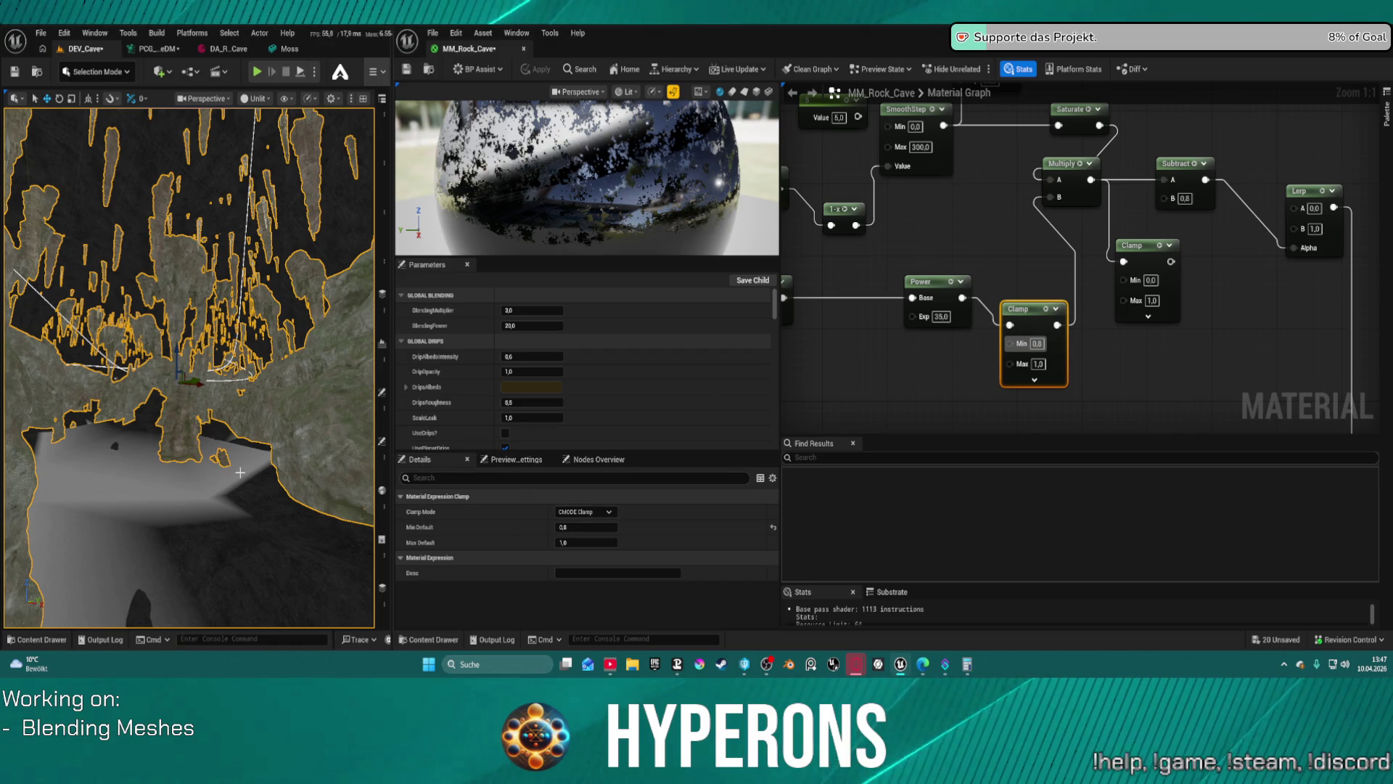
drag(72, 457, 73, 240)
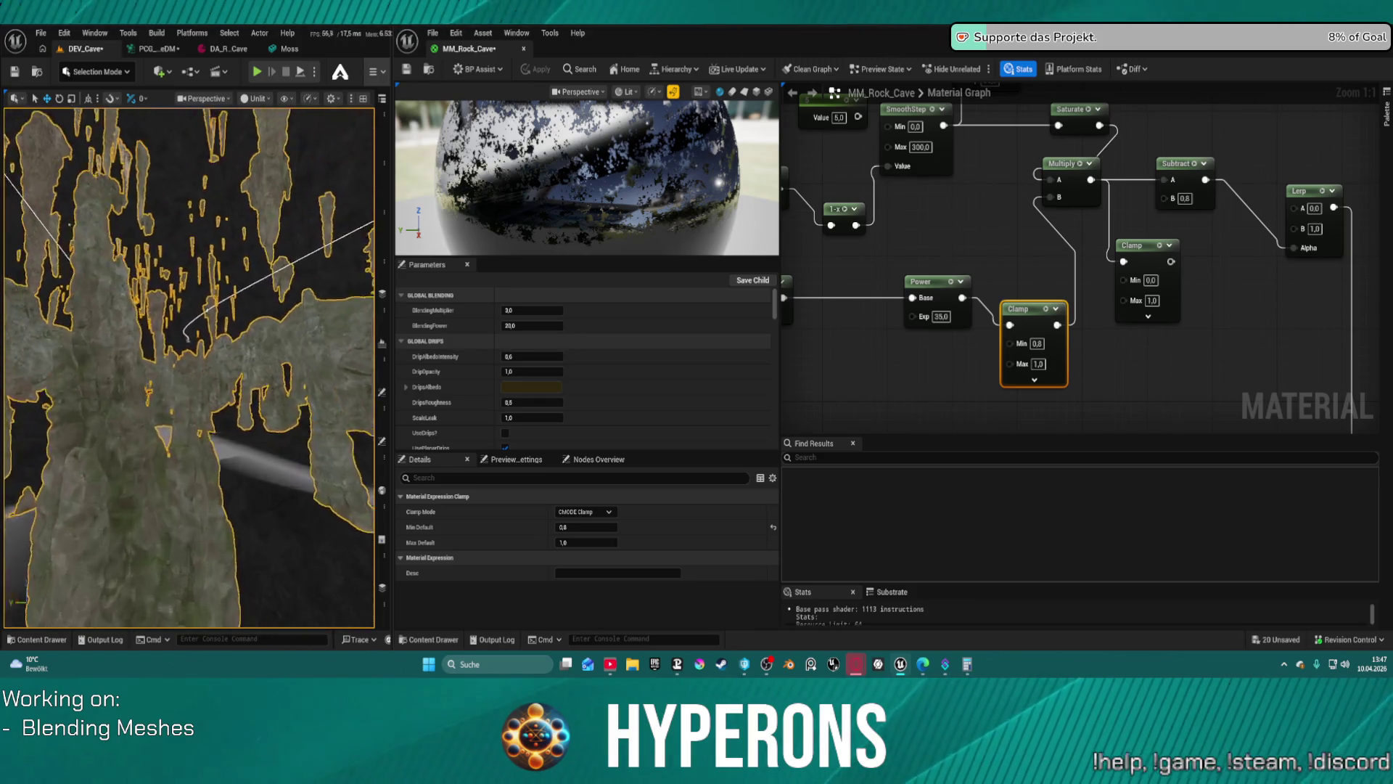
drag(73, 239, 73, 196)
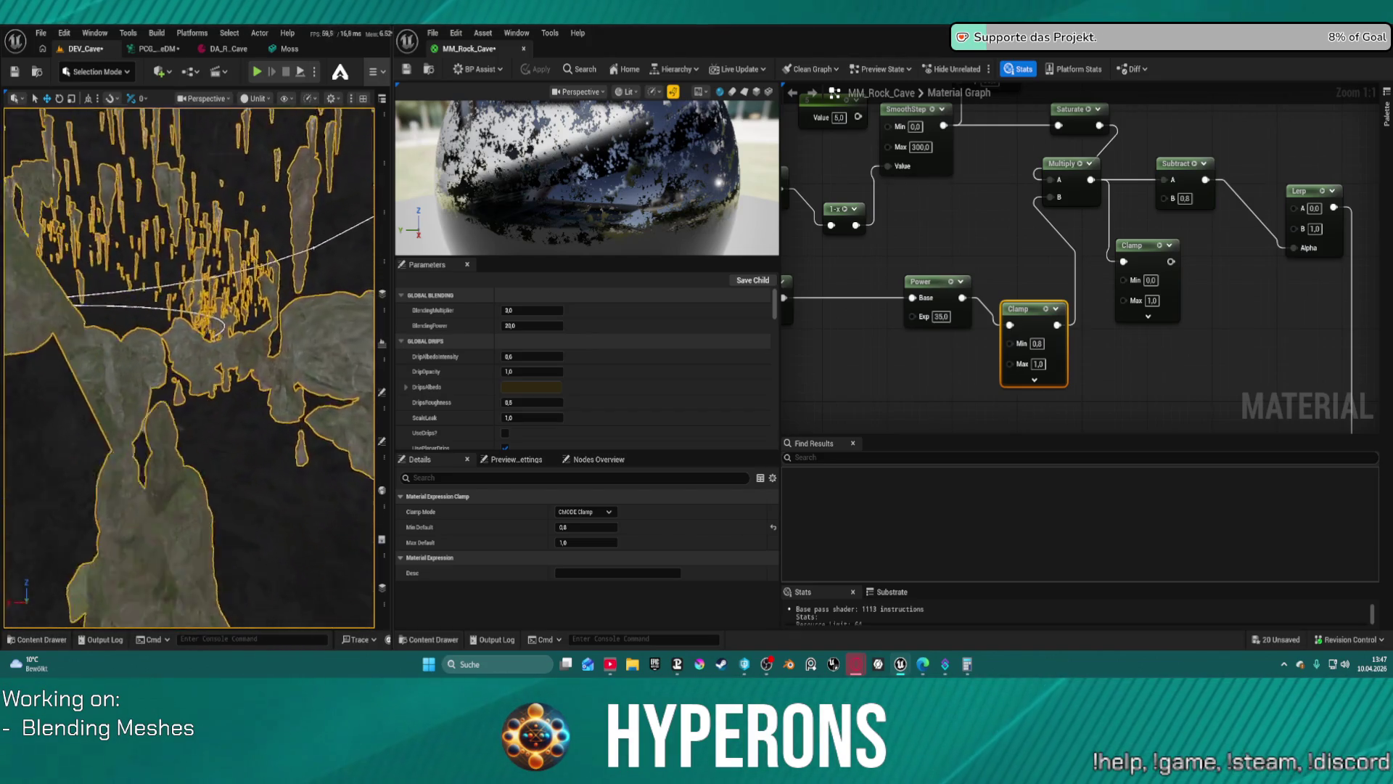
drag(189, 363, 189, 275)
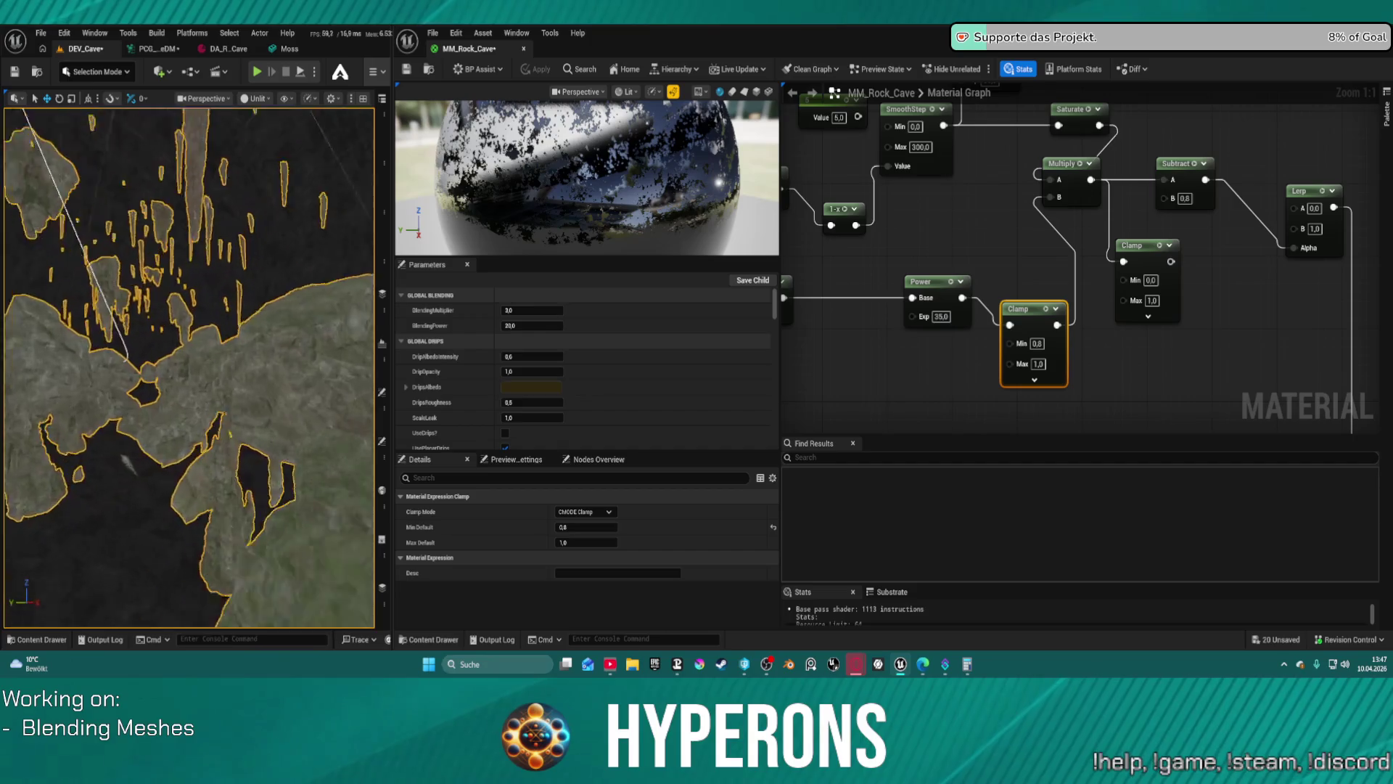
drag(189, 276, 189, 203)
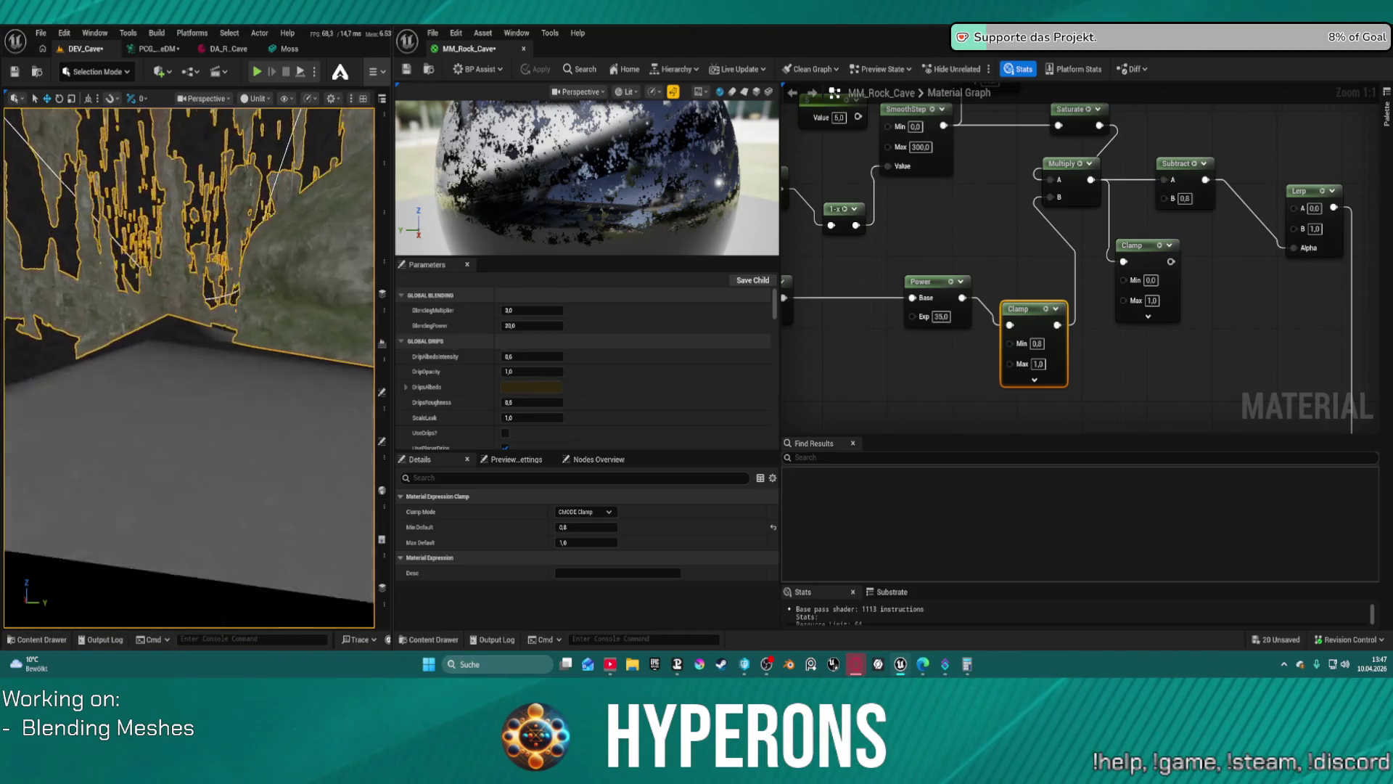
drag(189, 203, 188, 145)
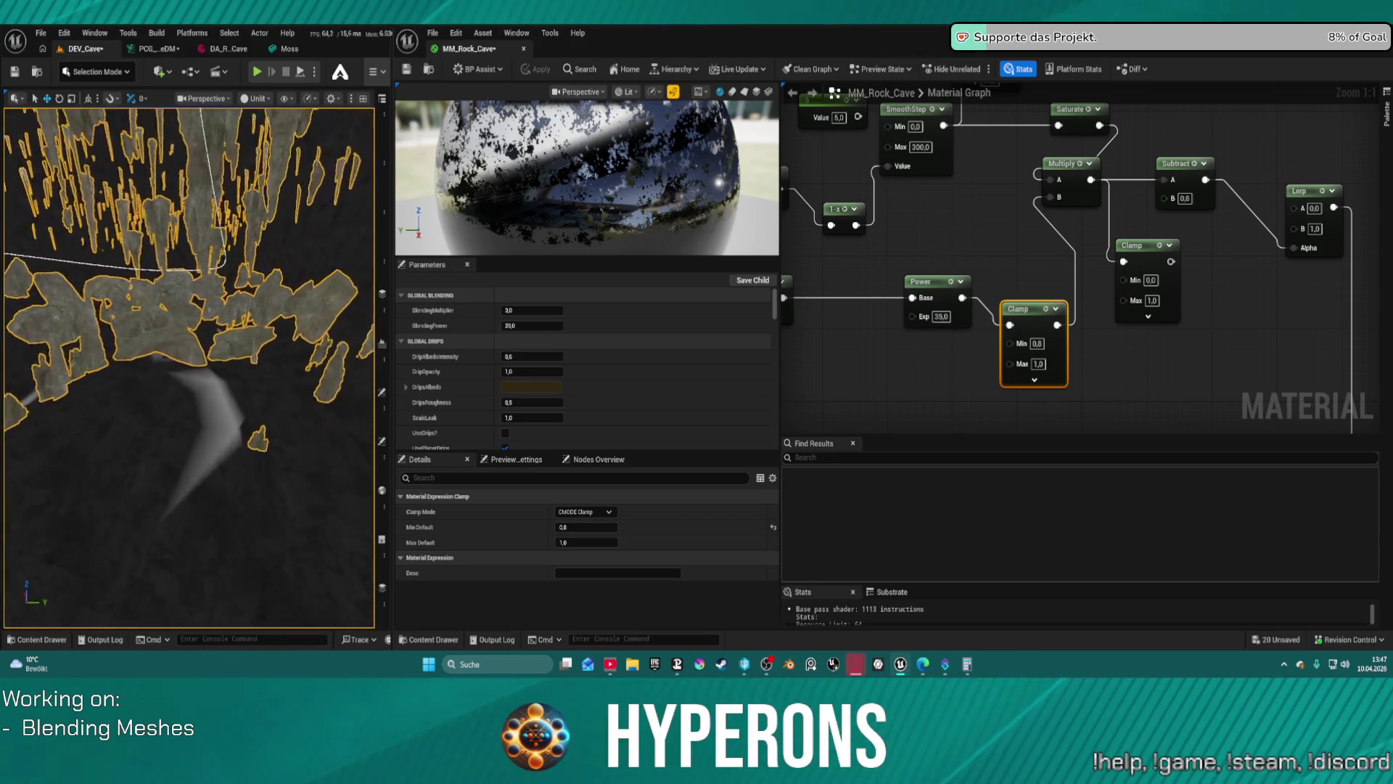
mouse_move(188, 146)
mouse_down()
mouse_move(188, 109)
mouse_move(189, 149)
mouse_up()
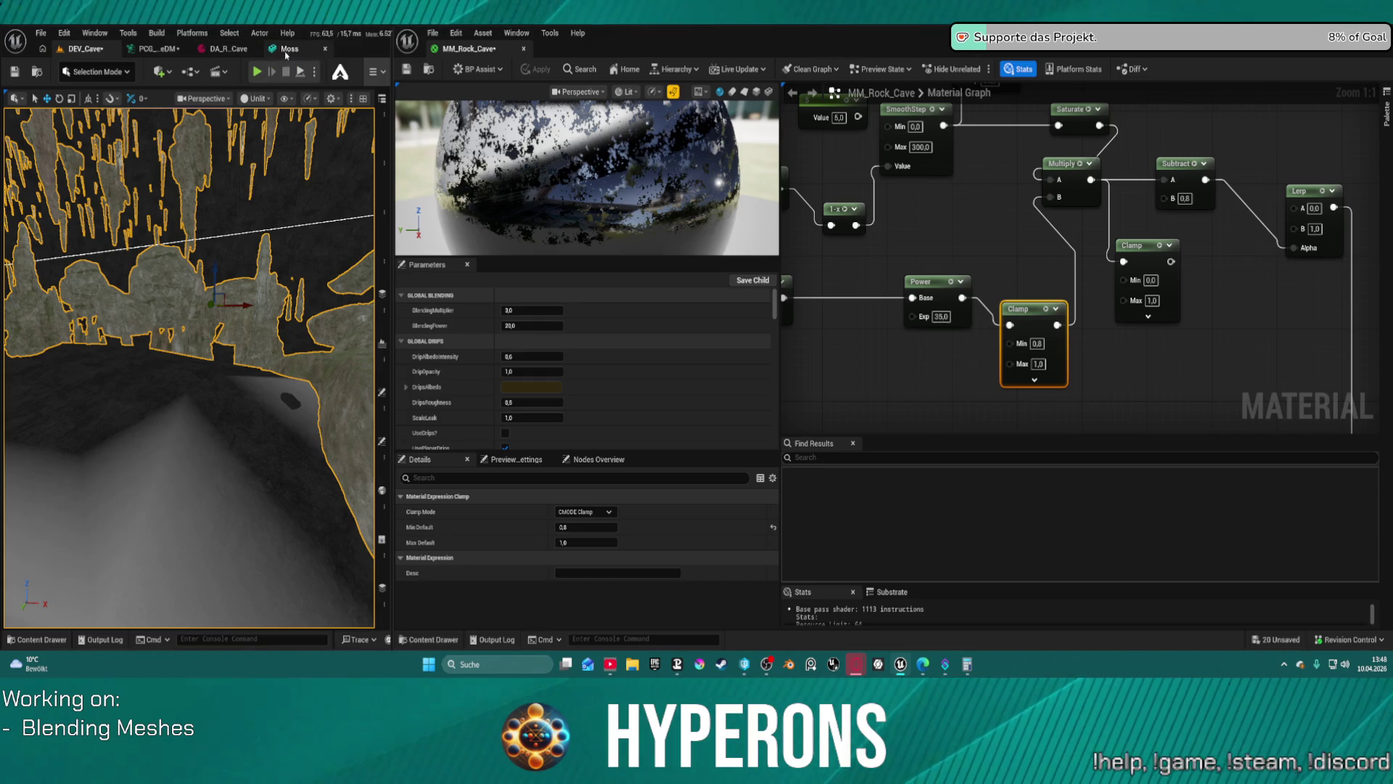
- Open the DLWE_PuddleMask material function from the recent assets list for reference
click(430, 73)
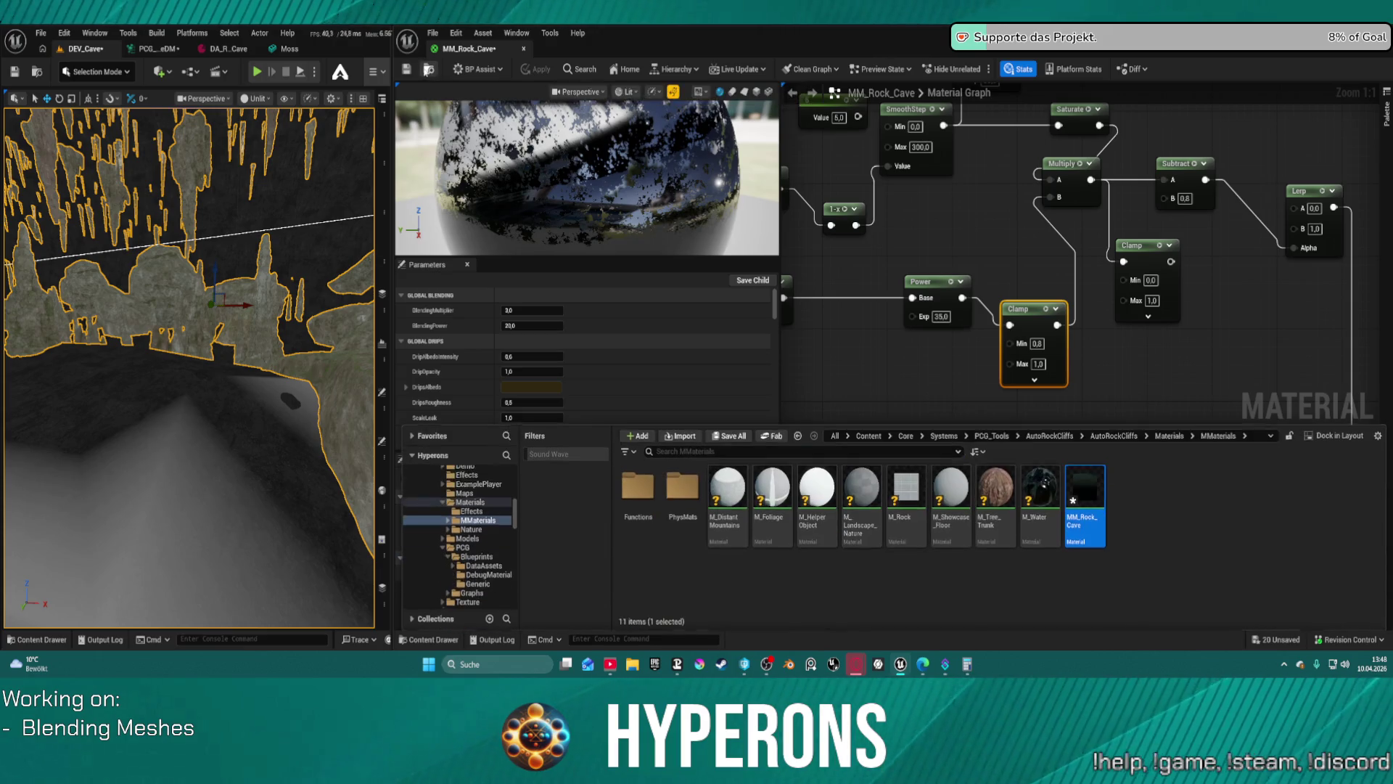
click(433, 32)
mouse_move(508, 76)
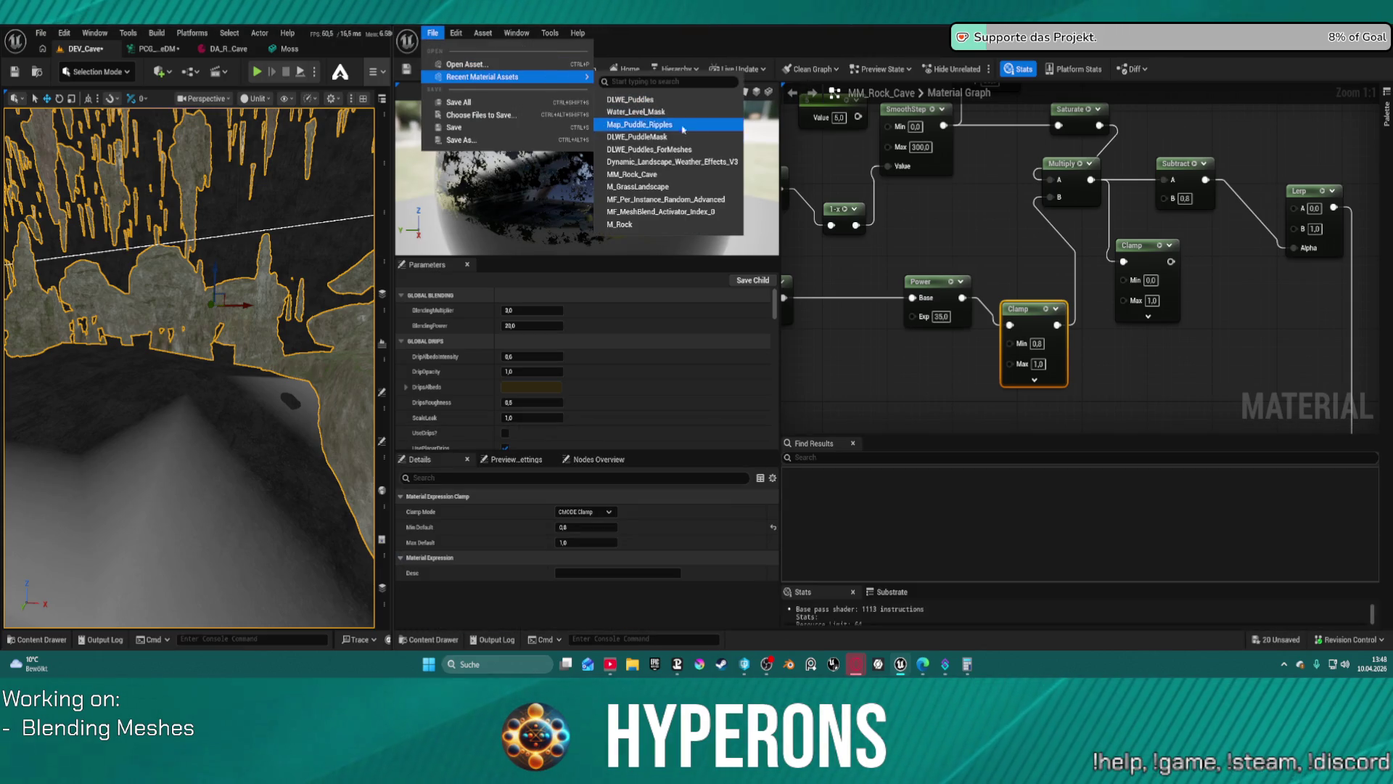
click(711, 175)
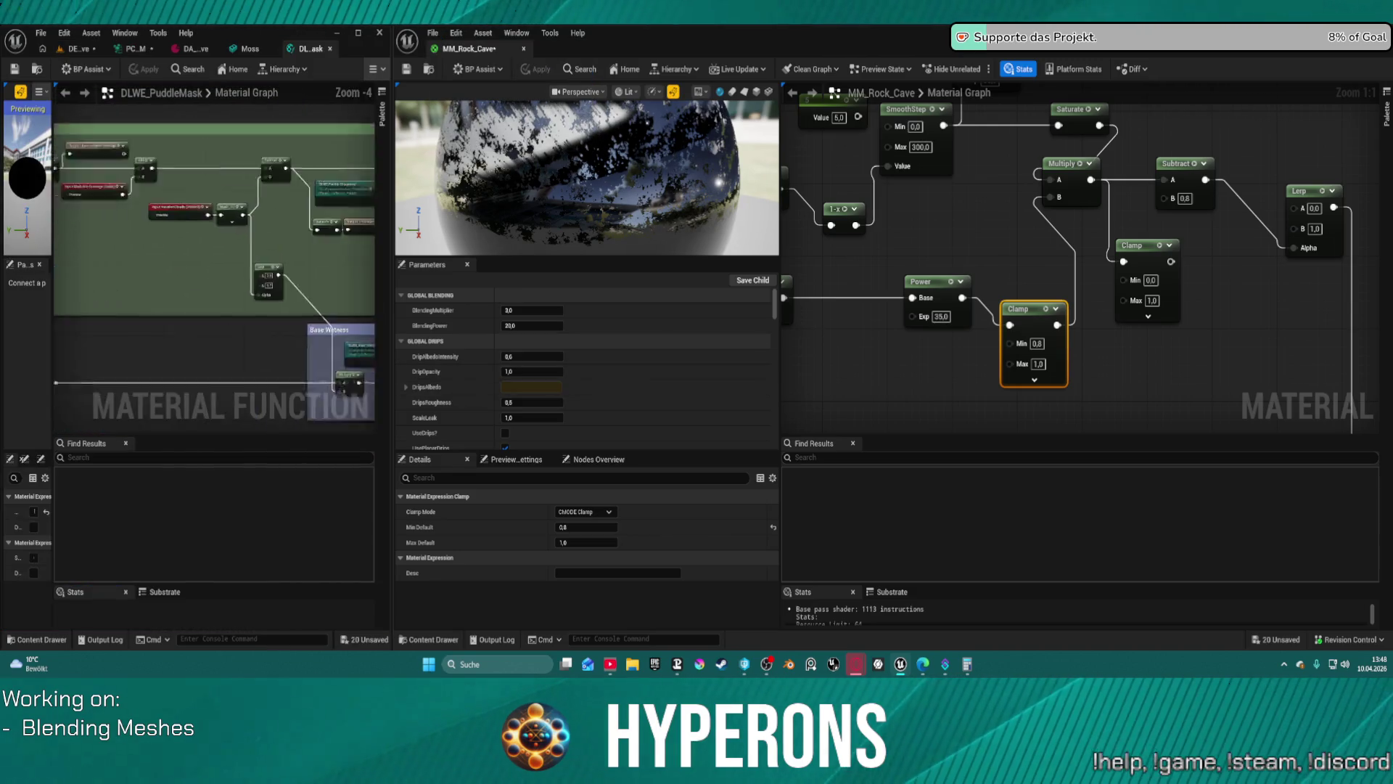
scroll(241, 217, down, 2)
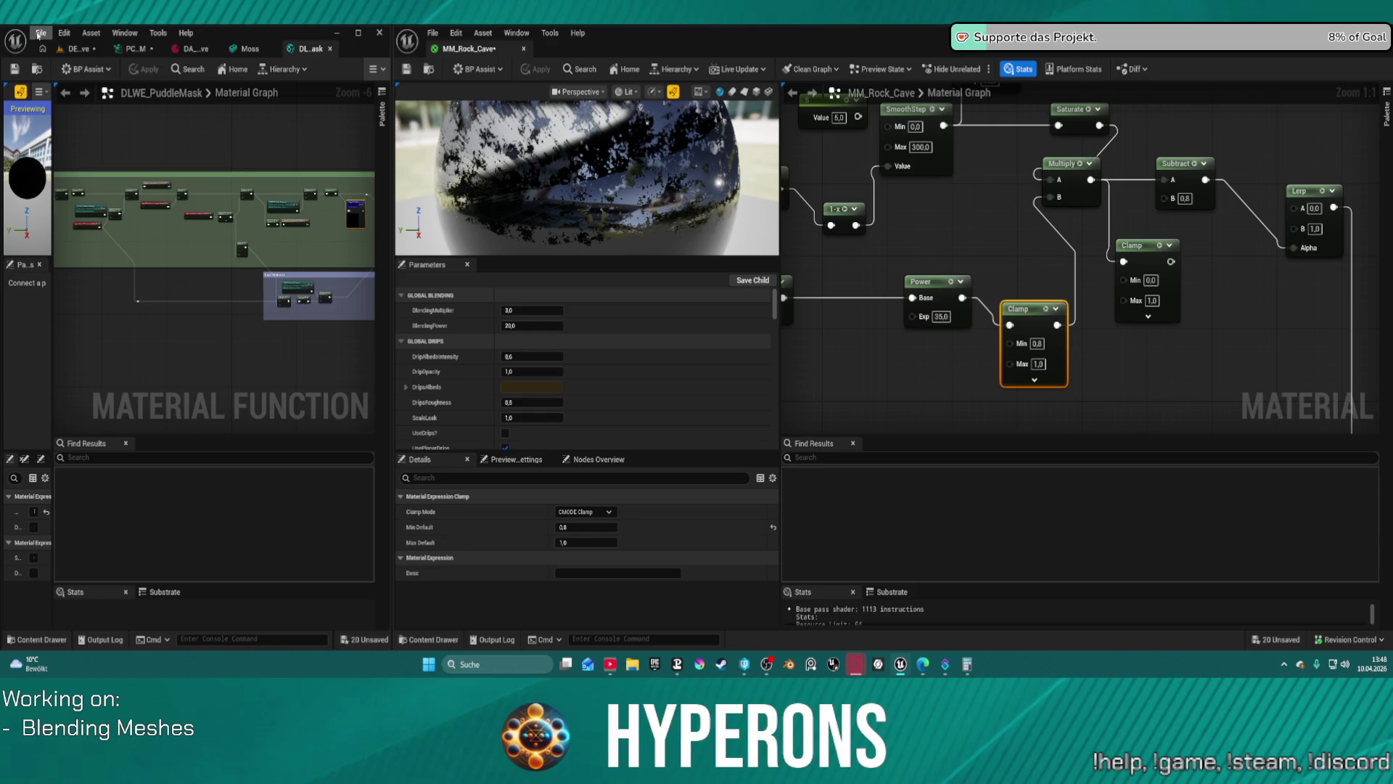
click(38, 34)
mouse_move(166, 76)
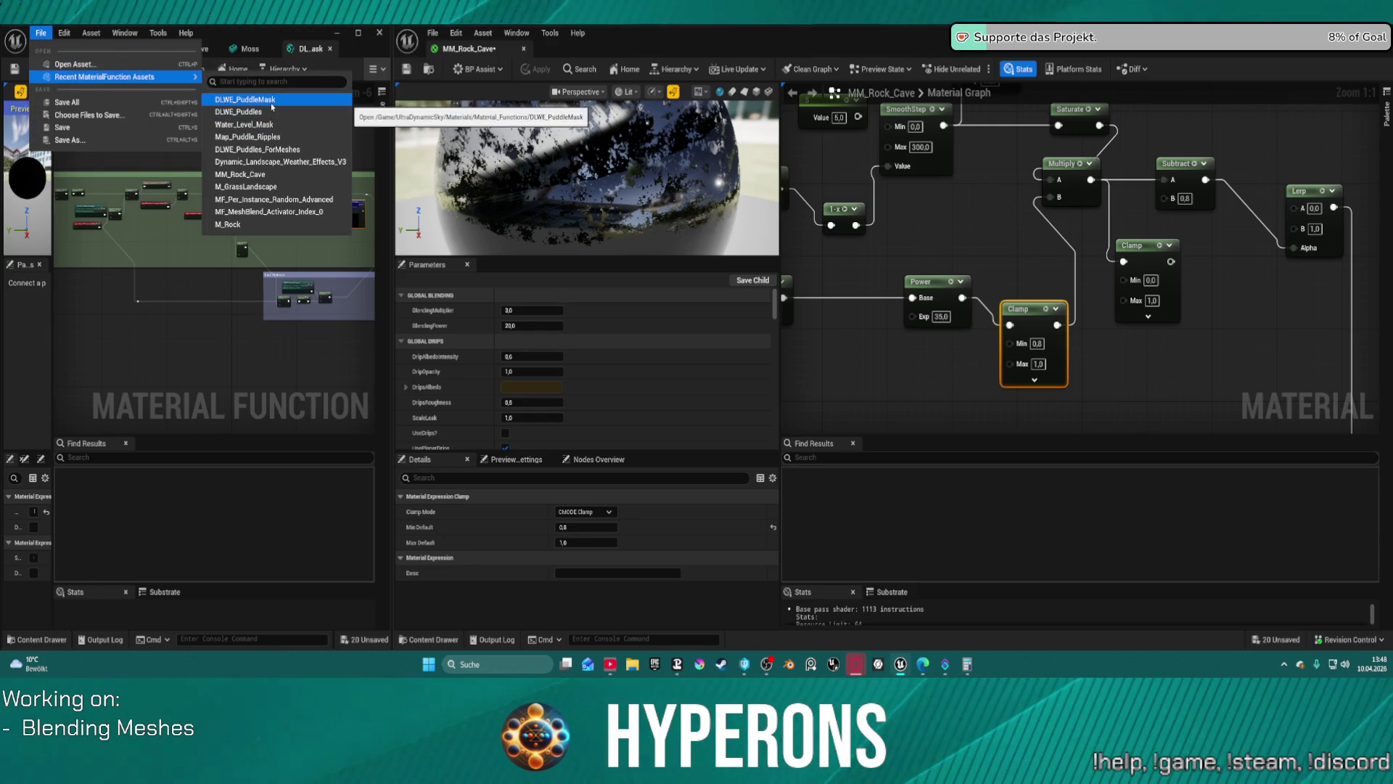
click(278, 150)
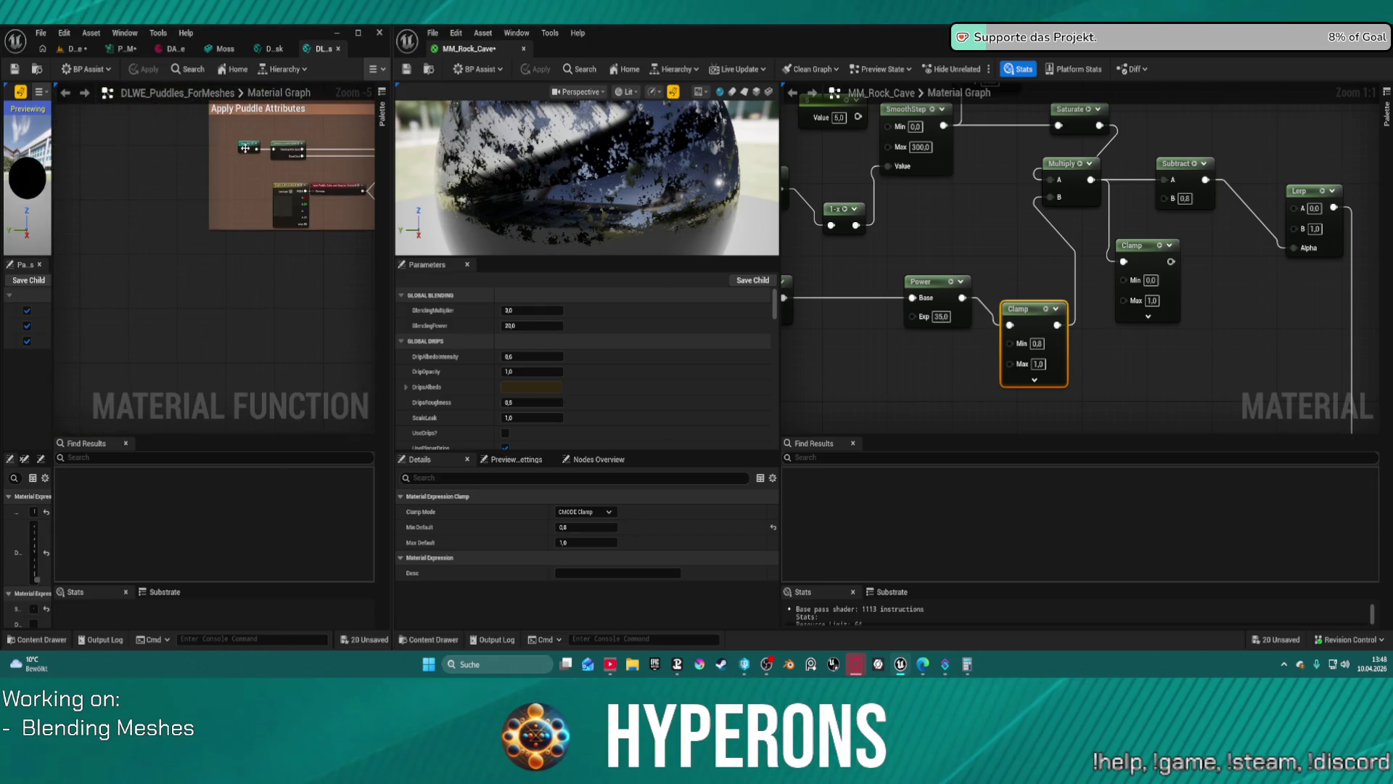
- Zoom in on the Input Puddle Color constant, nudge it, and pan the rock graph toward Lerp
scroll(88, 225, up, 2)
scroll(88, 224, up, 1)
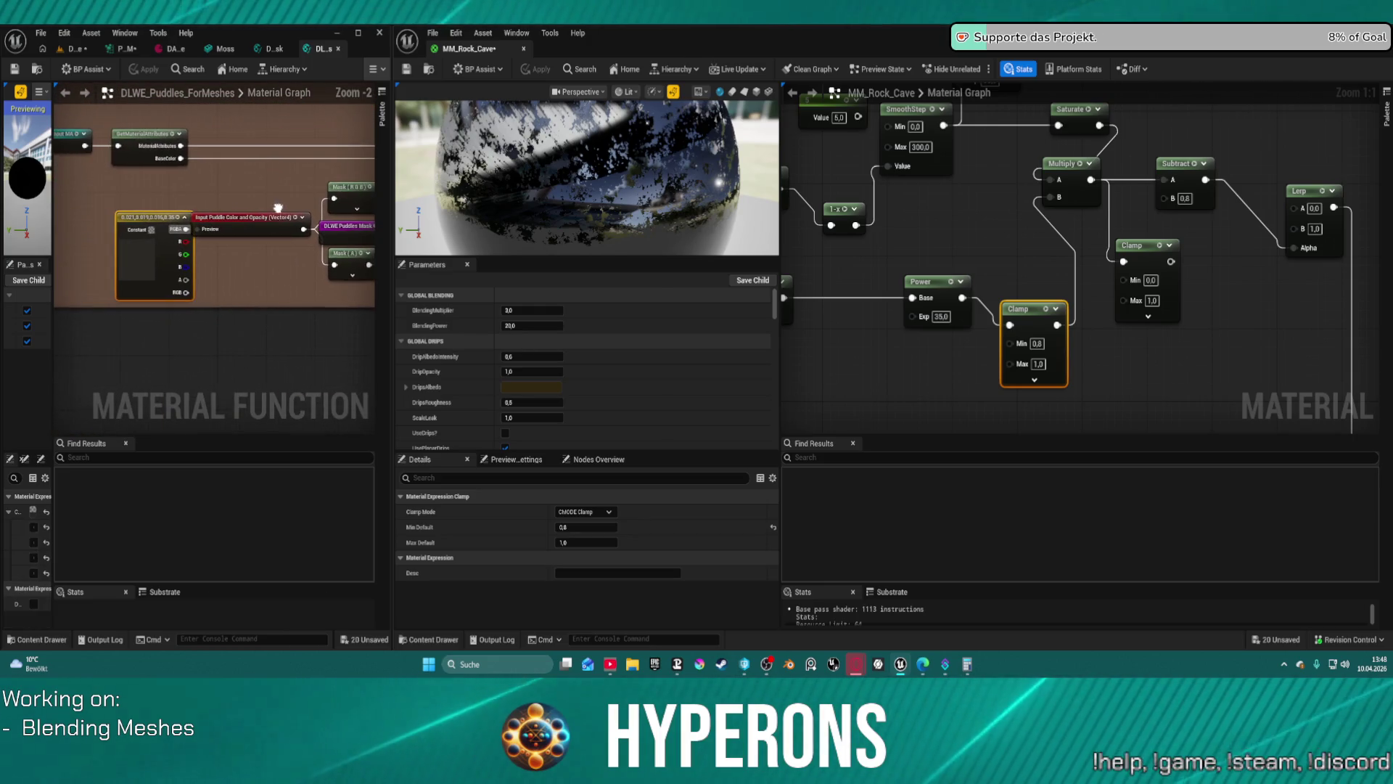
drag(160, 223, 145, 225)
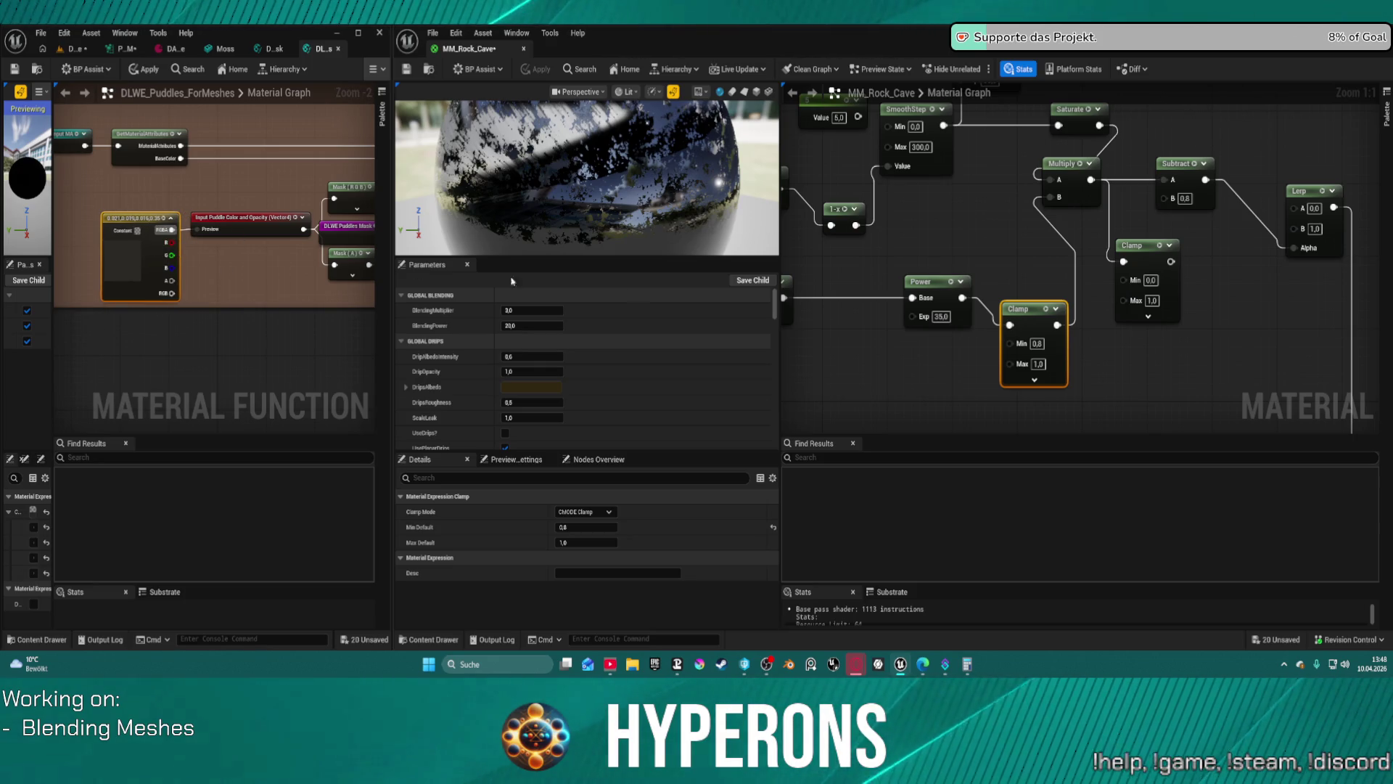
drag(1278, 267, 1144, 281)
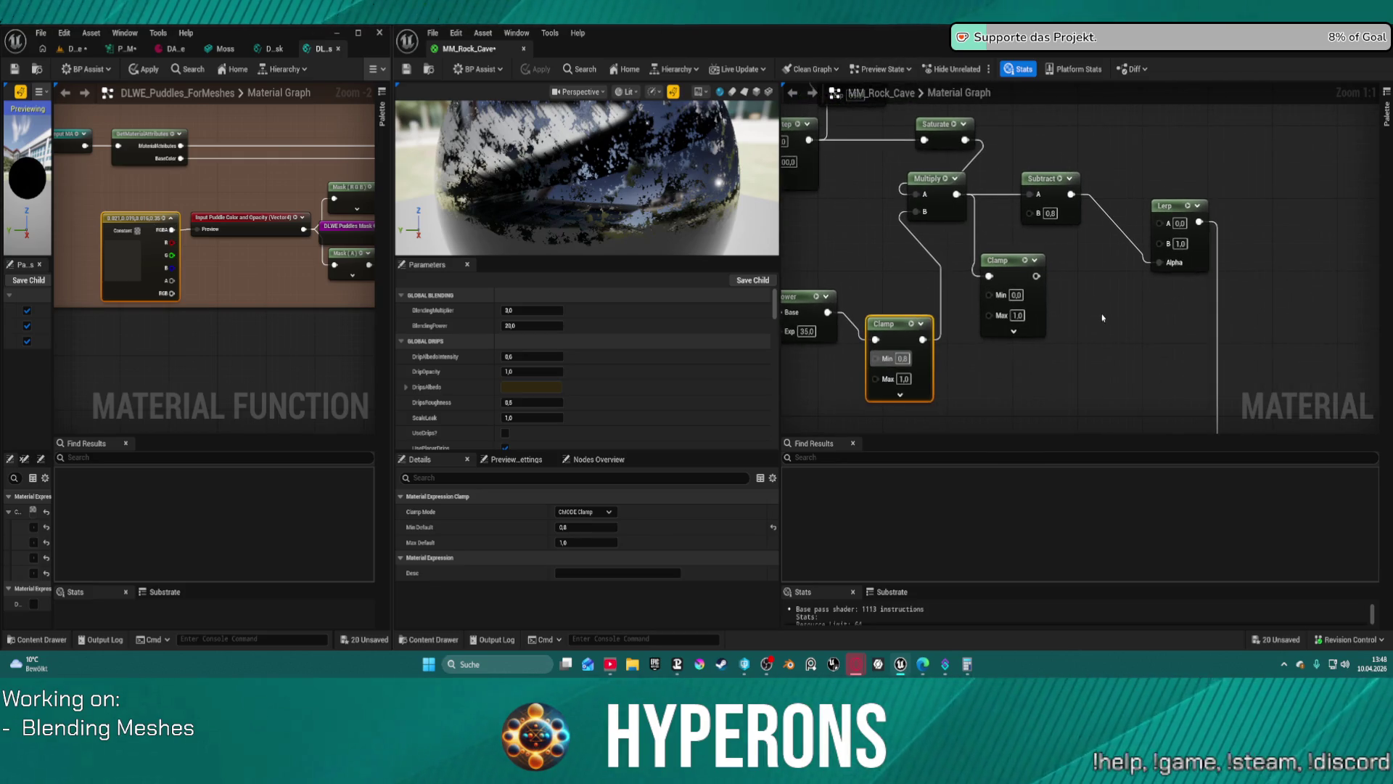
- Paste the puddle colour Constant4Vector into MM_Rock_Cave and place it above Saturate
key(ctrl+v)
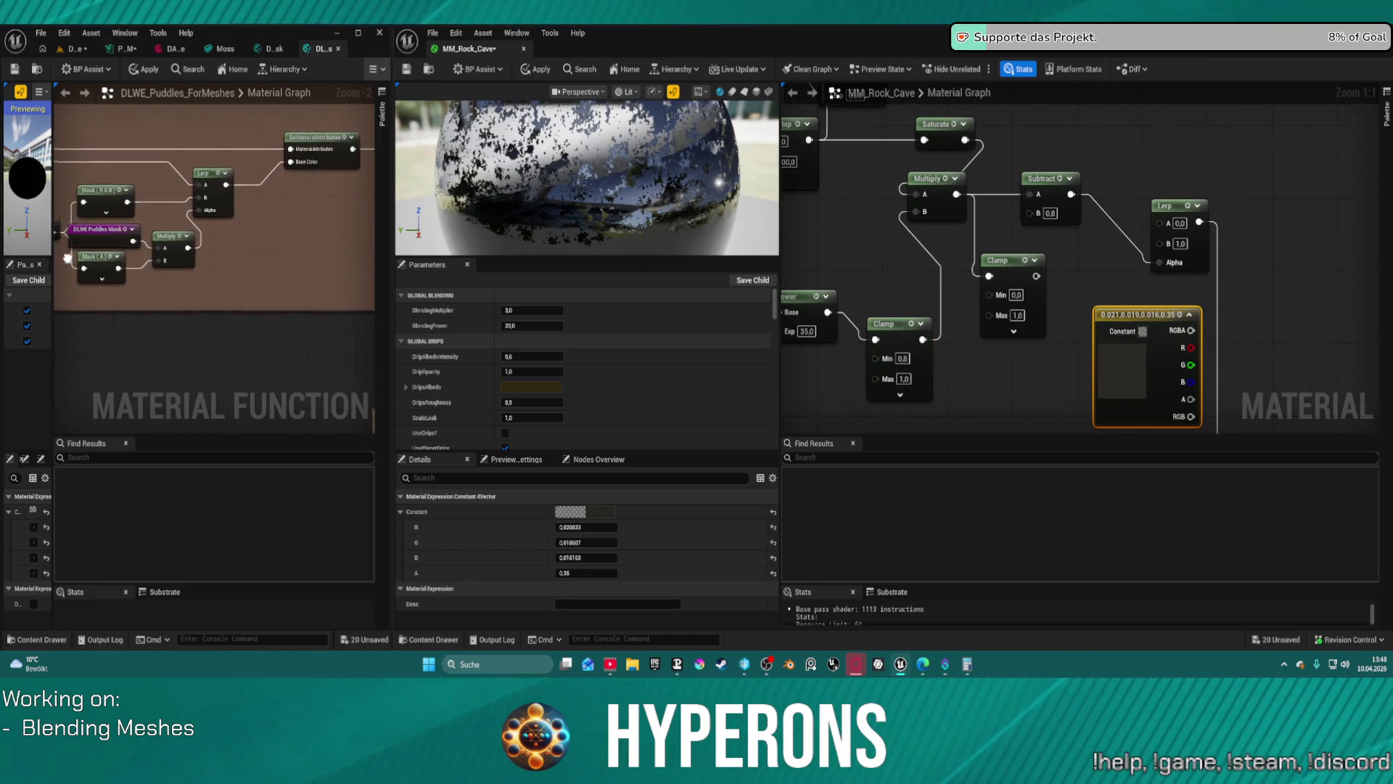
scroll(67, 259, down, 1)
drag(67, 258, 7, 317)
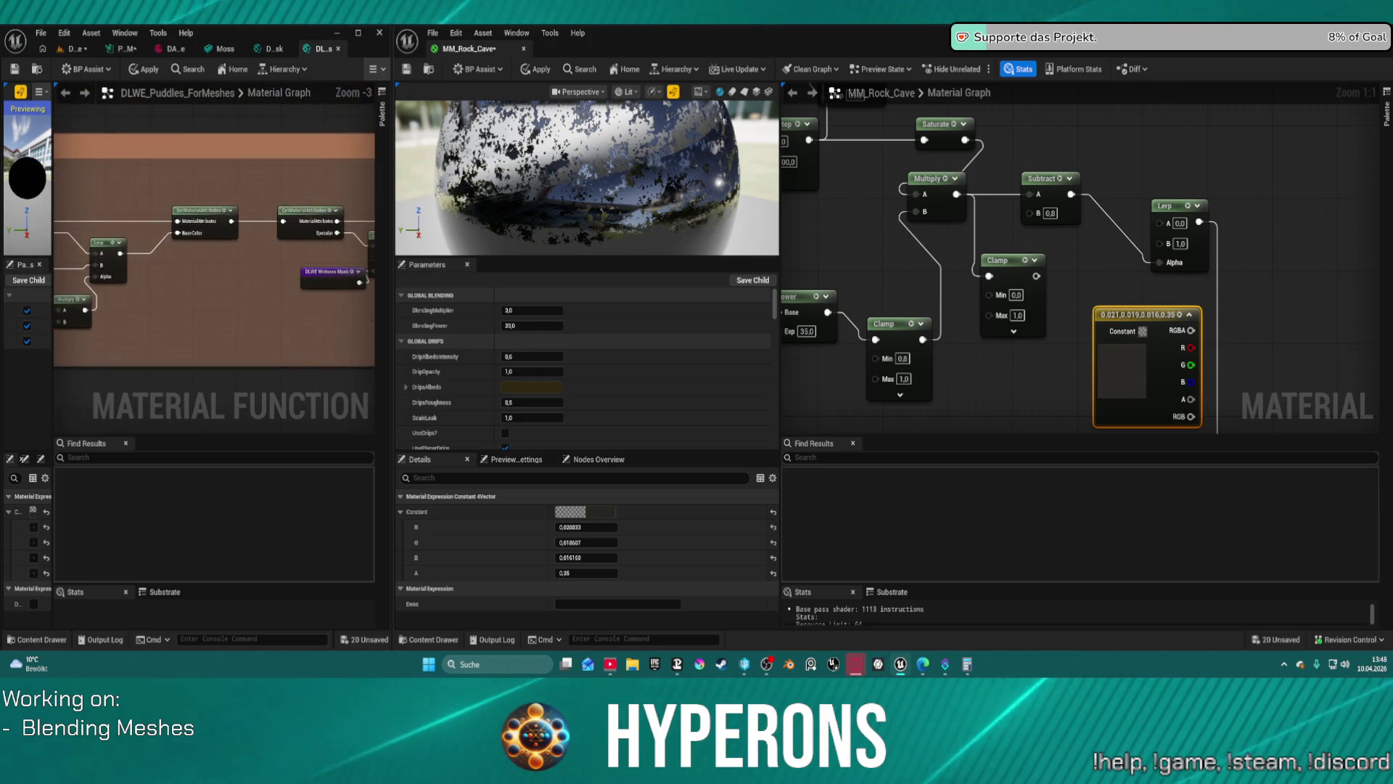
mouse_move(217, 276)
mouse_down()
mouse_move(116, 267)
mouse_move(249, 274)
mouse_move(166, 273)
mouse_move(252, 302)
mouse_up()
mouse_move(1129, 341)
mouse_down()
mouse_move(1063, 91)
mouse_move(1023, 218)
mouse_move(1032, 211)
mouse_up()
- Make the constant dark red, wire its RGBA into Lerp B, and apply the material
double_click(1024, 227)
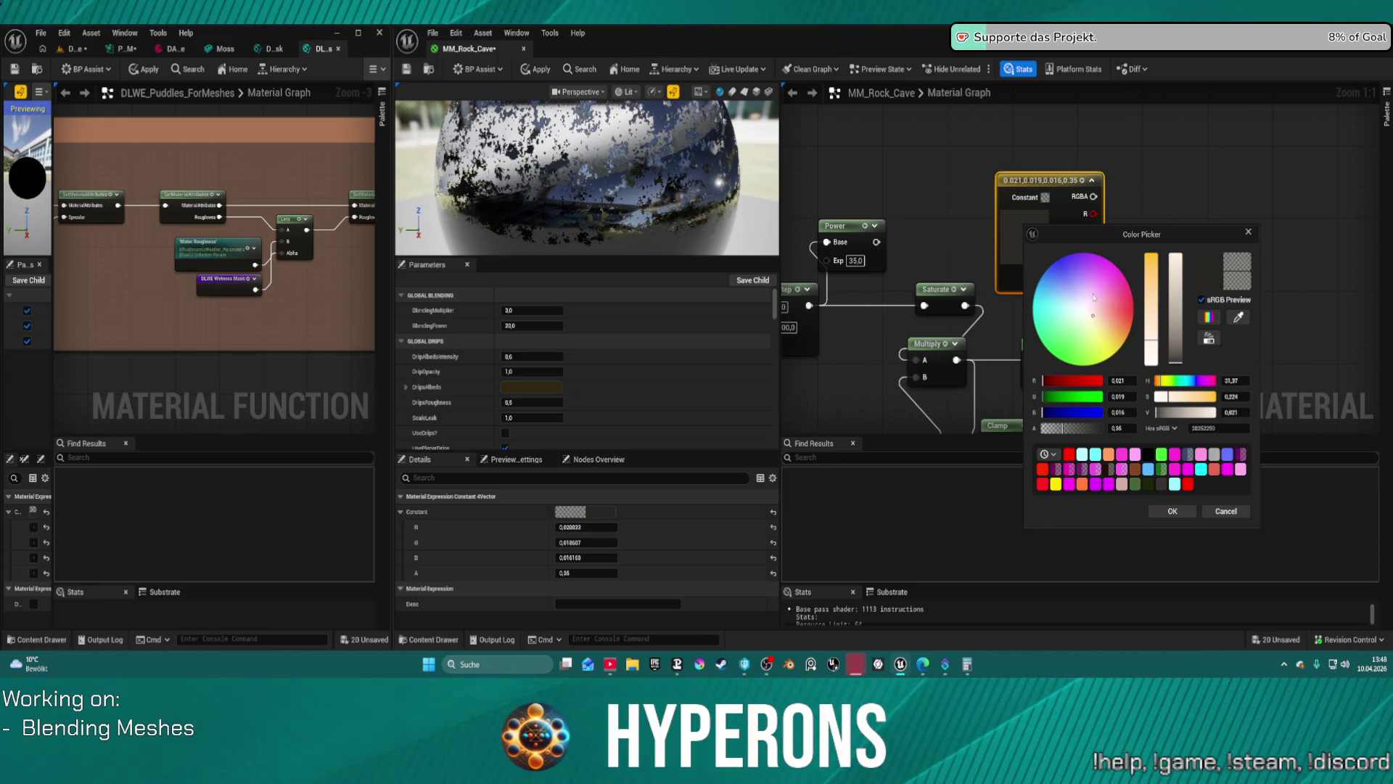
click(1125, 306)
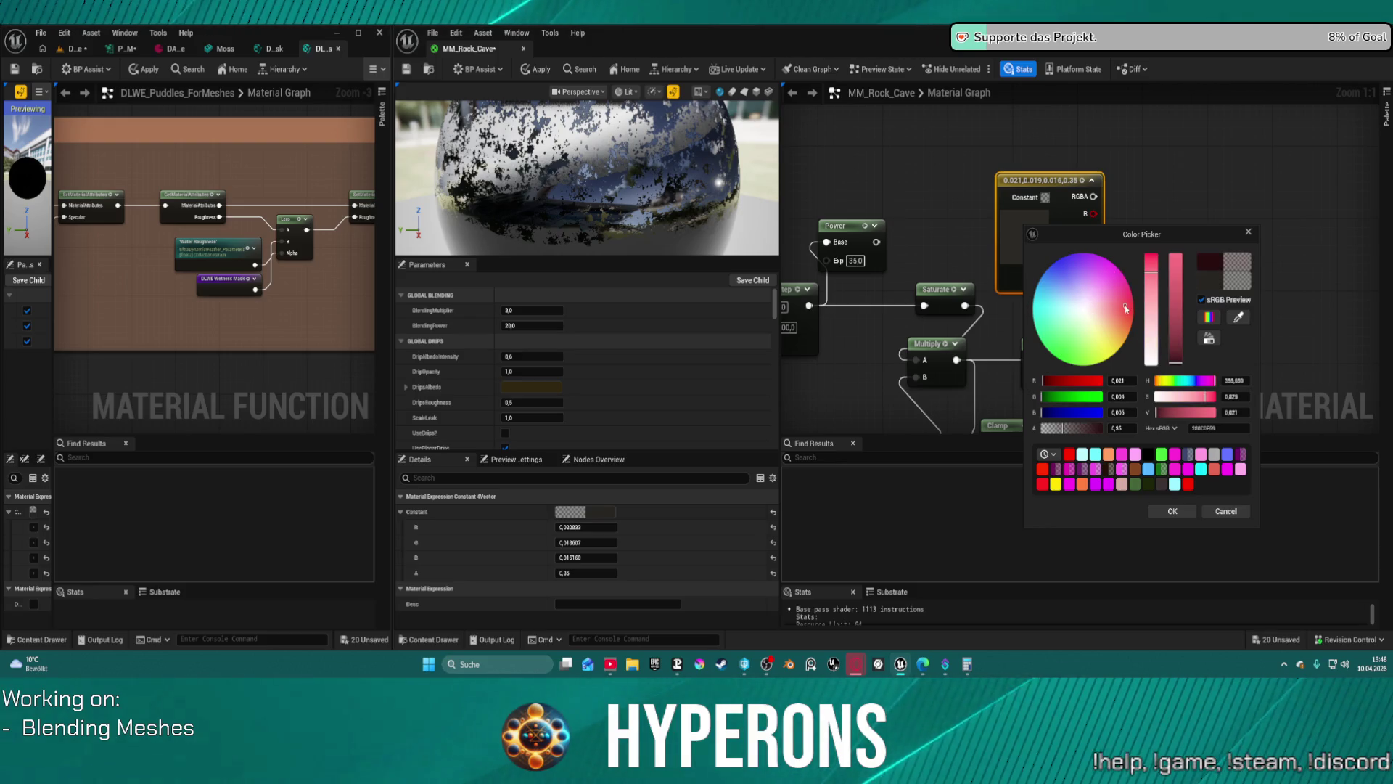
click(1171, 517)
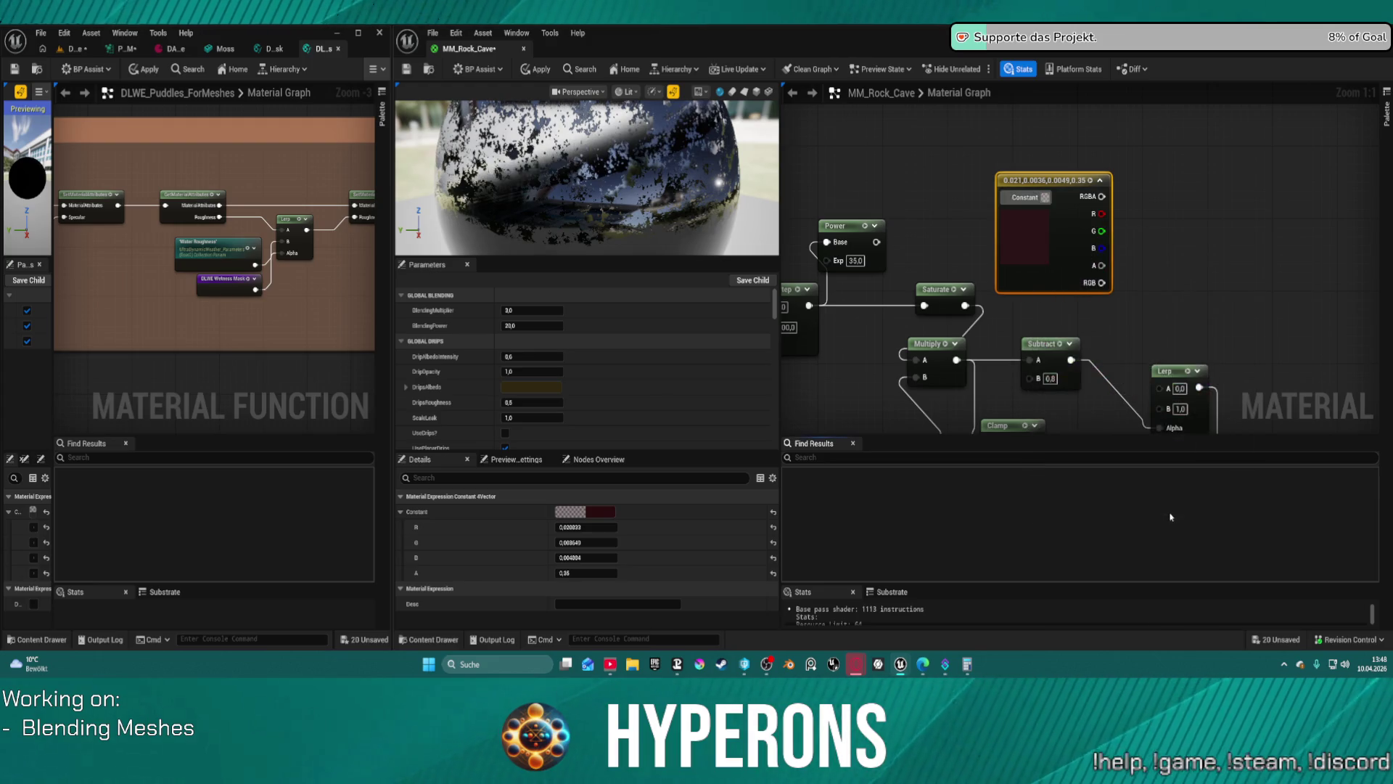
drag(1100, 202, 1136, 290)
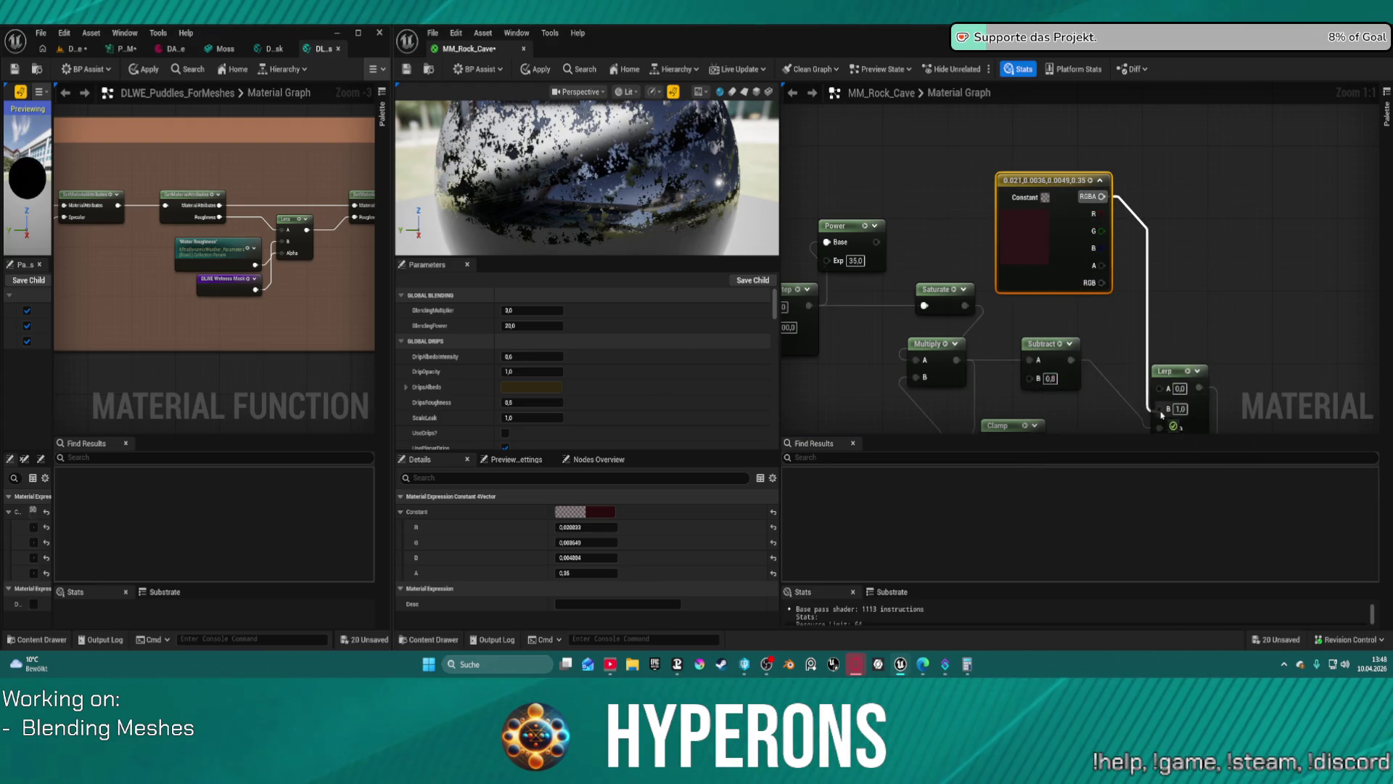
drag(1161, 415, 1161, 409)
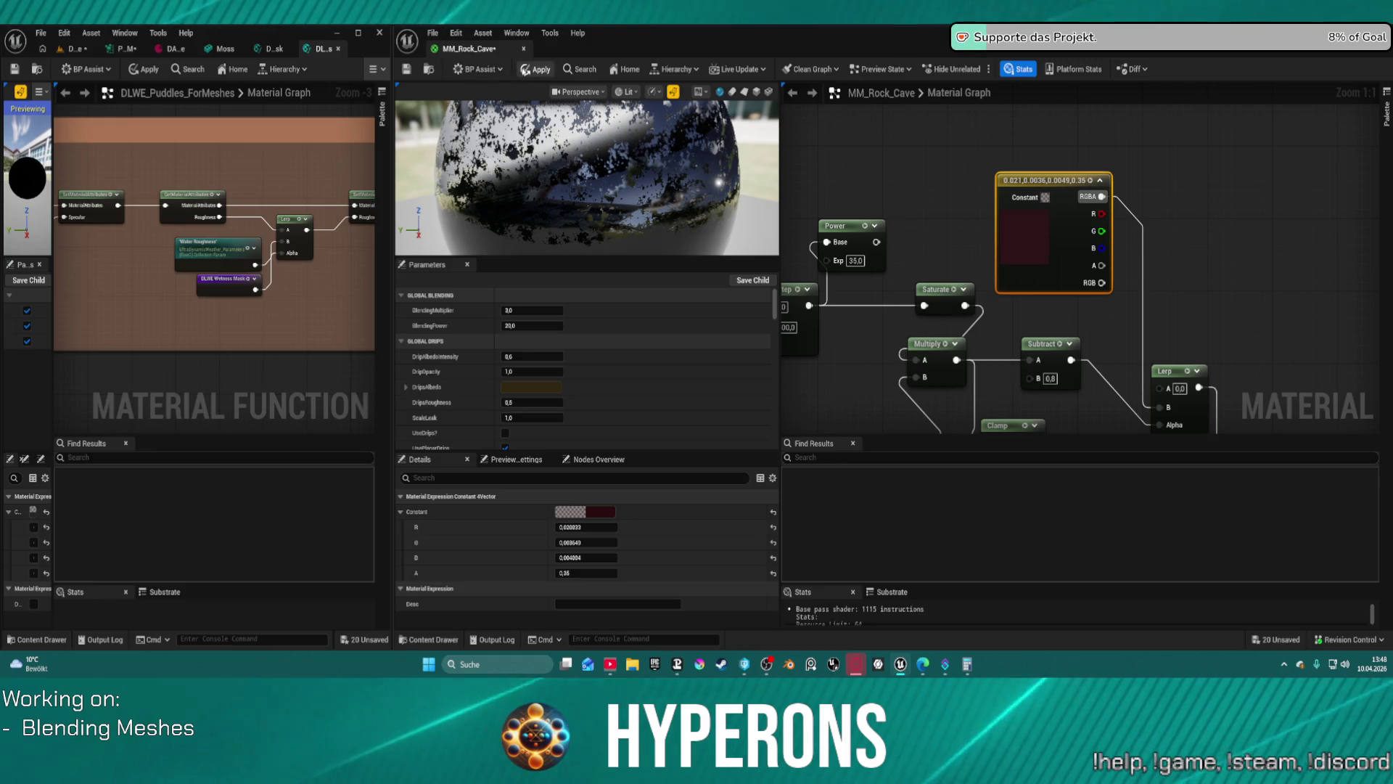
click(537, 70)
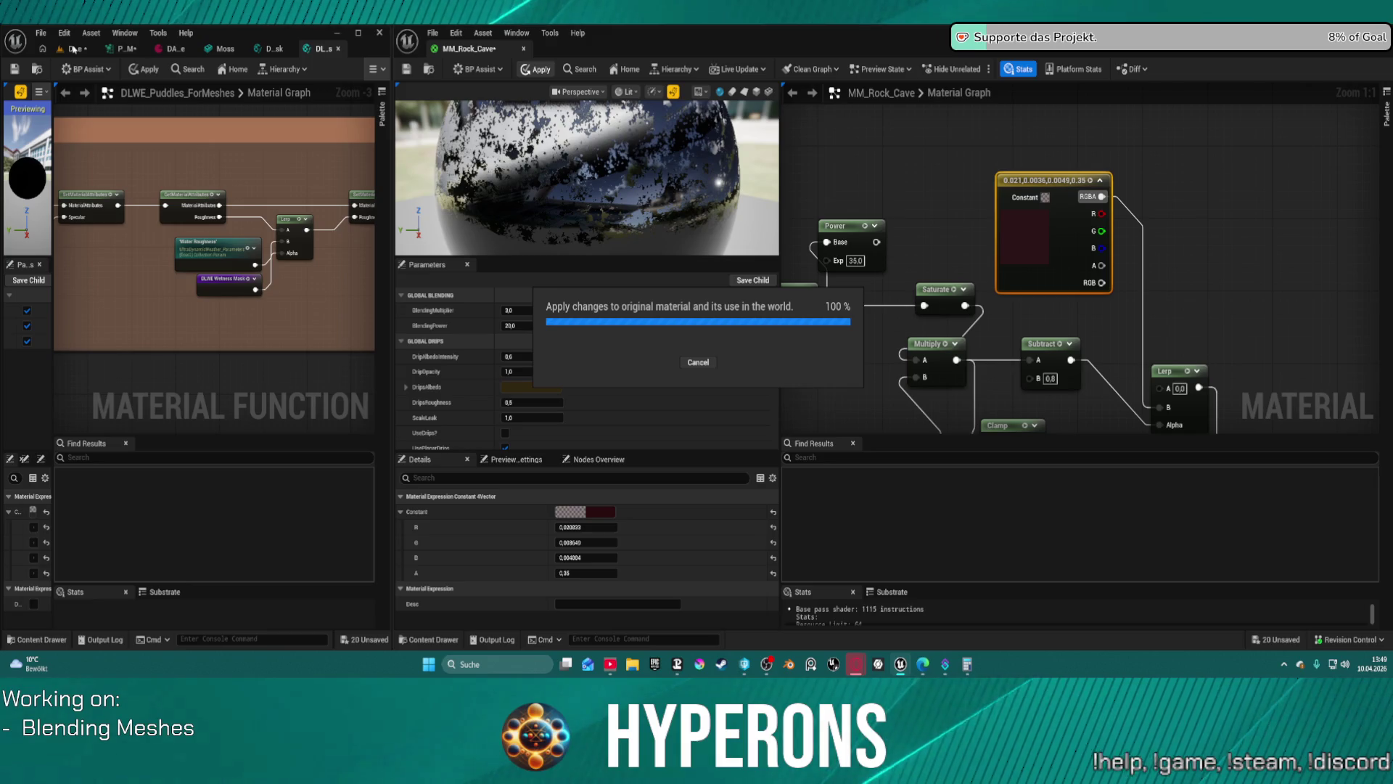
- Inspect the cave floor, then darken the red constant to green 0 and blue 0.0015 and apply
click(73, 49)
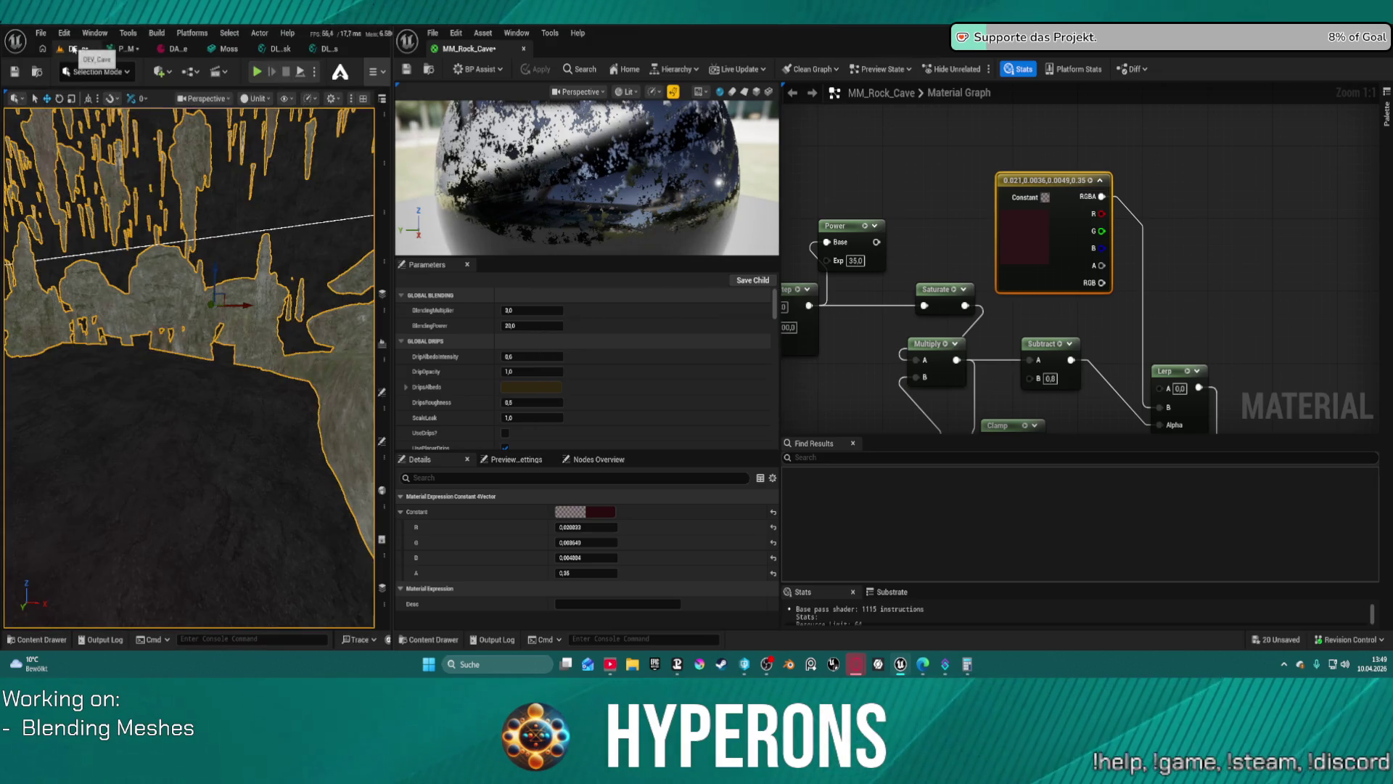
mouse_move(204, 249)
mouse_down()
mouse_move(204, 334)
mouse_move(204, 247)
mouse_move(204, 291)
mouse_move(204, 247)
mouse_move(204, 290)
mouse_move(204, 268)
mouse_up()
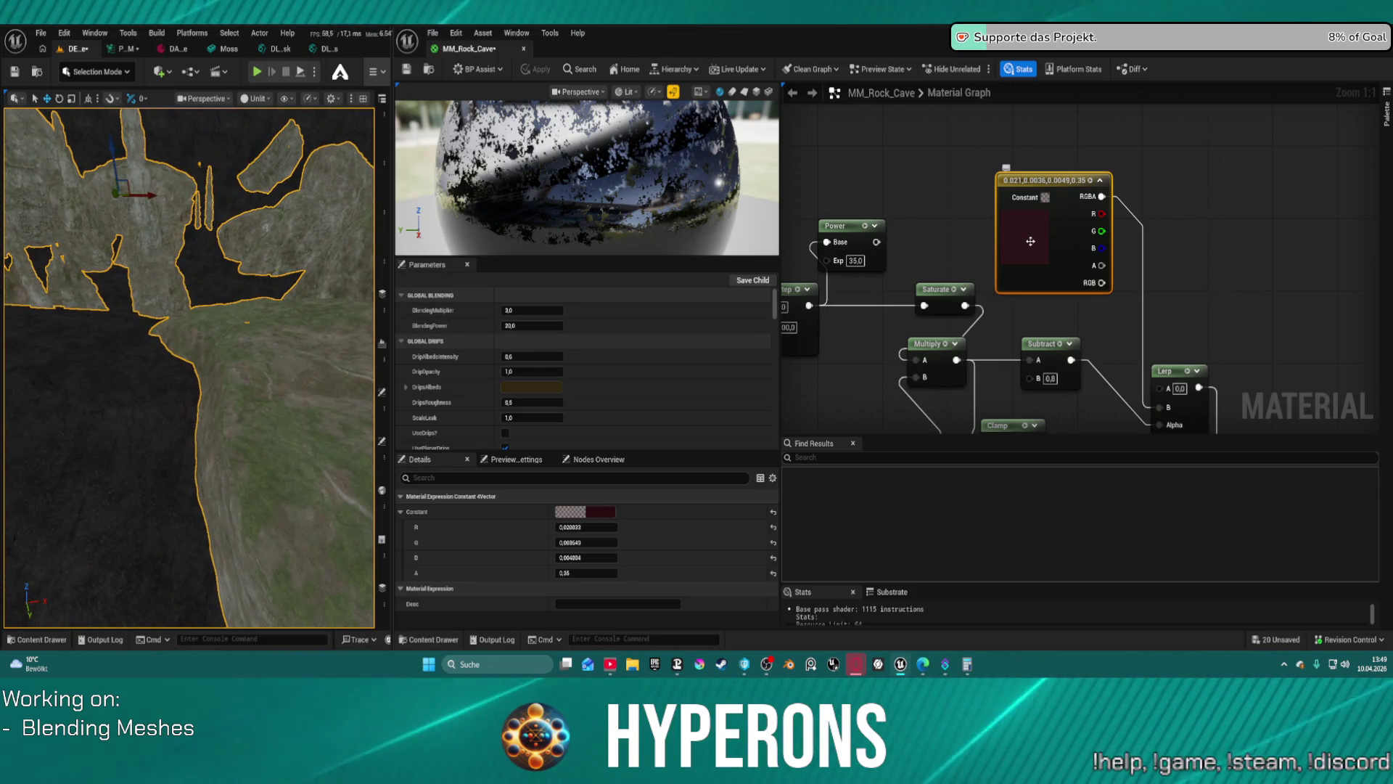
double_click(1030, 241)
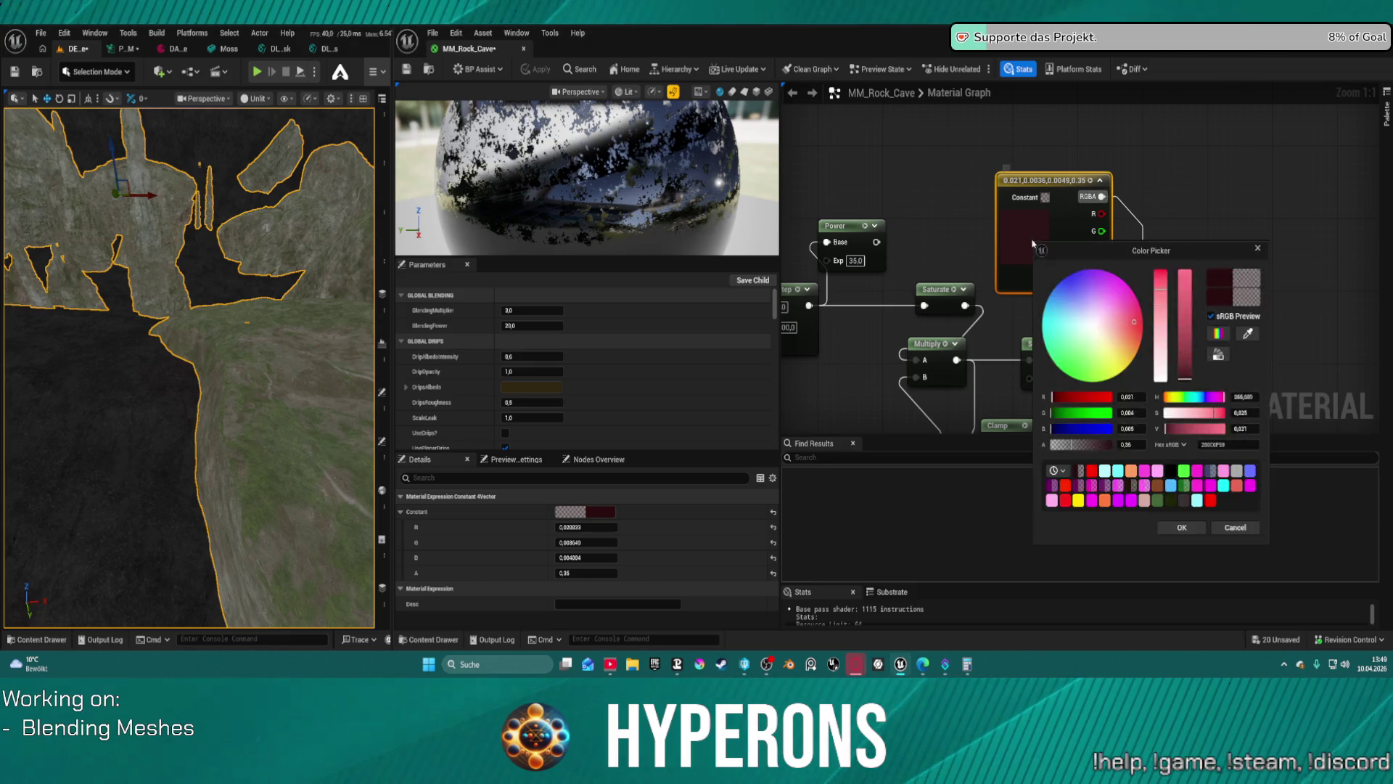
key(Escape)
double_click(1041, 235)
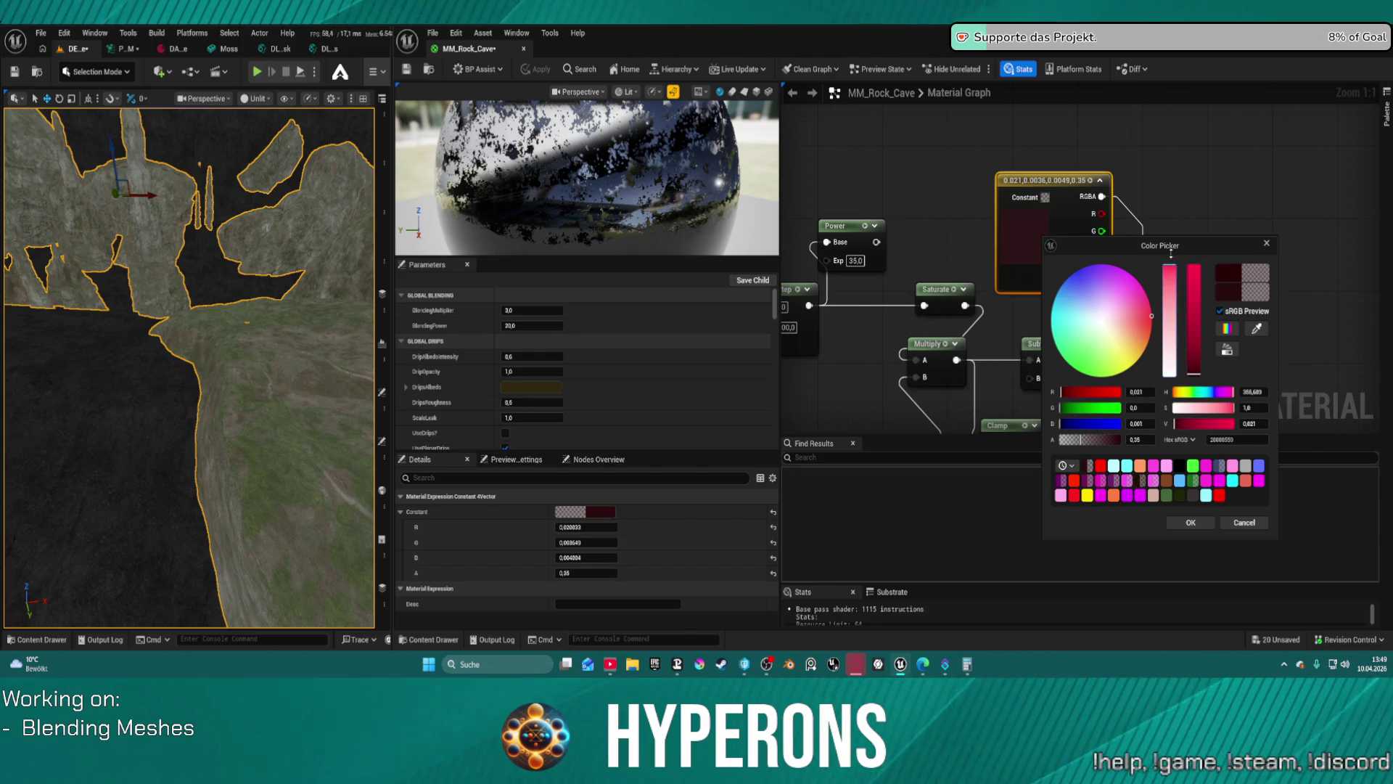
click(1190, 523)
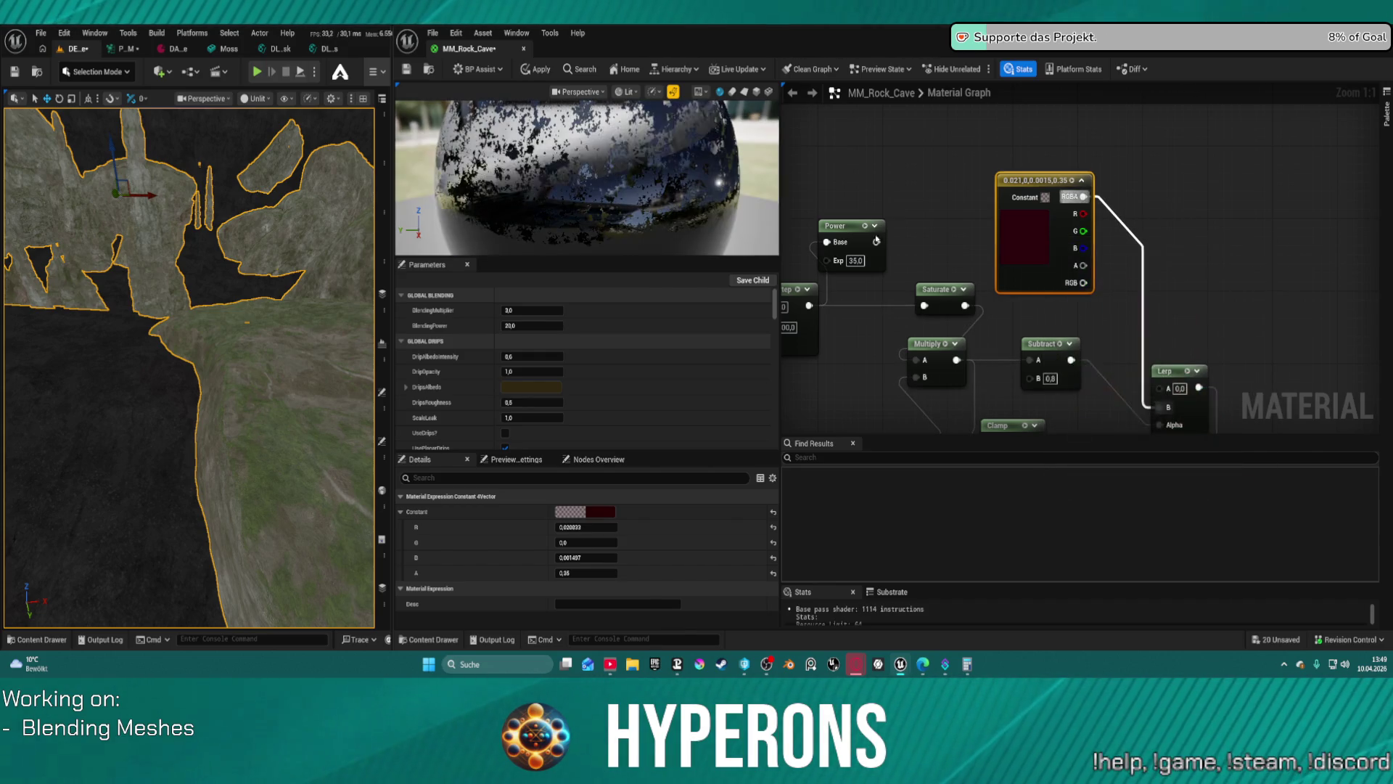
click(535, 69)
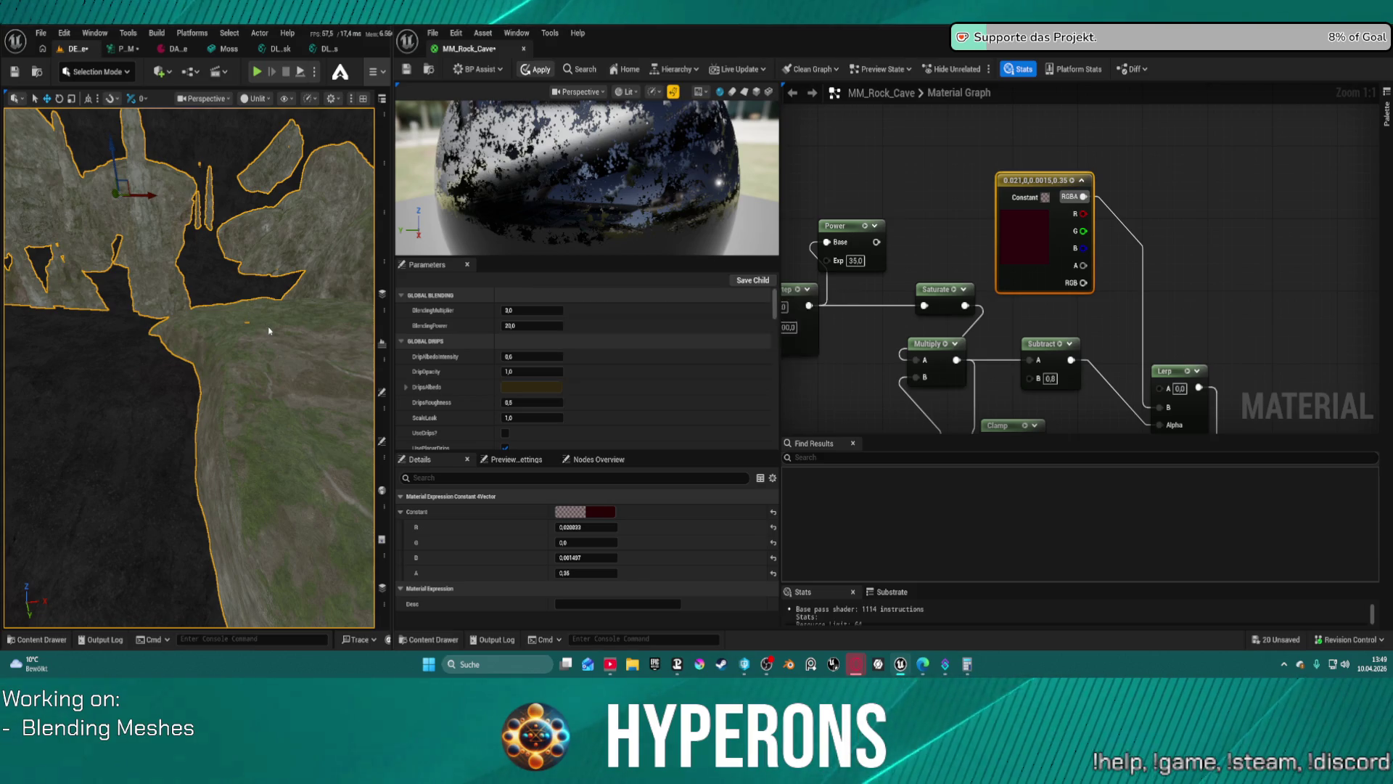
drag(261, 321, 301, 332)
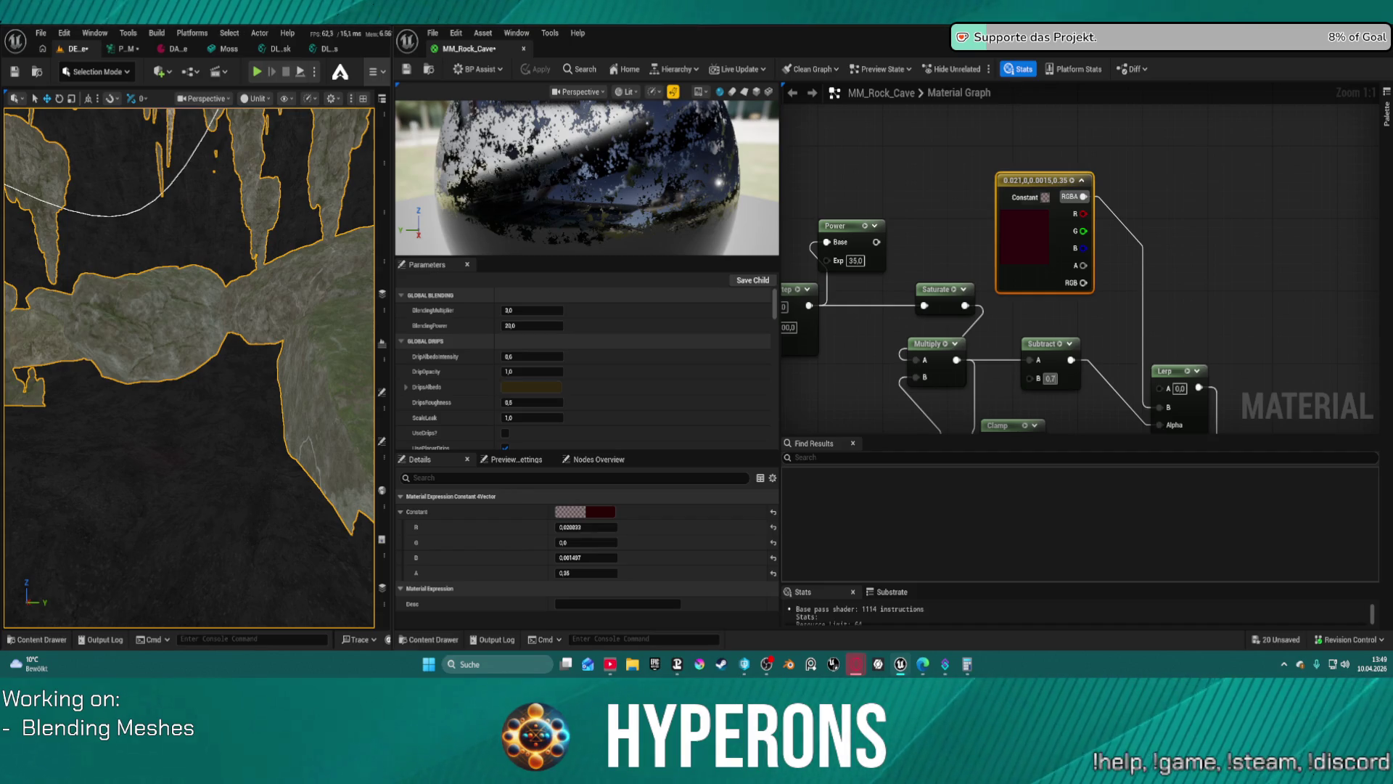
click(533, 69)
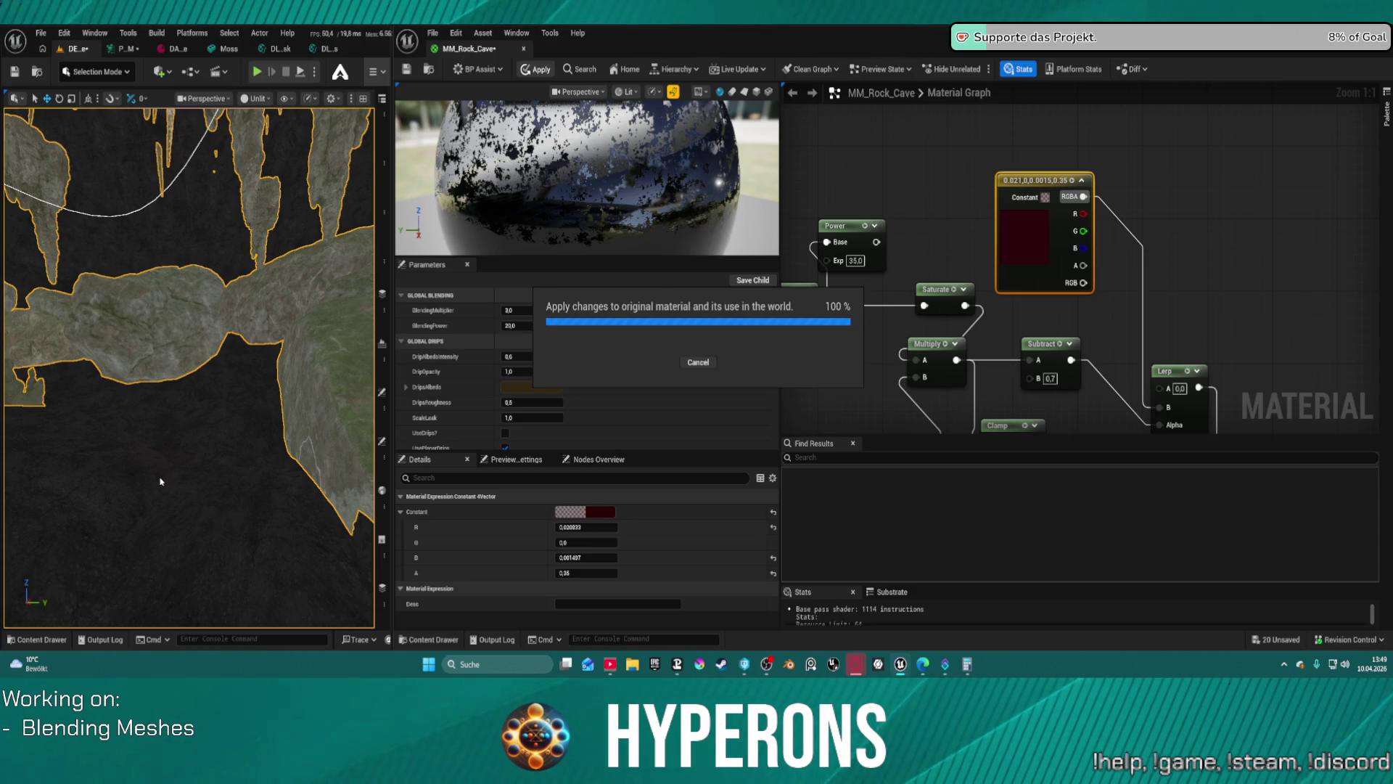
drag(161, 481, 190, 424)
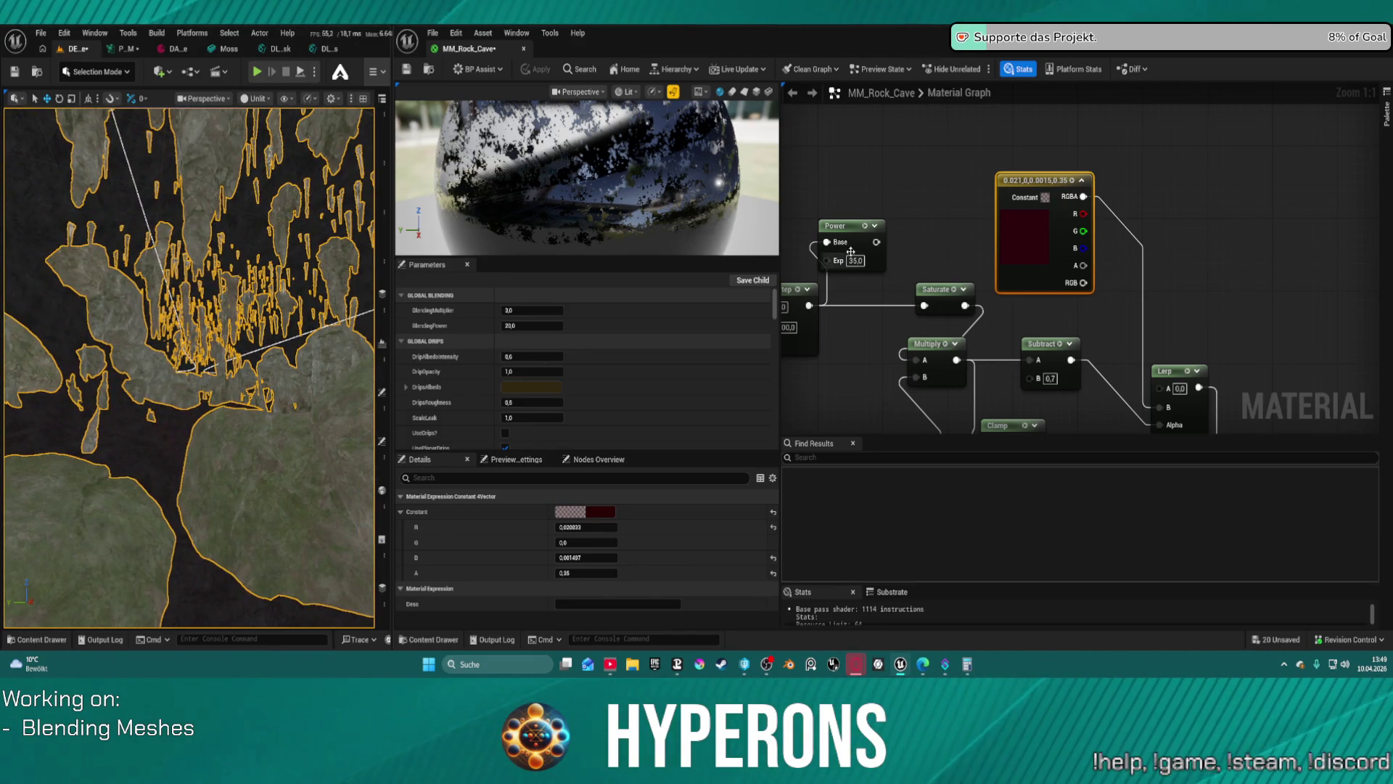
alt+click(1144, 290)
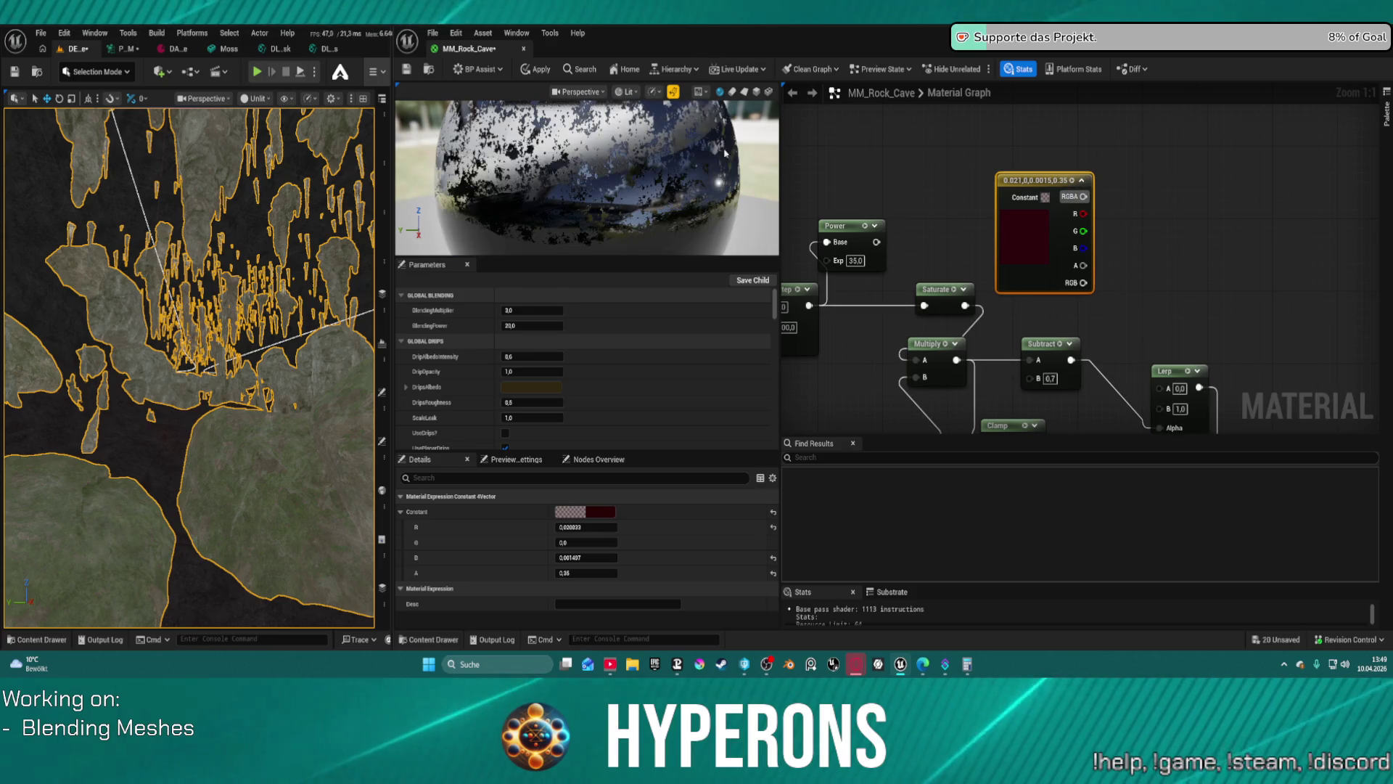
click(537, 71)
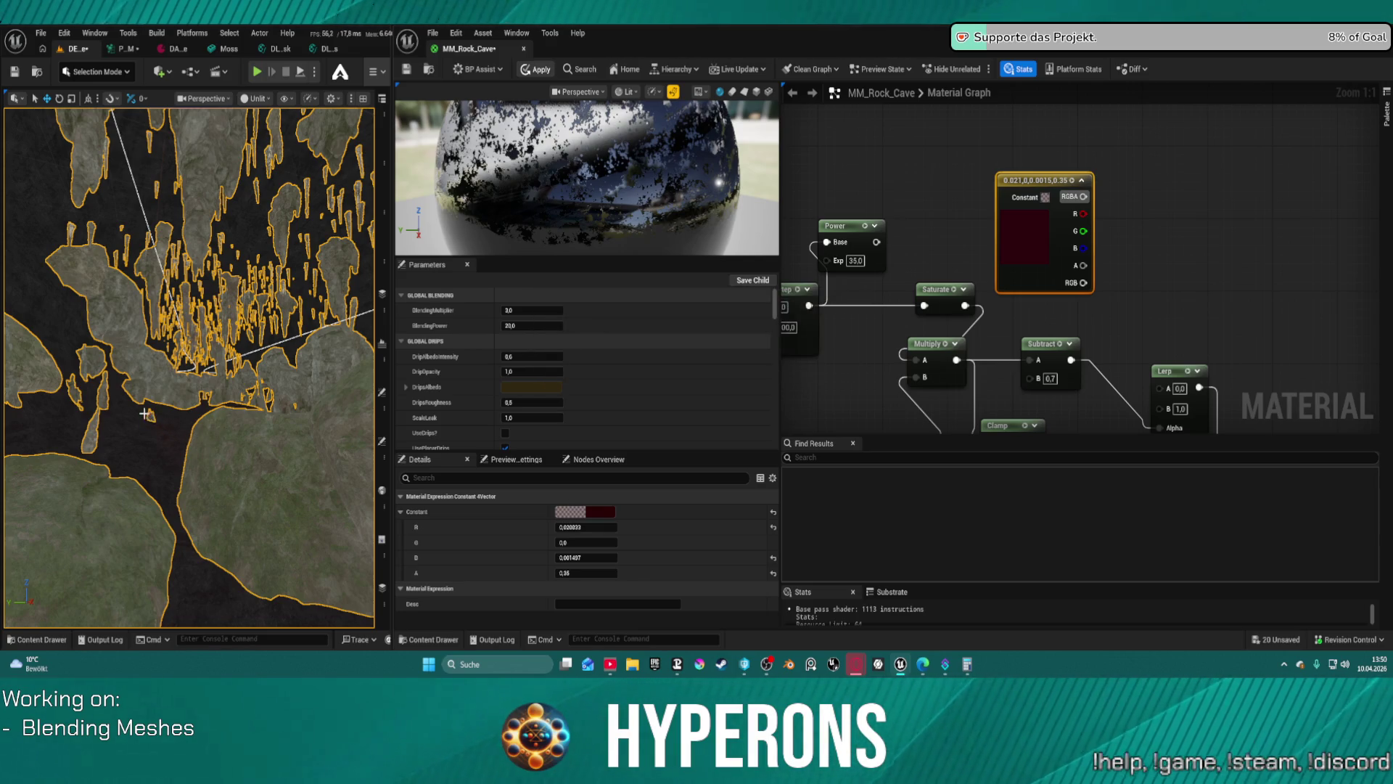
mouse_move(151, 416)
mouse_down()
mouse_move(151, 334)
mouse_move(151, 486)
mouse_up()
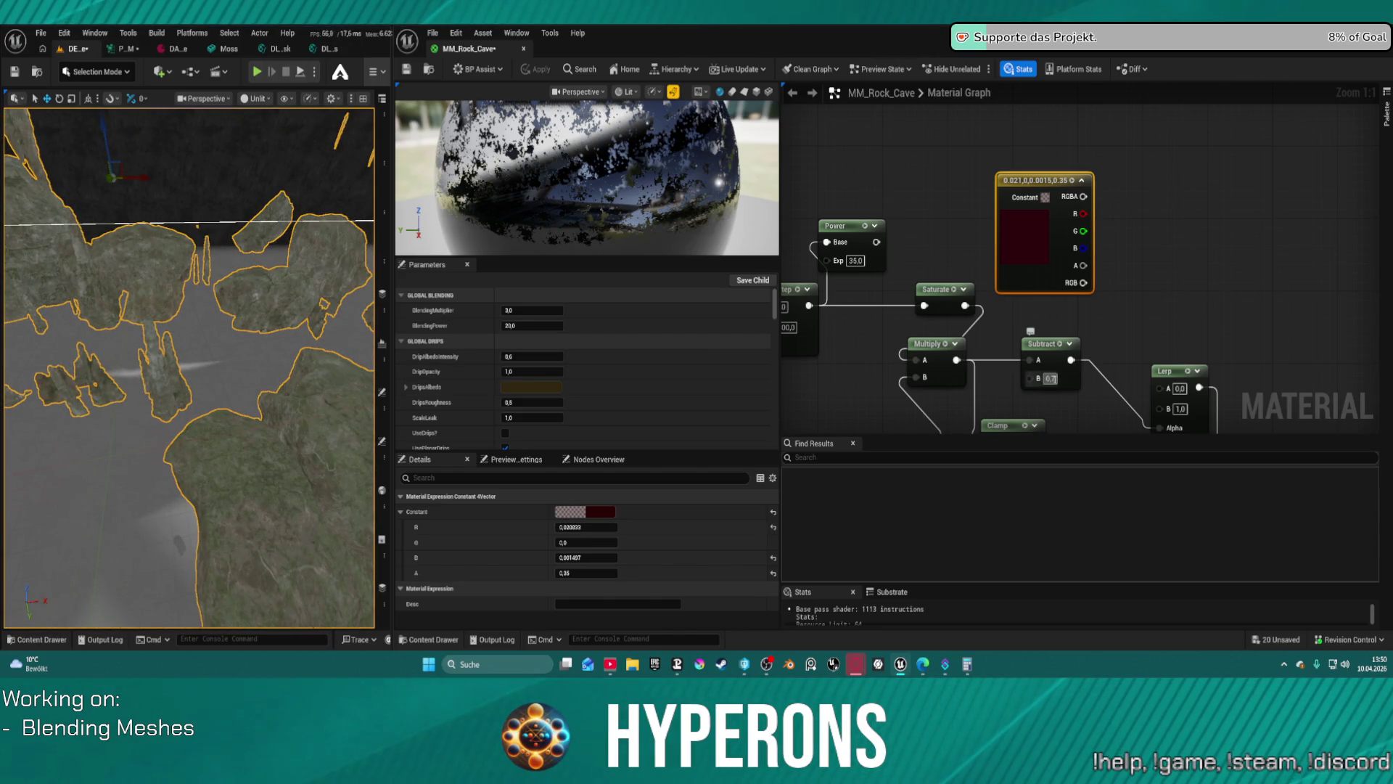
text(5)
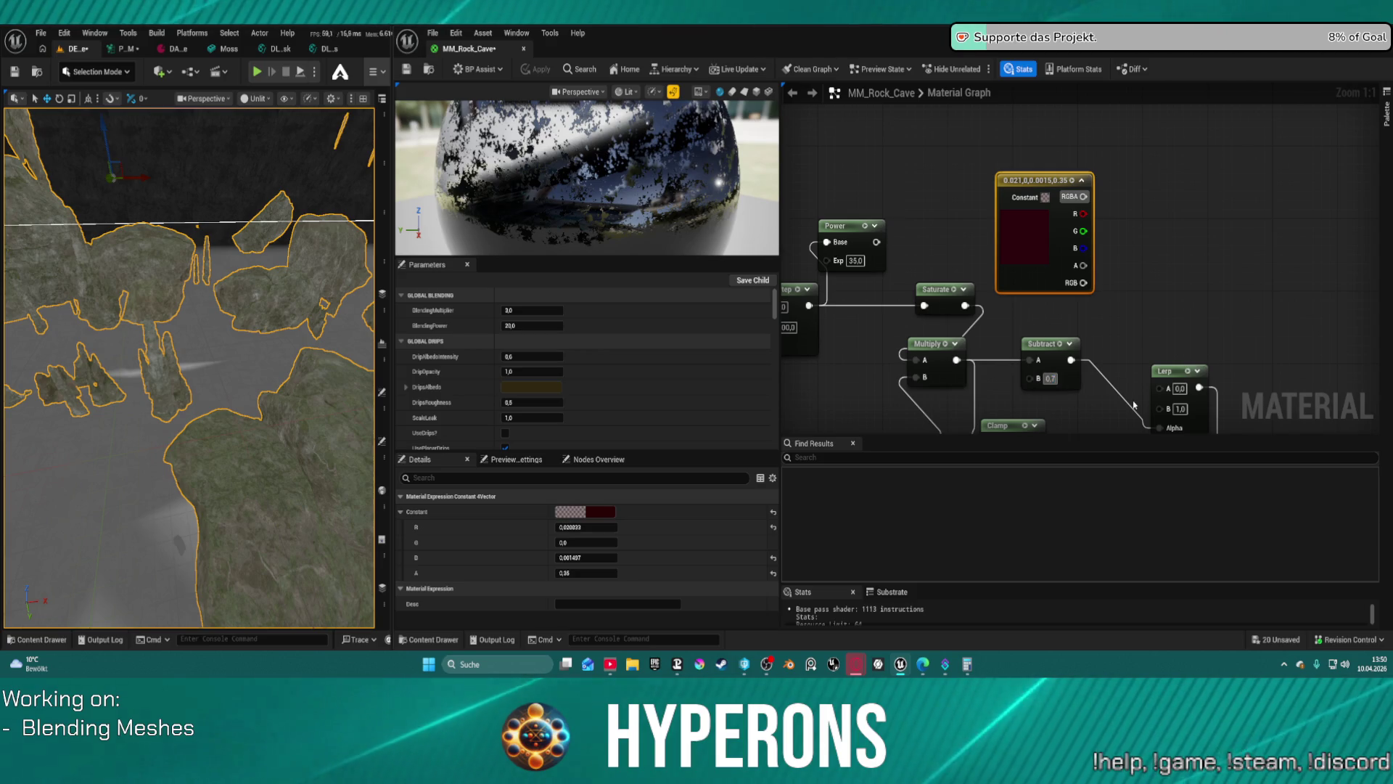
key(Return)
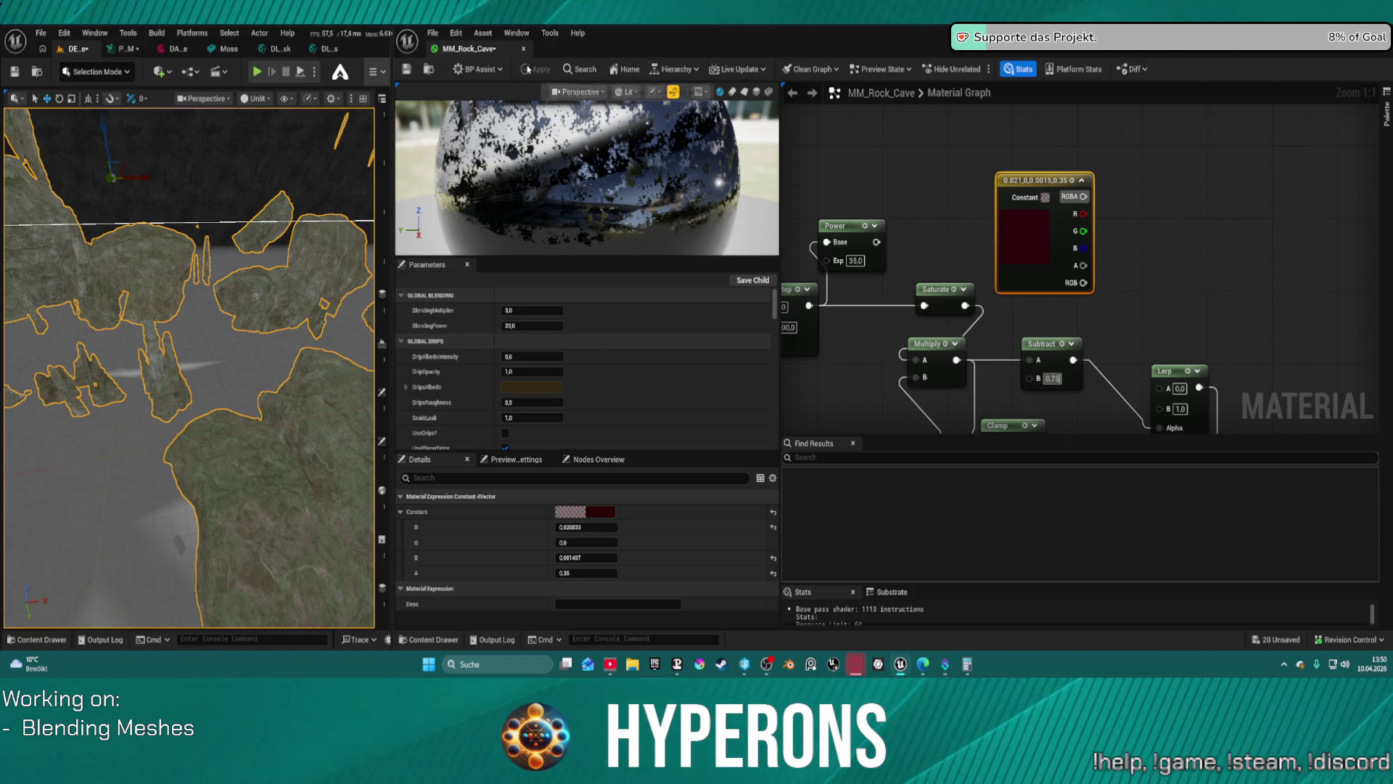
click(537, 69)
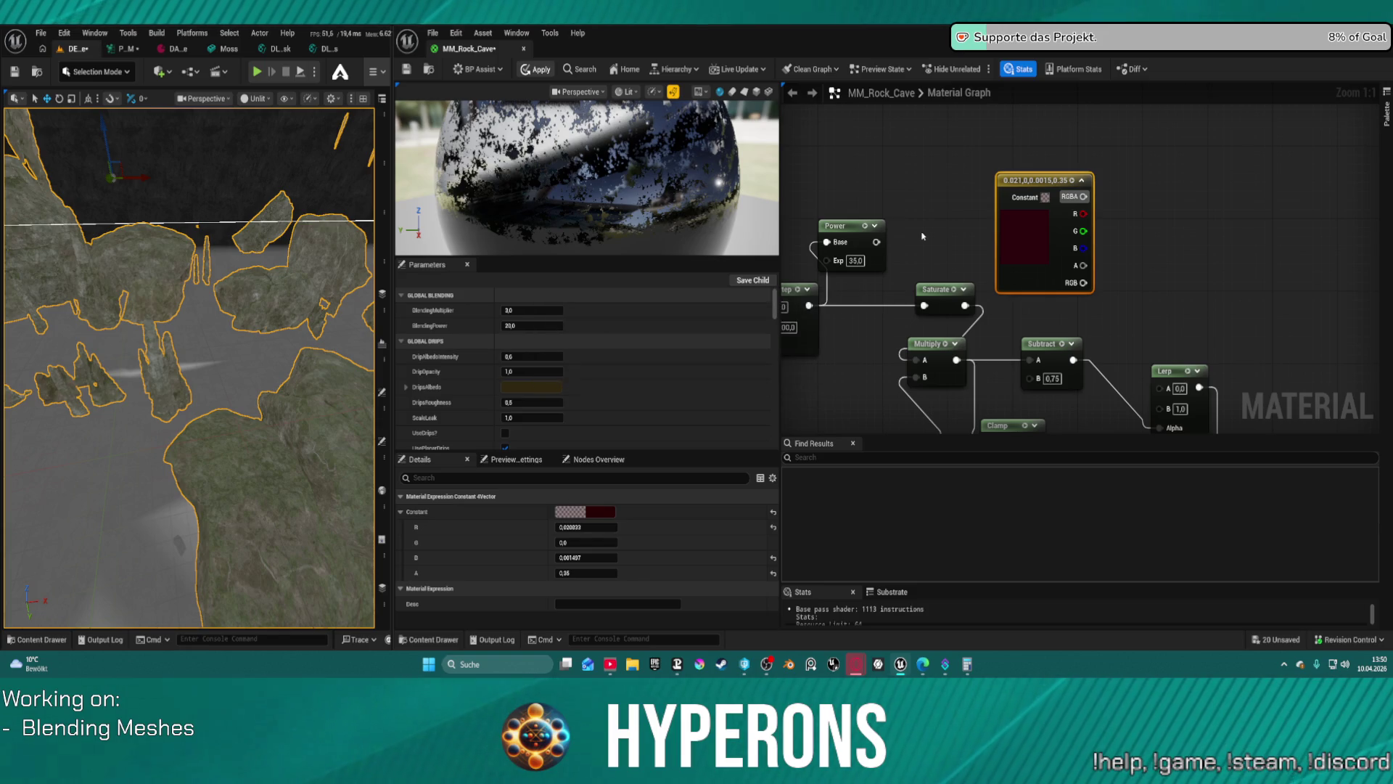
key(w)
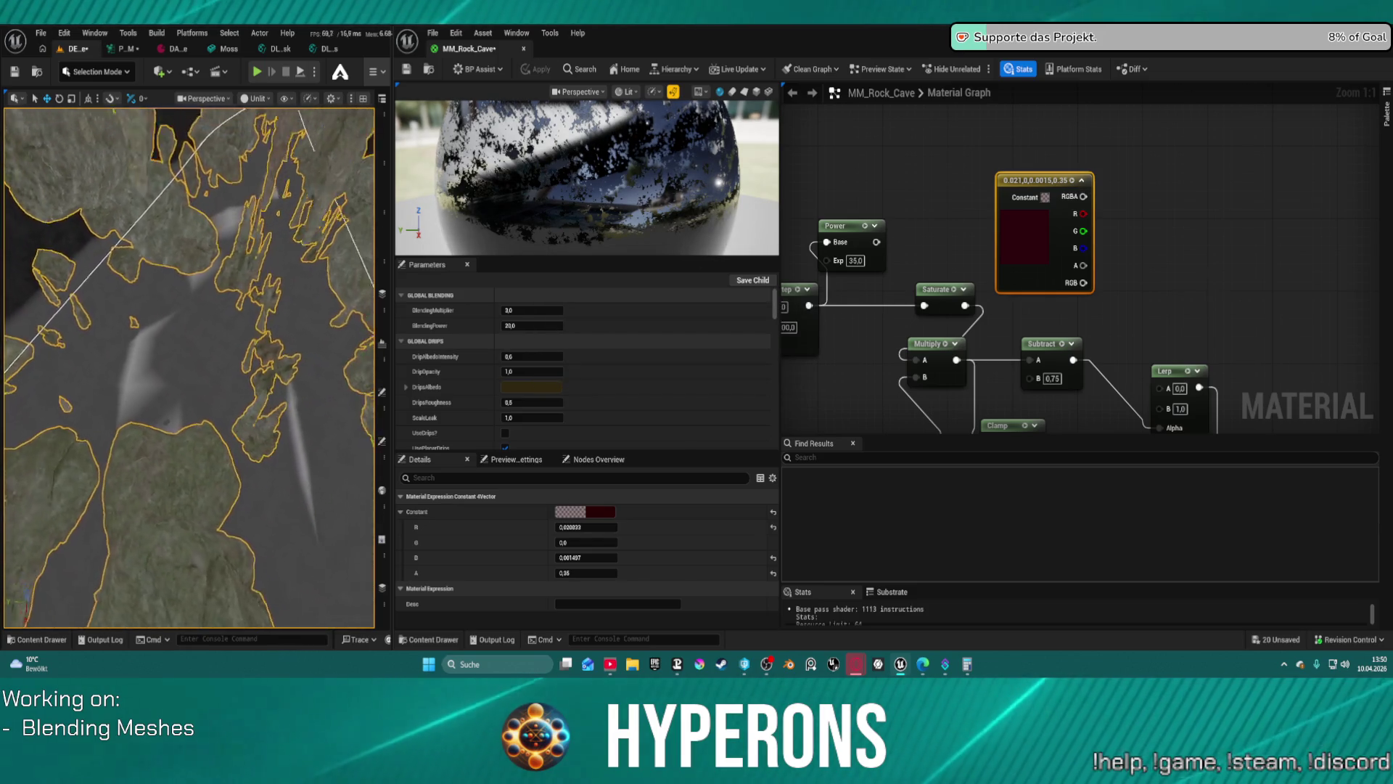
key(w)
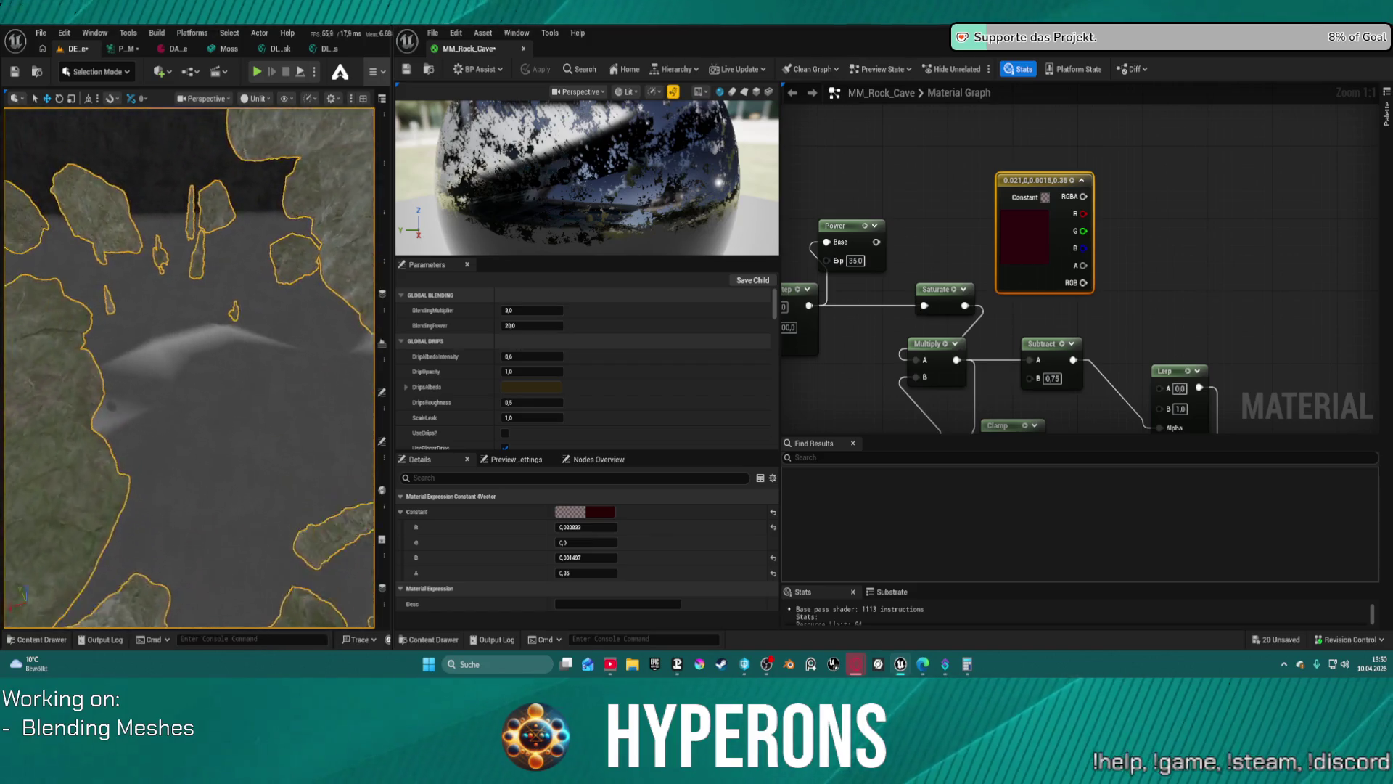
key(w)
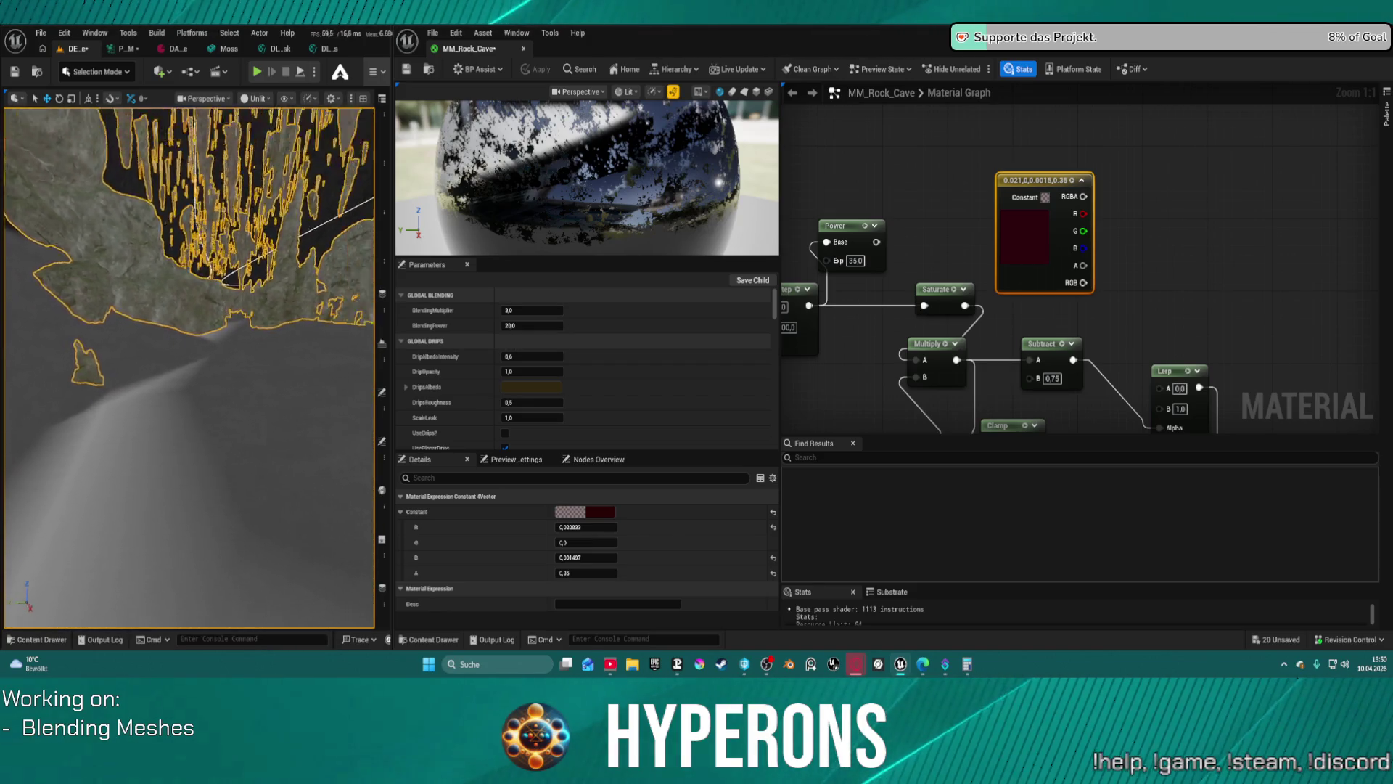
key(w)
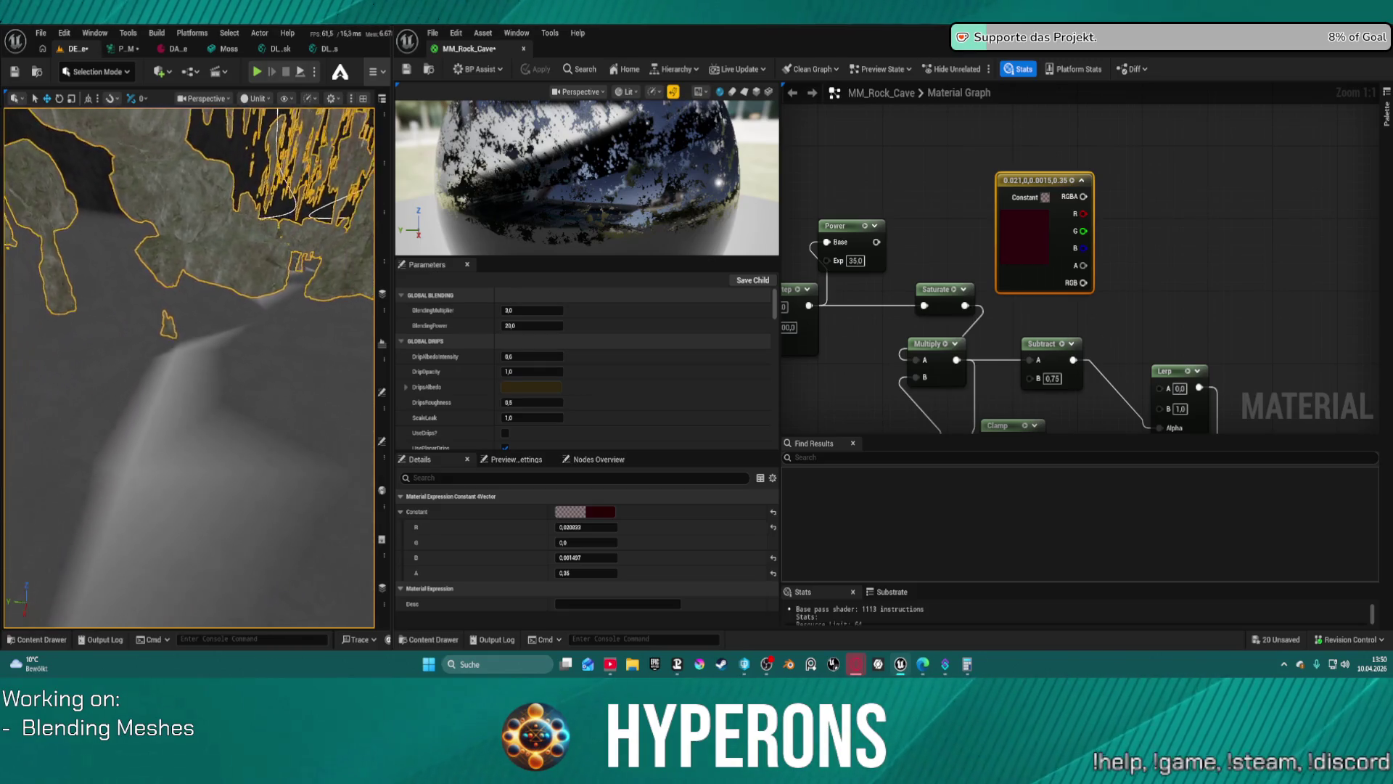
key(w)
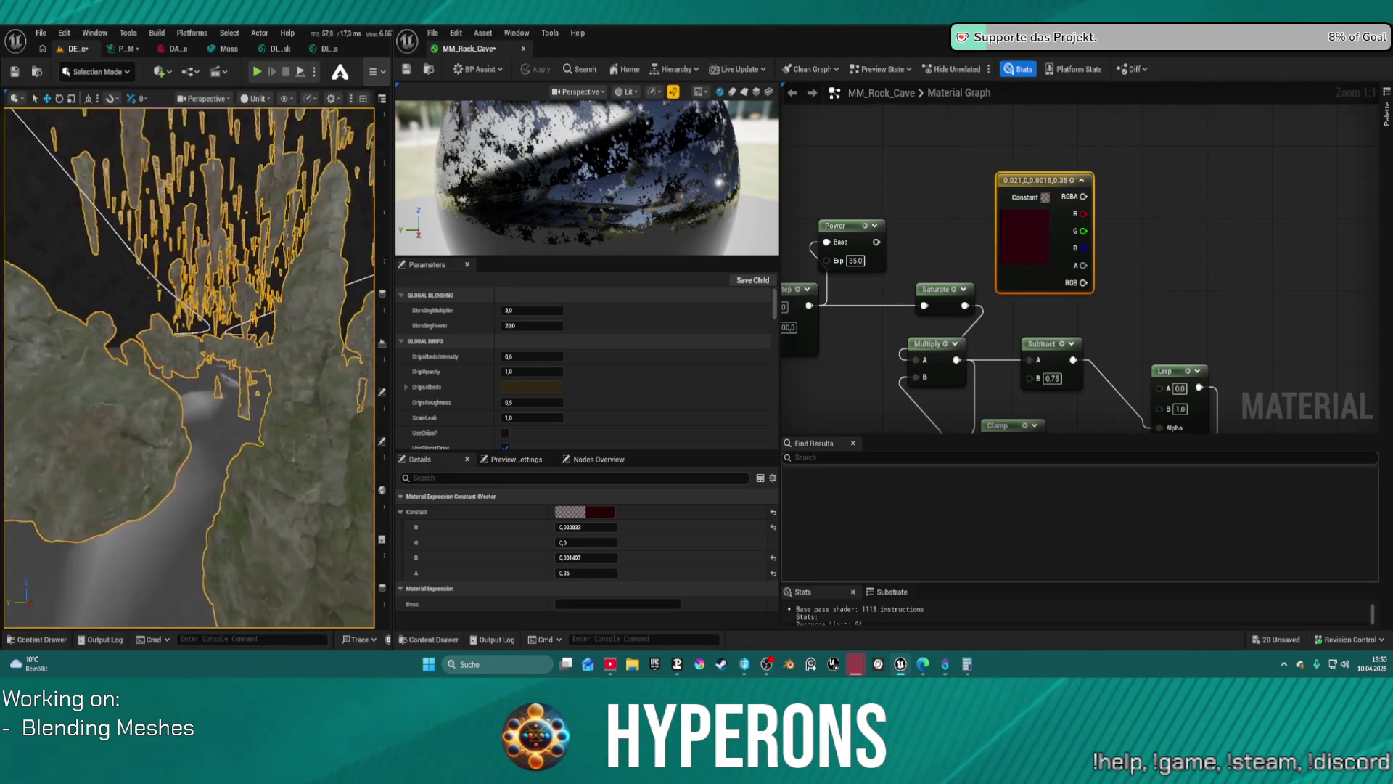
key(w)
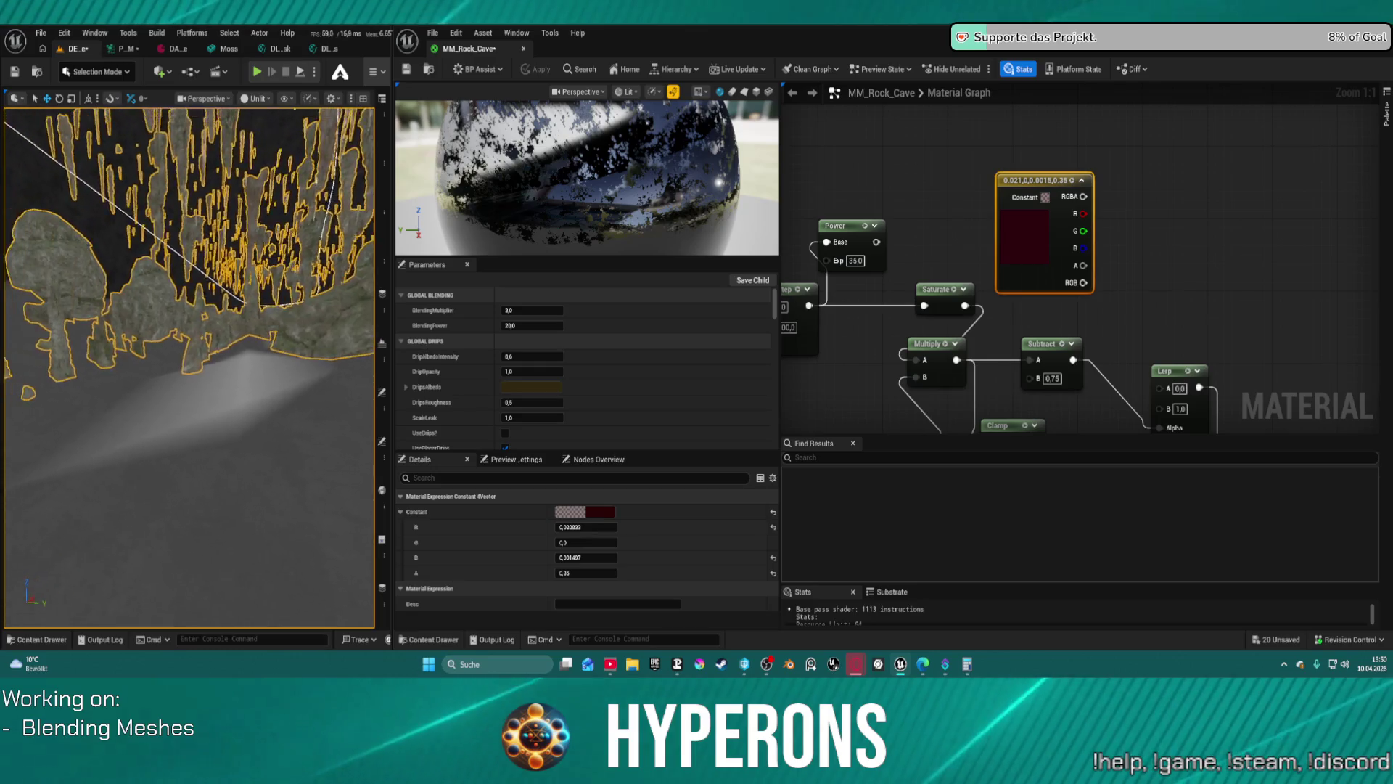
key(w)
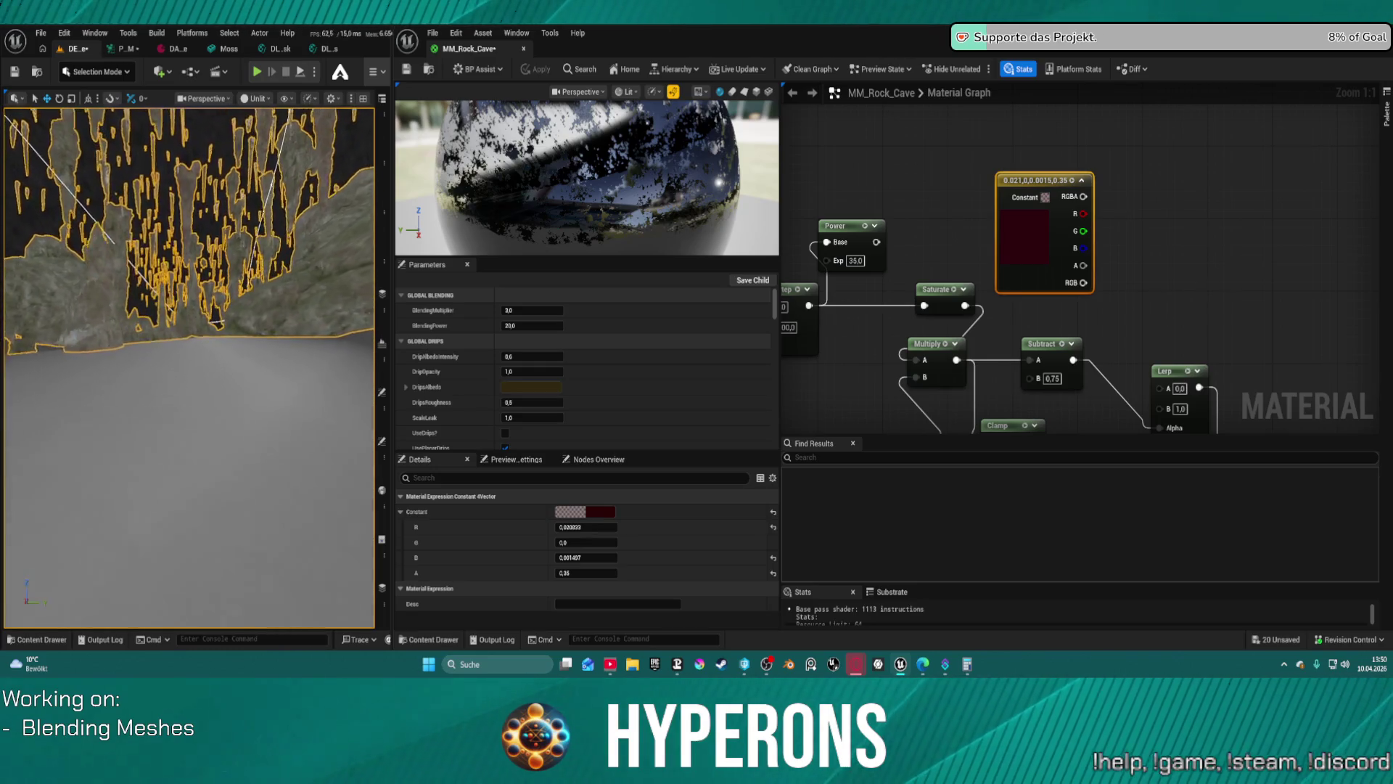
key(w)
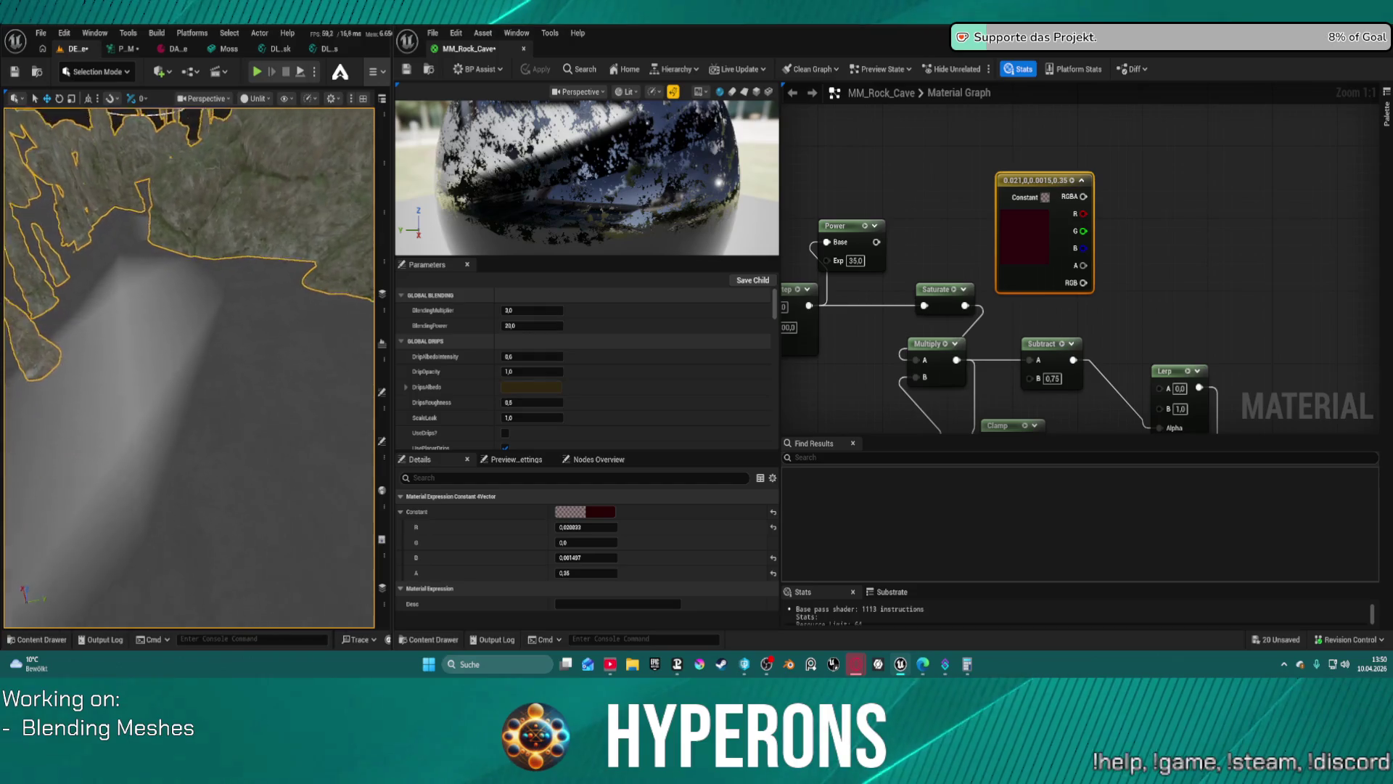
key(w)
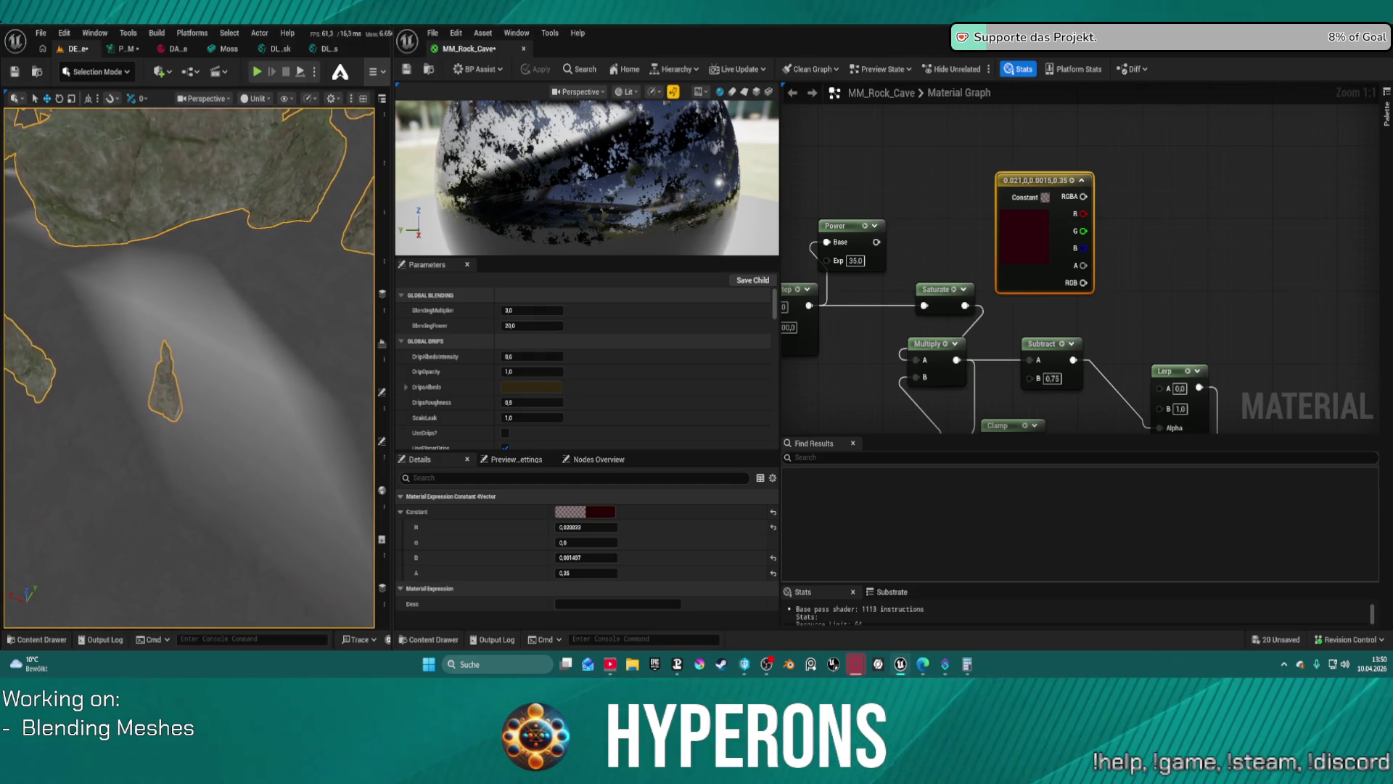
key(w)
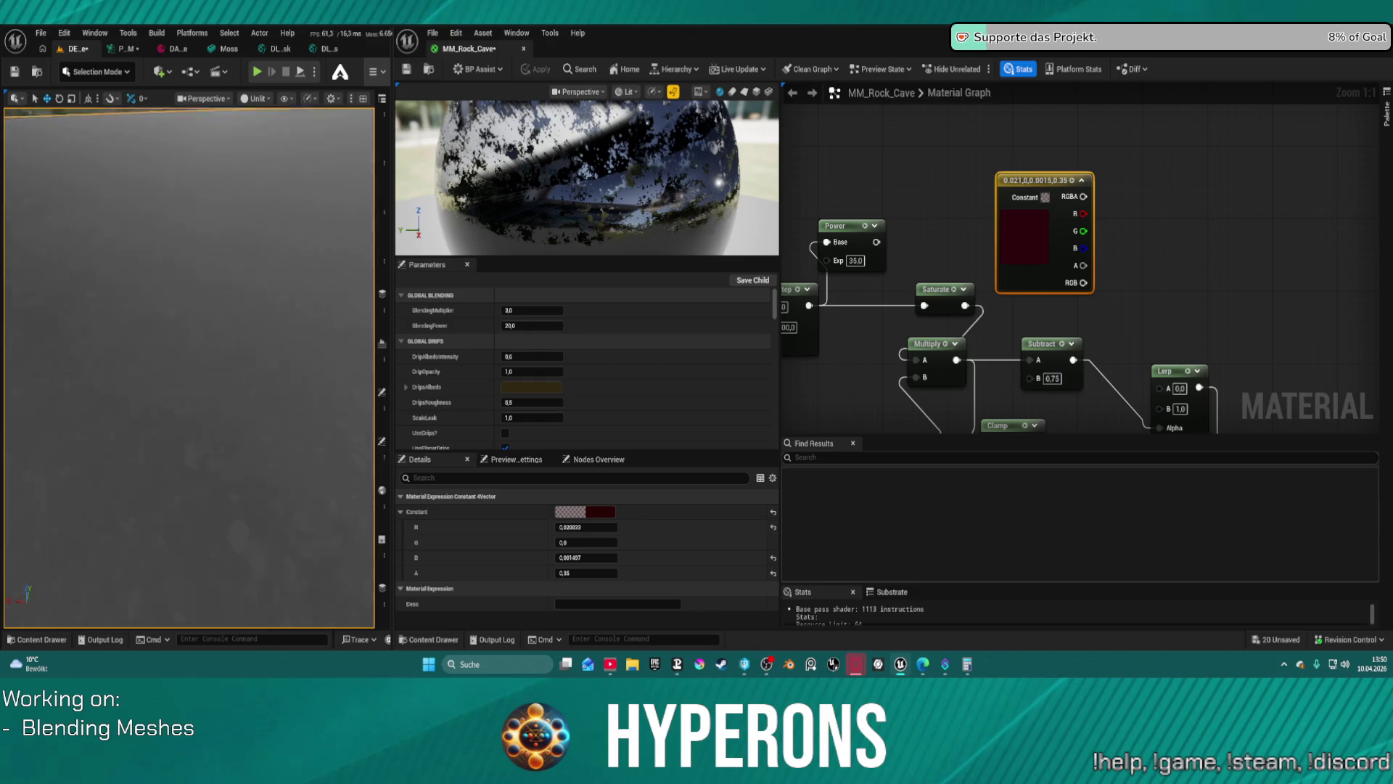
key(w)
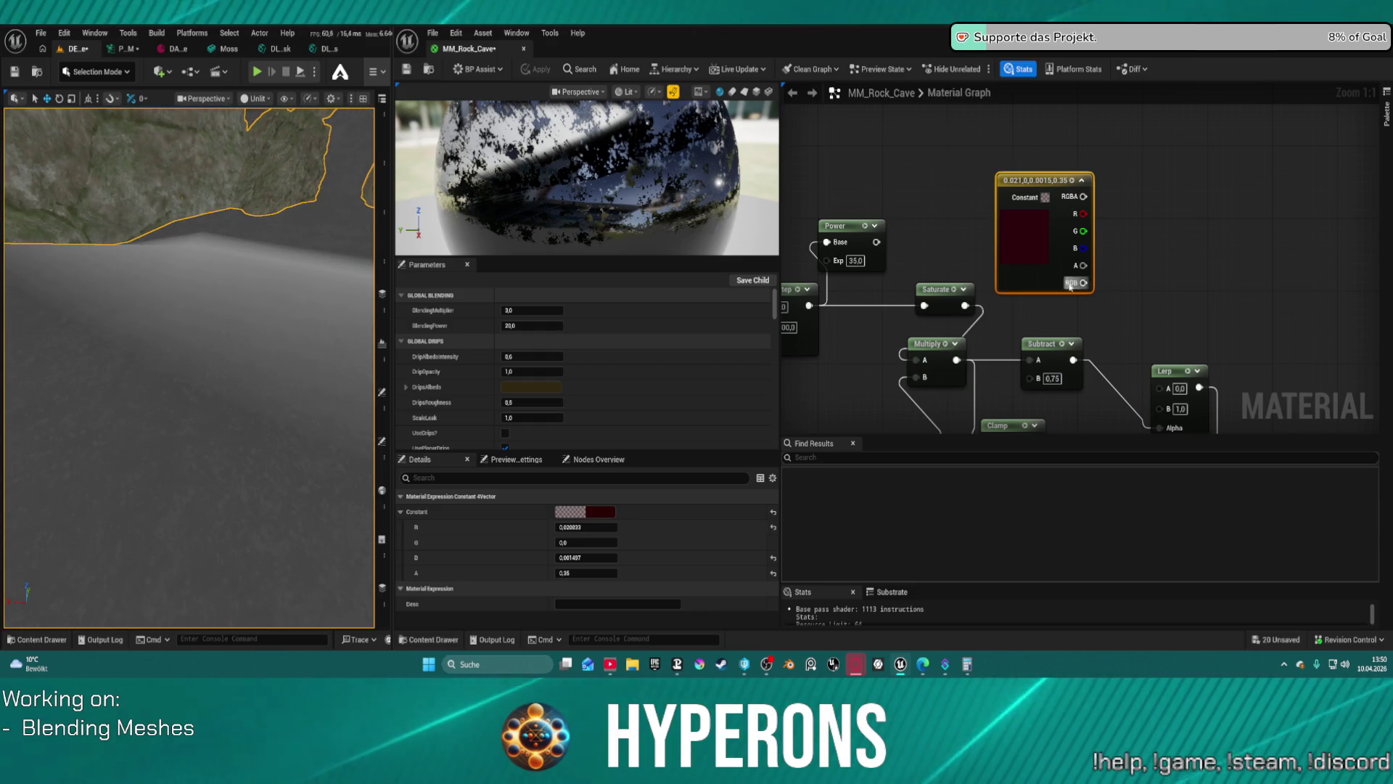
- Set the Power node's exponent after the Dot to 100 and apply the material
drag(989, 365, 941, 164)
drag(955, 324, 1047, 334)
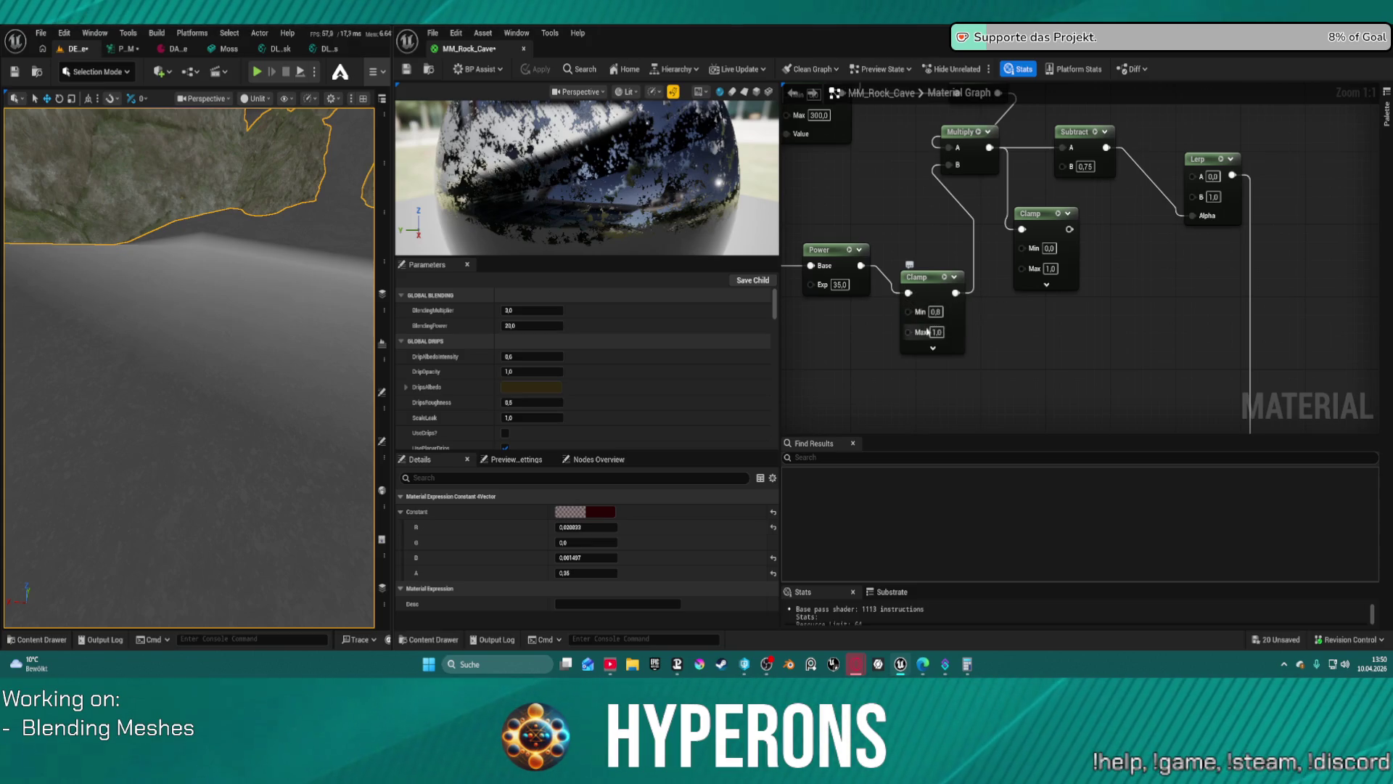
drag(916, 312, 1136, 352)
click(1061, 324)
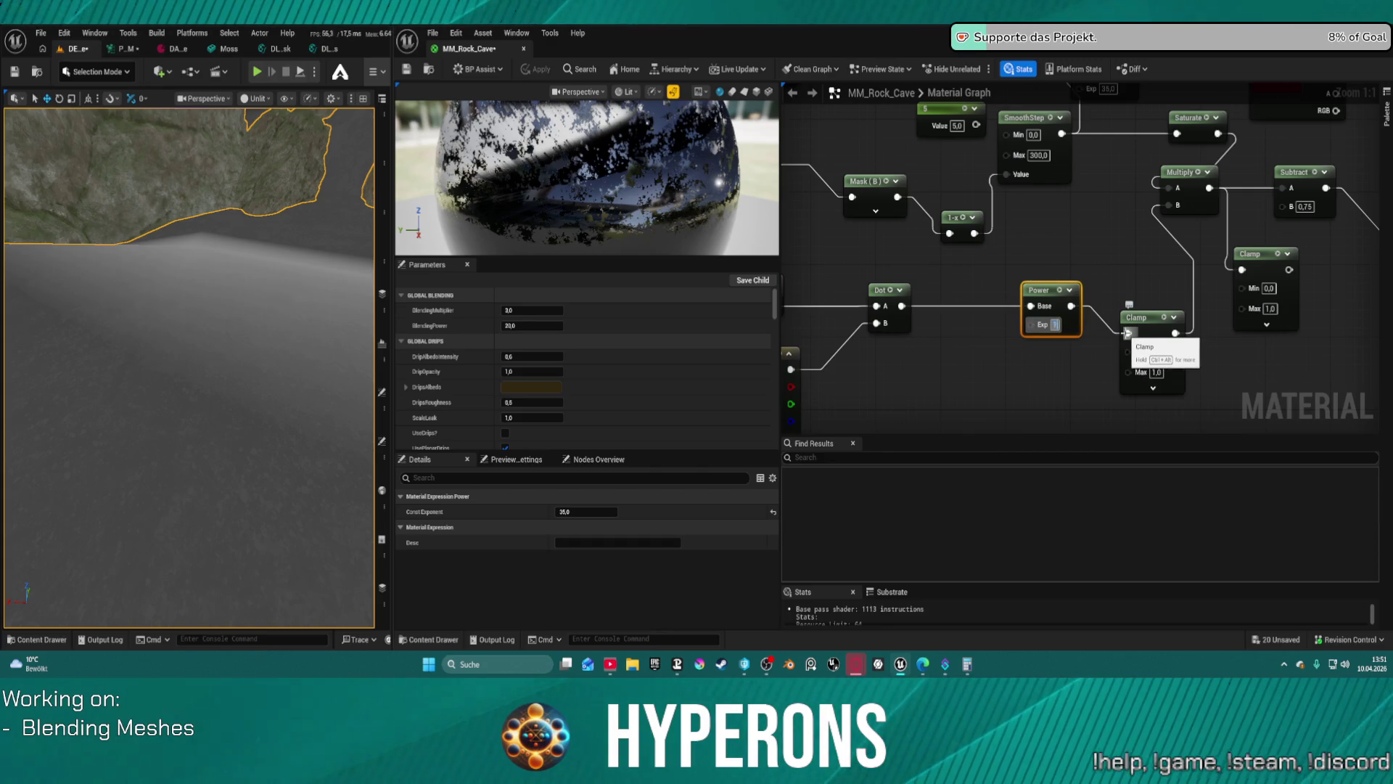
text(100)
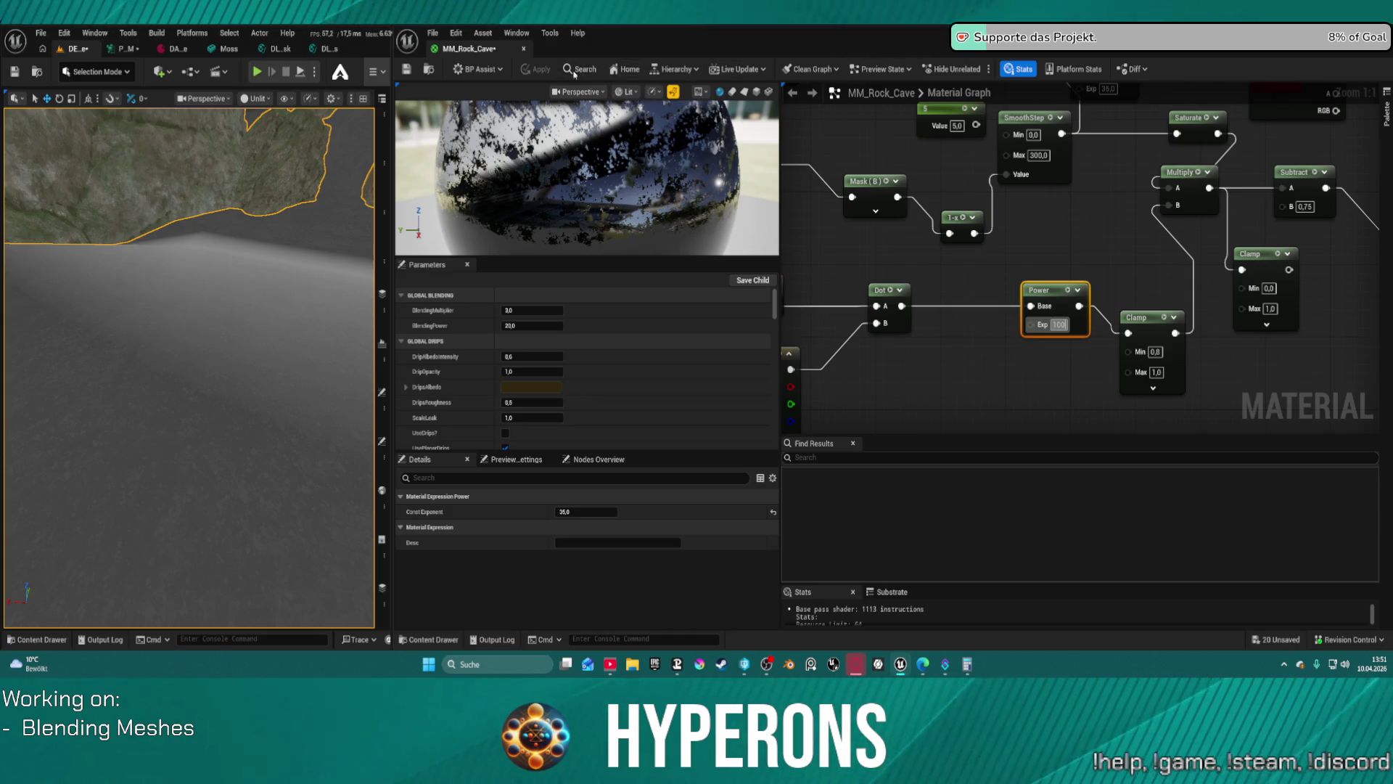
click(961, 283)
click(530, 71)
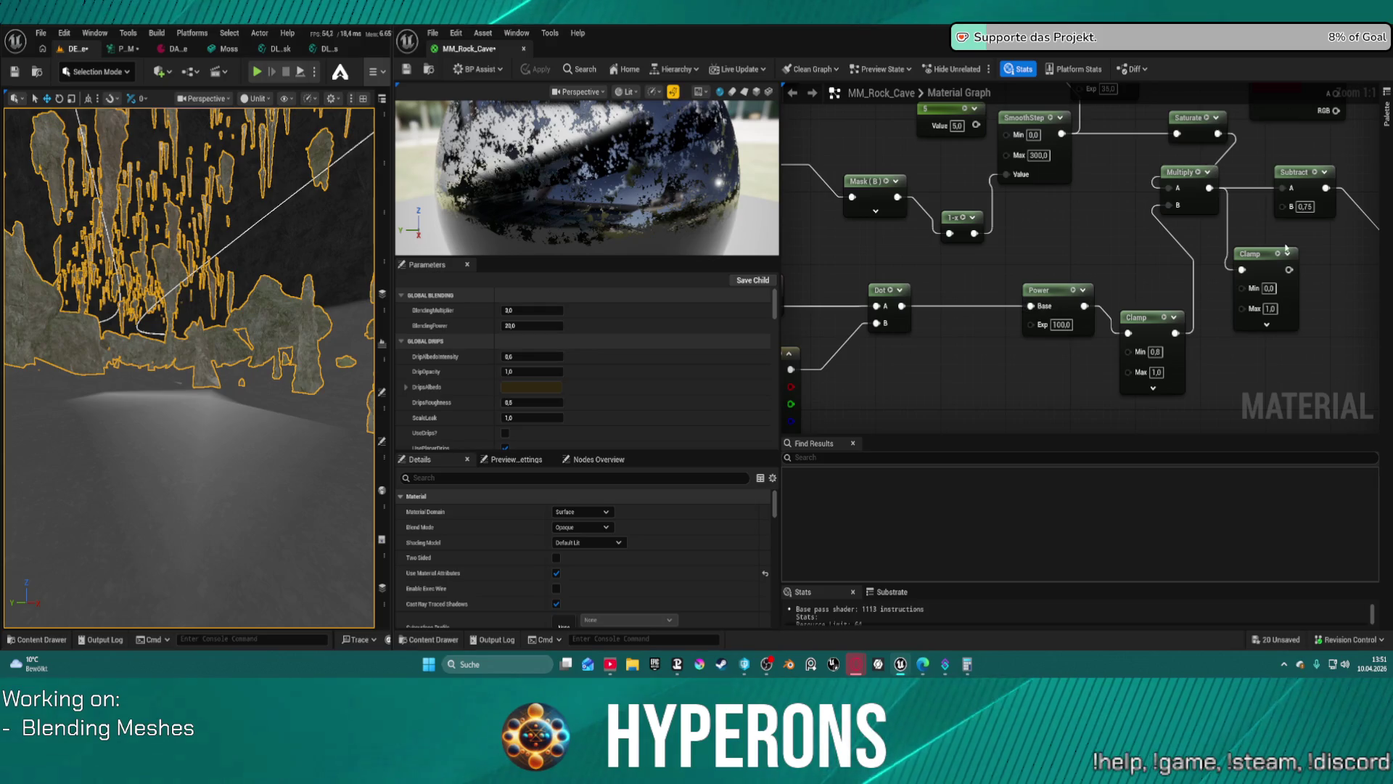
- Break the wire into Multiply B, apply, and fly the level view closer to the rock drips
alt+click(1166, 233)
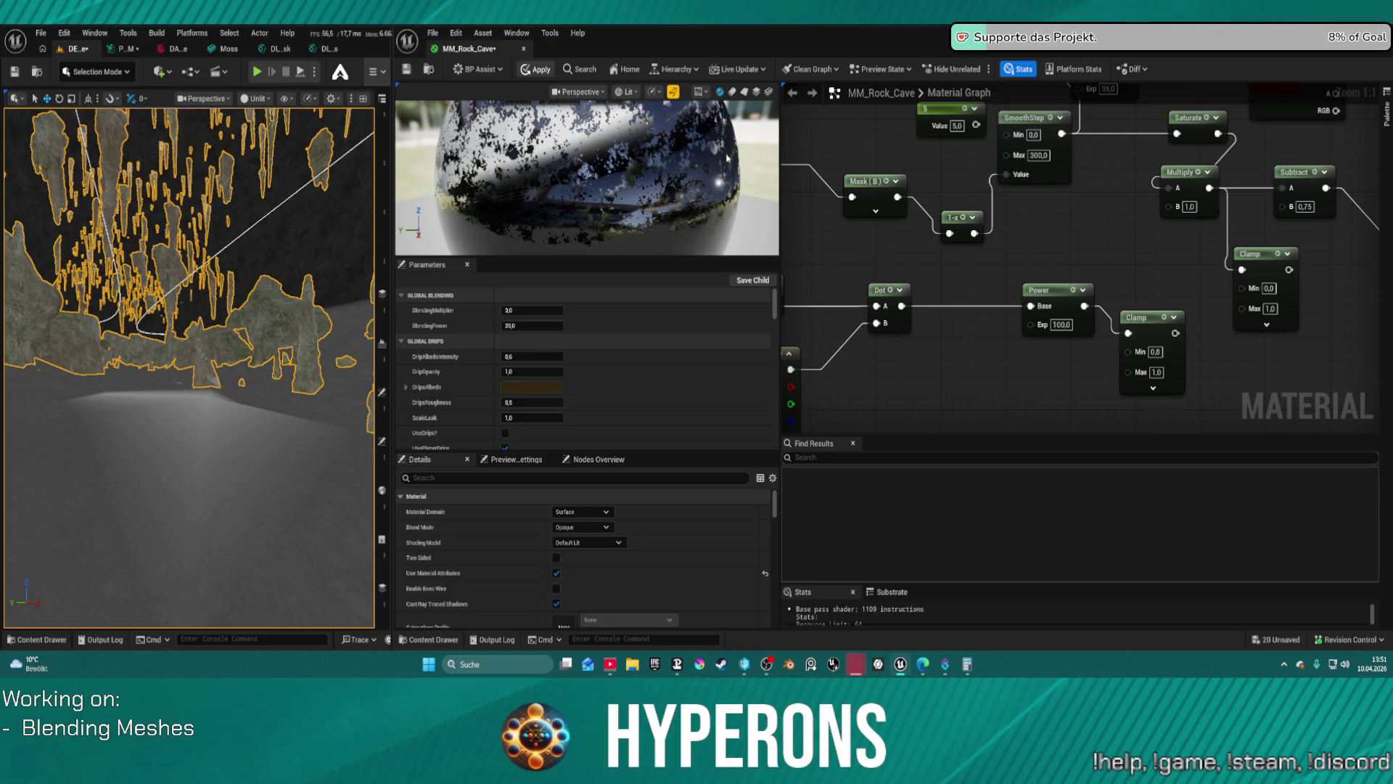
key(ctrl+s)
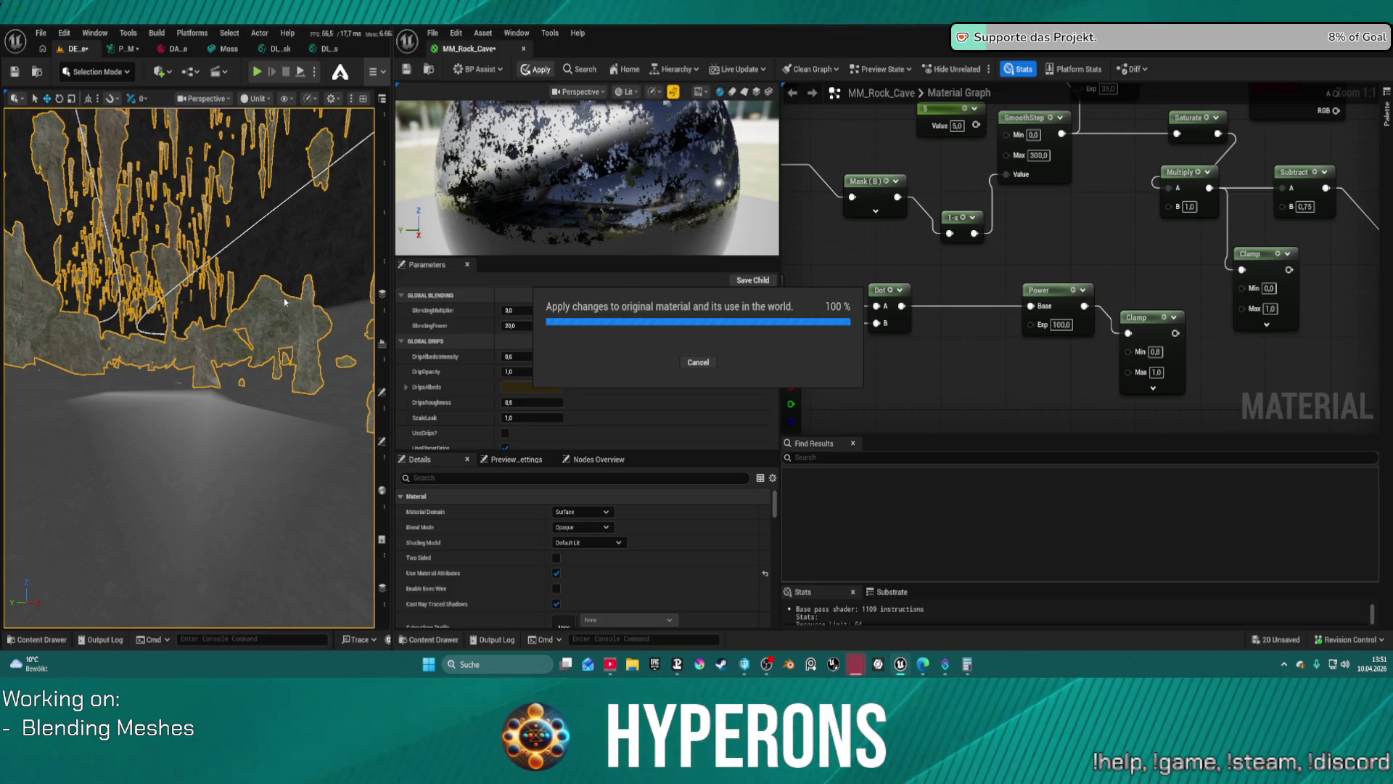
drag(236, 307, 236, 261)
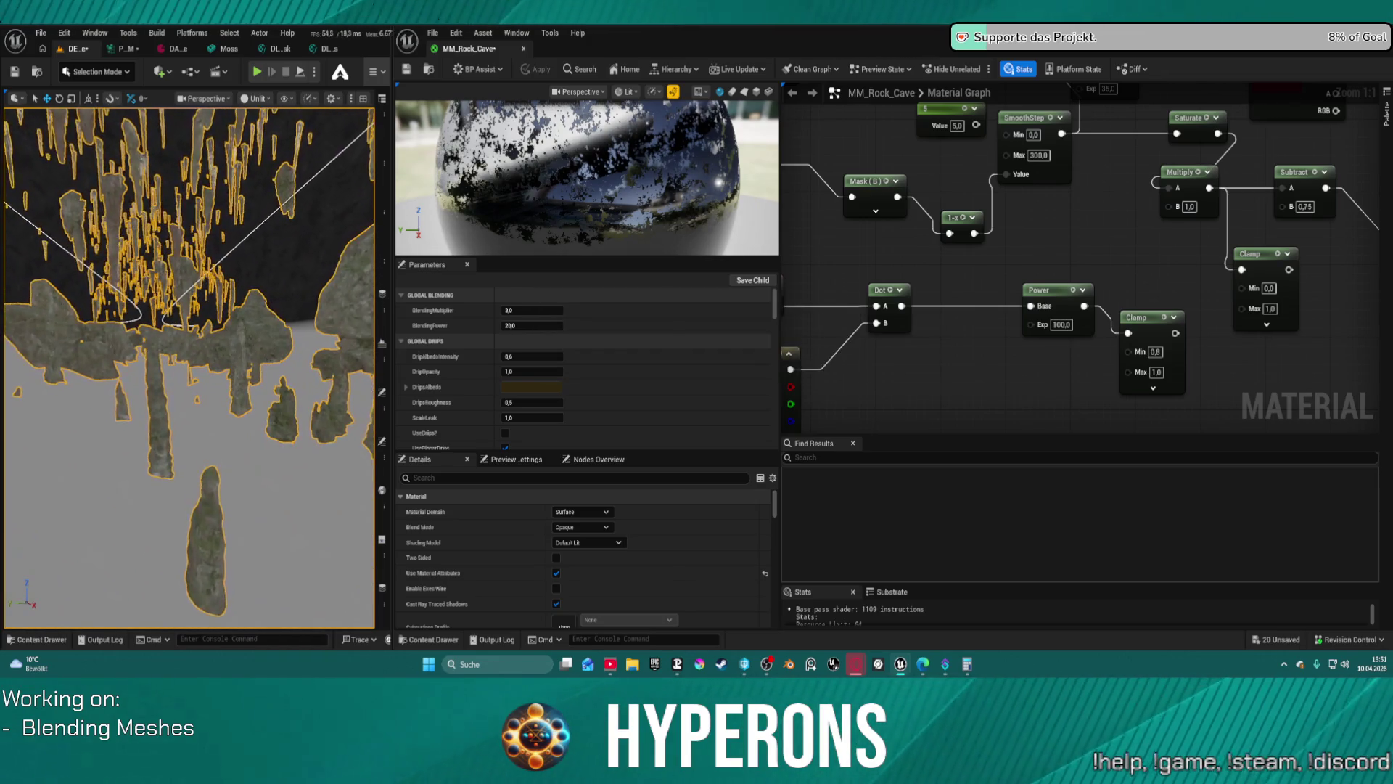
mouse_move(1086, 227)
mouse_down()
mouse_move(1028, 314)
mouse_move(1081, 304)
mouse_up()
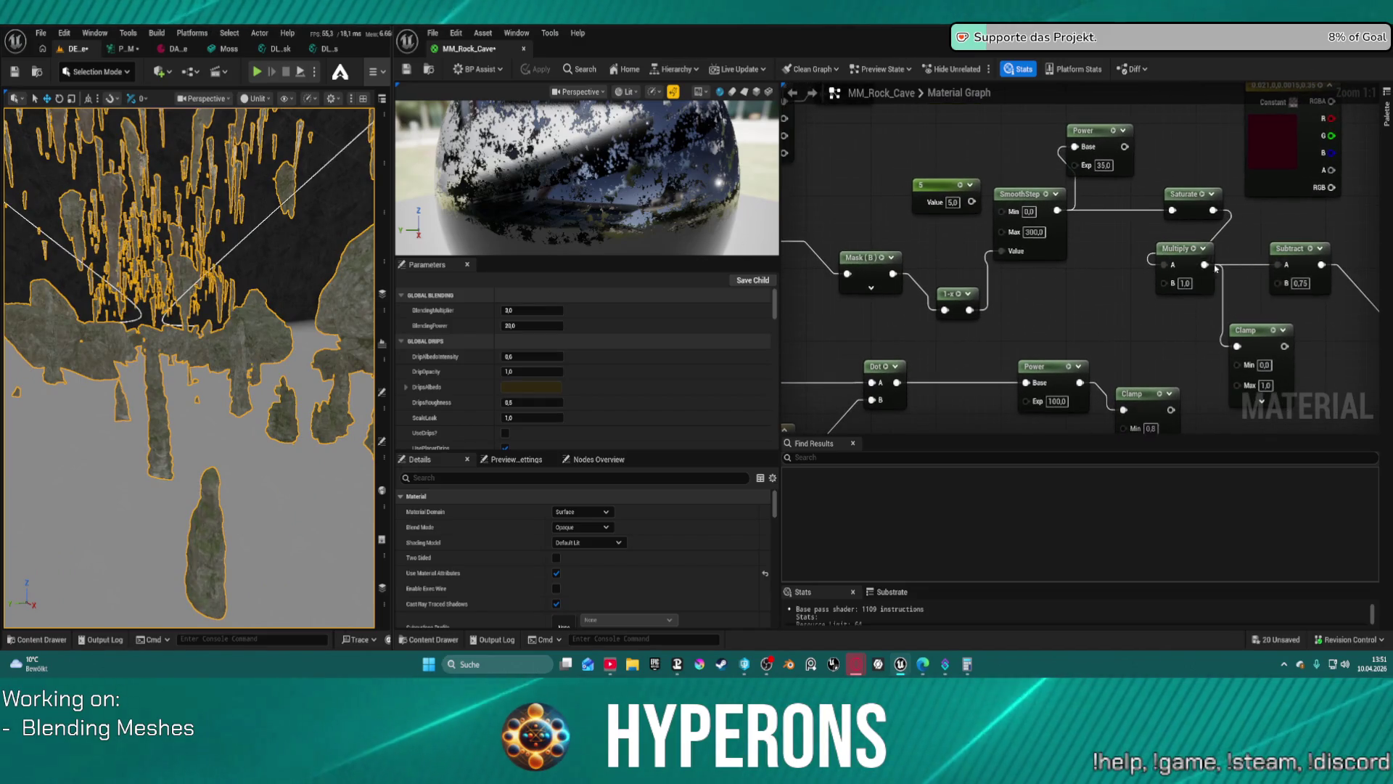
- Set Multiply B to 0,1, wire SmoothStep straight into Multiply A bypassing Saturate, and apply
click(1179, 283)
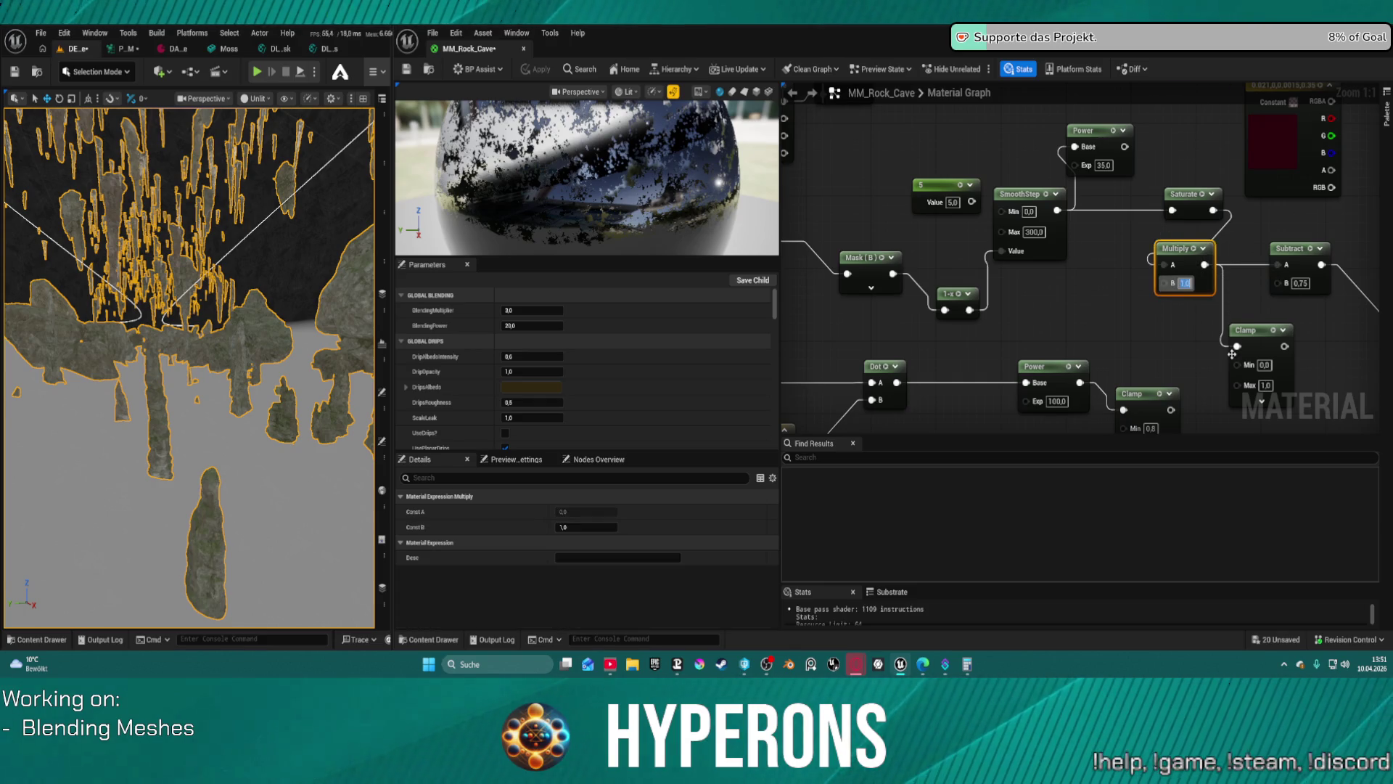
text(0,1)
key(Return)
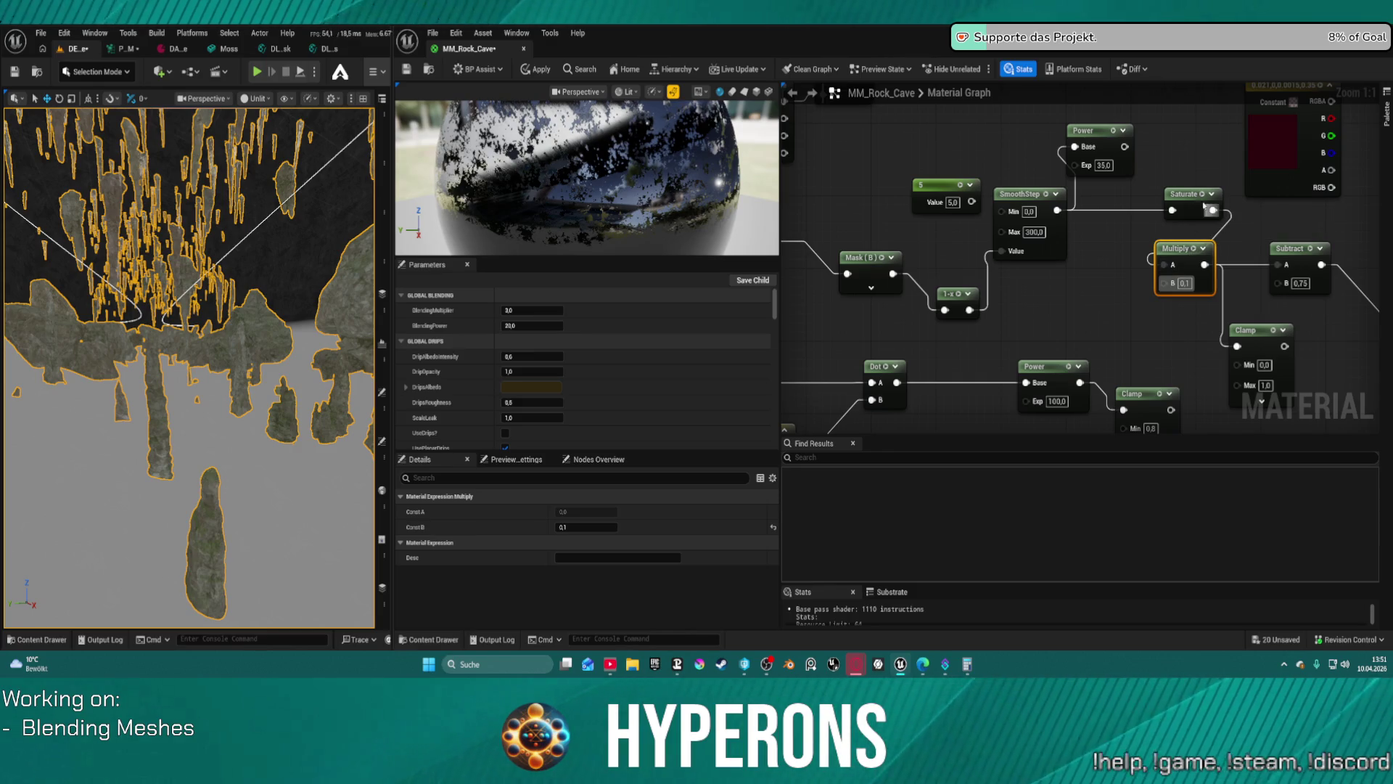
alt+click(1116, 211)
alt+click(1215, 236)
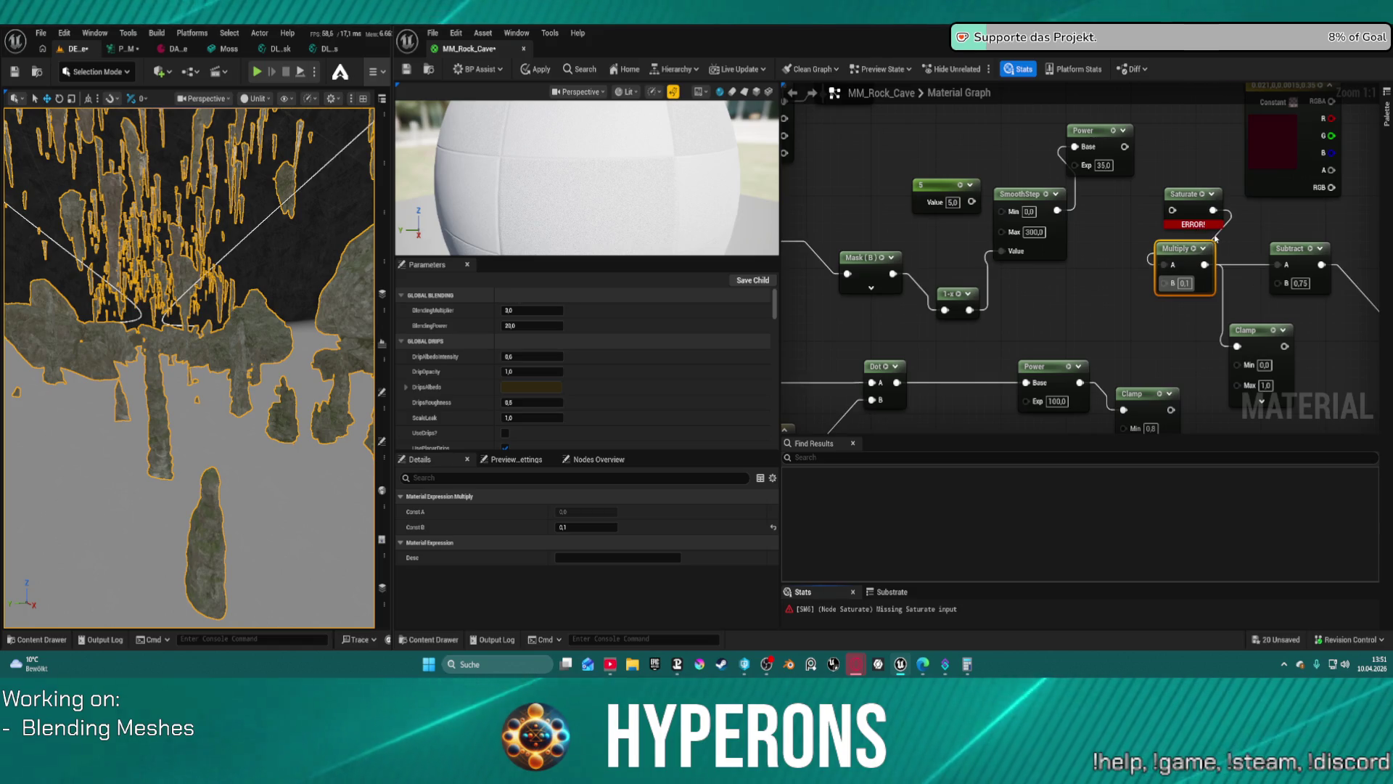
drag(1057, 210, 1173, 266)
mouse_move(996, 222)
mouse_down()
mouse_move(1158, 249)
mouse_move(1228, 315)
mouse_move(1231, 339)
mouse_up()
click(541, 69)
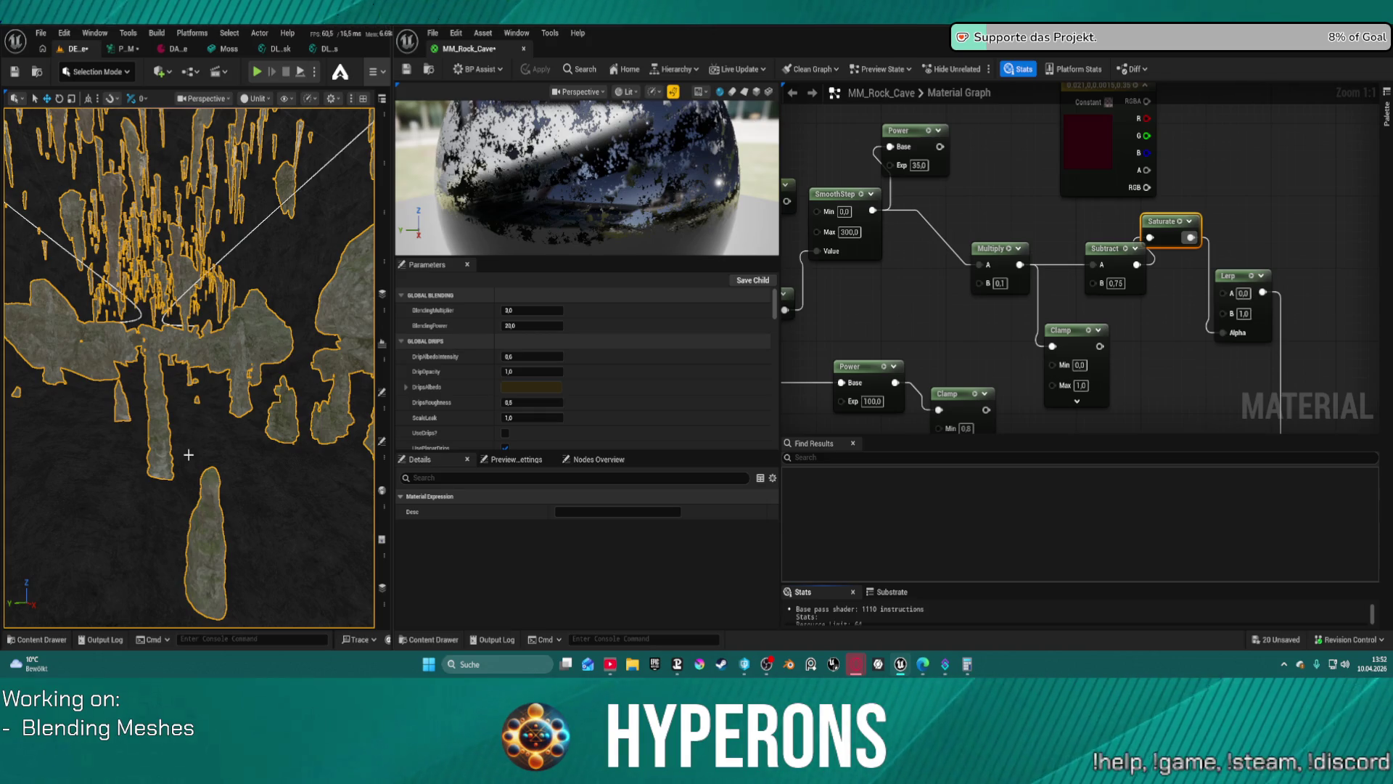
- Move Subtract aside, wire the Clamp output into Saturate, and apply
mouse_move(1104, 249)
mouse_down()
mouse_move(1069, 248)
mouse_move(1072, 211)
mouse_up()
drag(1019, 265, 1150, 237)
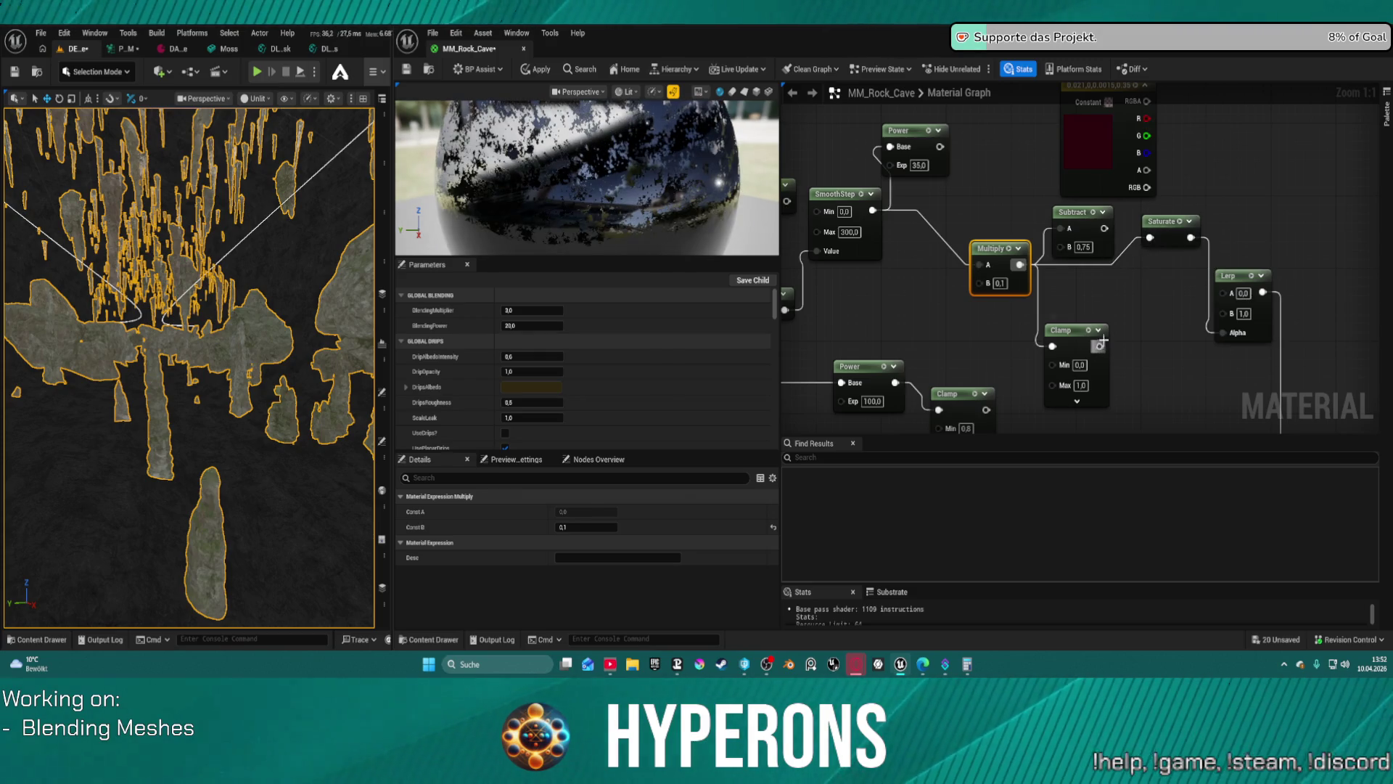
click(1067, 331)
drag(1100, 346, 1150, 237)
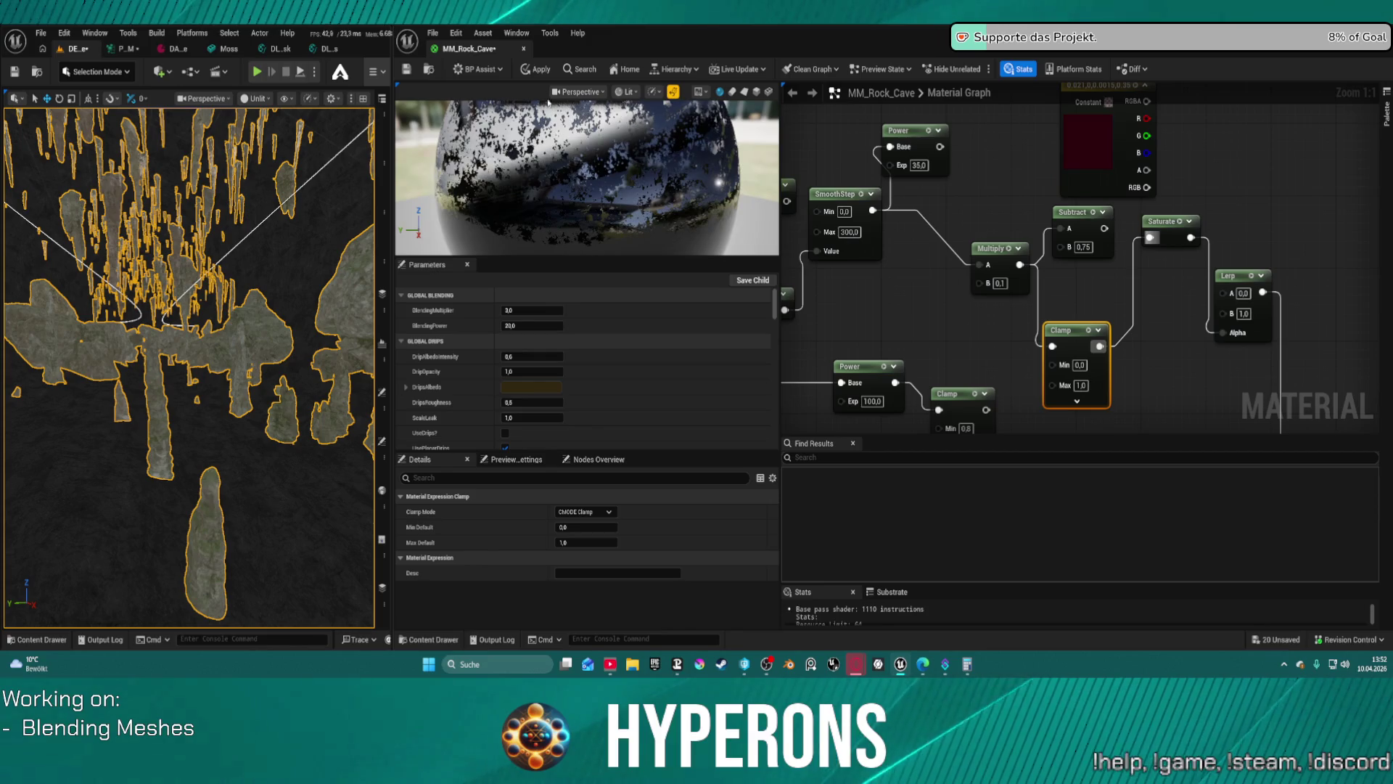
key(ctrl+s)
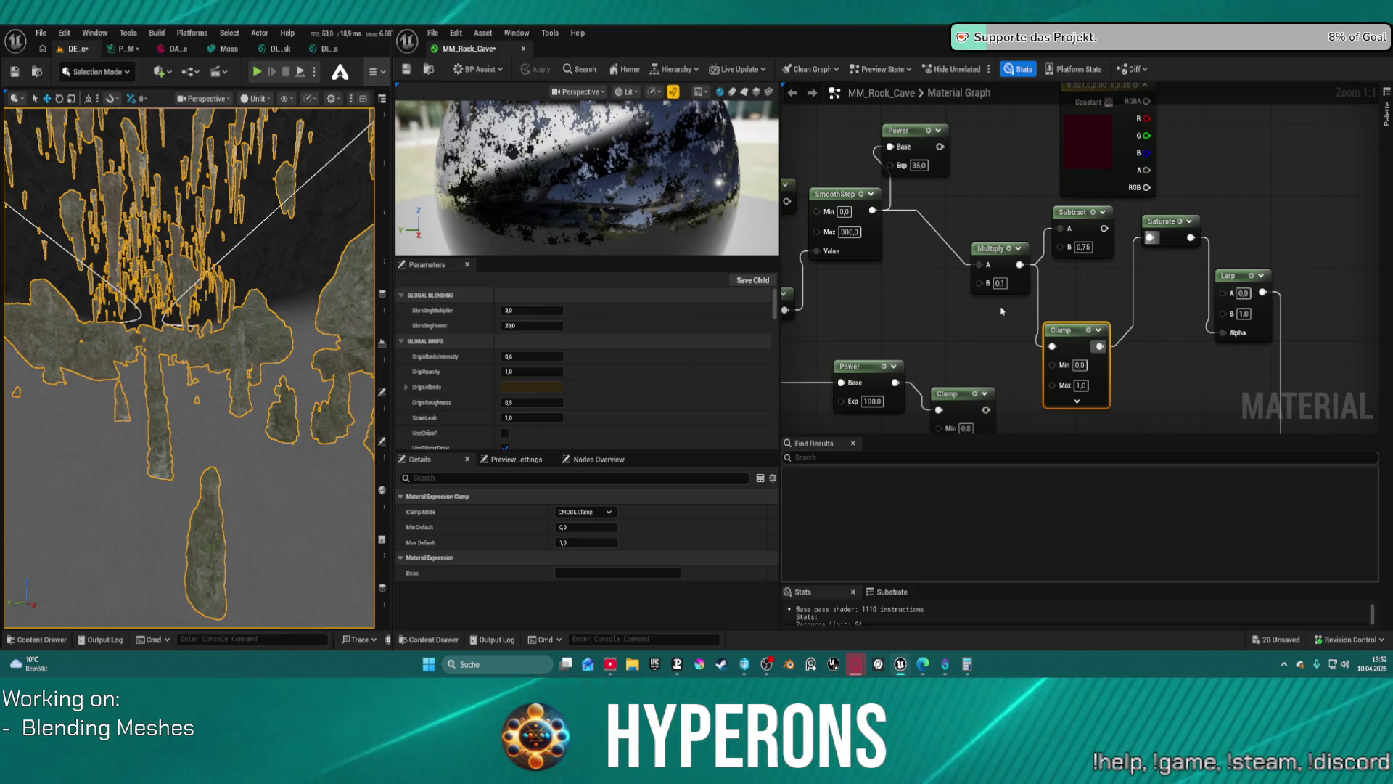
- Set the Clamp node's Min to 0.9
click(1079, 365)
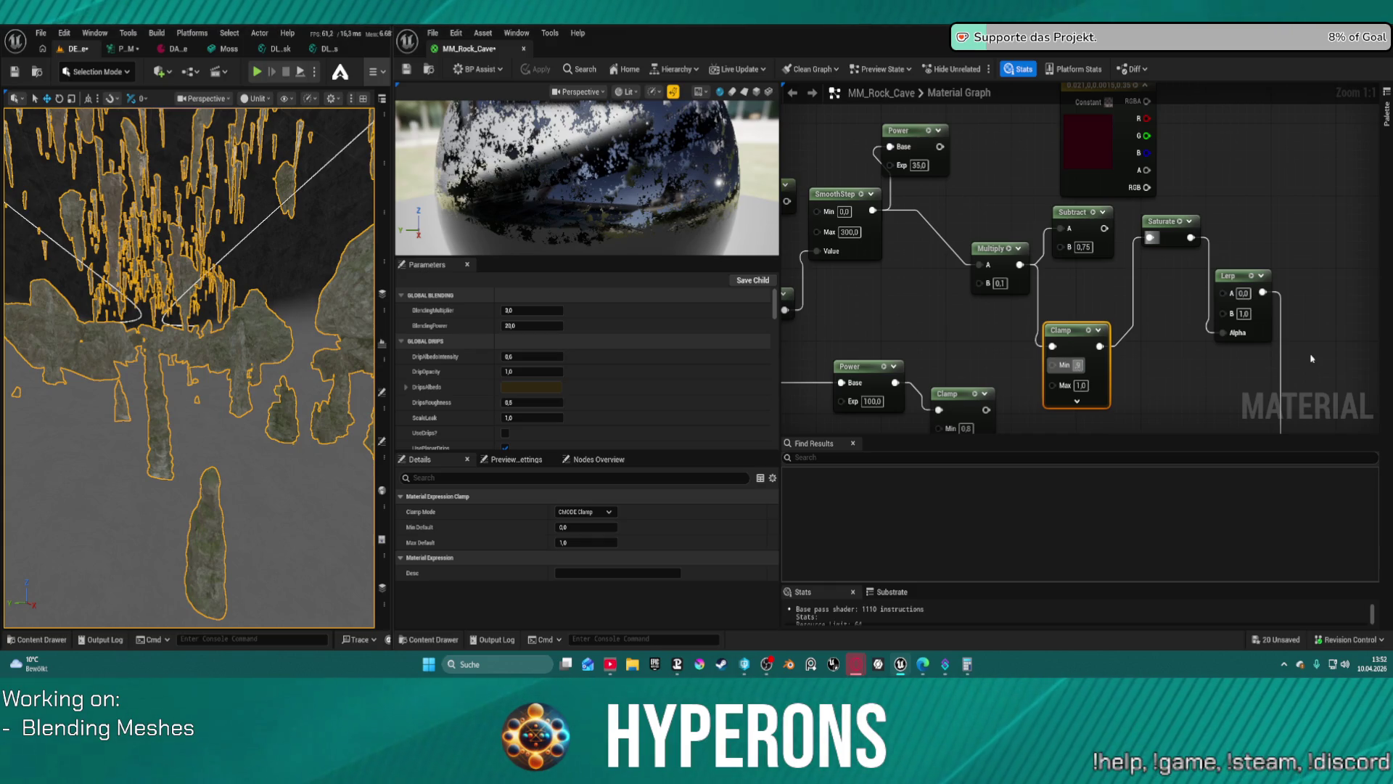
text(0,9)
key(Return)
click(1153, 258)
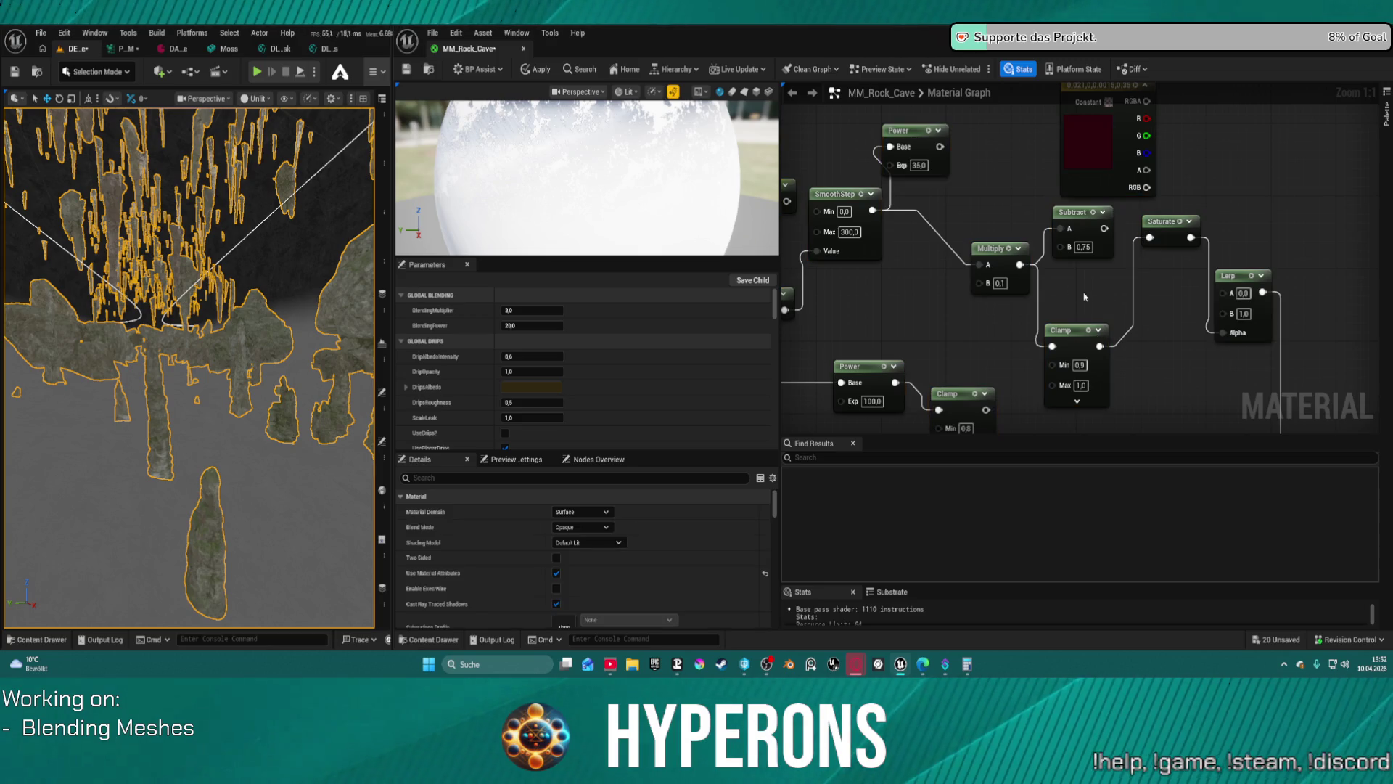
- Connect SmoothStep's output into the Clamp input and apply the material to the level
mouse_move(873, 211)
mouse_down()
mouse_move(1024, 367)
mouse_move(1052, 346)
mouse_up()
drag(989, 250, 998, 168)
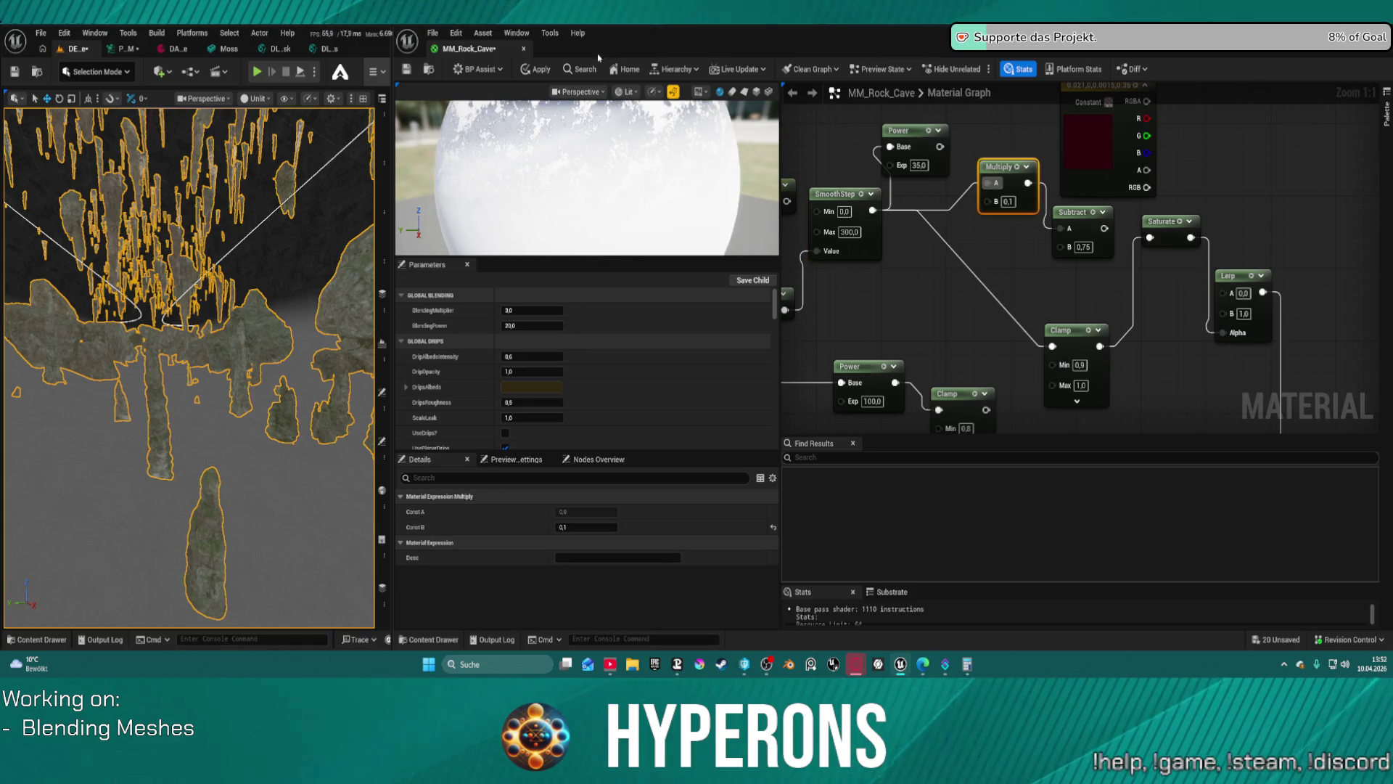
click(537, 71)
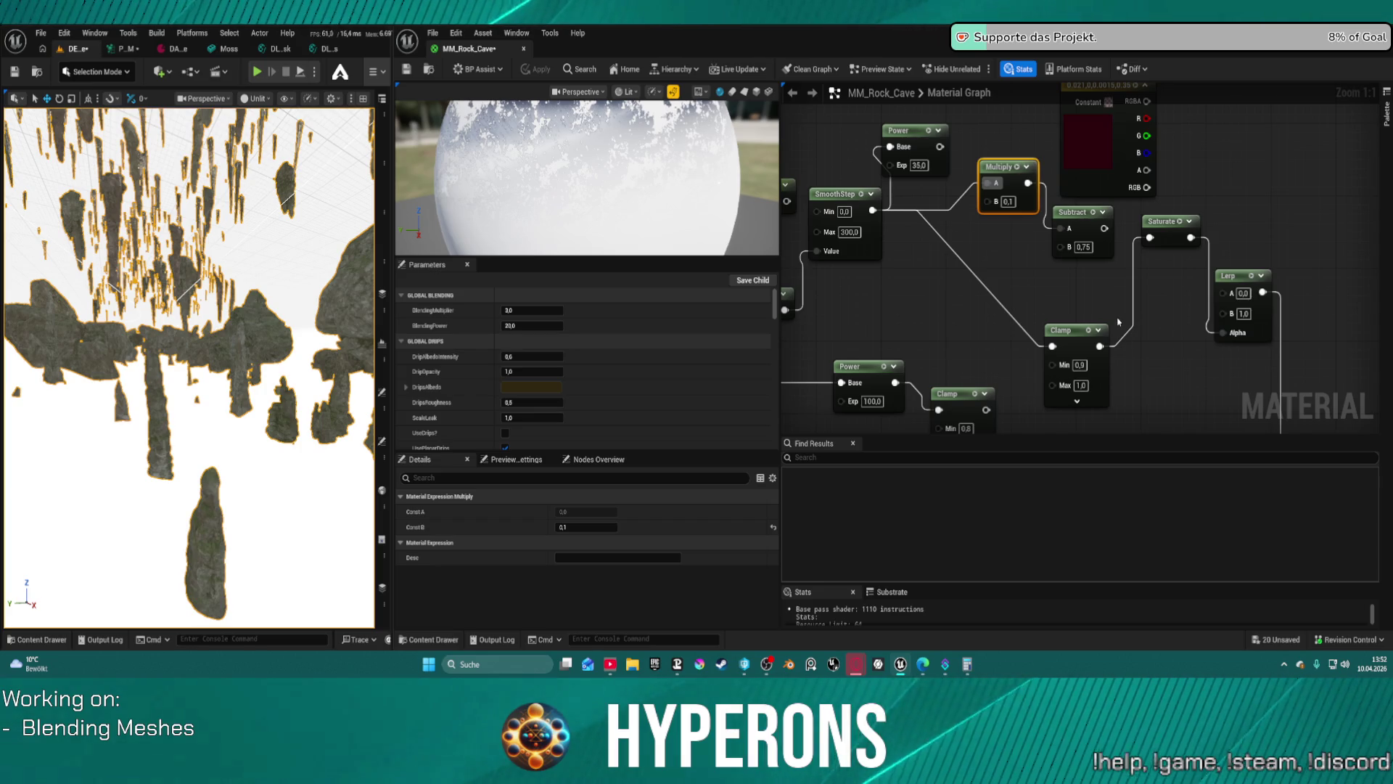
drag(1025, 292, 1091, 313)
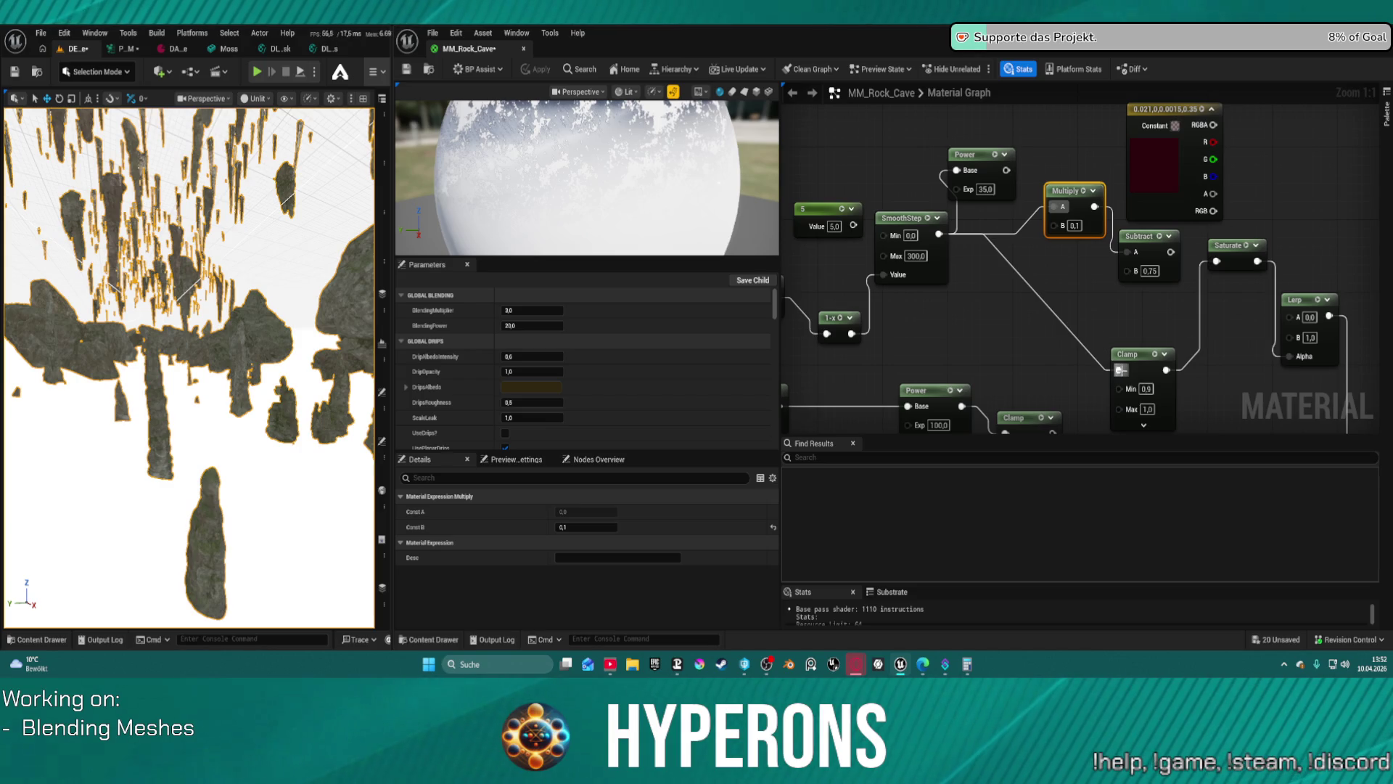
- Reset Clamp Min to 0 with Max 1, apply, and place Clamp beside SmoothStep
text(0)
key(Return)
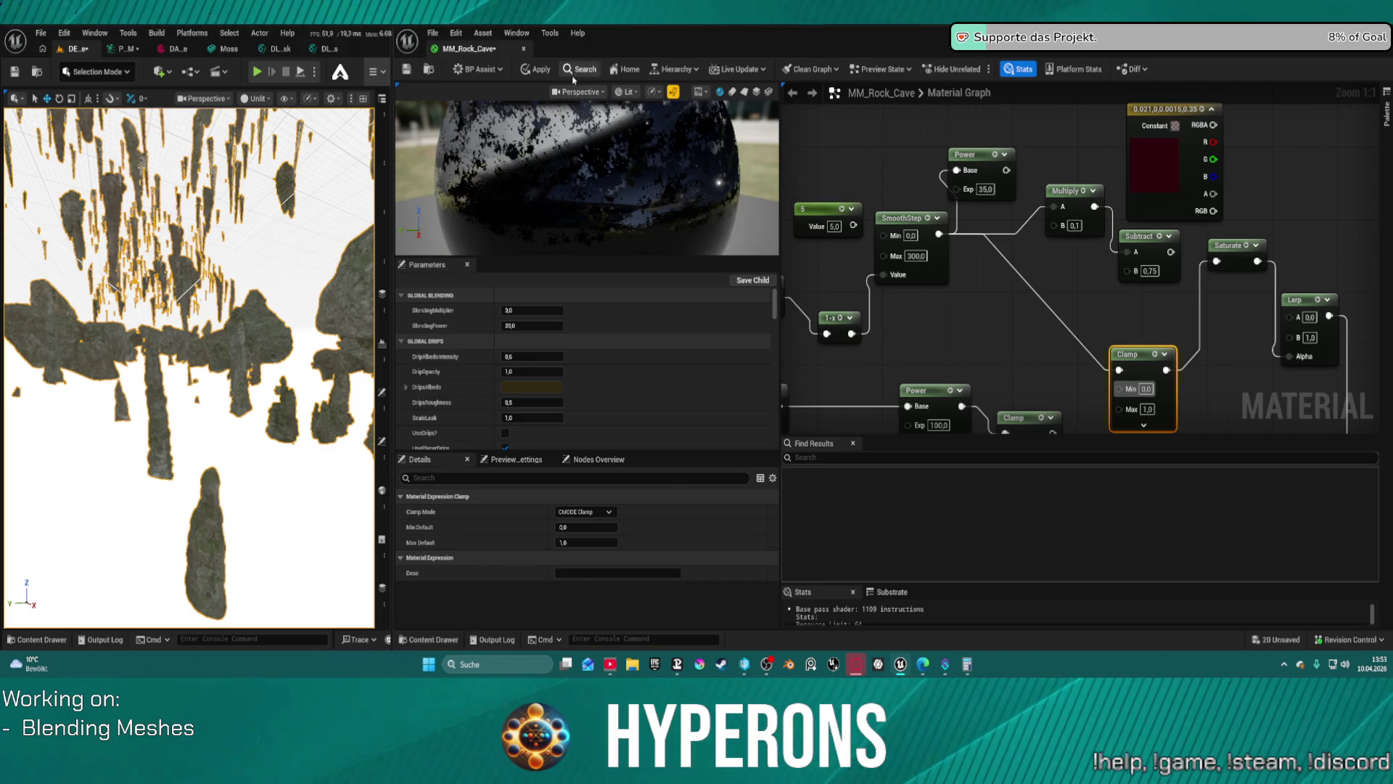
click(524, 70)
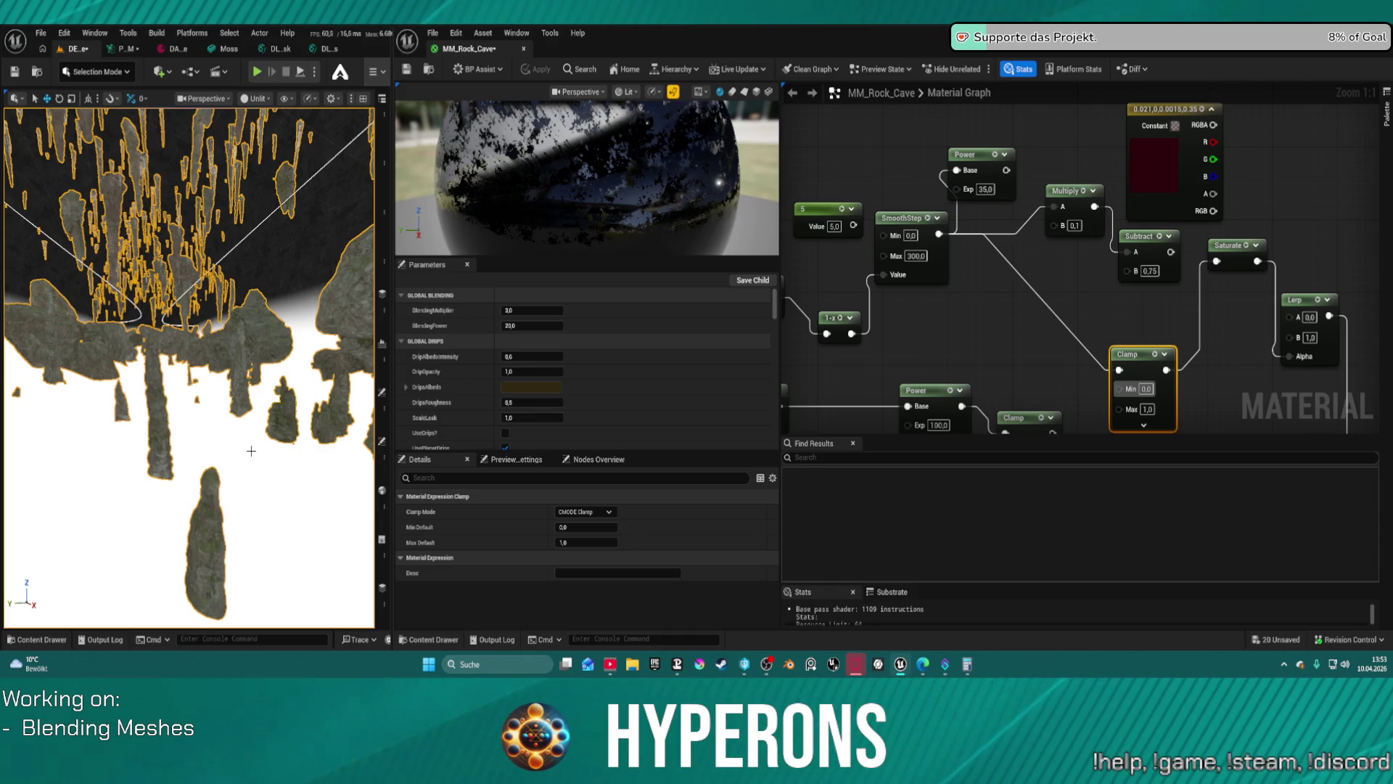
click(1147, 408)
click(1146, 390)
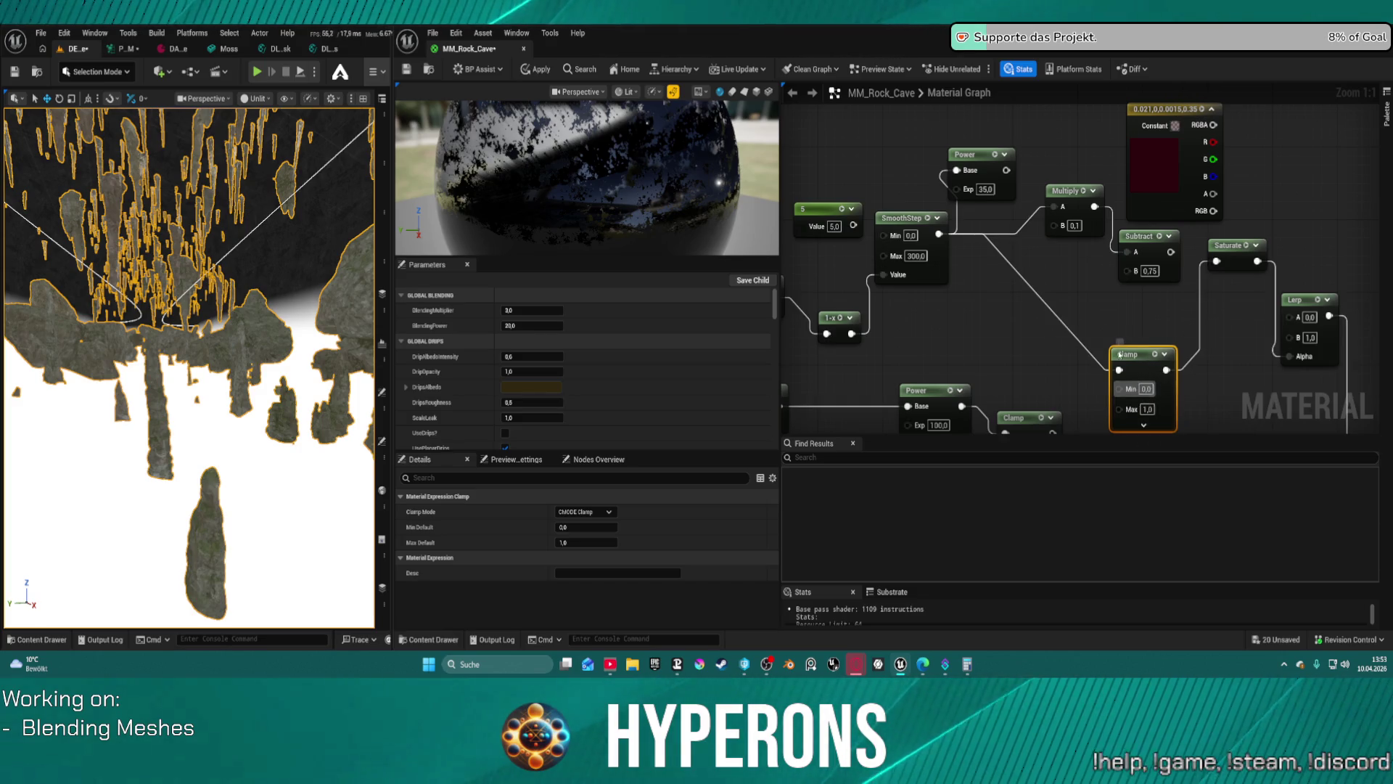
mouse_move(1153, 361)
mouse_down()
mouse_move(1074, 341)
mouse_move(1062, 280)
mouse_up()
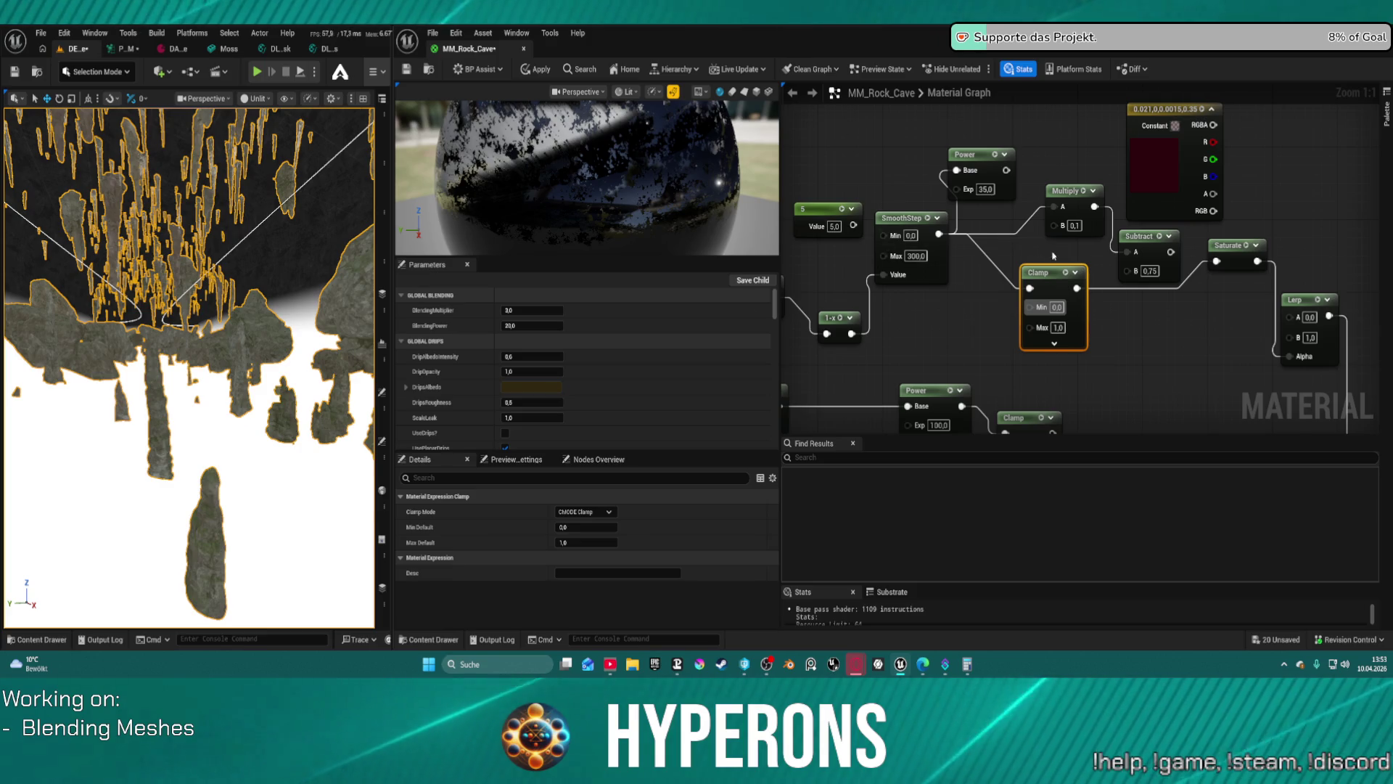
- Add a RemapValueRange node wired from SmoothStep's output and tidy the surrounding nodes
drag(938, 234, 976, 294)
text(remap)
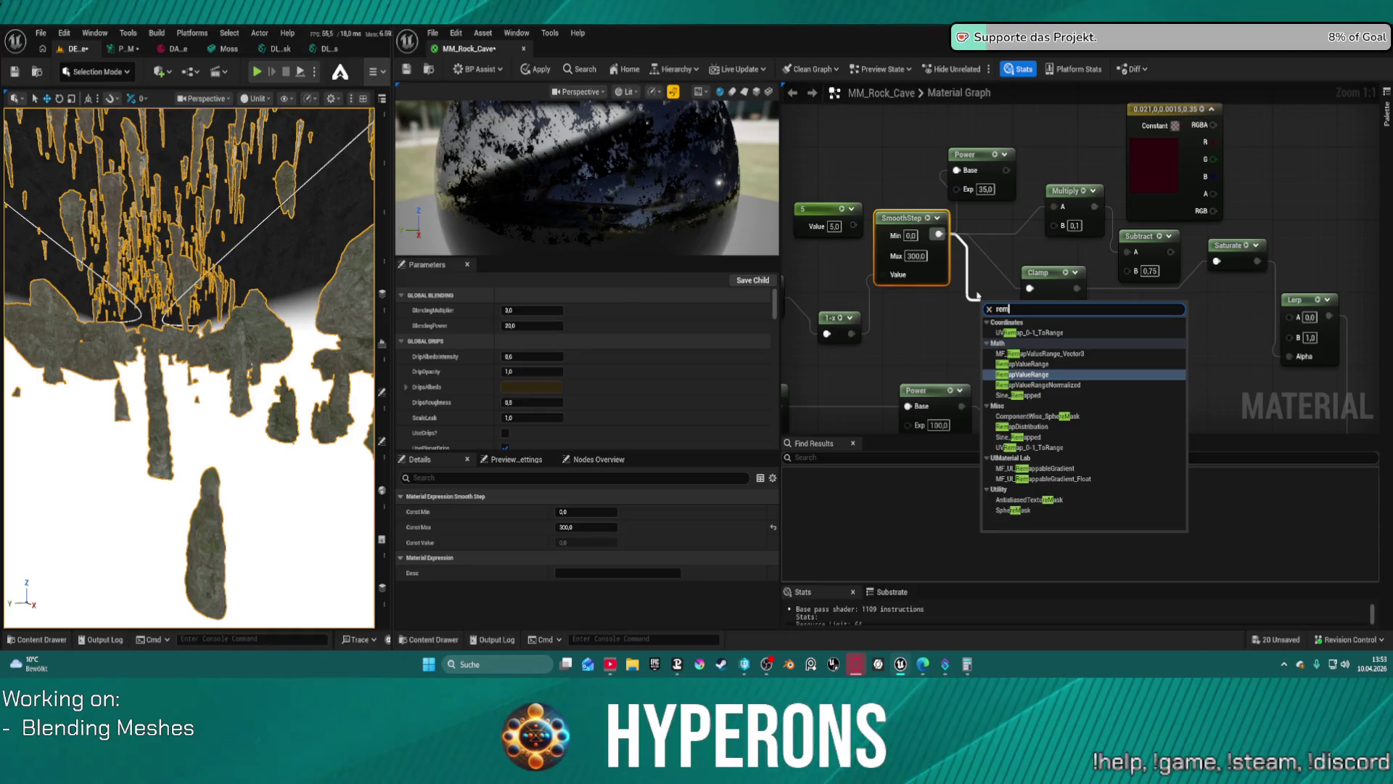
key(Return)
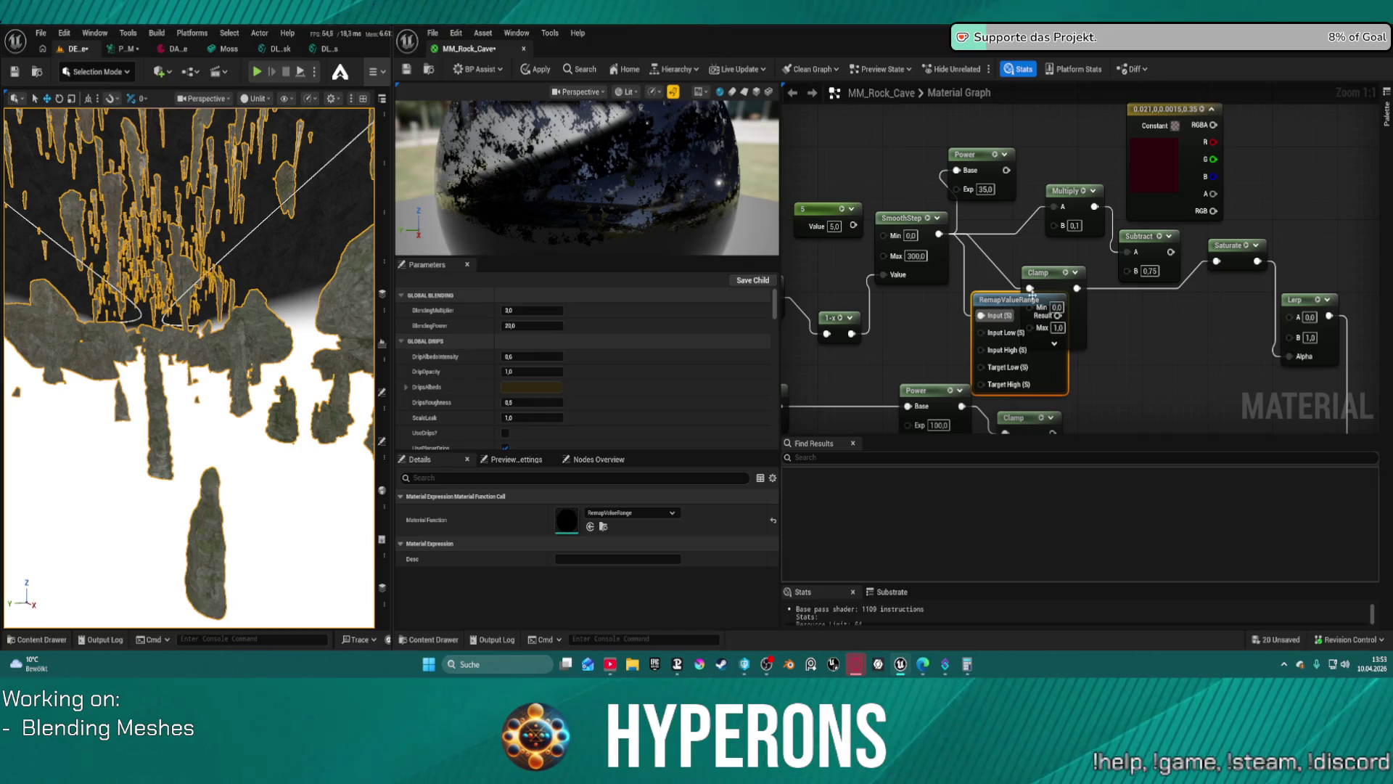
drag(1010, 306, 959, 280)
drag(880, 247, 888, 210)
drag(851, 320, 836, 311)
drag(971, 333, 963, 324)
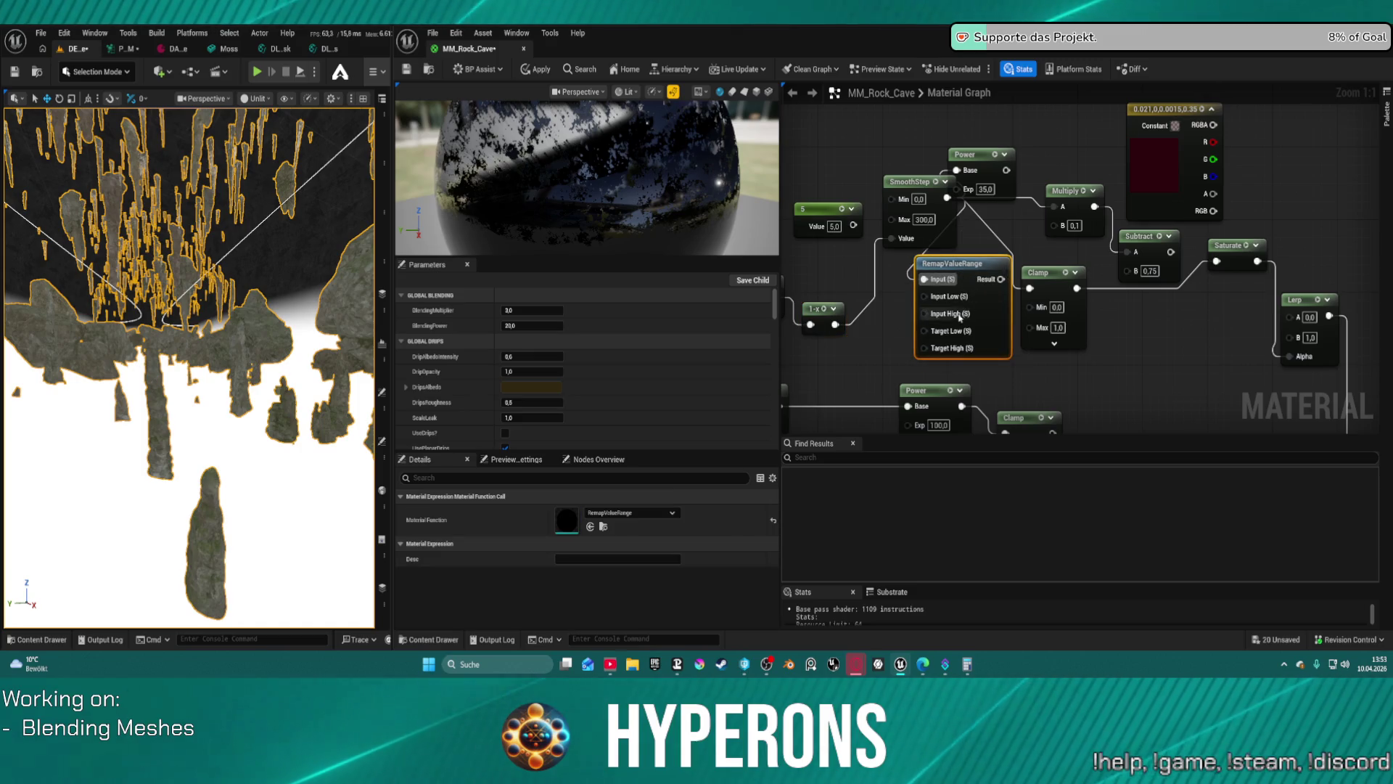
- Place a Constant node, wire SmoothStep into Clamp, and feed Subtract into Lerp's Alpha
click(884, 325)
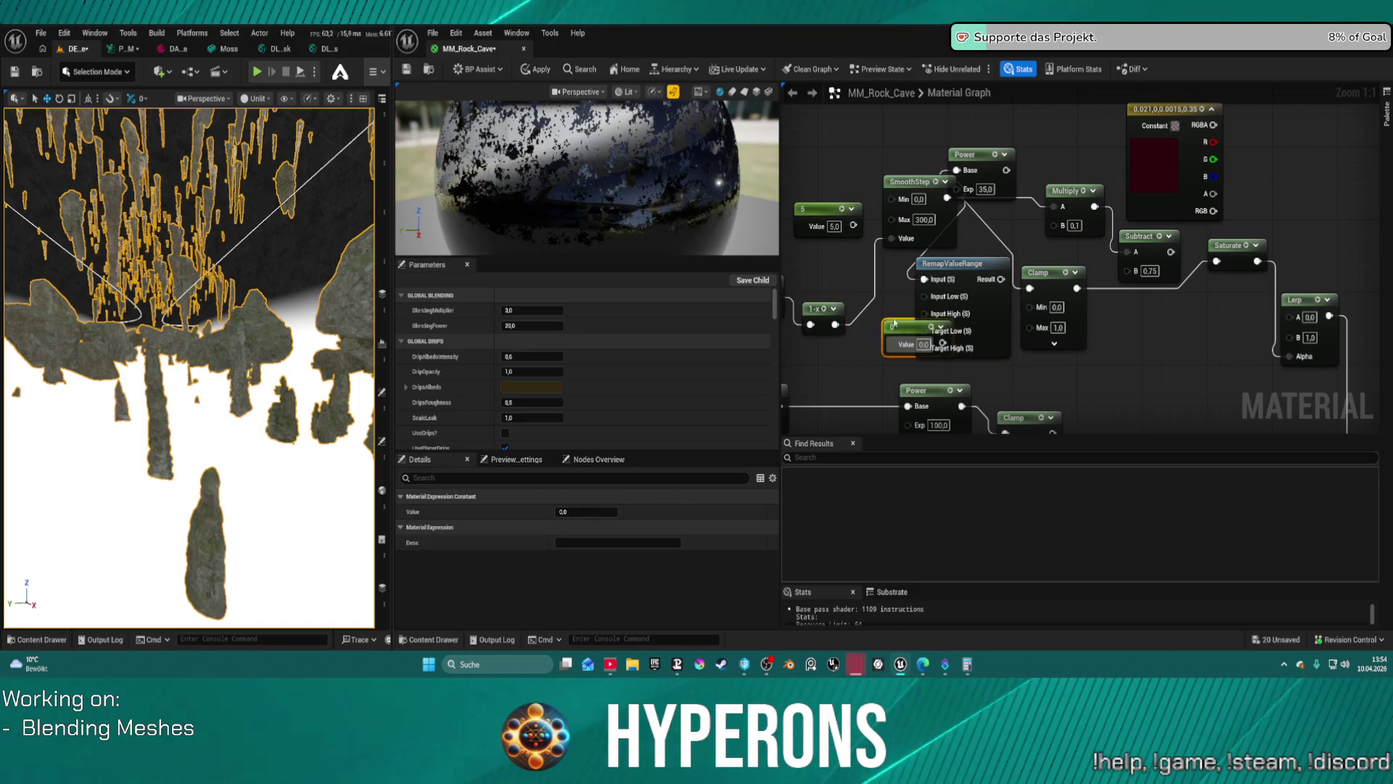
drag(894, 323, 868, 296)
drag(1057, 270, 1155, 288)
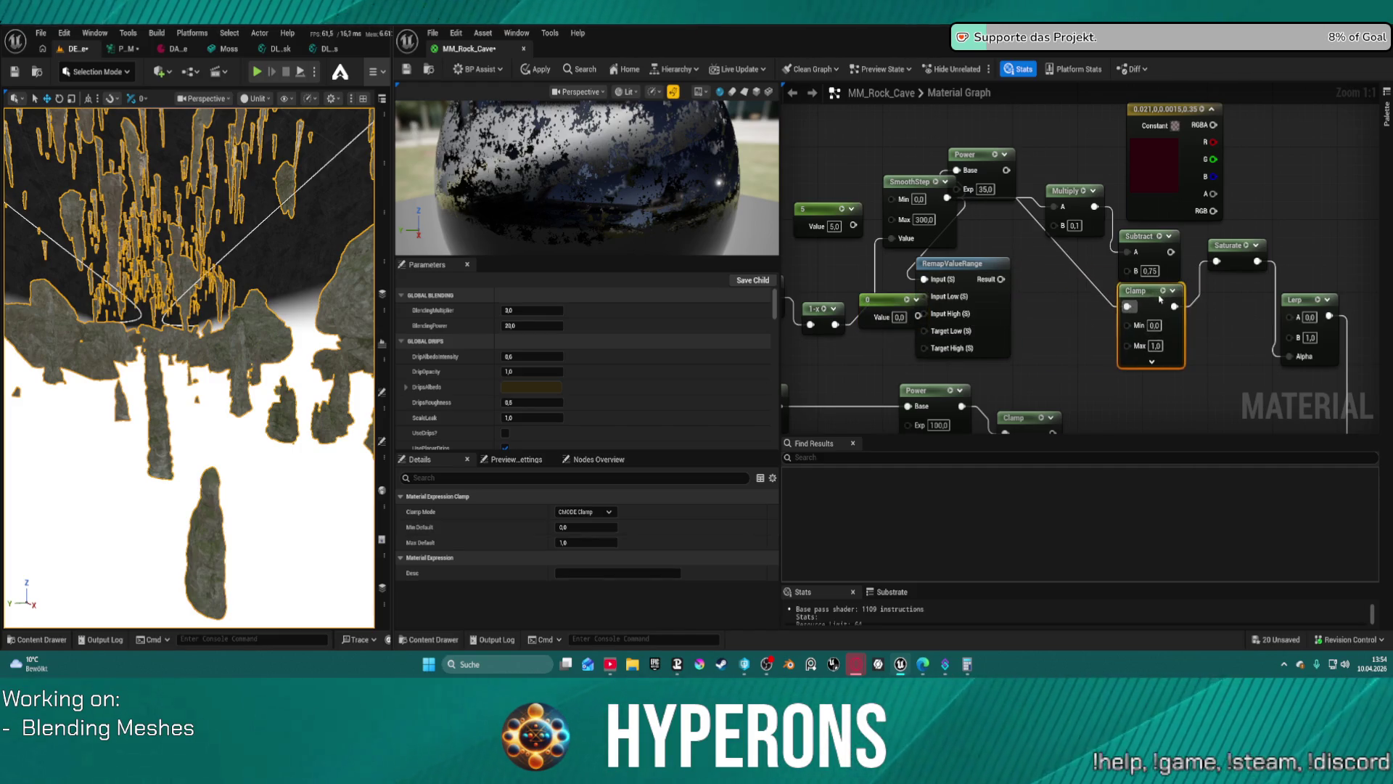
mouse_move(947, 197)
mouse_down()
mouse_move(1335, 275)
mouse_move(1137, 291)
mouse_up()
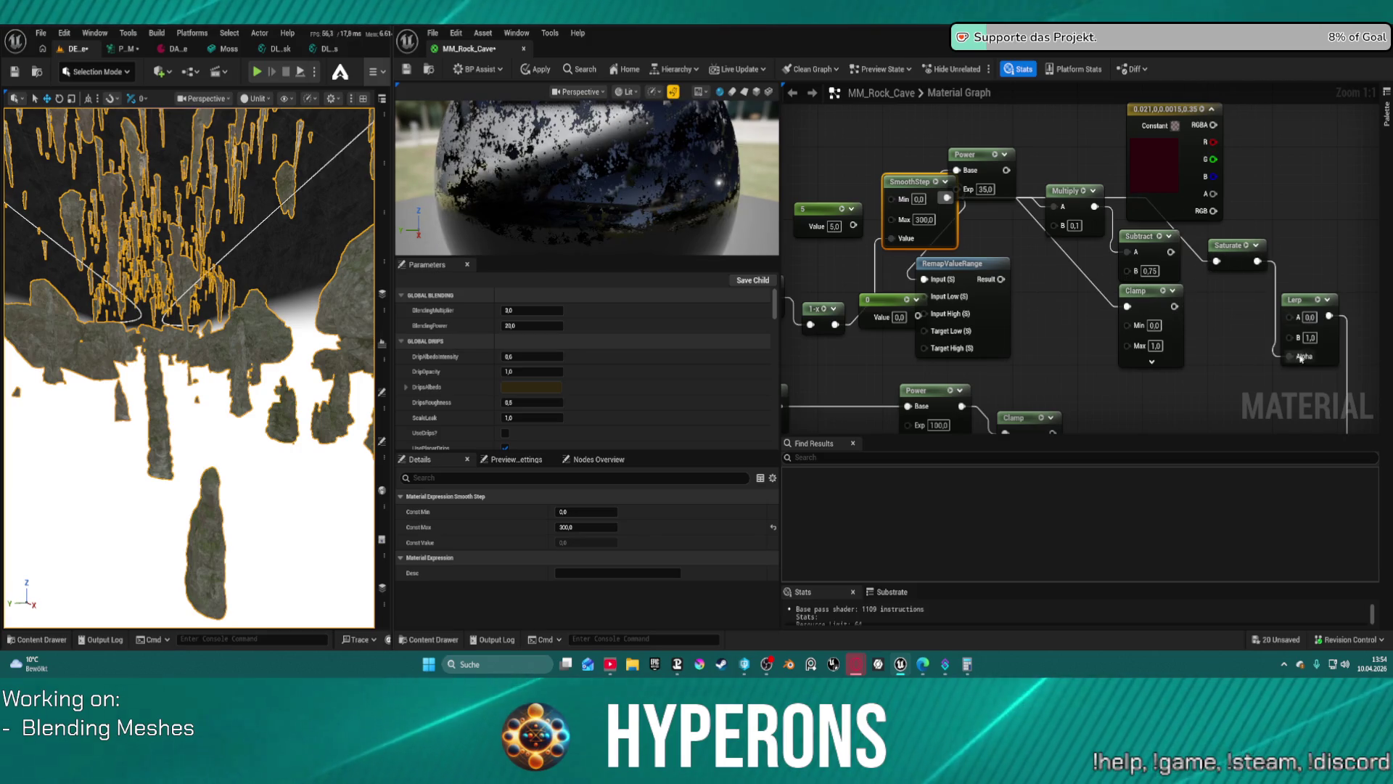
drag(1289, 356, 1234, 285)
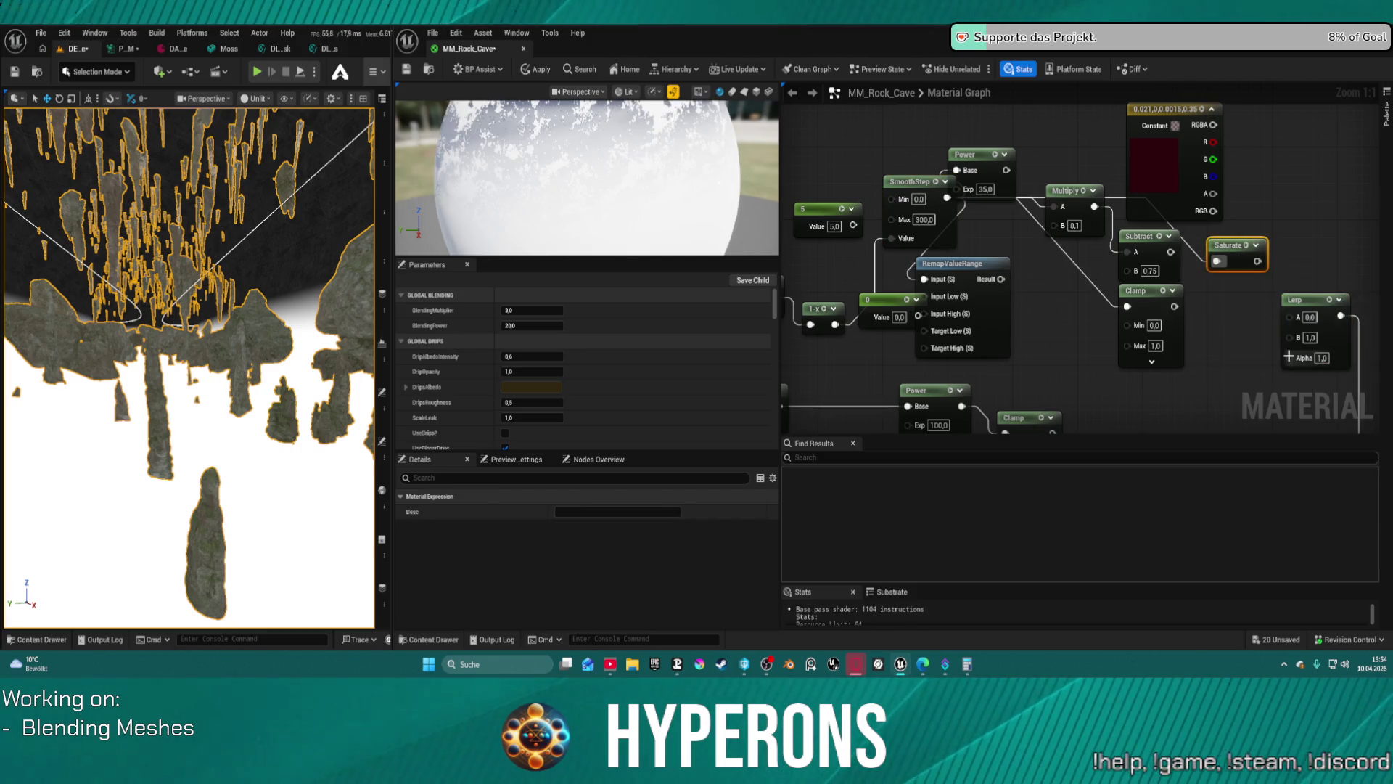
drag(1170, 252, 1289, 358)
- Delete the Power, Multiply, Constant and Subtract nodes, apply, then undo to restore Lerp
mouse_move(991, 123)
mouse_down()
mouse_move(1106, 240)
mouse_move(1208, 255)
mouse_move(1072, 266)
mouse_up()
key(Delete)
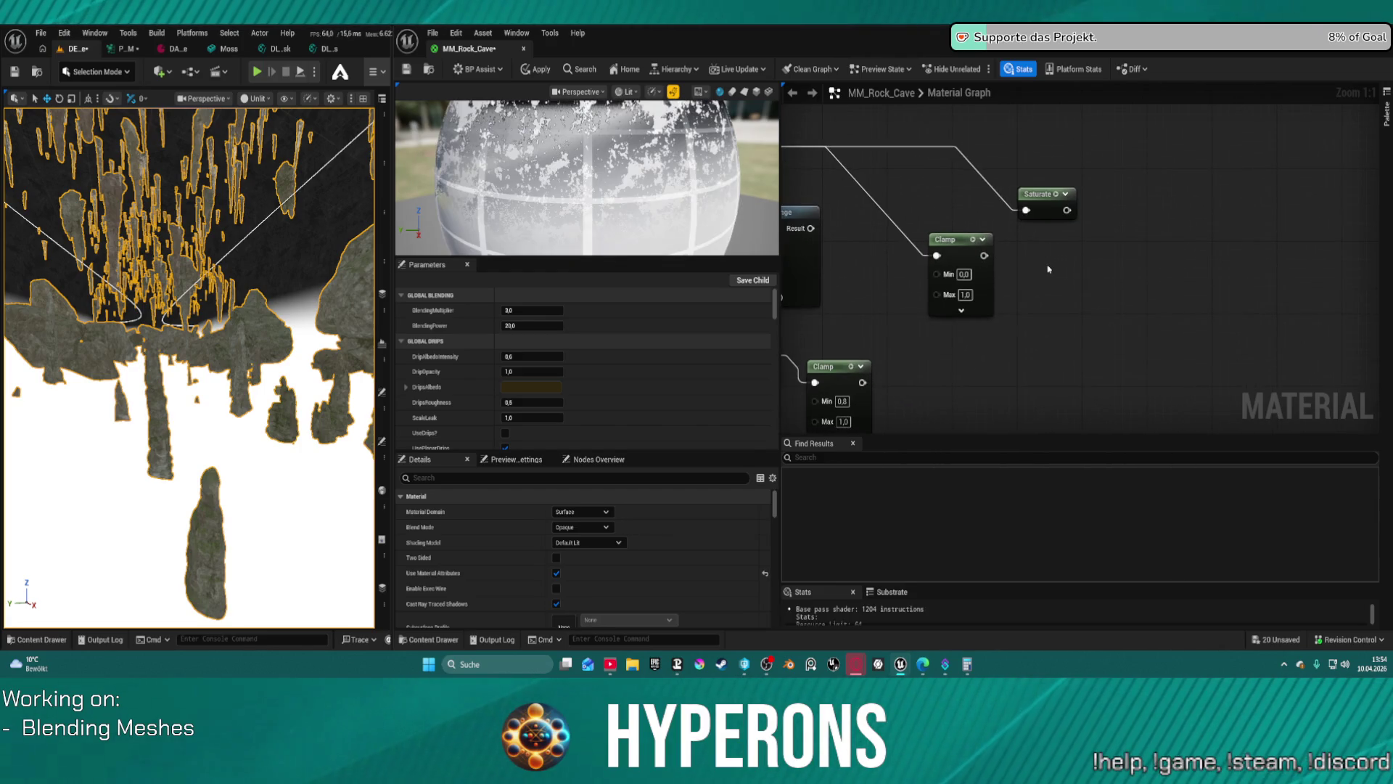
key(ctrl+s)
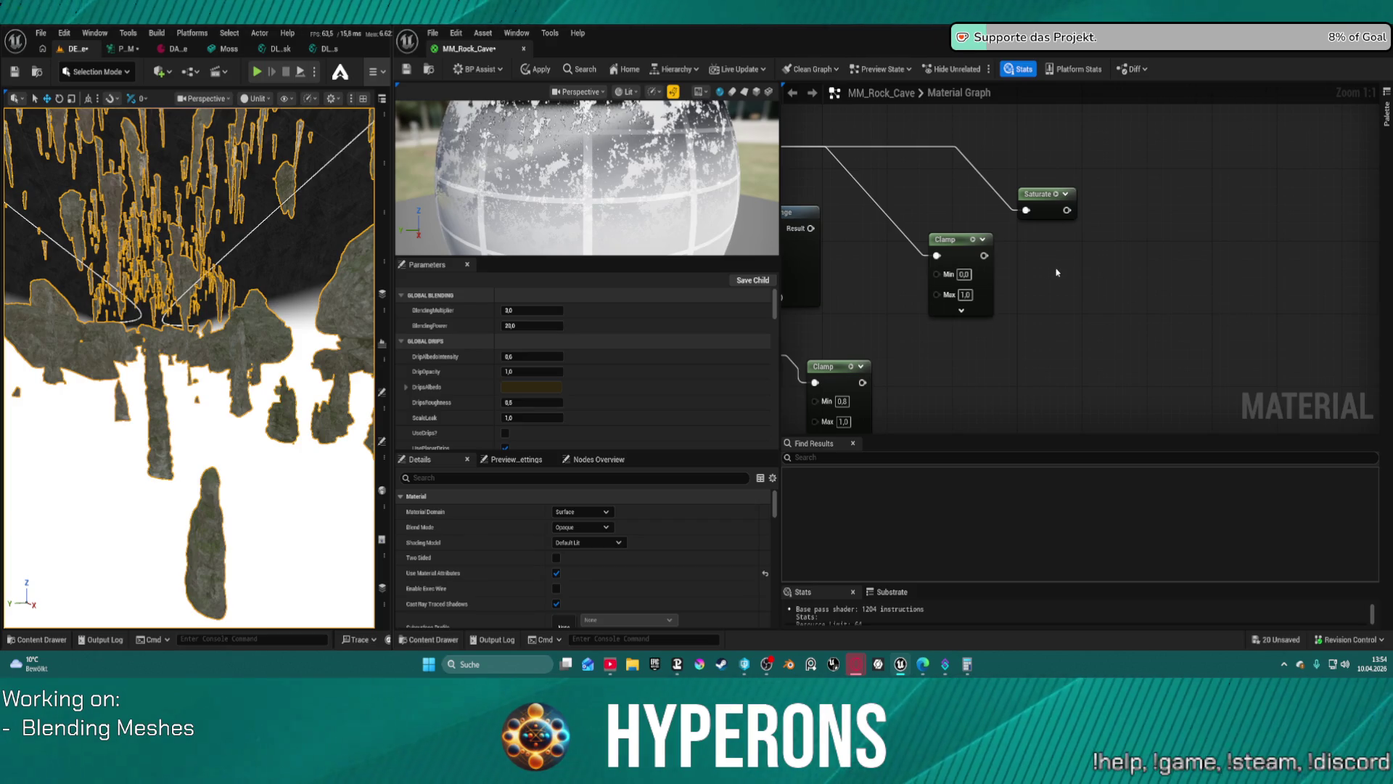
key(ctrl+z)
right_click(1194, 325)
scroll(1096, 274, down, 1)
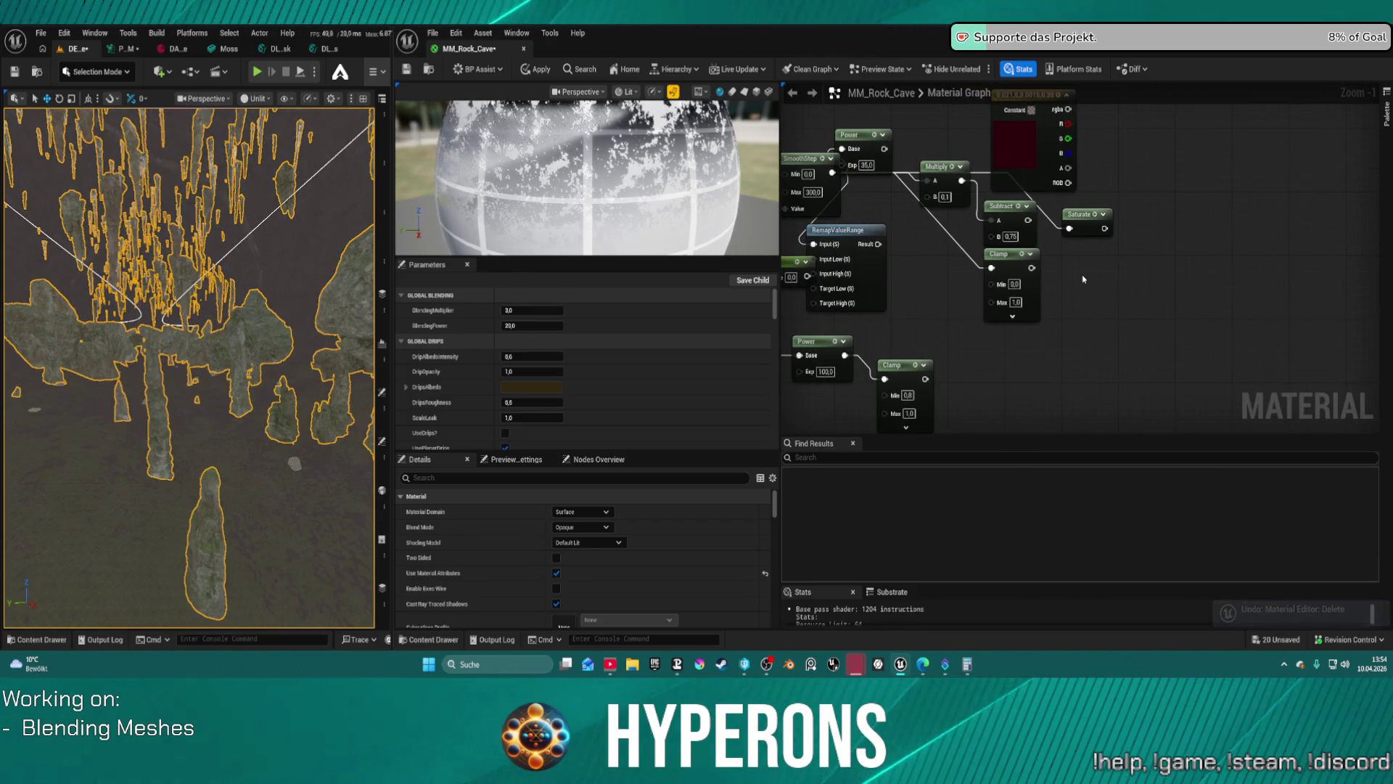
key(ctrl+s)
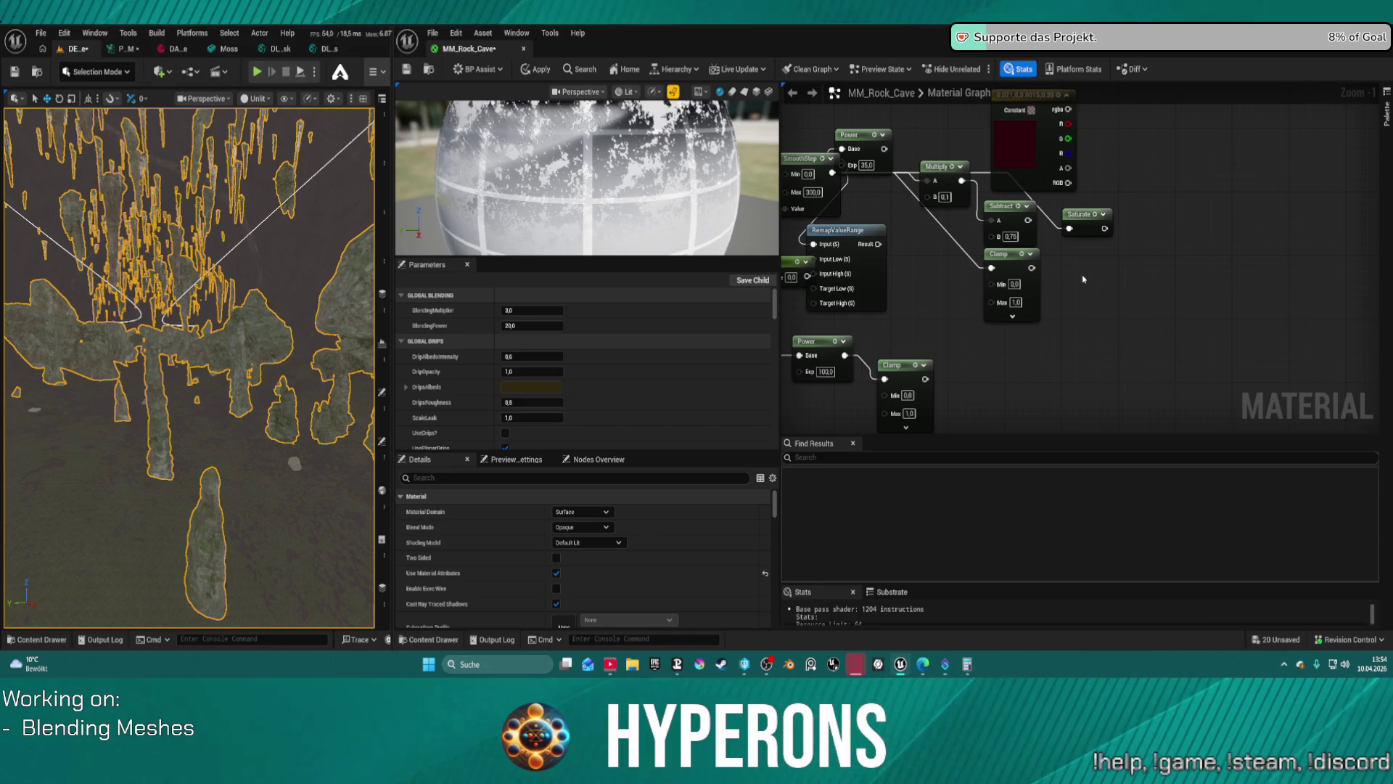
key(ctrl+z)
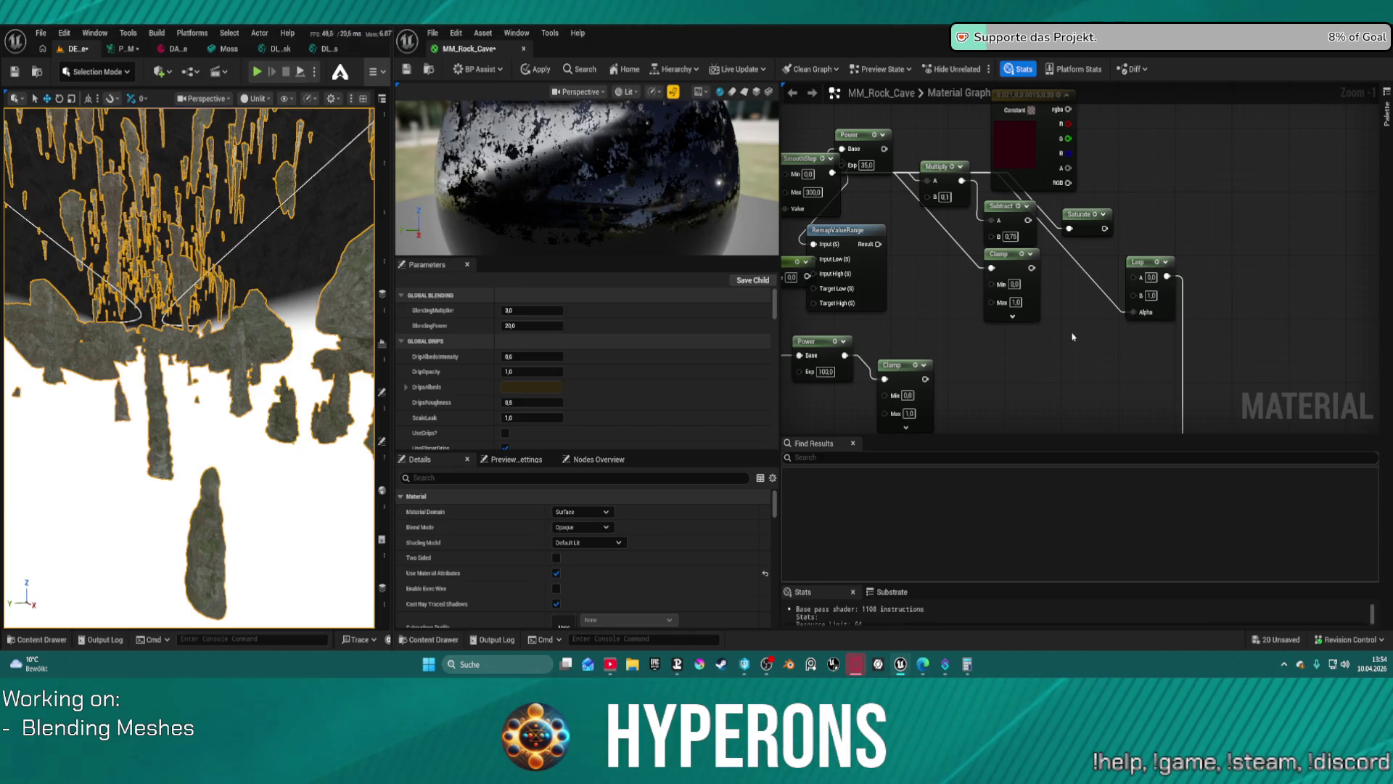
- Delete the old mask nodes and move RemapValueRange to the right
mouse_move(1020, 227)
mouse_down()
mouse_move(979, 116)
mouse_move(949, 231)
mouse_up()
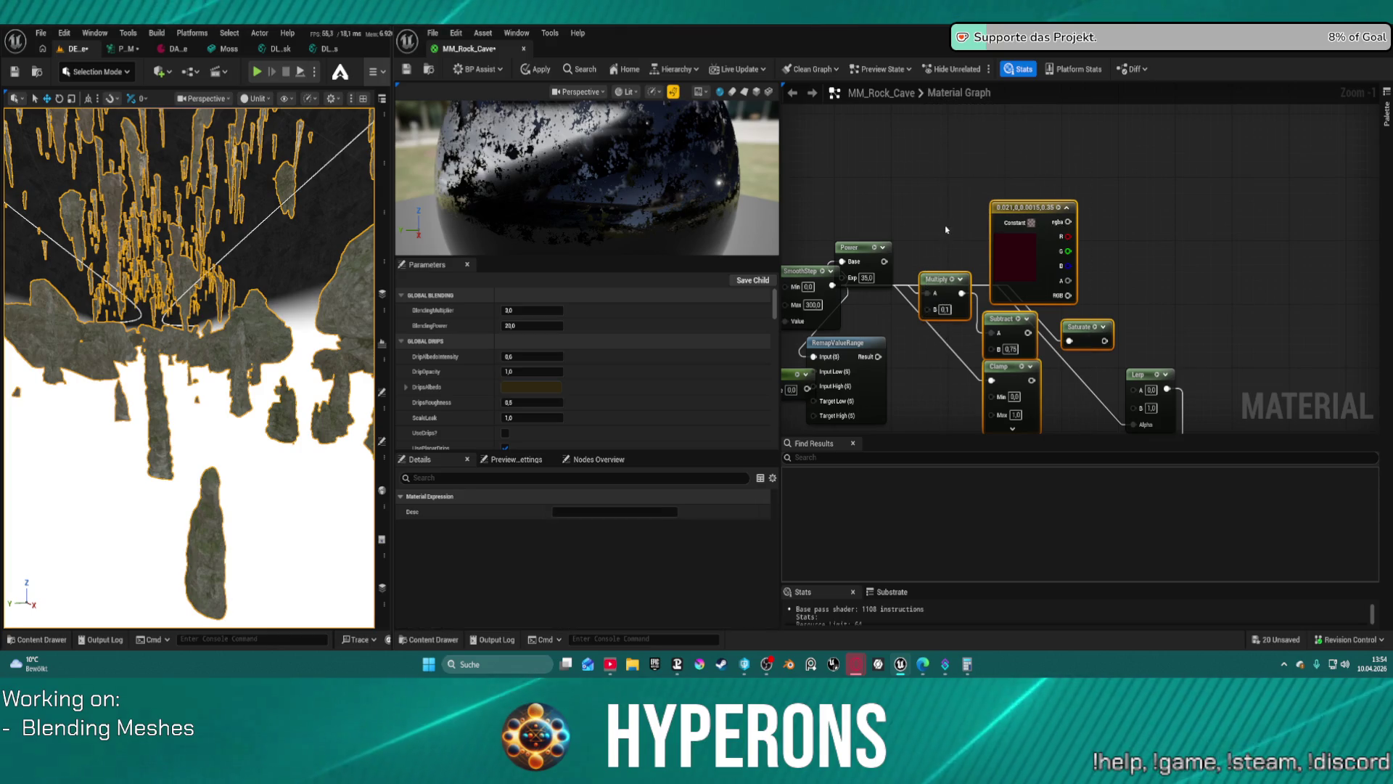
key(Delete)
scroll(939, 174, down, 2)
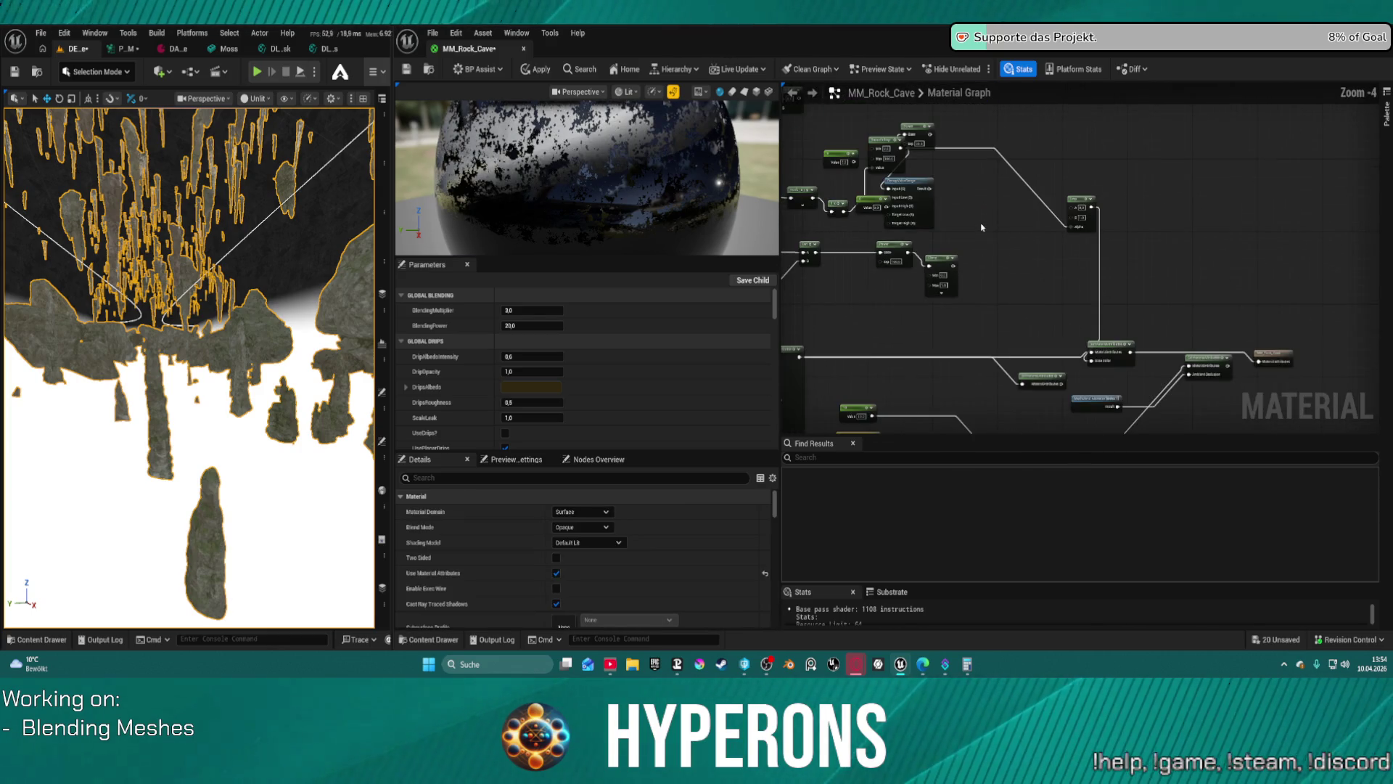
scroll(1040, 305, up, 2)
drag(907, 240, 991, 240)
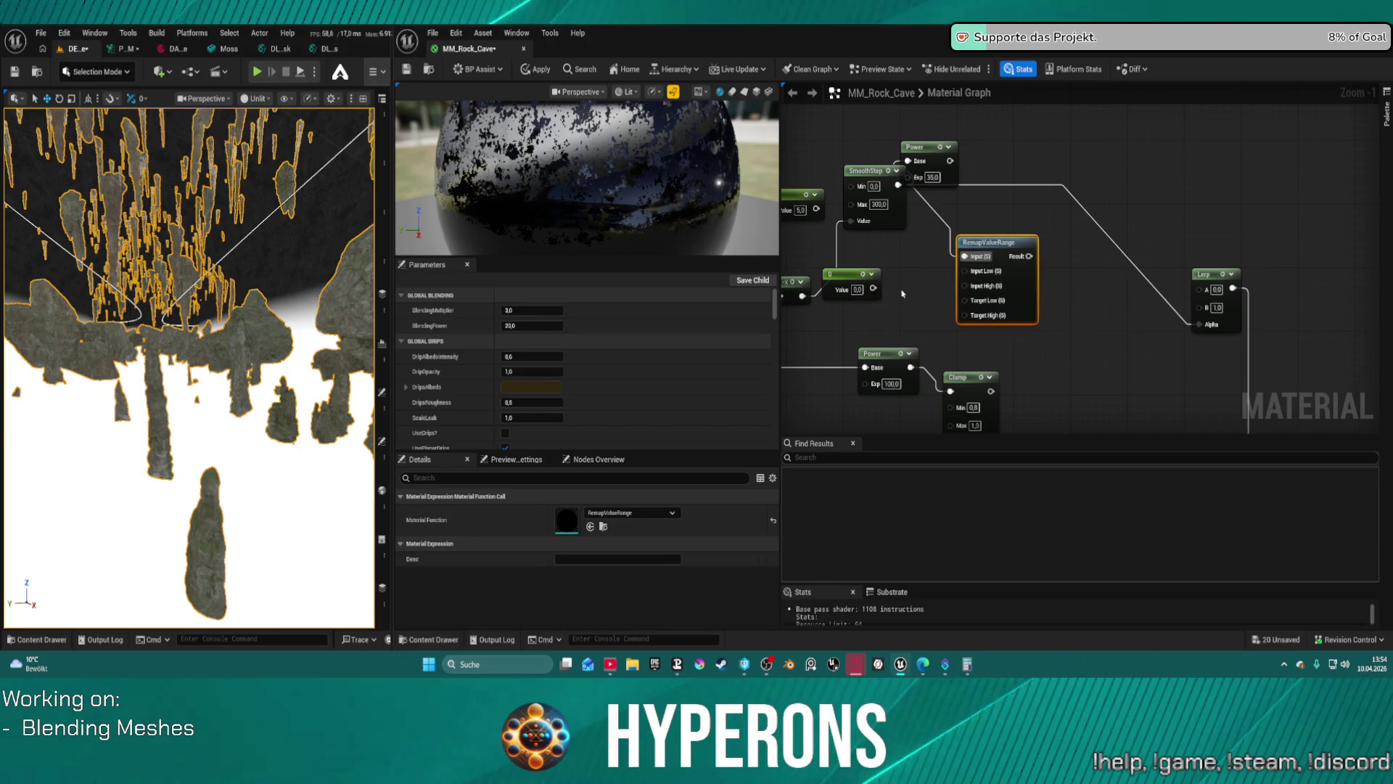
- Duplicate and arrange constant nodes, wiring one into RemapValueRange's Input High
click(861, 275)
drag(862, 274, 883, 250)
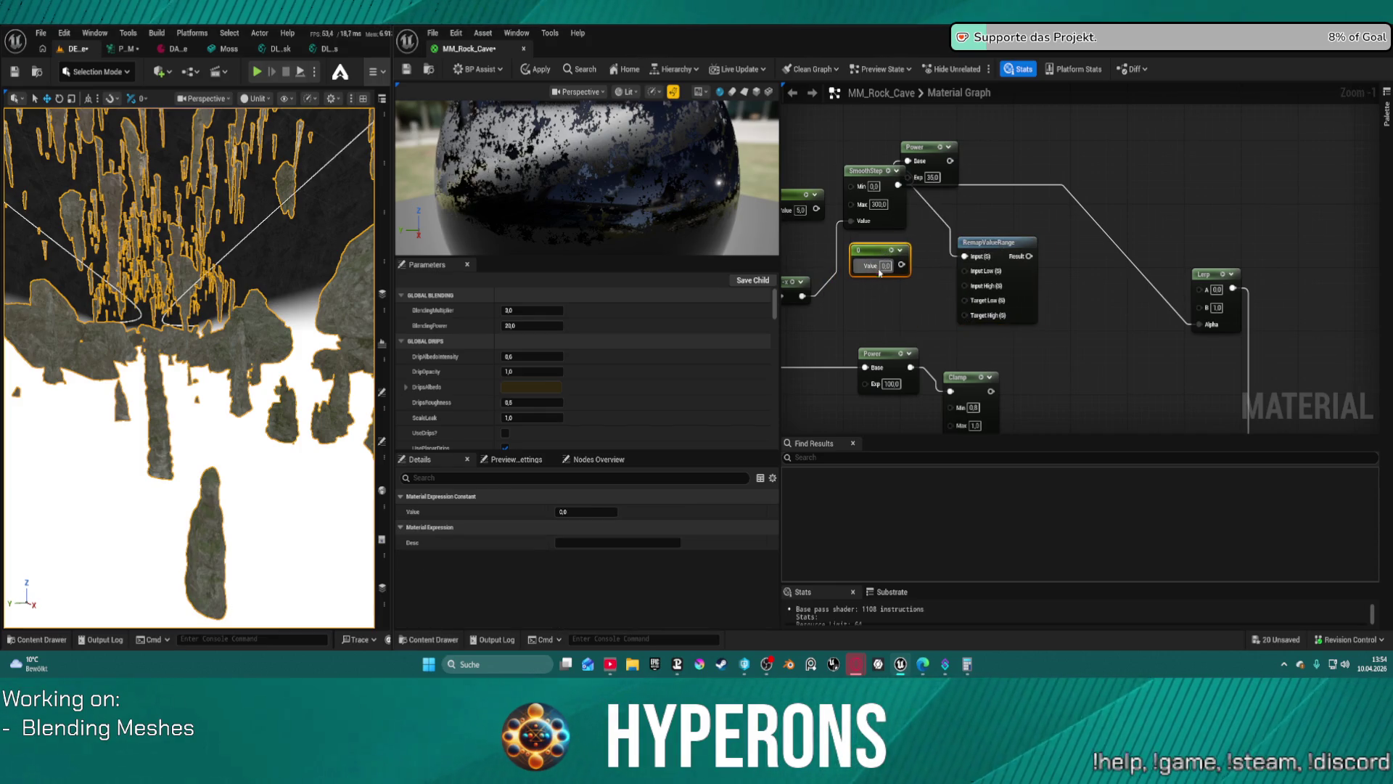
click(862, 348)
key(ctrl+v)
drag(902, 313, 965, 315)
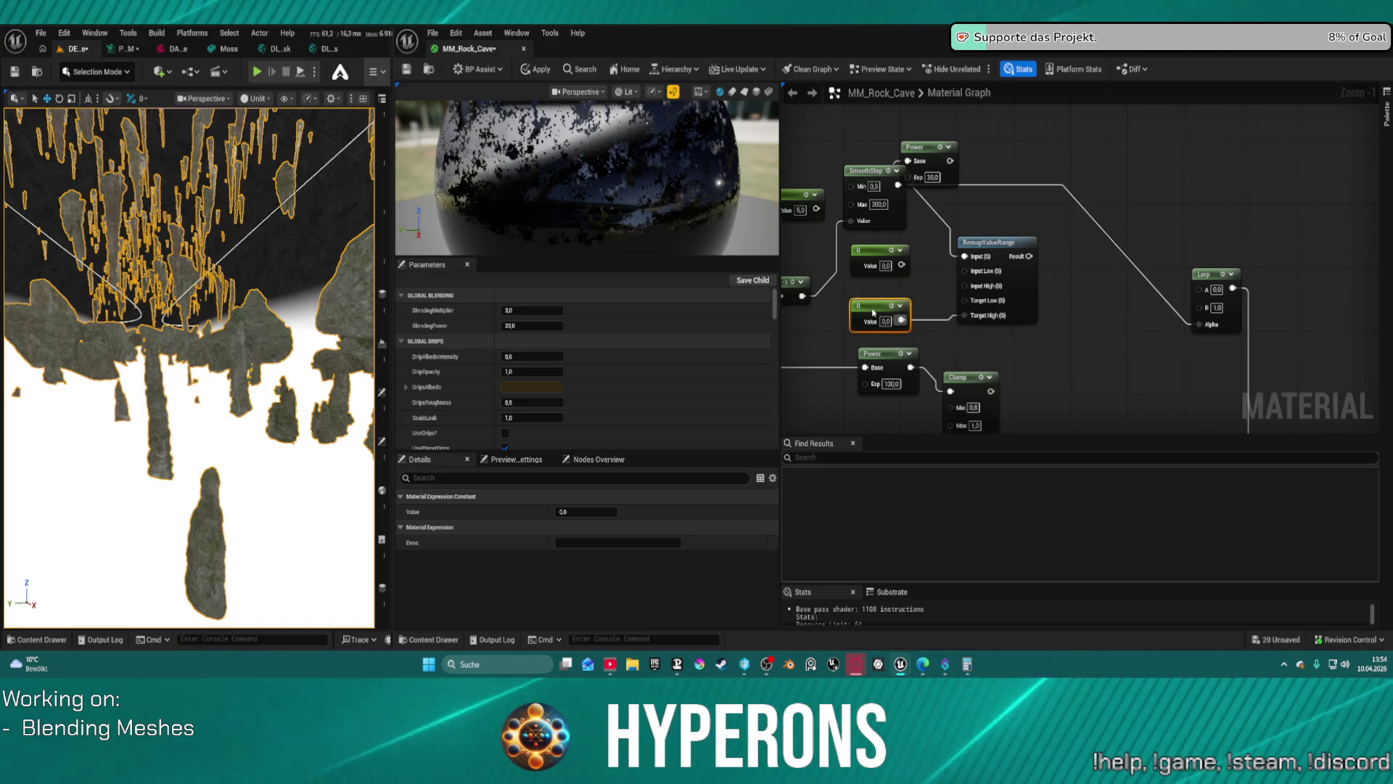
mouse_move(883, 297)
mouse_down()
mouse_move(955, 290)
mouse_move(870, 283)
mouse_move(965, 300)
mouse_up()
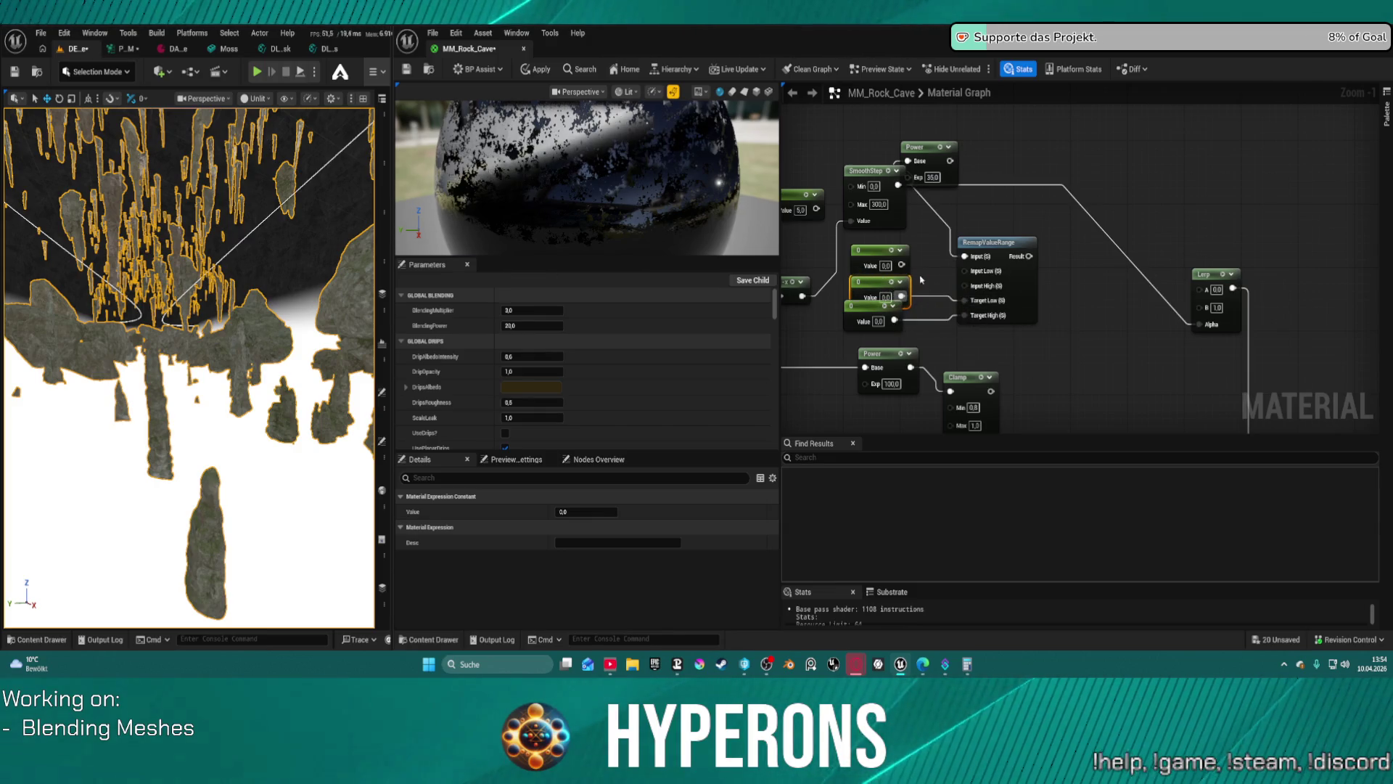
drag(902, 266, 965, 285)
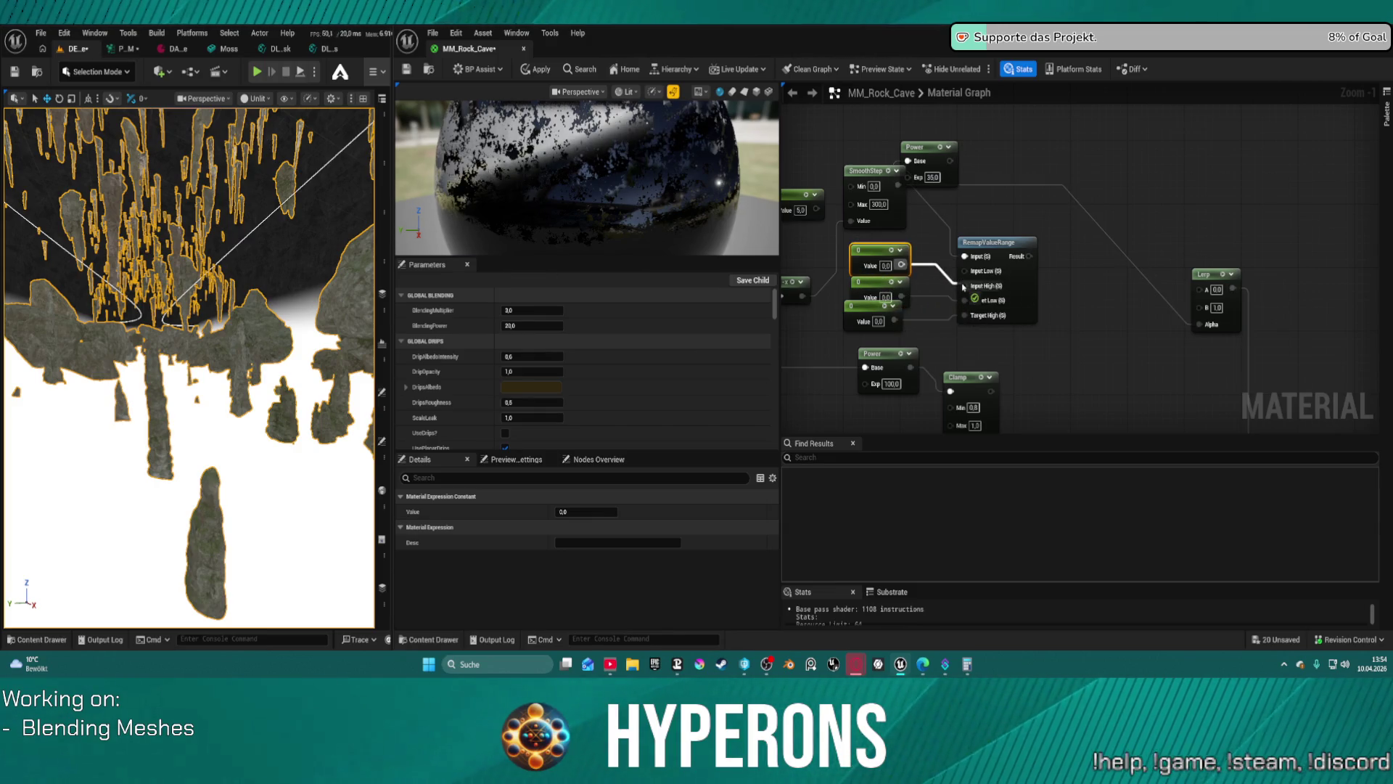
click(919, 231)
mouse_move(936, 230)
mouse_down()
mouse_move(907, 232)
mouse_move(964, 271)
mouse_move(1017, 226)
mouse_move(906, 244)
mouse_up()
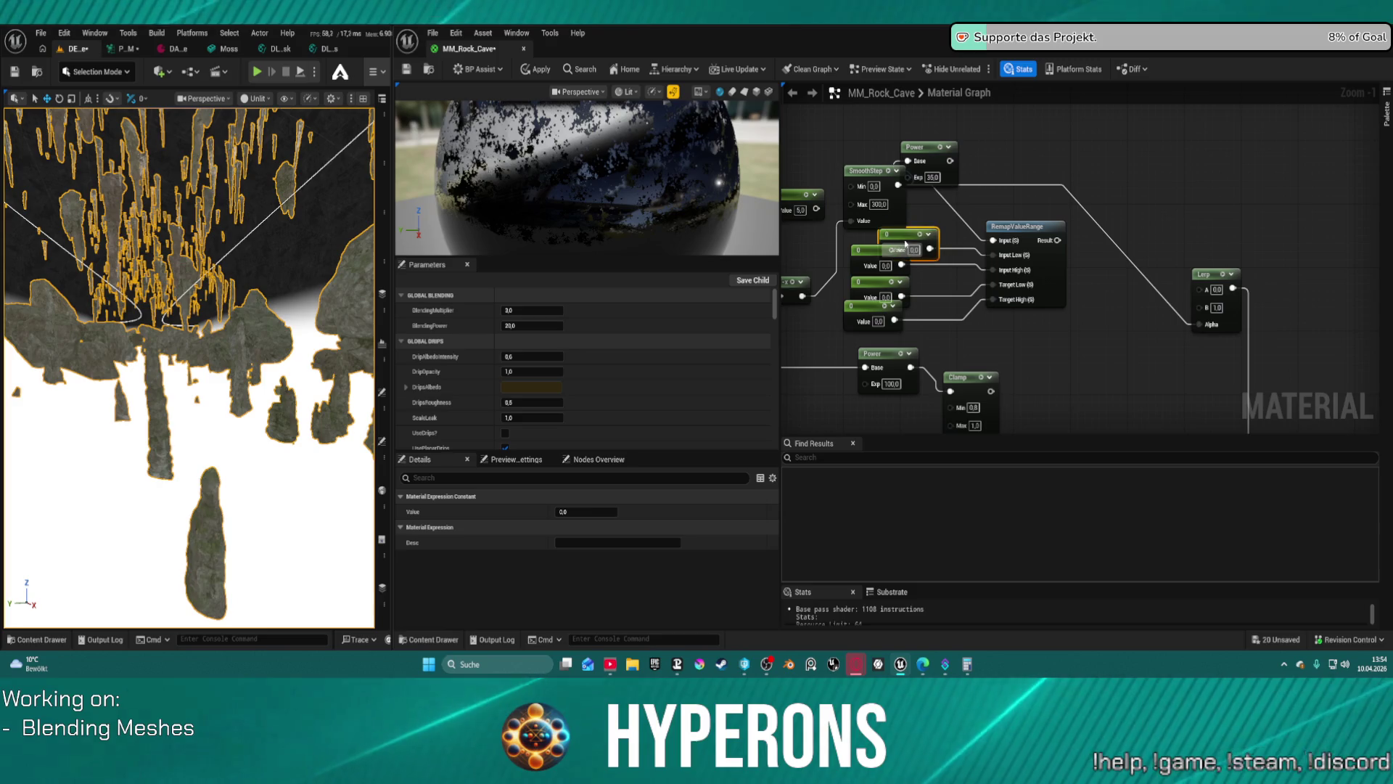
- Delete the Power node and wire RemapValueRange's Result into Lerp's Alpha
mouse_move(870, 169)
mouse_down()
mouse_move(812, 128)
mouse_move(834, 120)
mouse_up()
click(916, 147)
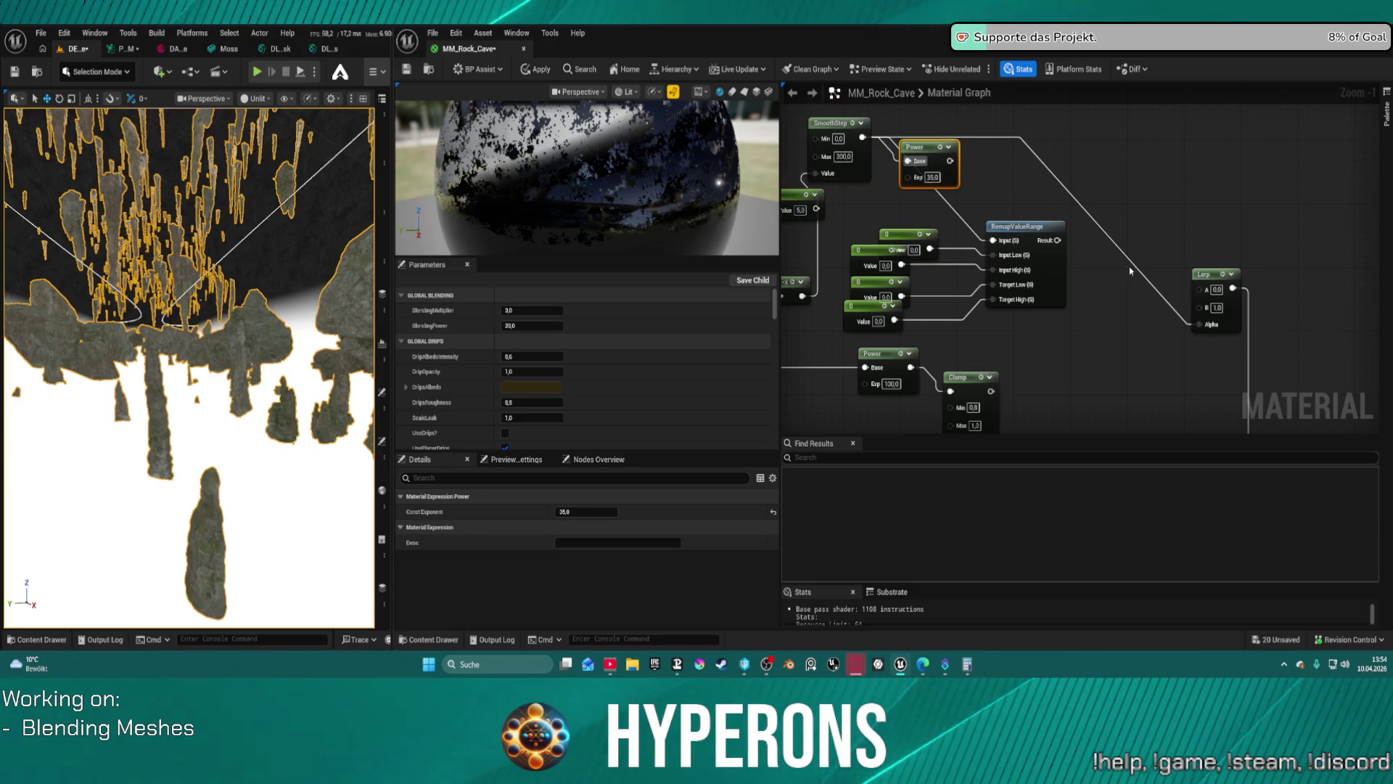
key(Delete)
click(1016, 226)
drag(1057, 240, 1202, 324)
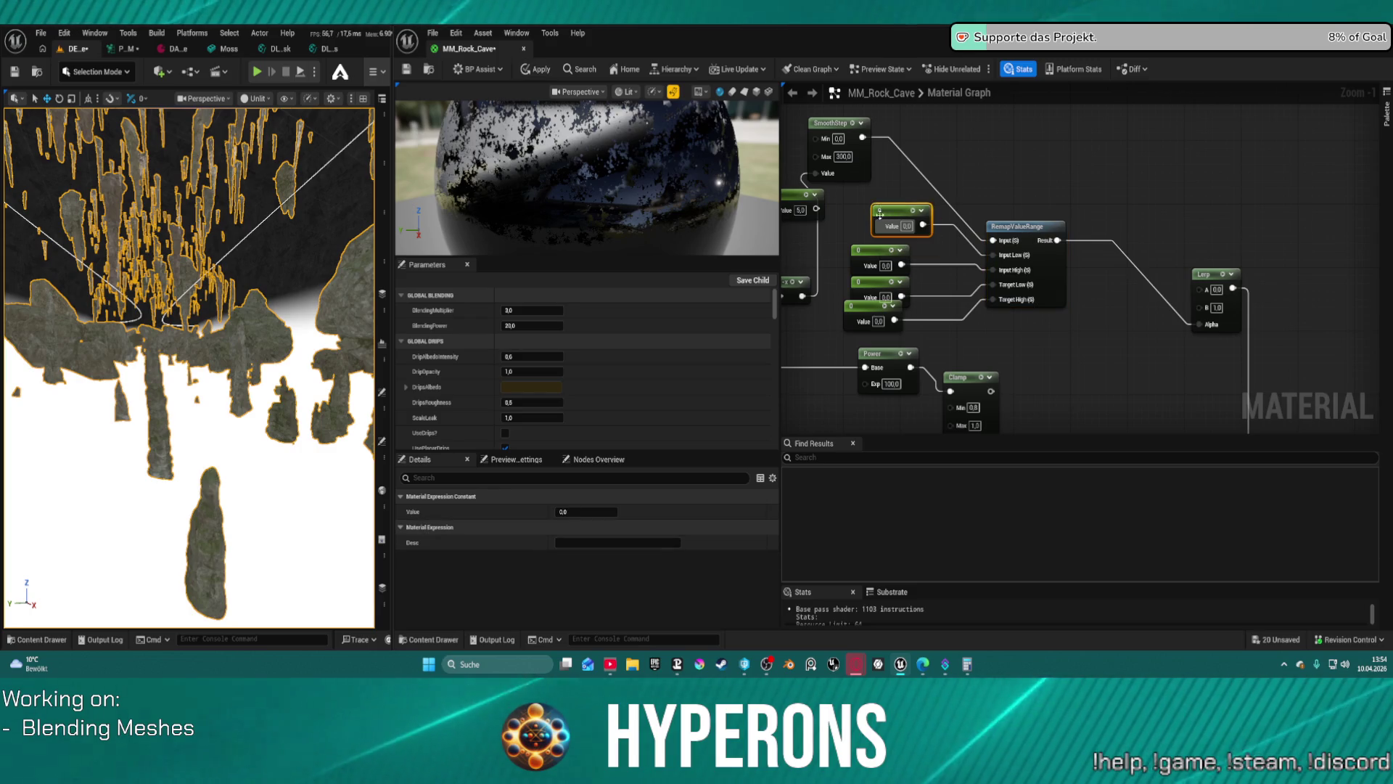
- Set the bottom constant to 1.0 and rearrange the constants beside RemapValueRange
drag(894, 235, 887, 210)
click(878, 321)
text(1)
key(Return)
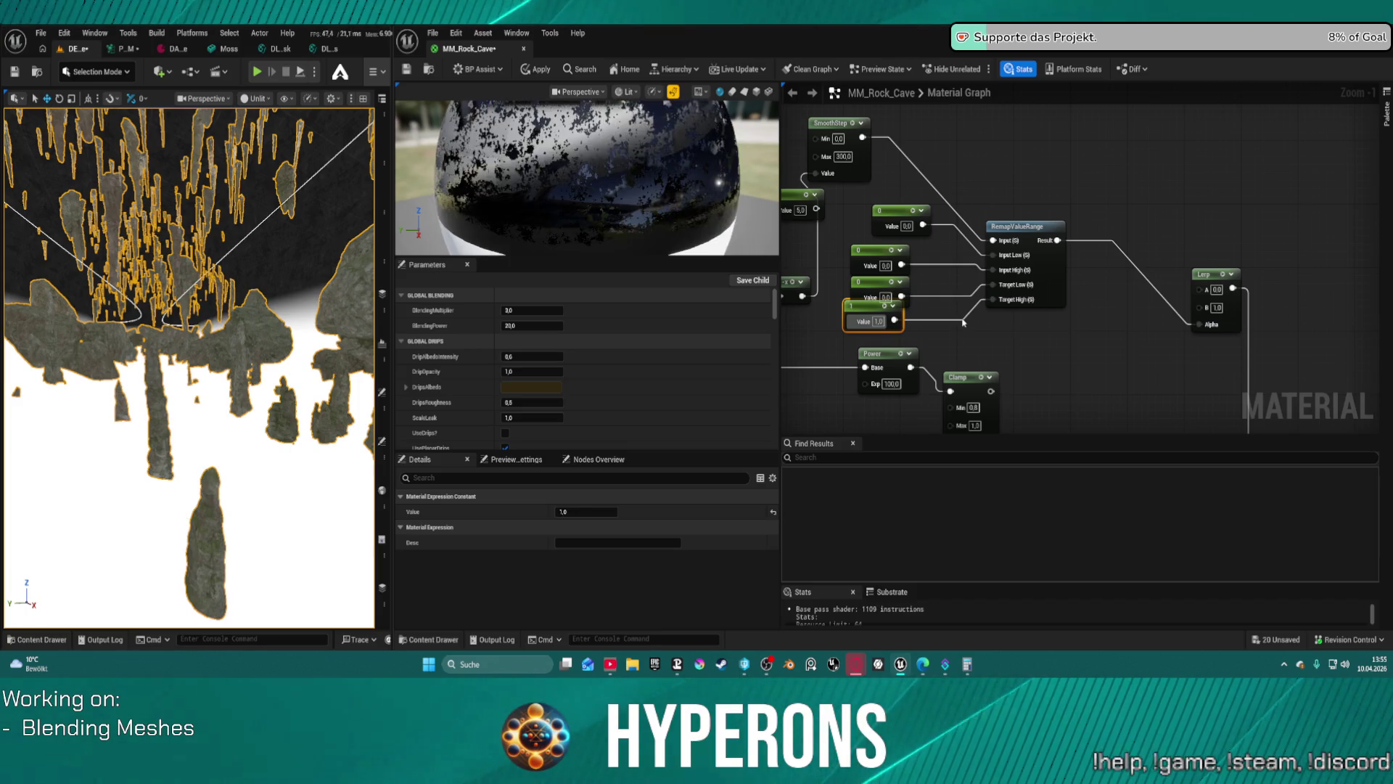
drag(860, 314, 937, 330)
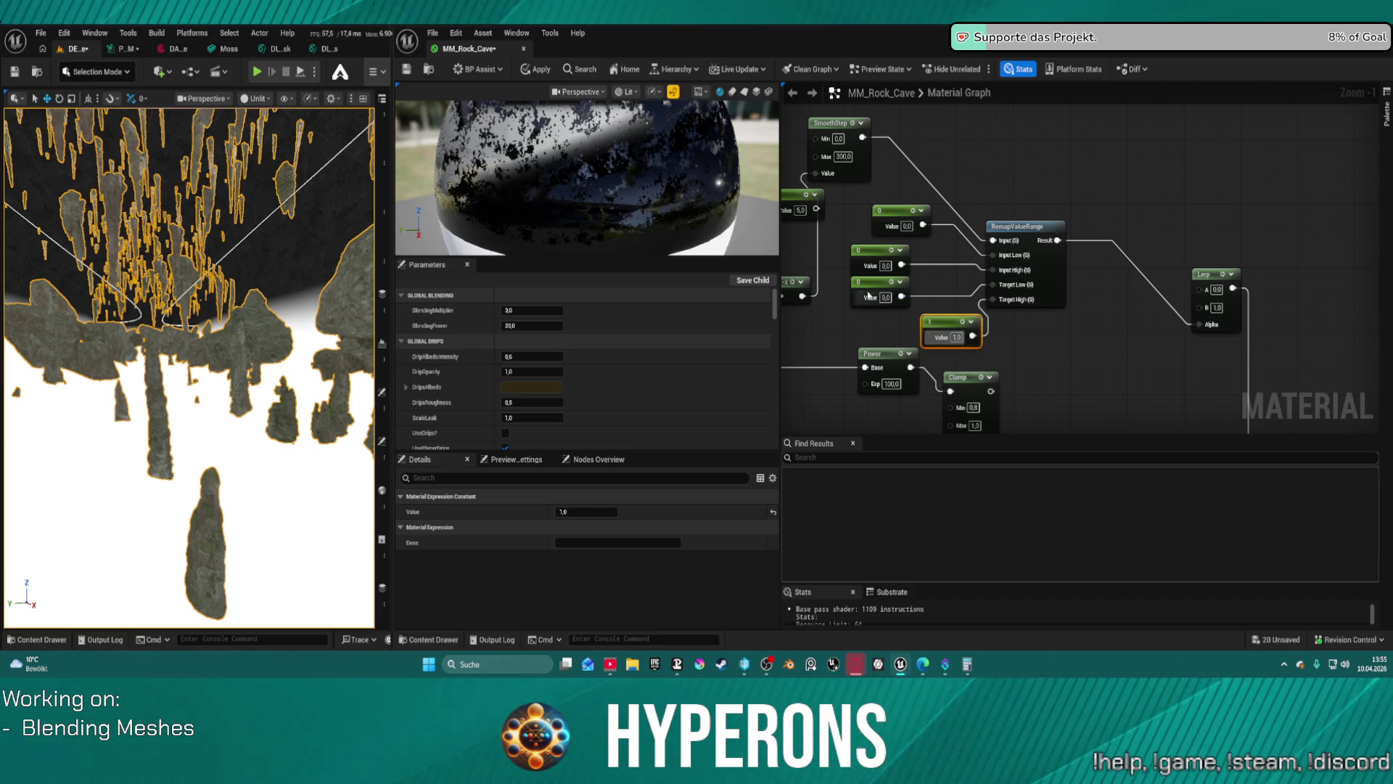
mouse_move(864, 288)
mouse_down()
mouse_move(913, 296)
mouse_move(923, 281)
mouse_up()
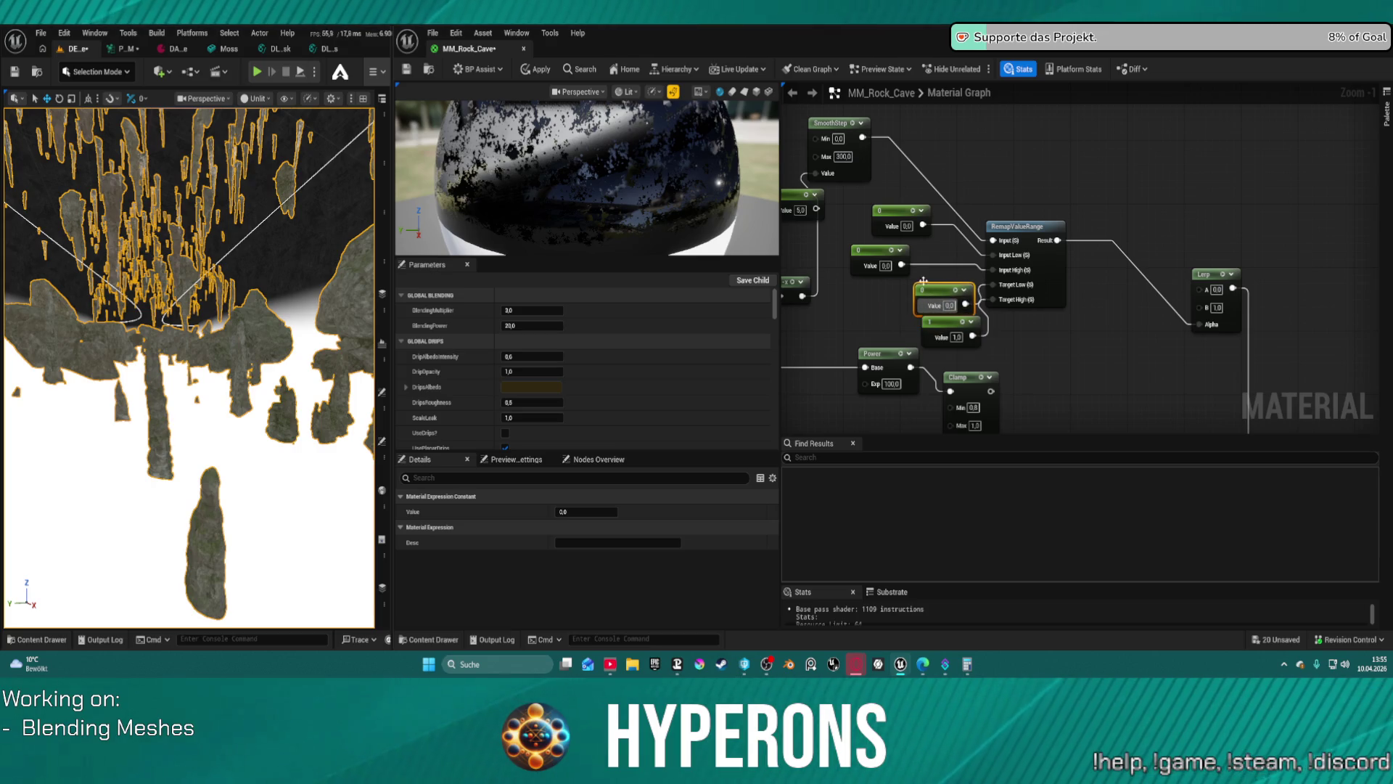
click(865, 250)
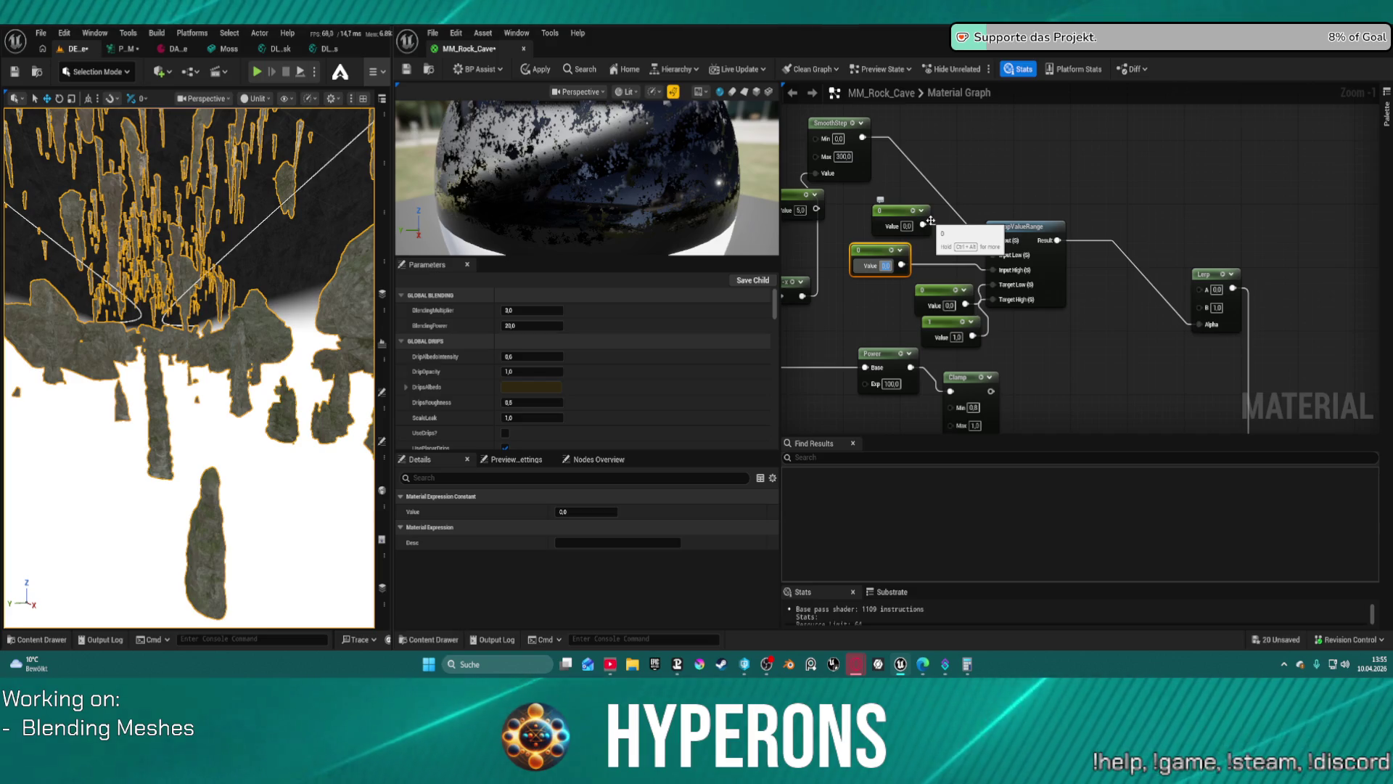
text(1)
key(Return)
text(00000000000)
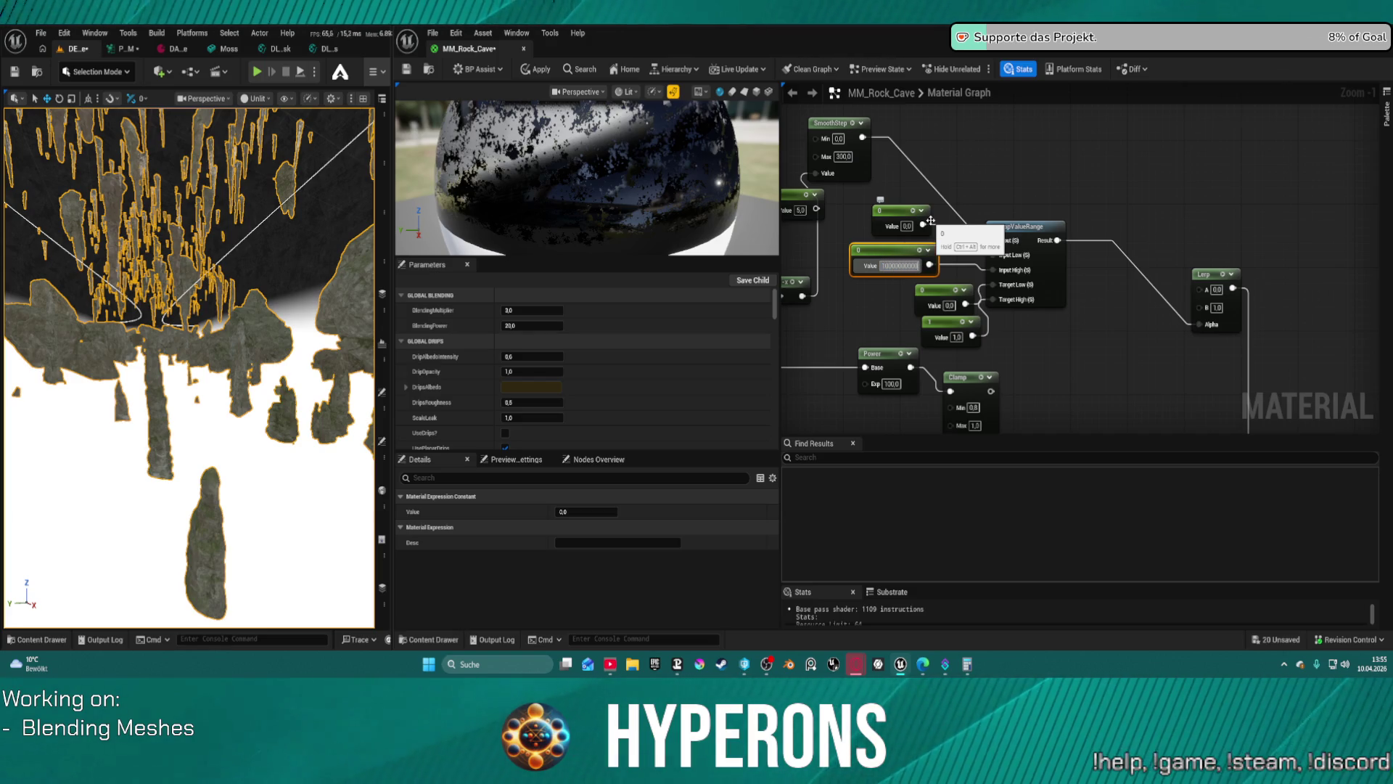
key(Return)
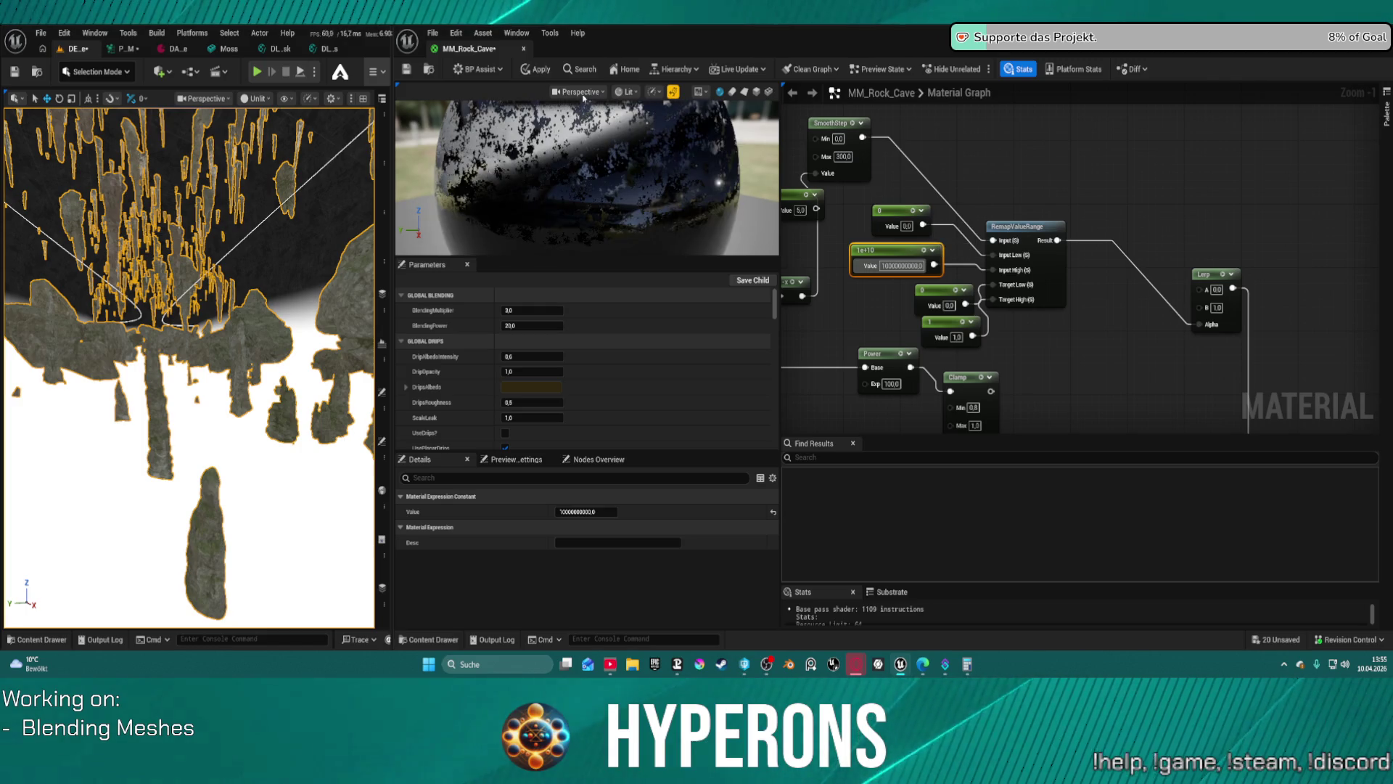
click(541, 70)
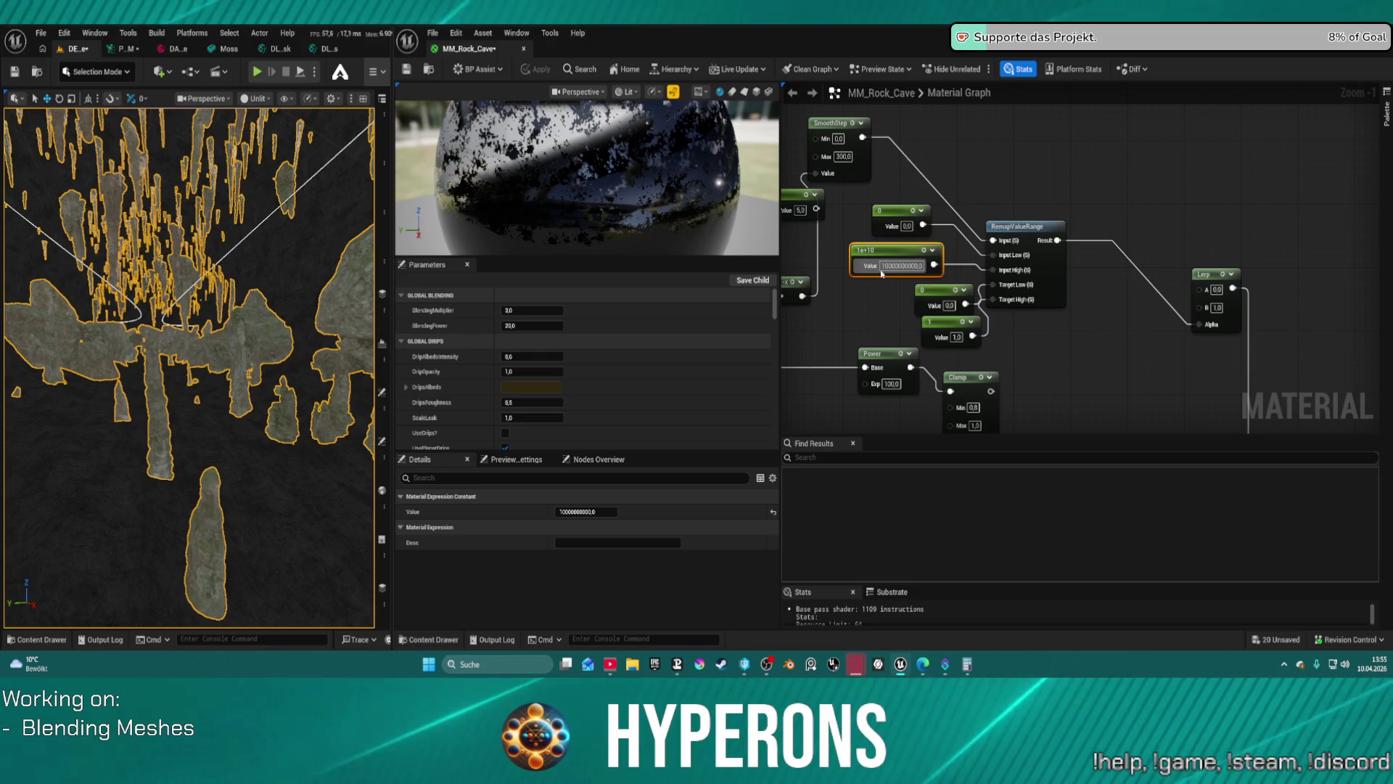
- Set the low constant to -100000 and the high constant to 10000, then apply
click(906, 226)
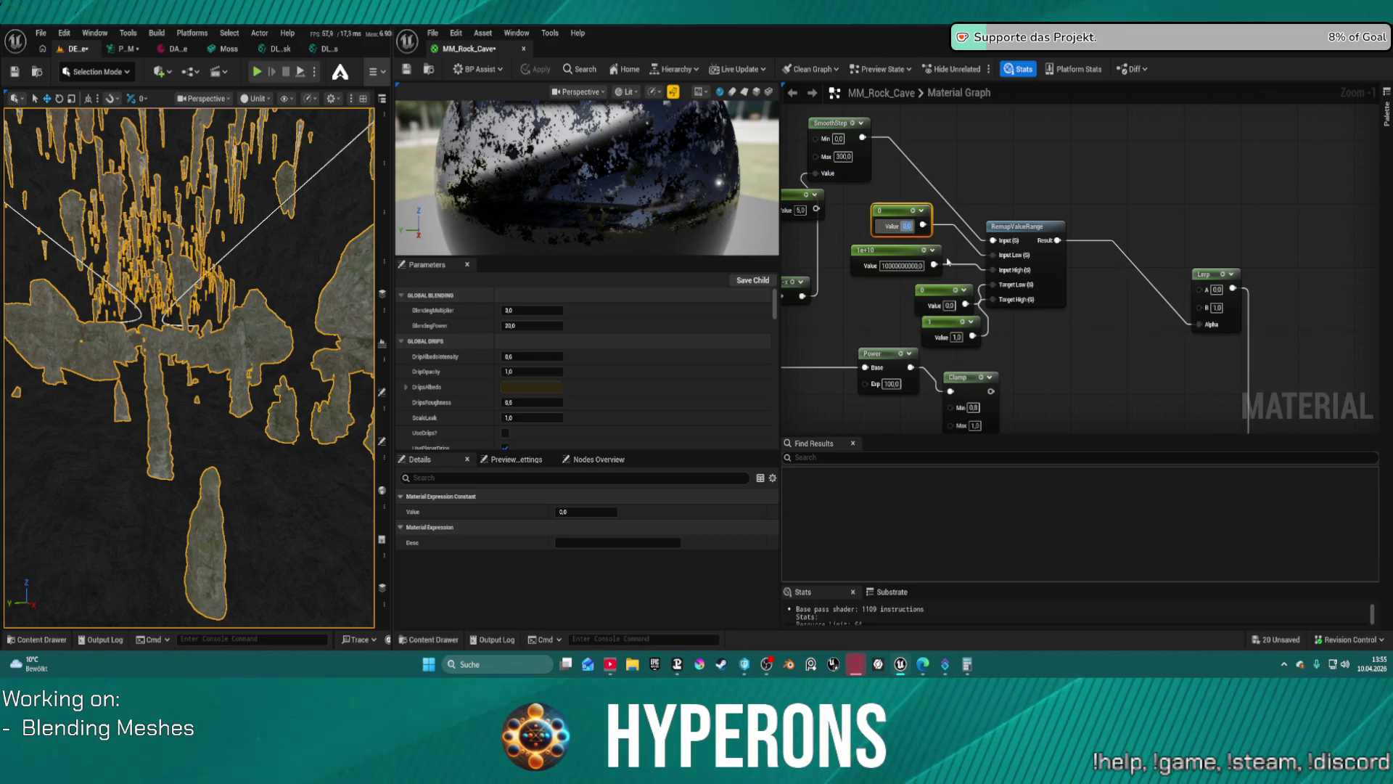
text(-100000)
key(Return)
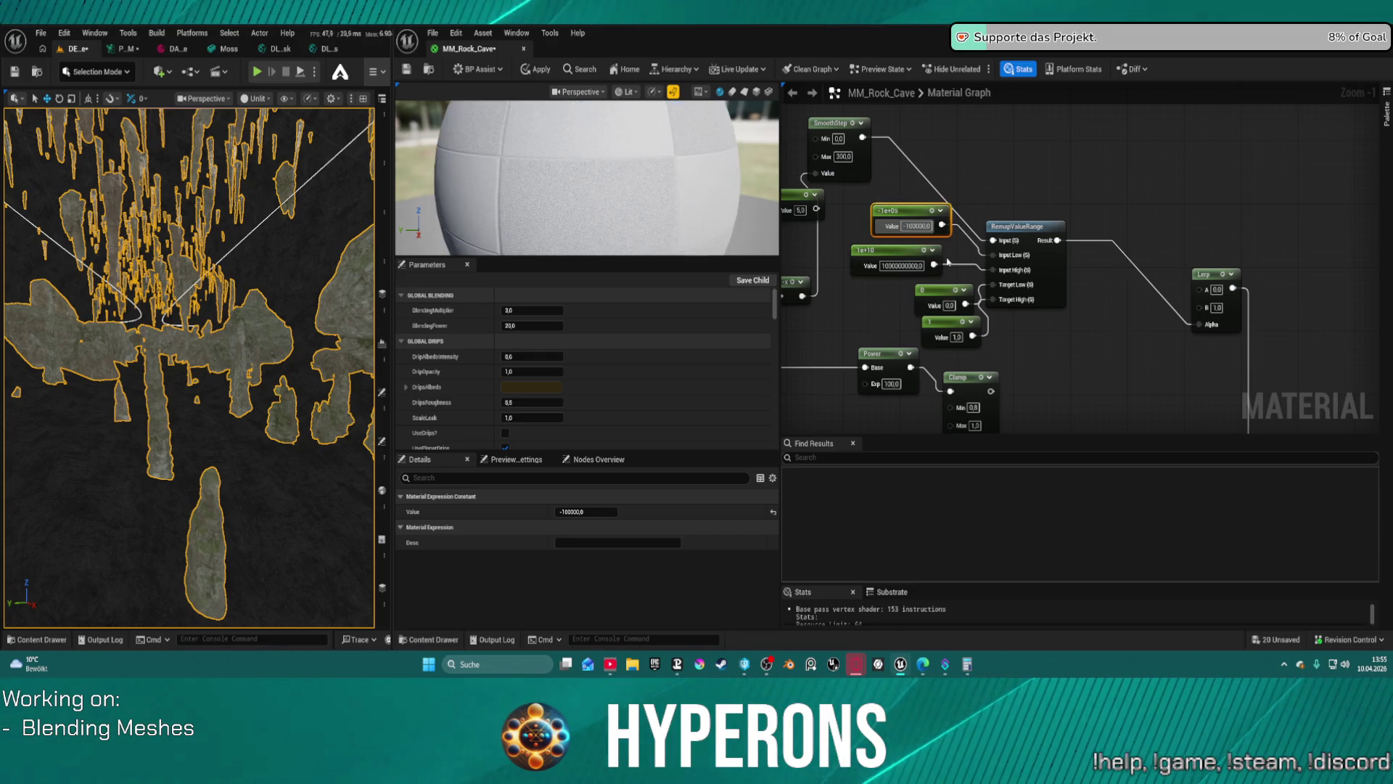
click(897, 275)
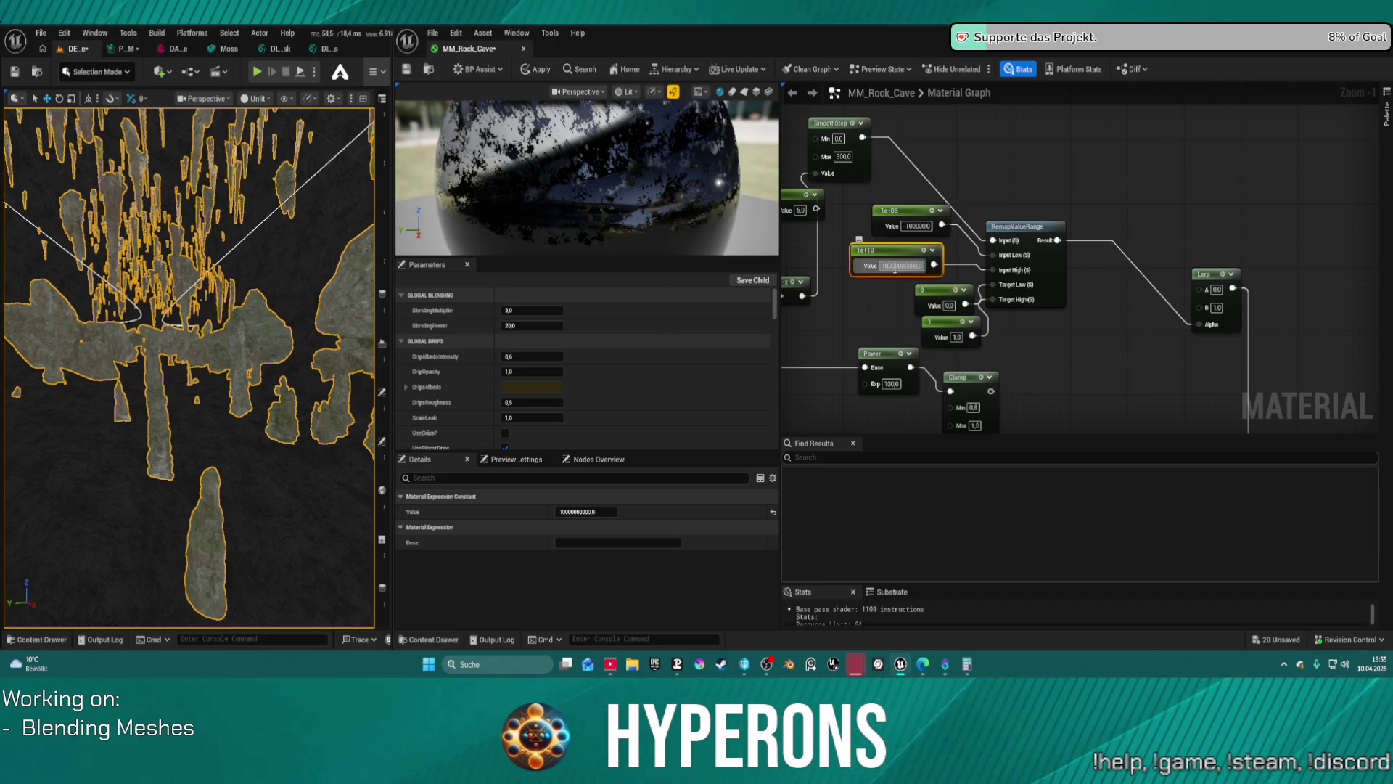
key(Escape)
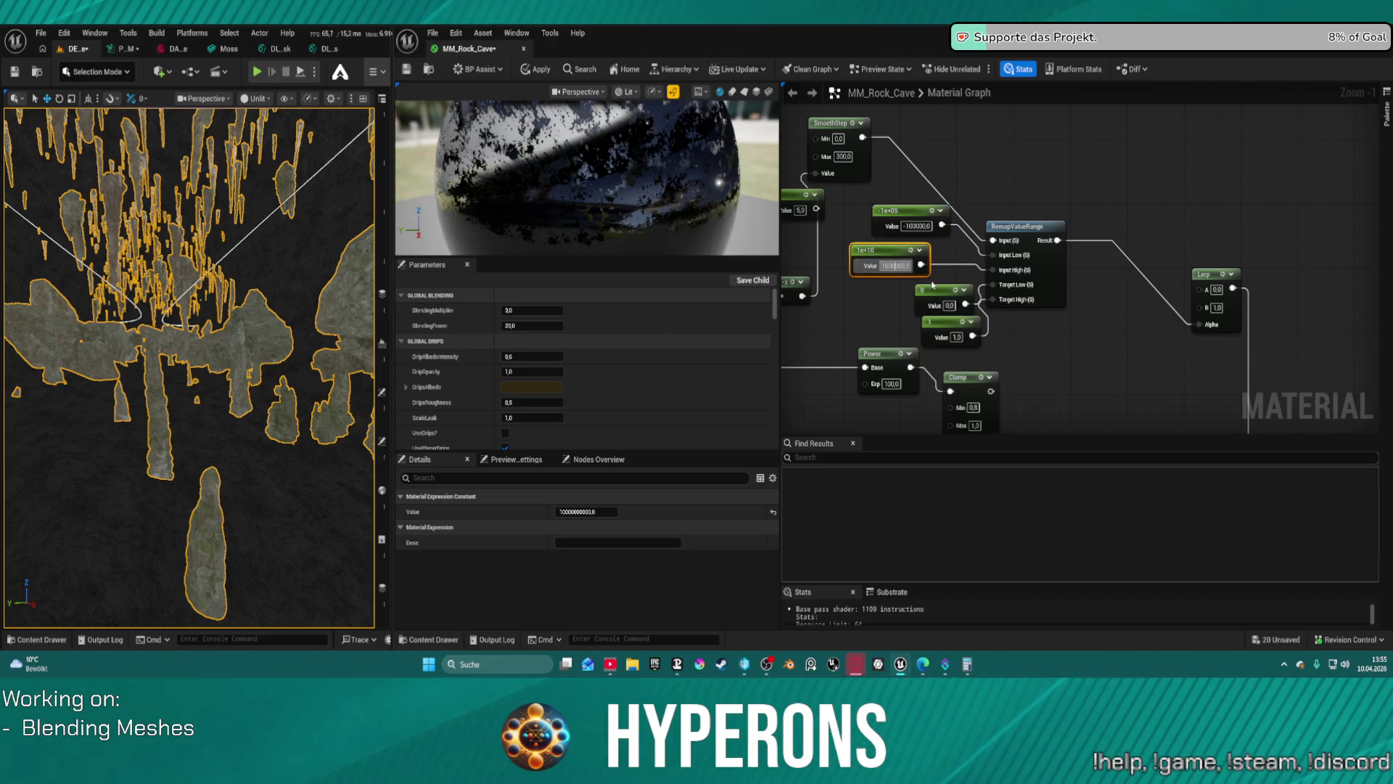
key(Return)
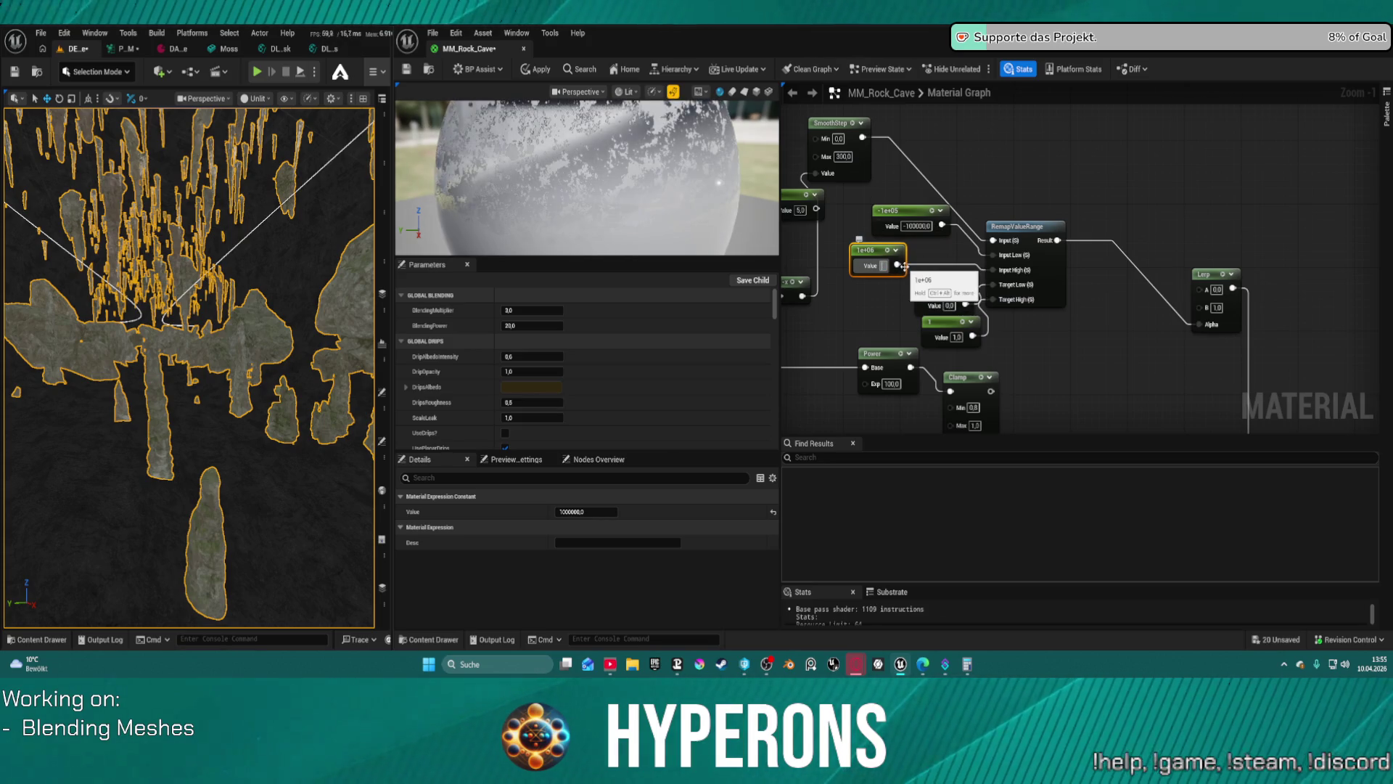
click(881, 266)
text(10000)
key(Return)
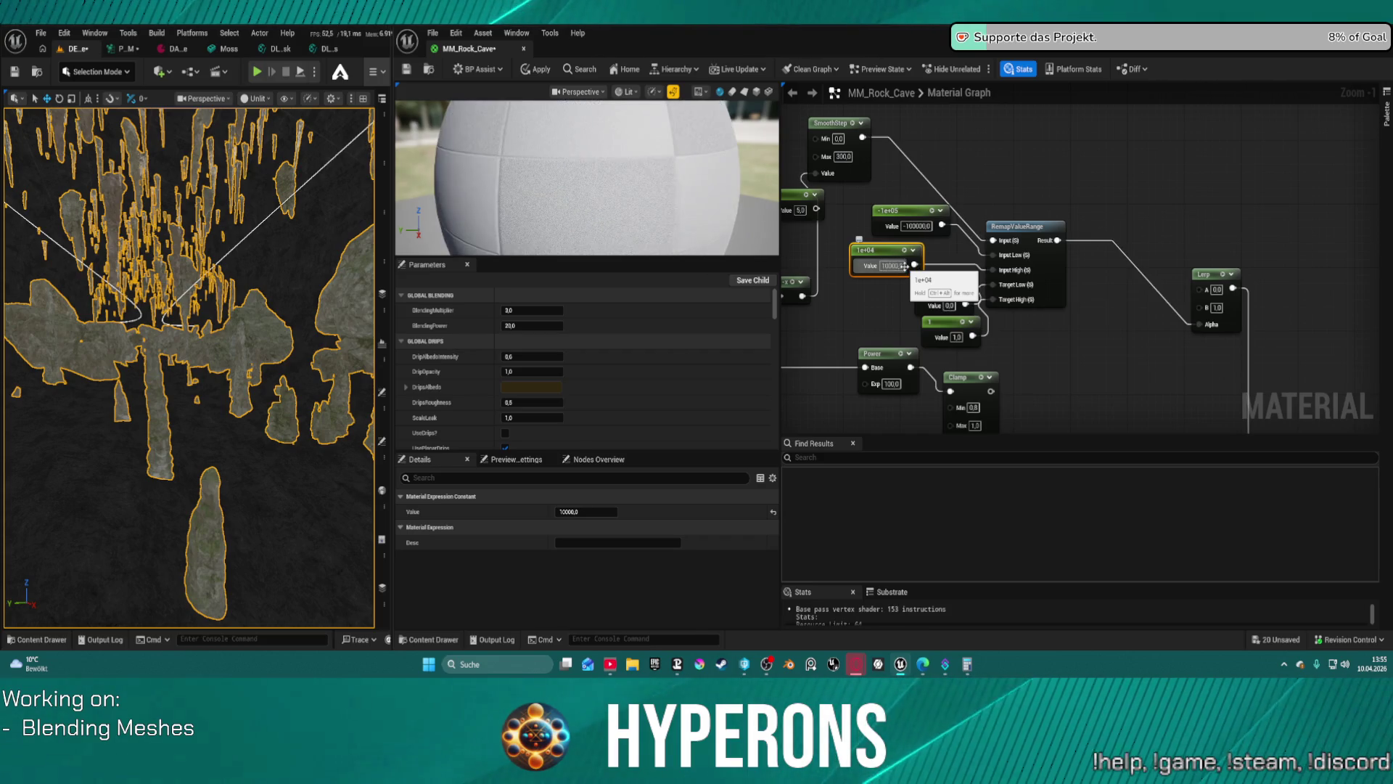
key(ctrl+s)
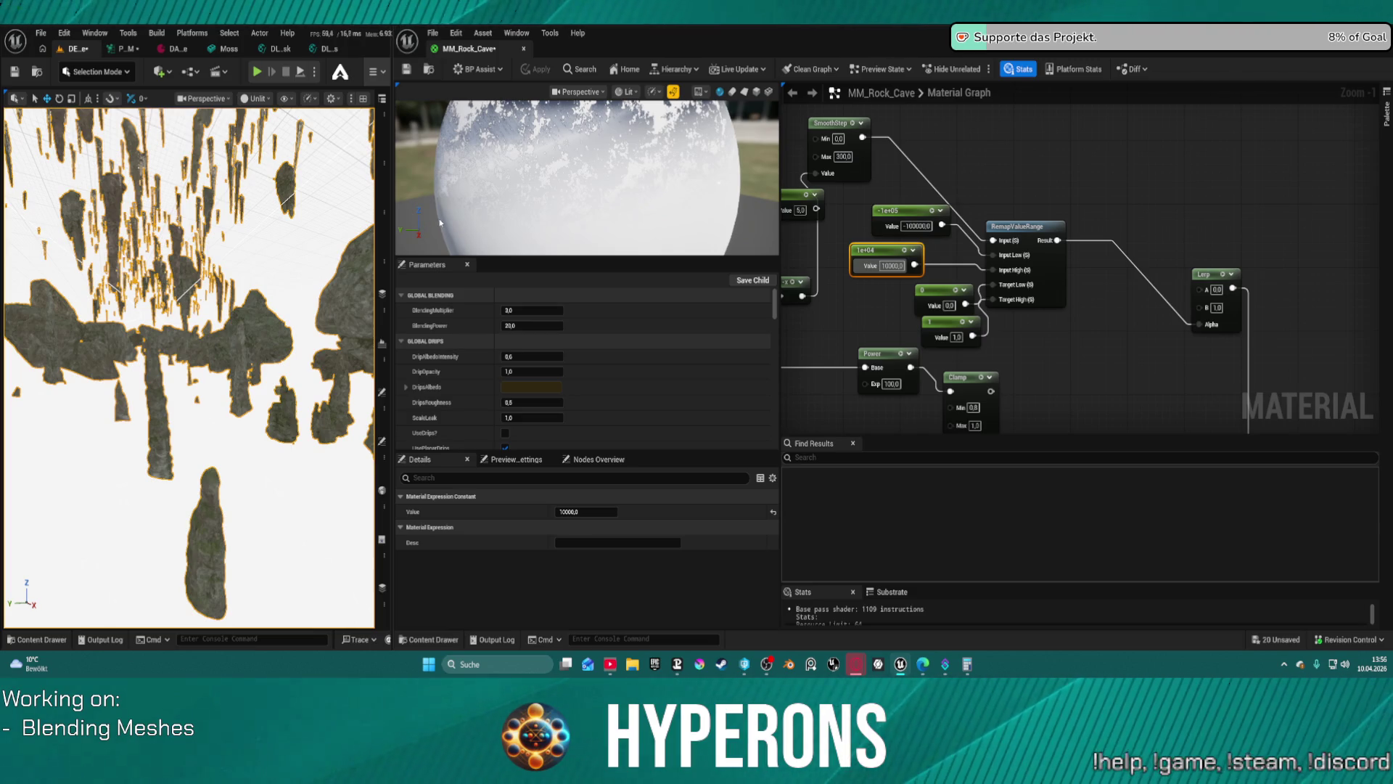
- Change the range constants to -1000 and 1000 and apply to the level
drag(866, 250, 894, 243)
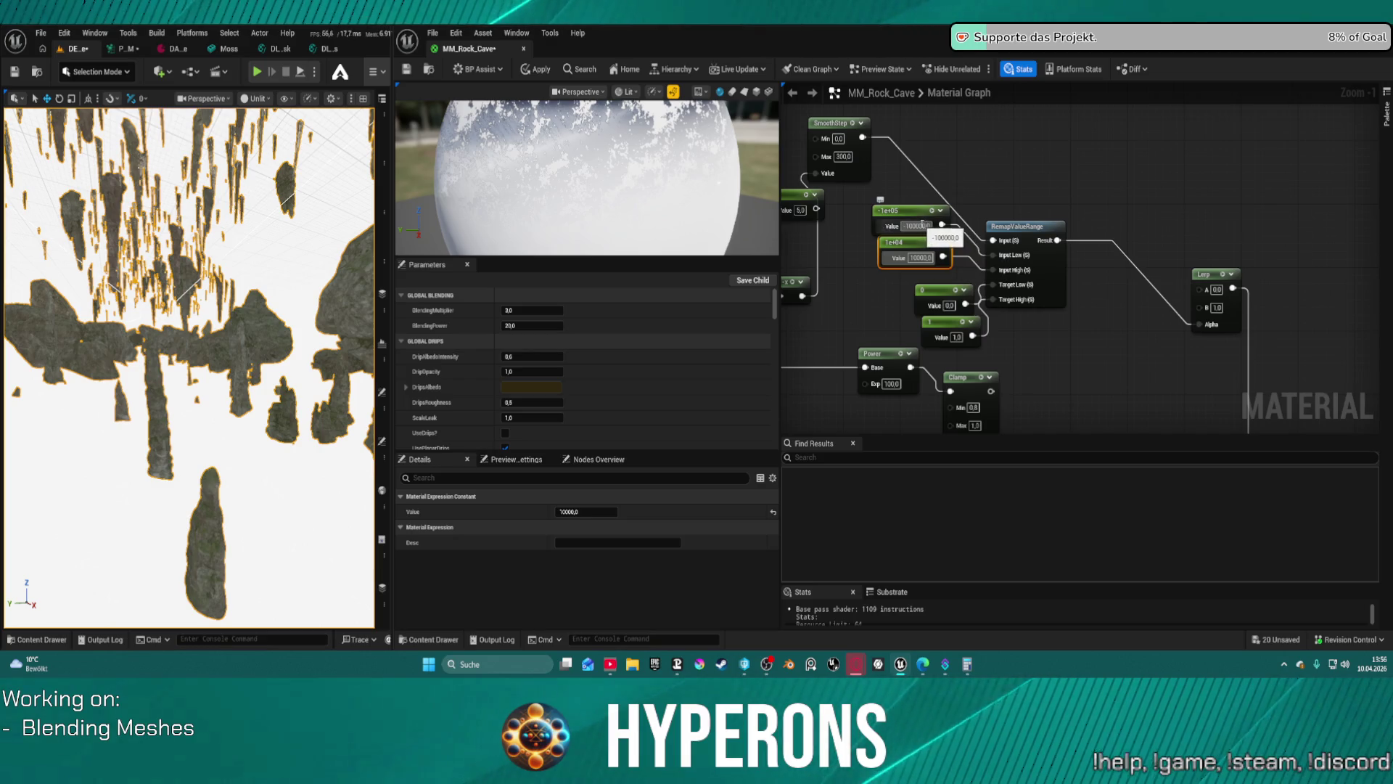
click(918, 227)
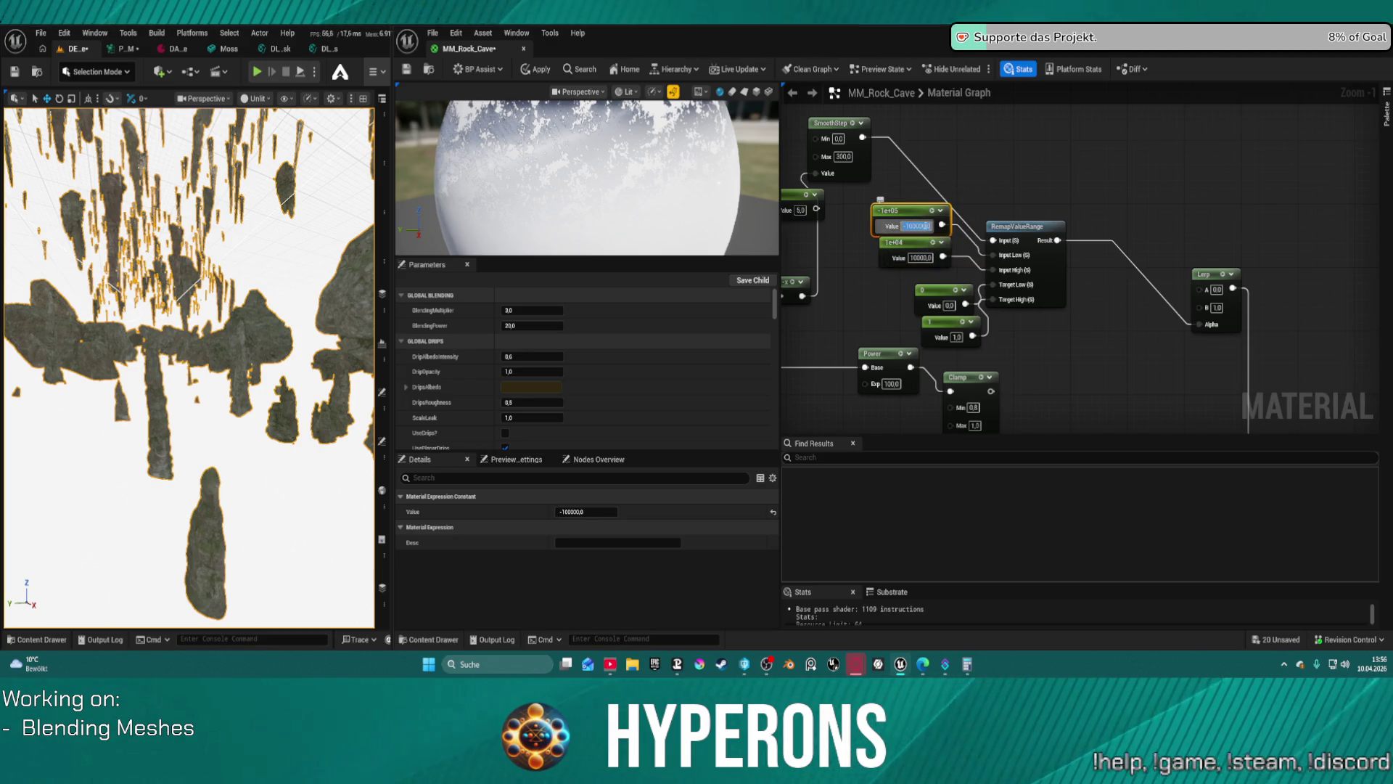
key(Escape)
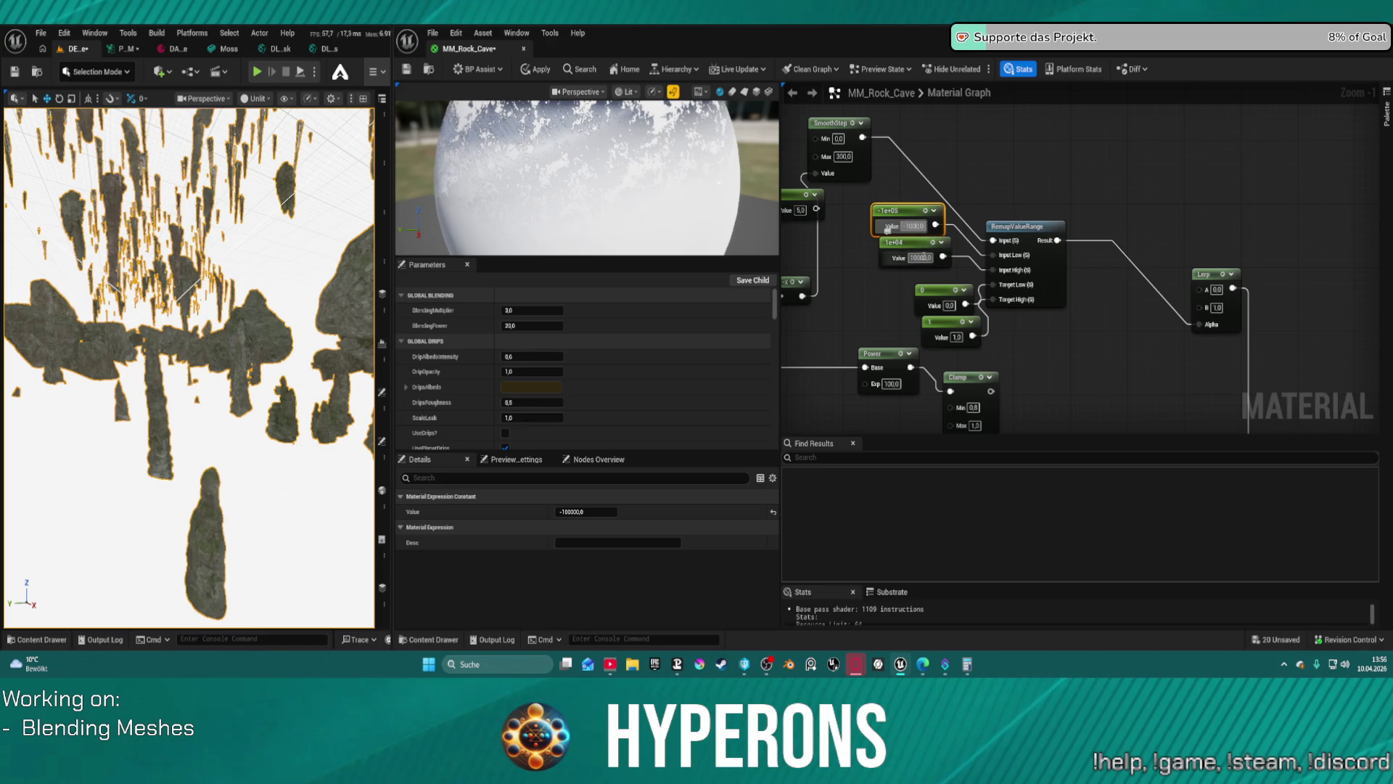
click(921, 258)
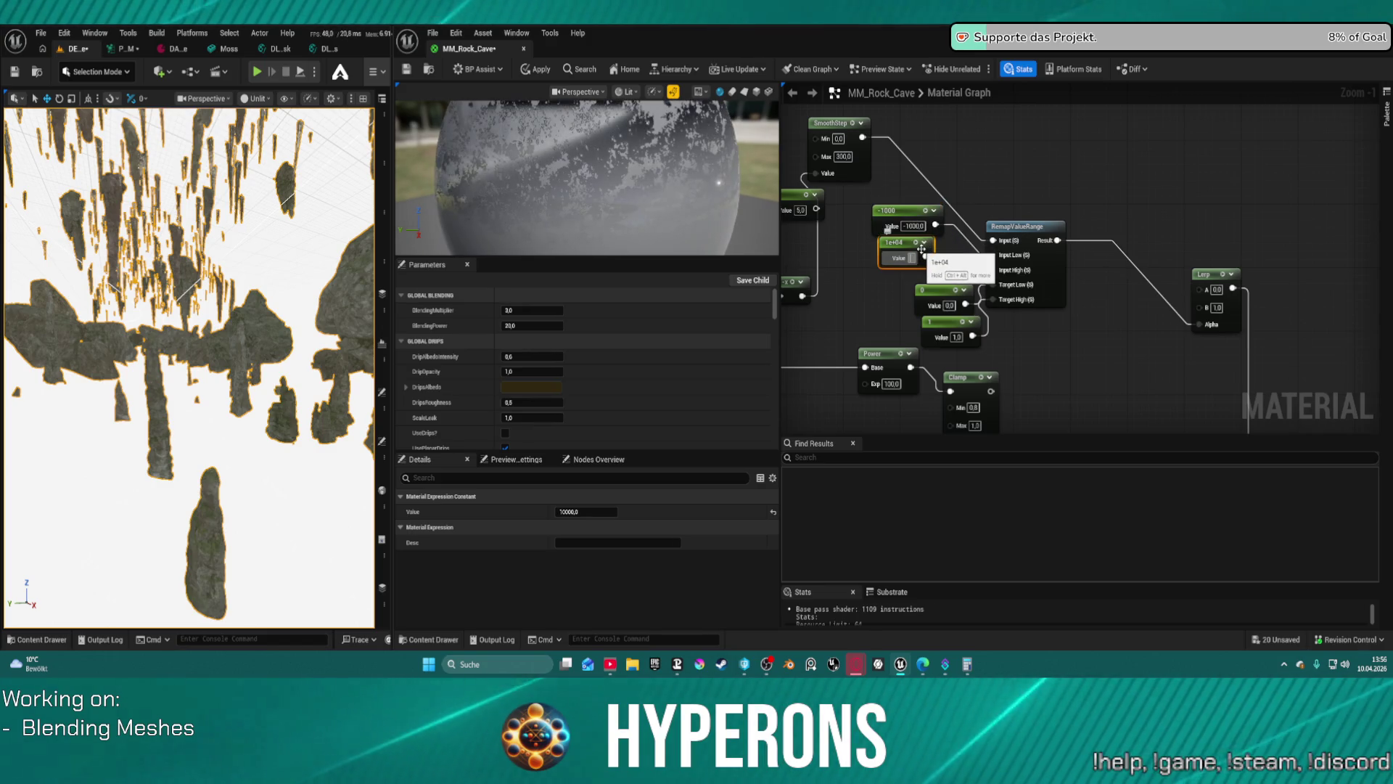
text(1000)
key(Return)
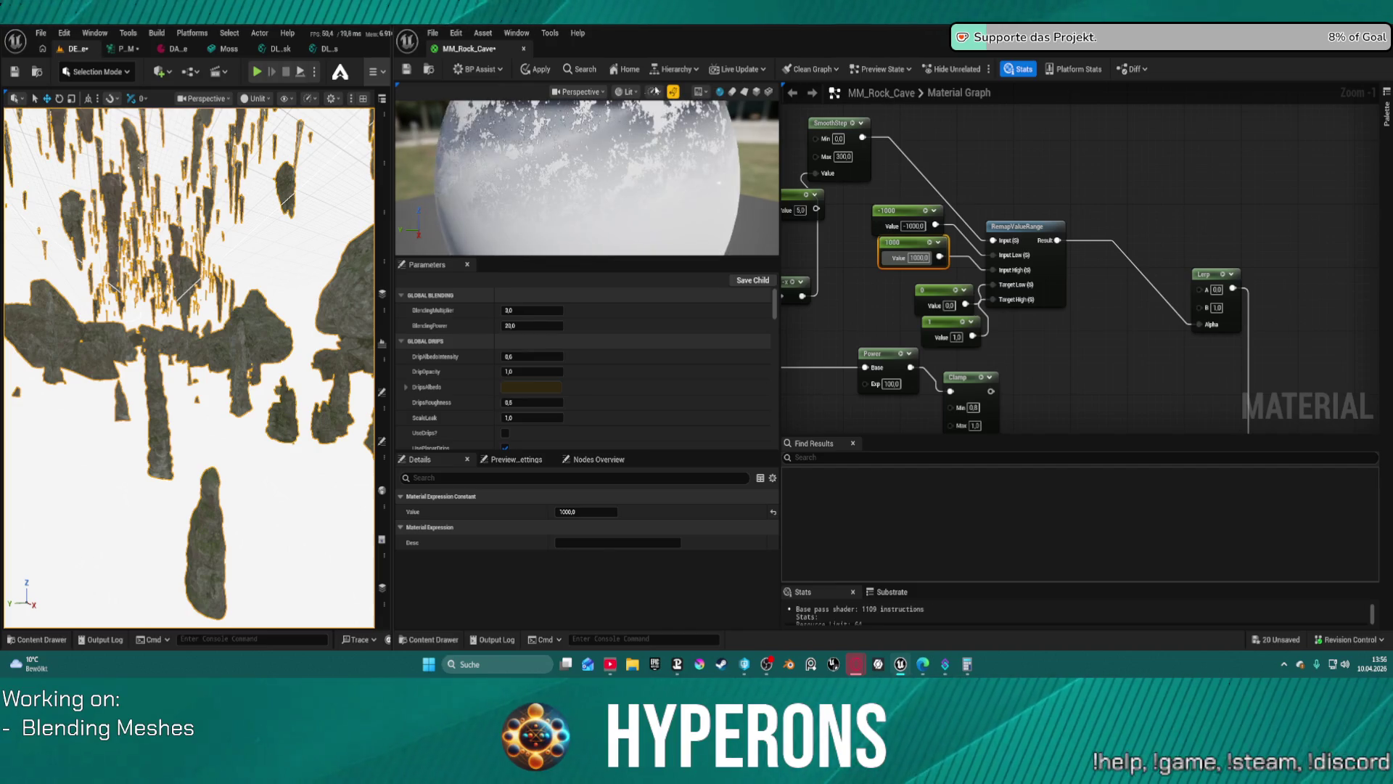
click(535, 70)
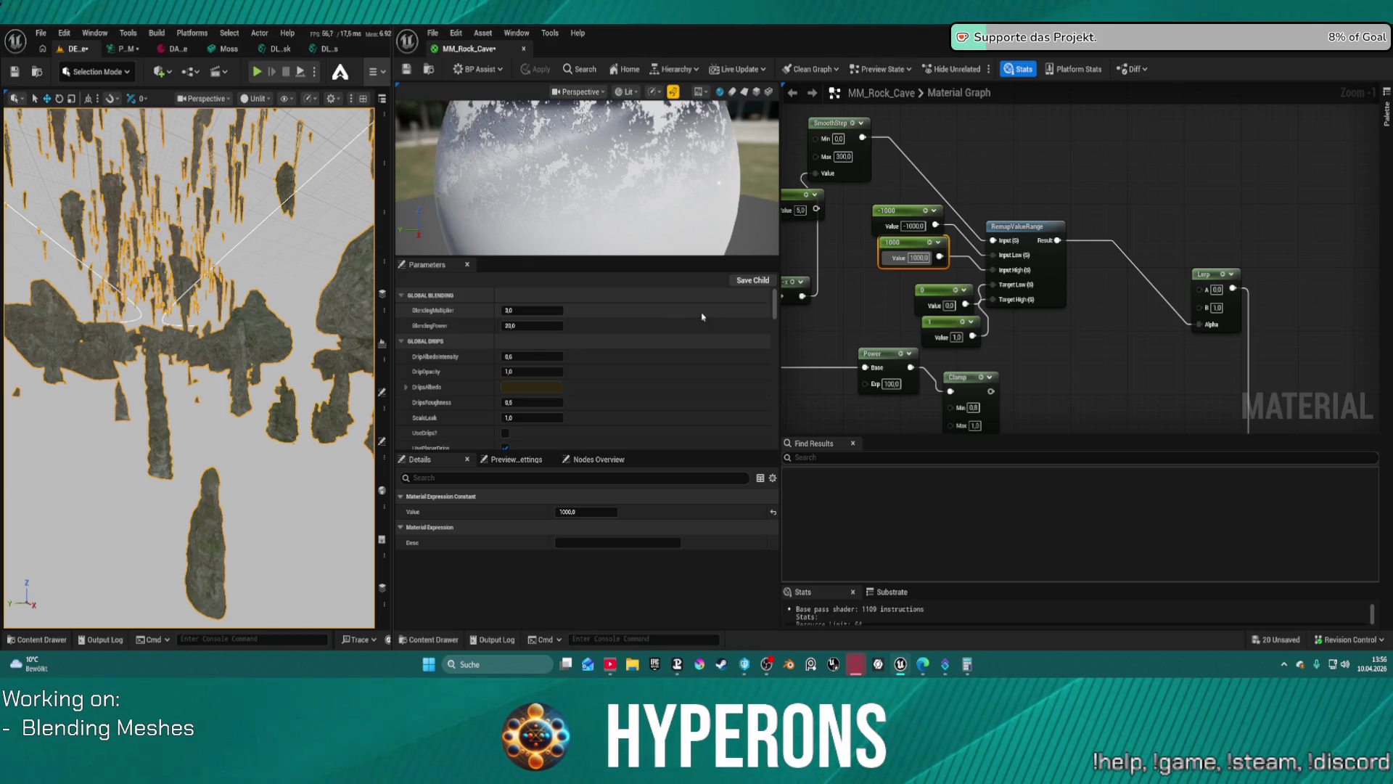
drag(186, 395, 190, 359)
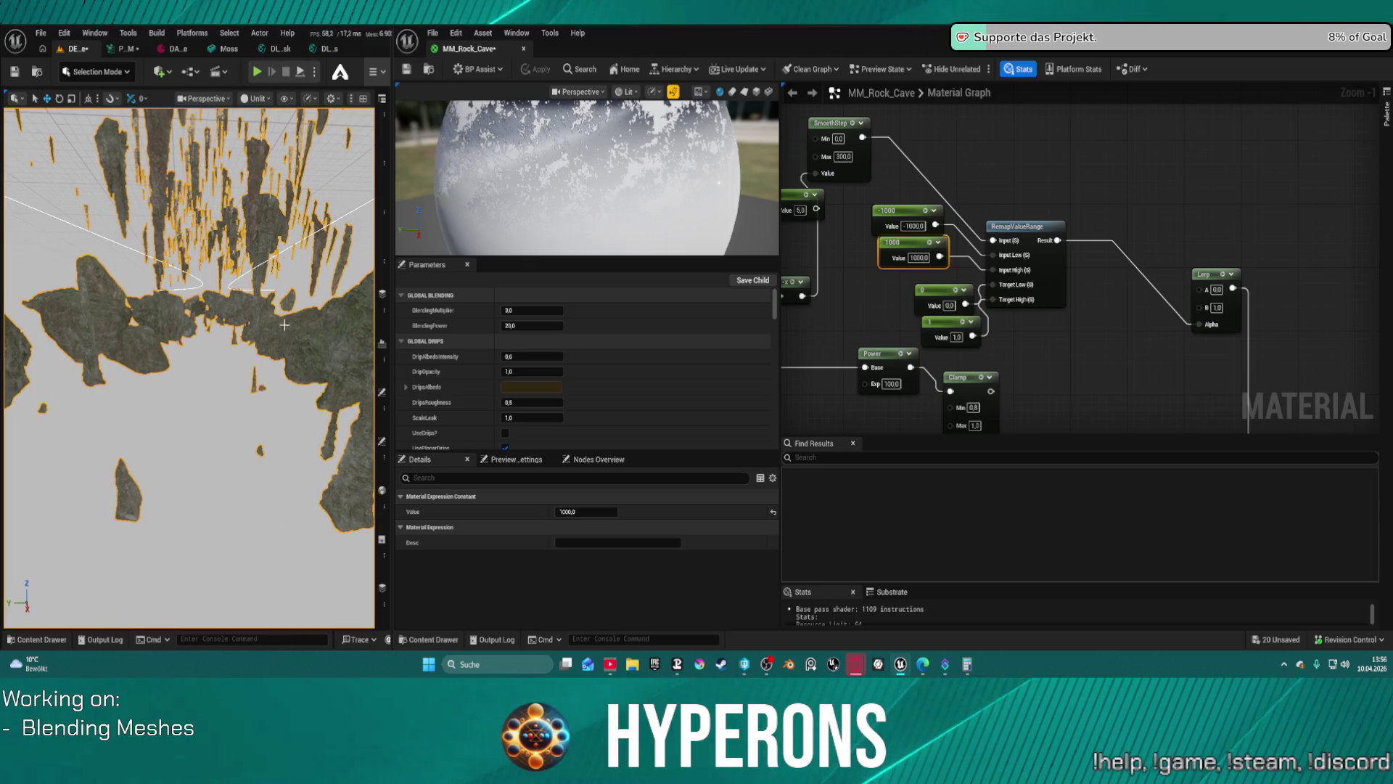
mouse_move(782, 290)
mouse_down()
mouse_move(1072, 298)
mouse_move(936, 273)
mouse_move(1063, 292)
mouse_move(1107, 185)
mouse_up()
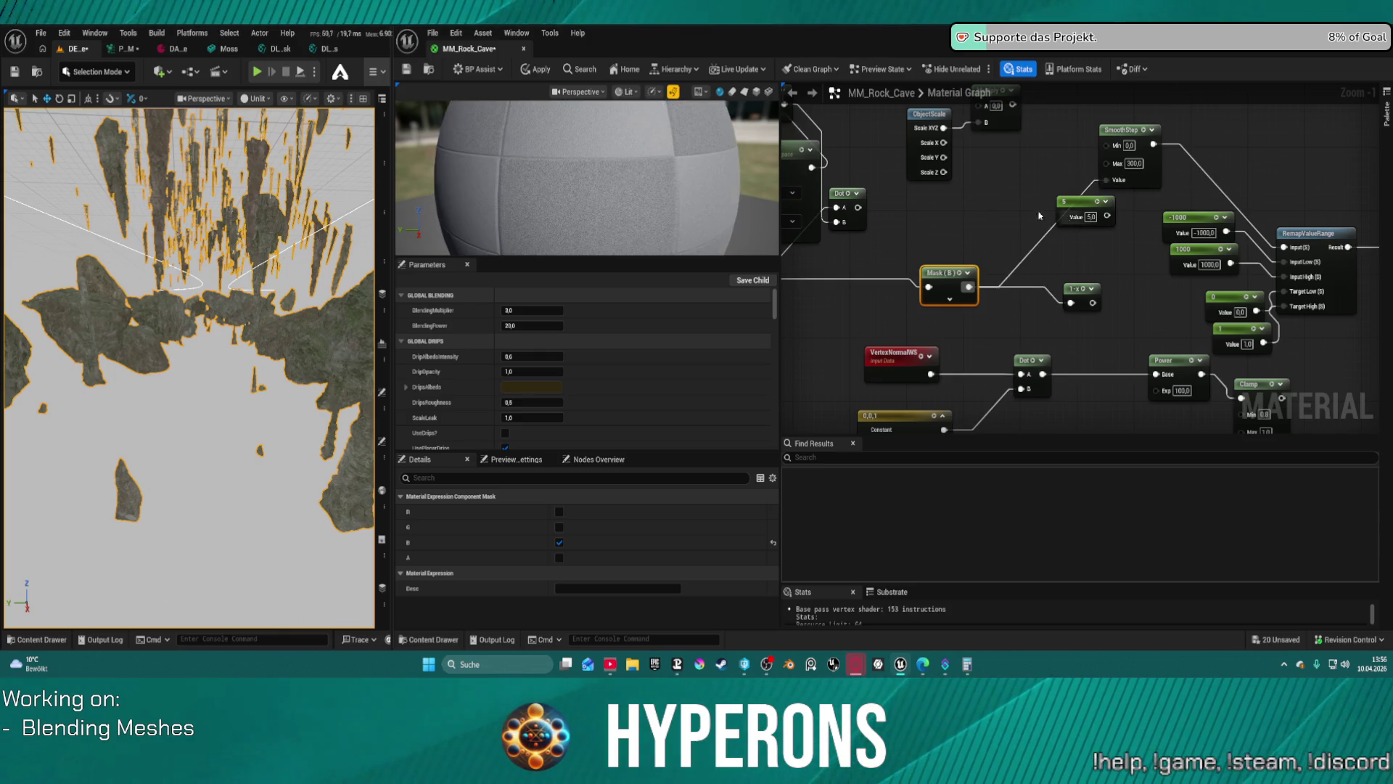
- Apply the pending MM_Rock_Cave changes and pan toward the RemapValueRange node
click(541, 70)
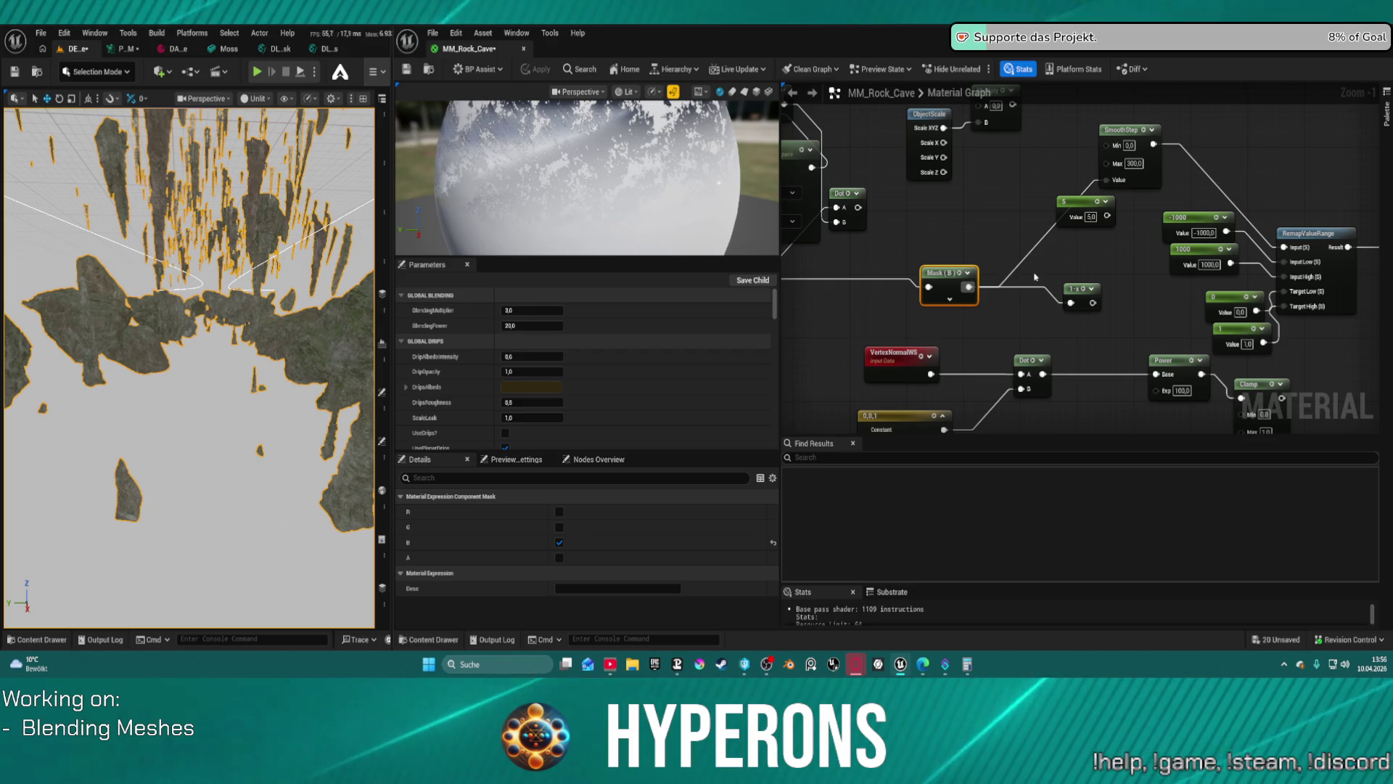
drag(1111, 250, 1007, 259)
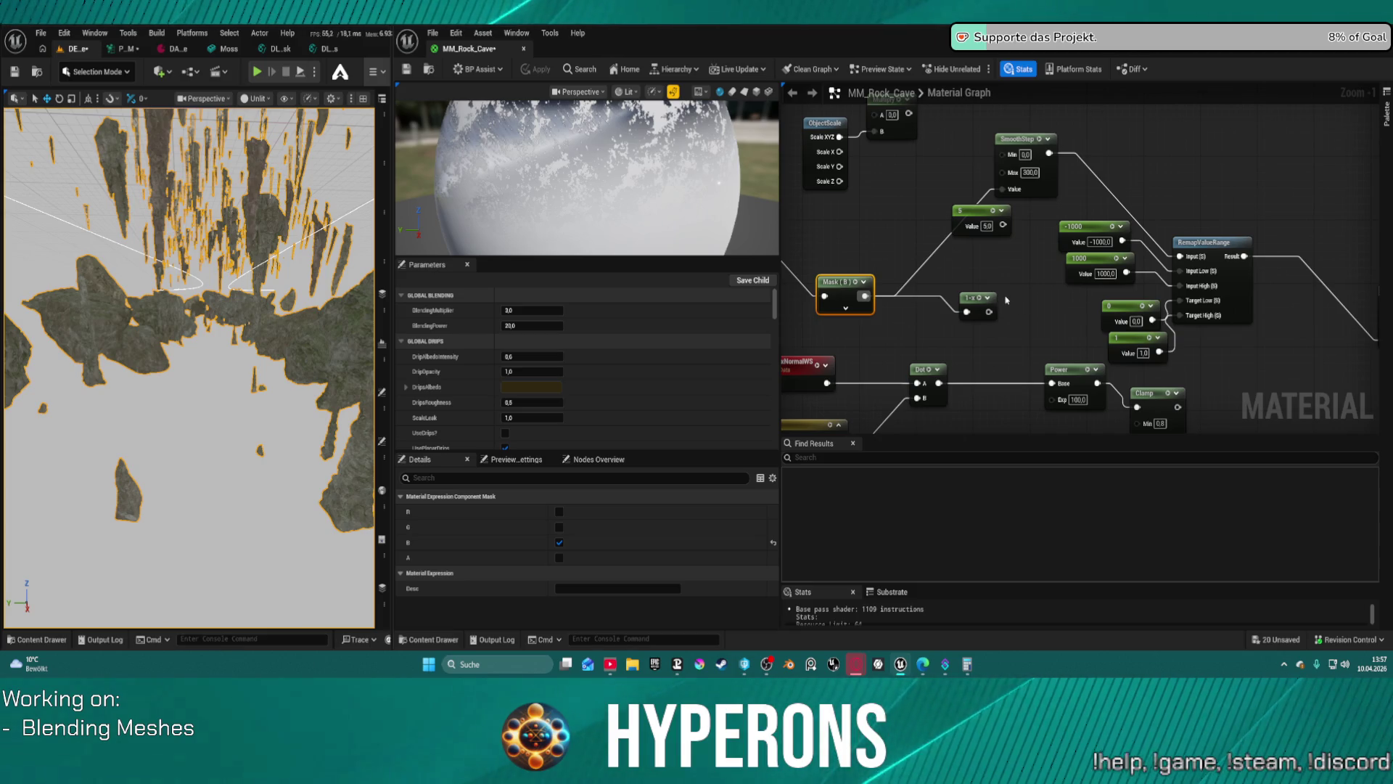
click(970, 215)
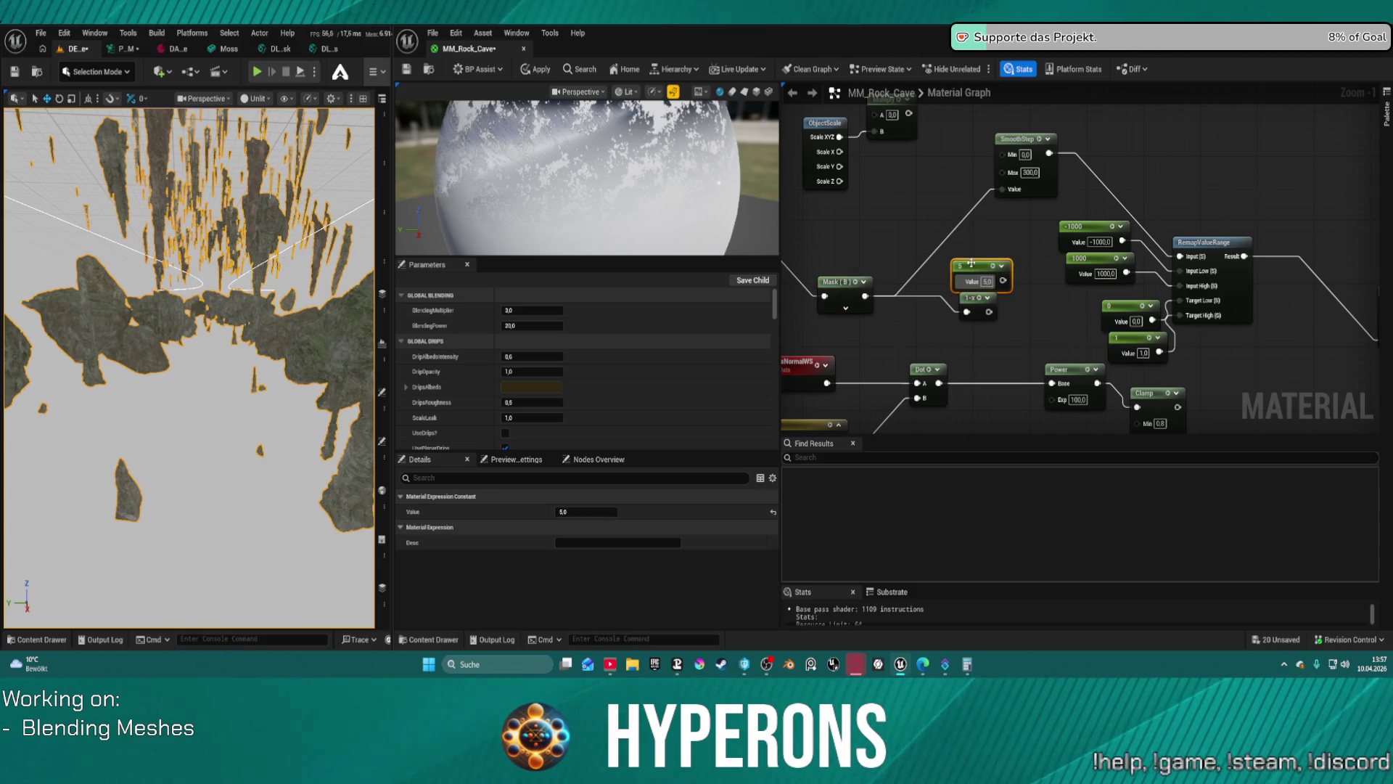
mouse_move(969, 215)
mouse_down()
mouse_move(1164, 220)
mouse_move(1082, 209)
mouse_move(814, 302)
mouse_up()
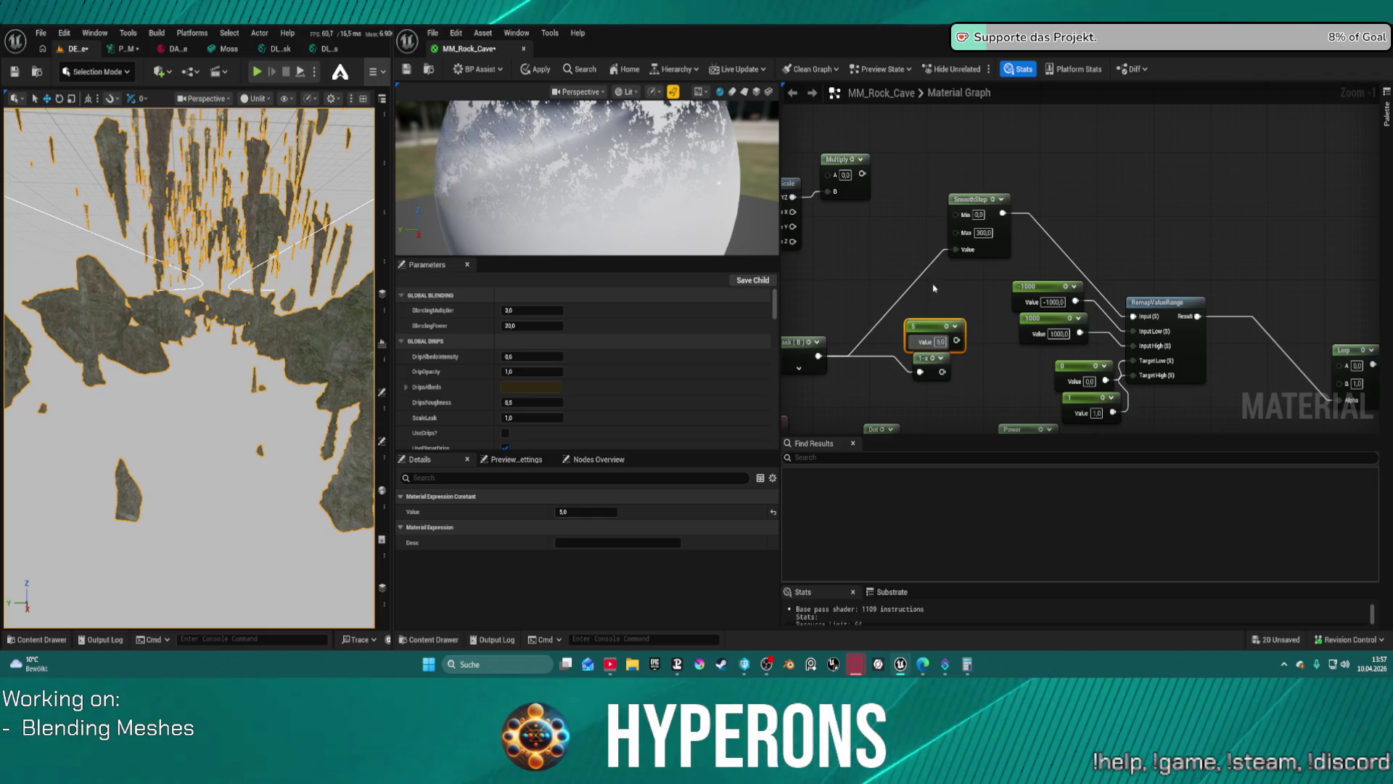
- Nudge the -1000 and 1000 constant nodes slightly down-right
mouse_move(999, 277)
mouse_down()
mouse_move(1086, 316)
mouse_move(1117, 348)
mouse_up()
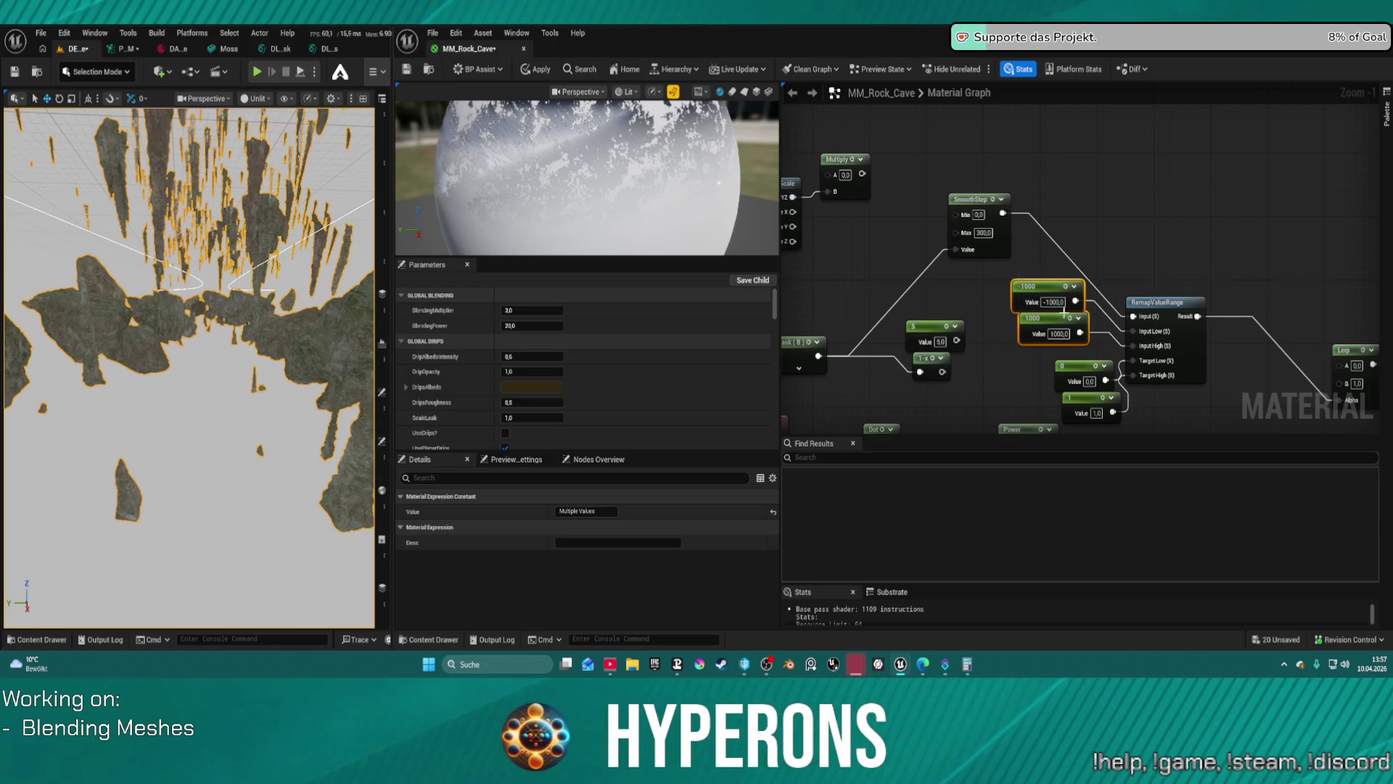
mouse_move(1046, 285)
mouse_down()
mouse_move(1081, 302)
mouse_move(1128, 205)
mouse_move(1126, 176)
mouse_up()
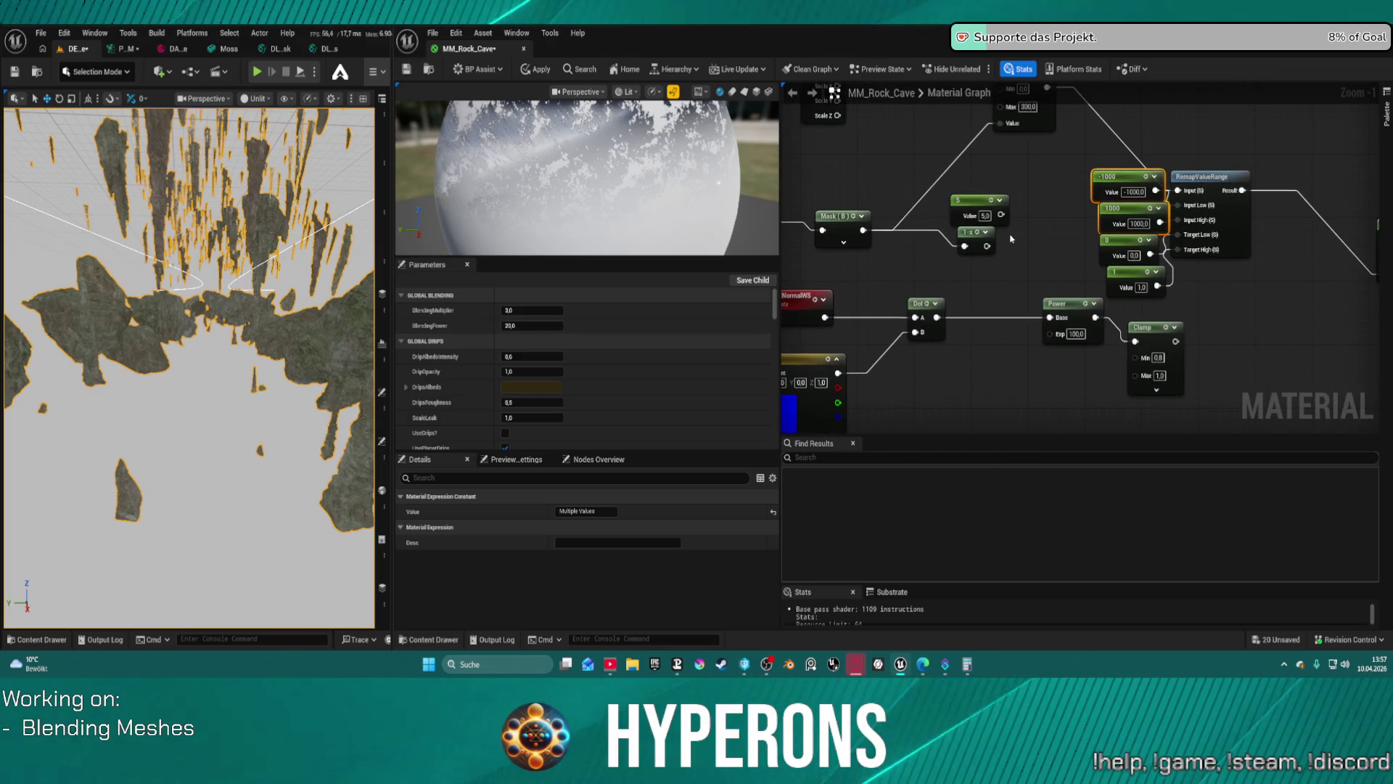
drag(1011, 238, 955, 362)
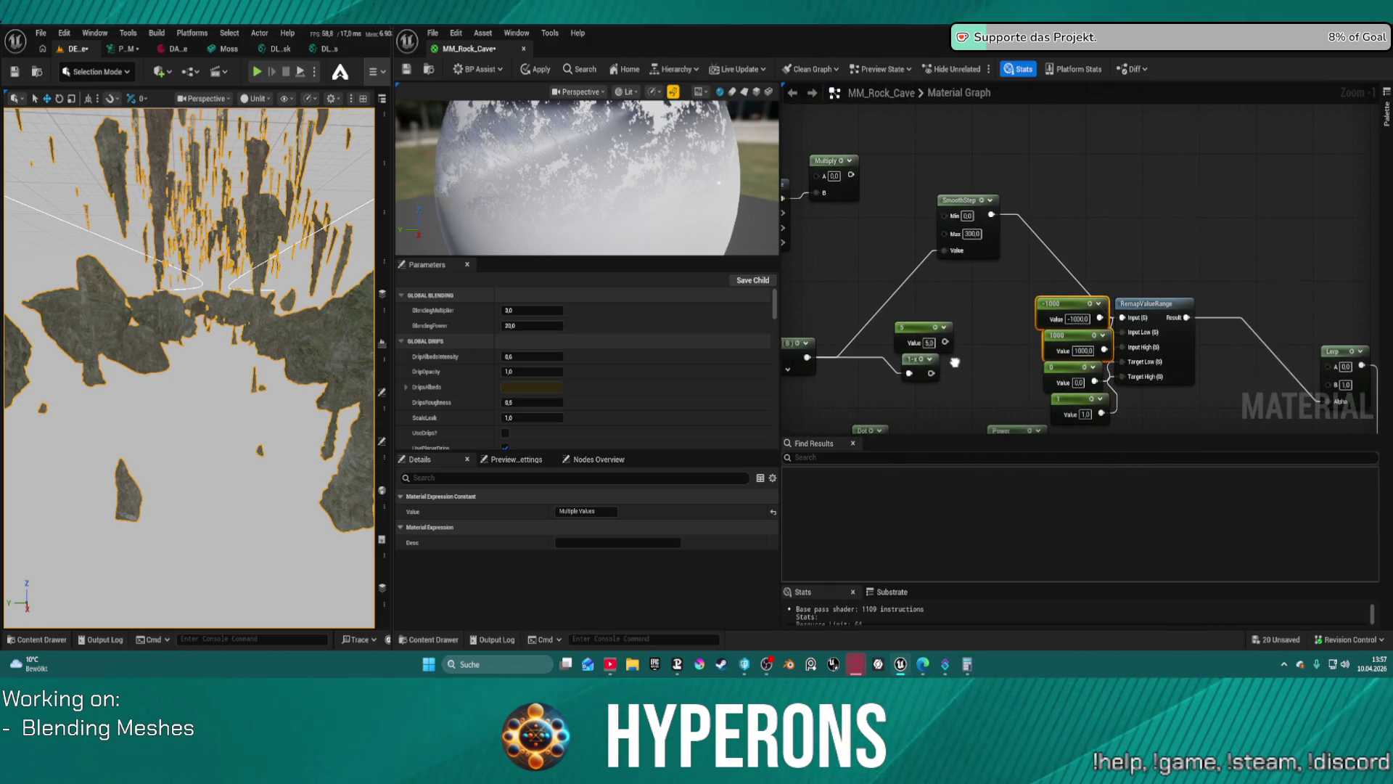
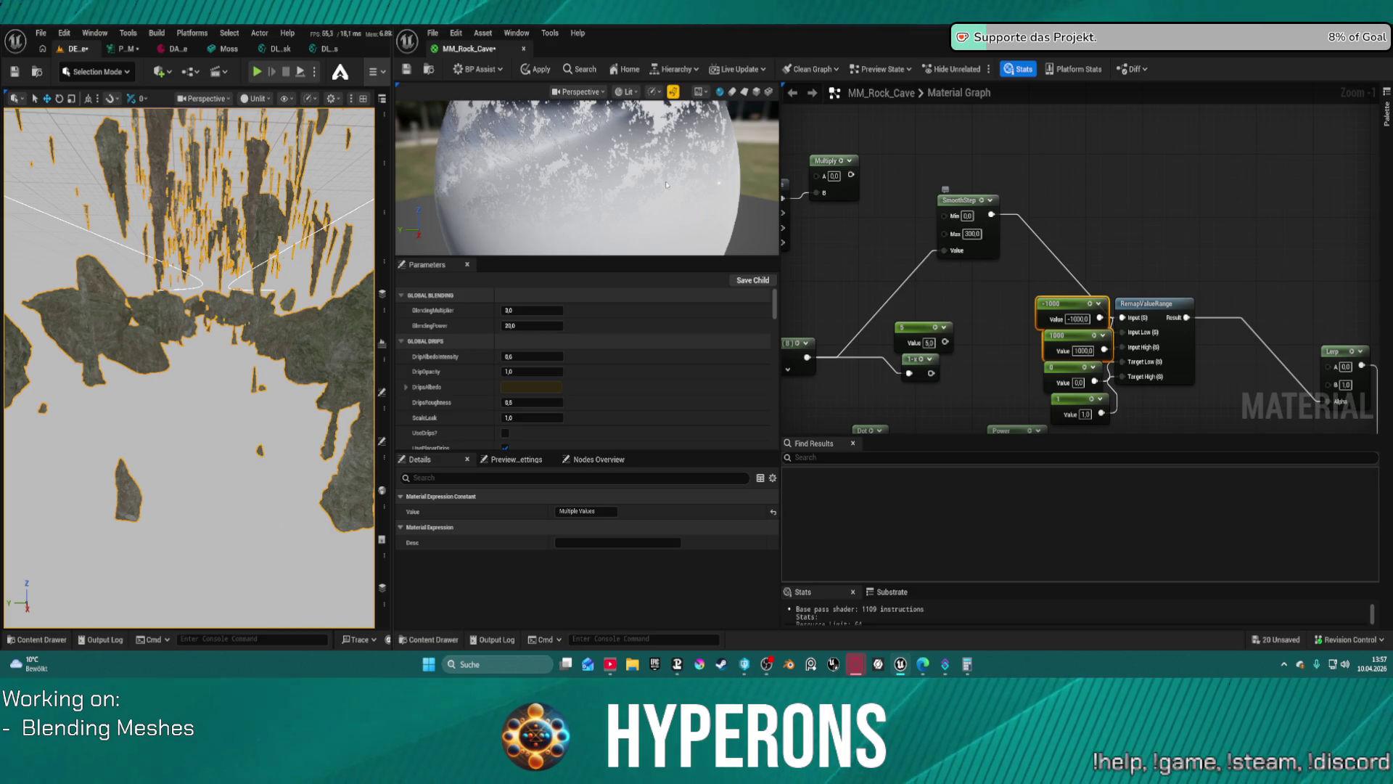
- Browse the DLWE_Puddles_ForMeshes function graph, surveying its Attributes, Input and Outputs groups
click(327, 48)
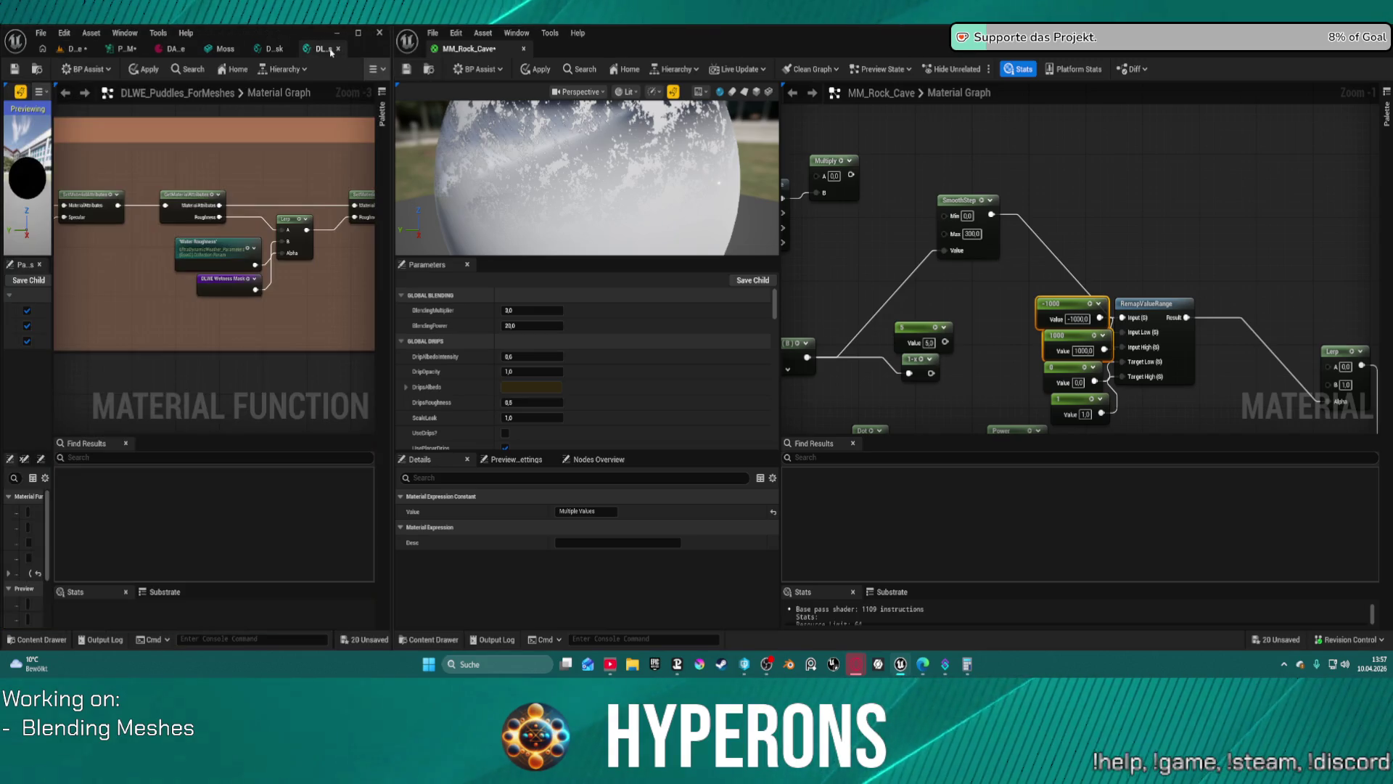
drag(203, 290, 59, 300)
drag(146, 290, 304, 283)
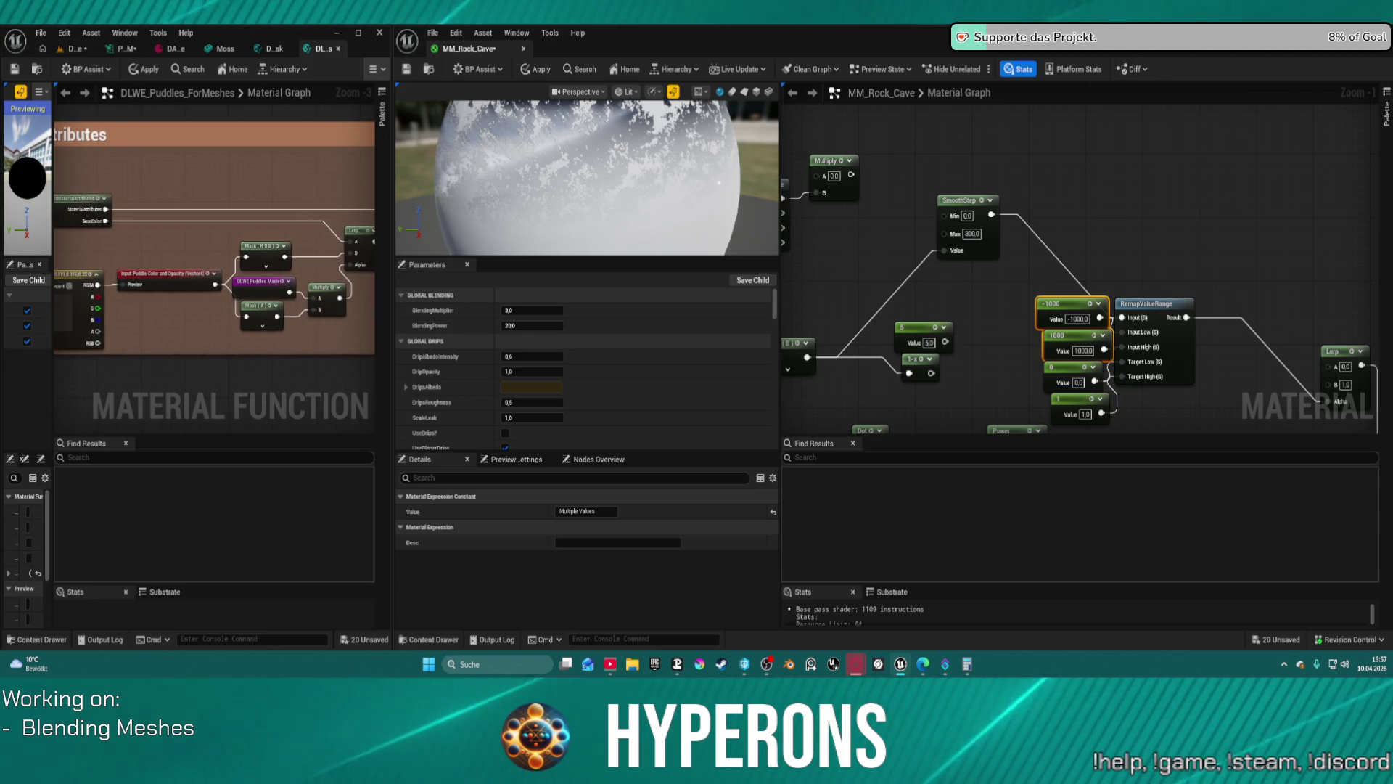
mouse_move(160, 290)
mouse_down()
mouse_move(348, 288)
mouse_move(156, 297)
mouse_up()
scroll(276, 363, down, 2)
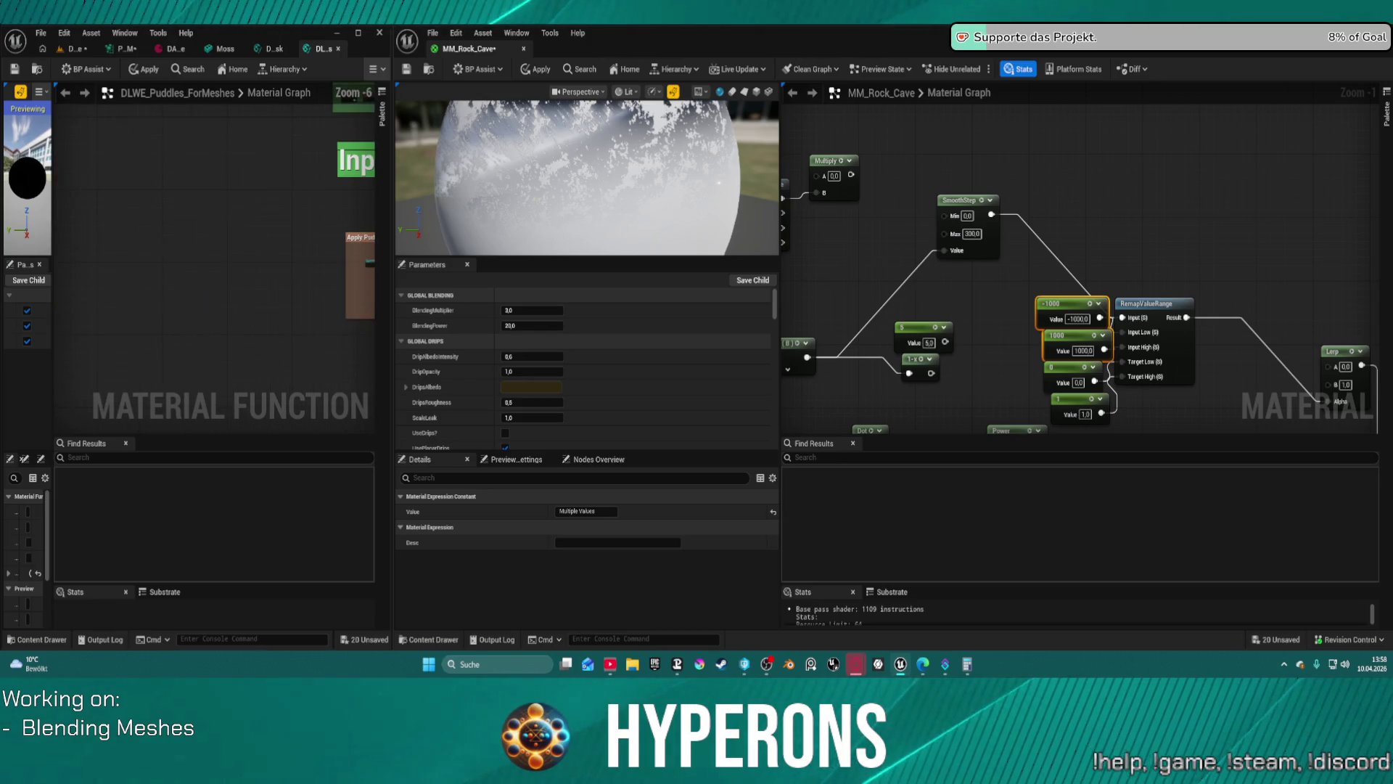
scroll(276, 363, down, 3)
mouse_move(218, 218)
mouse_down()
mouse_move(140, 385)
mouse_move(128, 338)
mouse_move(161, 212)
mouse_up()
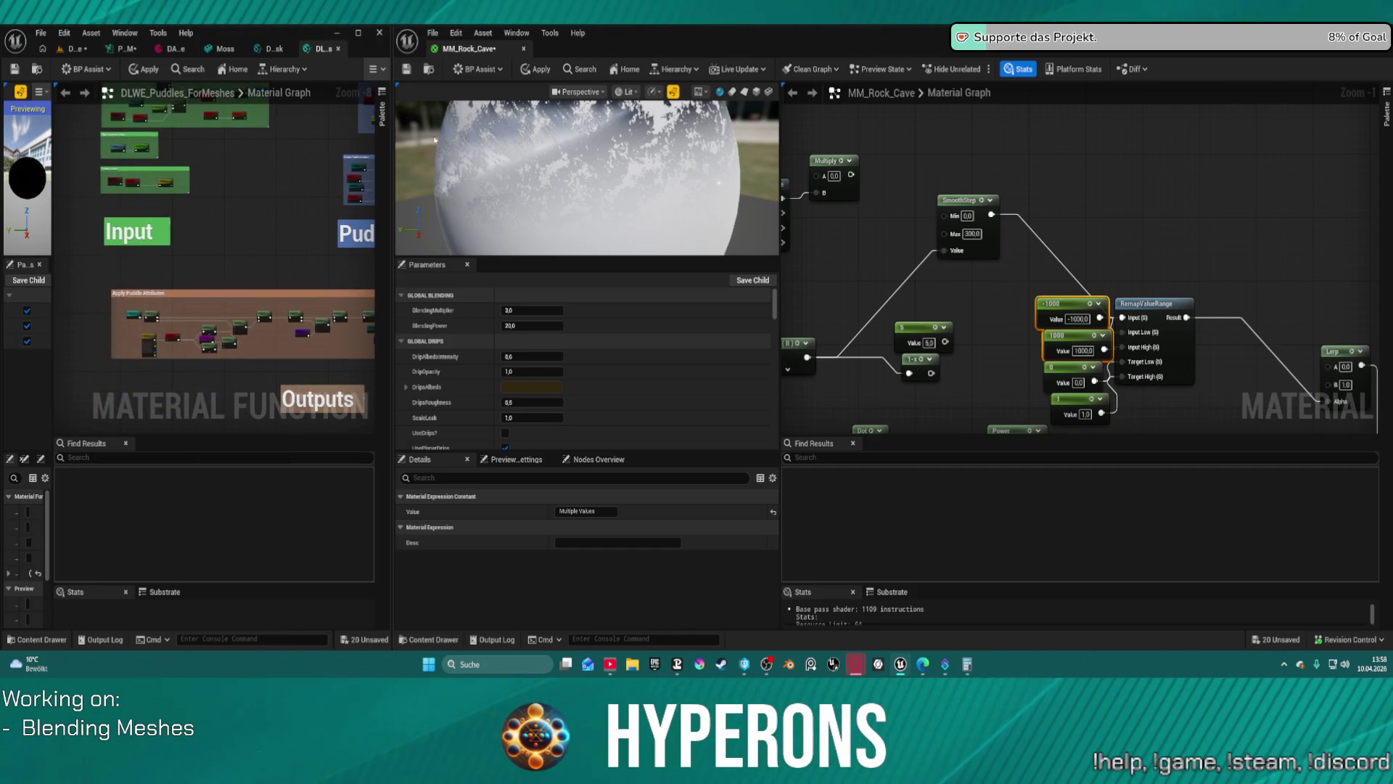
- Switch to DLWE_PuddleMask, then pan the MM_Rock_Cave graph down to the Lerp node
click(270, 49)
scroll(209, 288, down, 3)
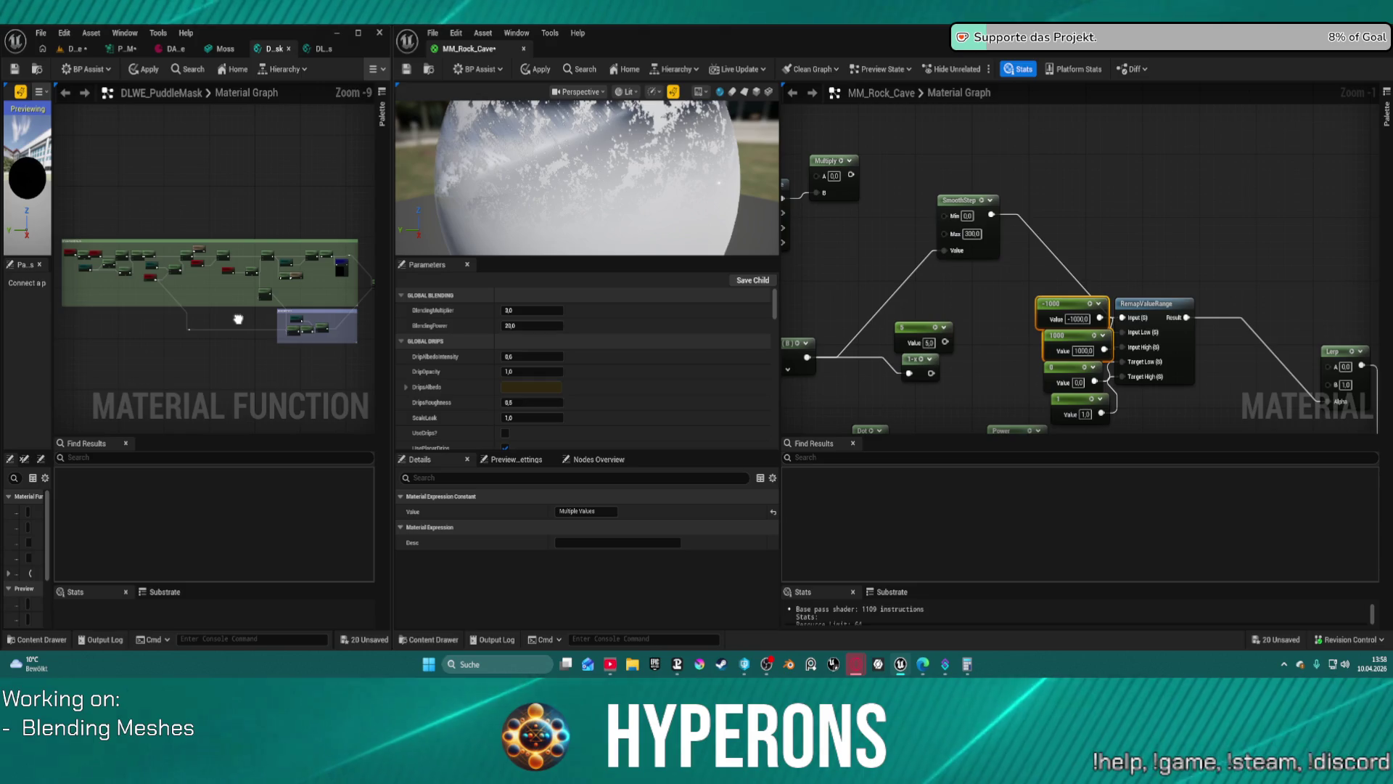
drag(107, 297, 130, 297)
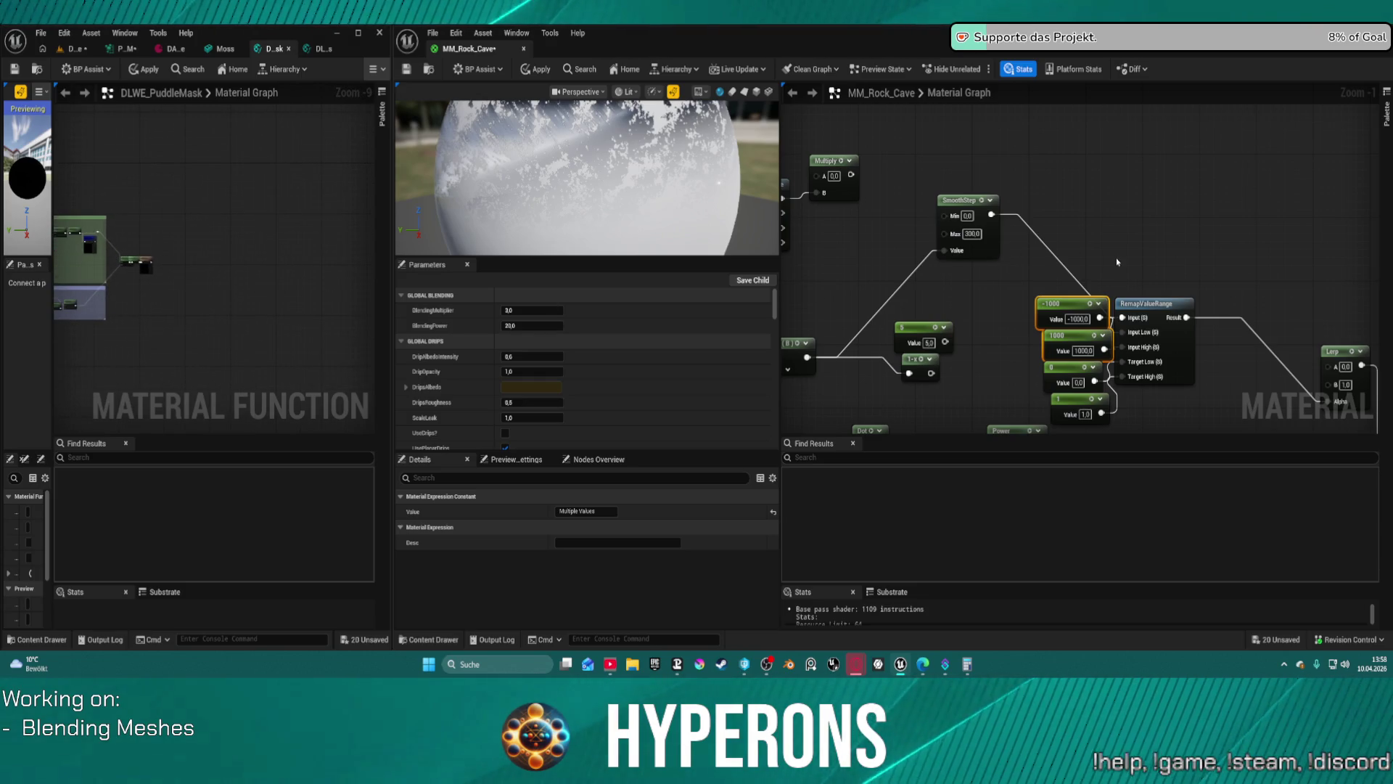
mouse_move(1117, 262)
mouse_down()
mouse_move(889, 258)
mouse_move(1219, 124)
mouse_move(1151, 109)
mouse_move(1116, 160)
mouse_move(1183, 180)
mouse_move(1224, 137)
mouse_up()
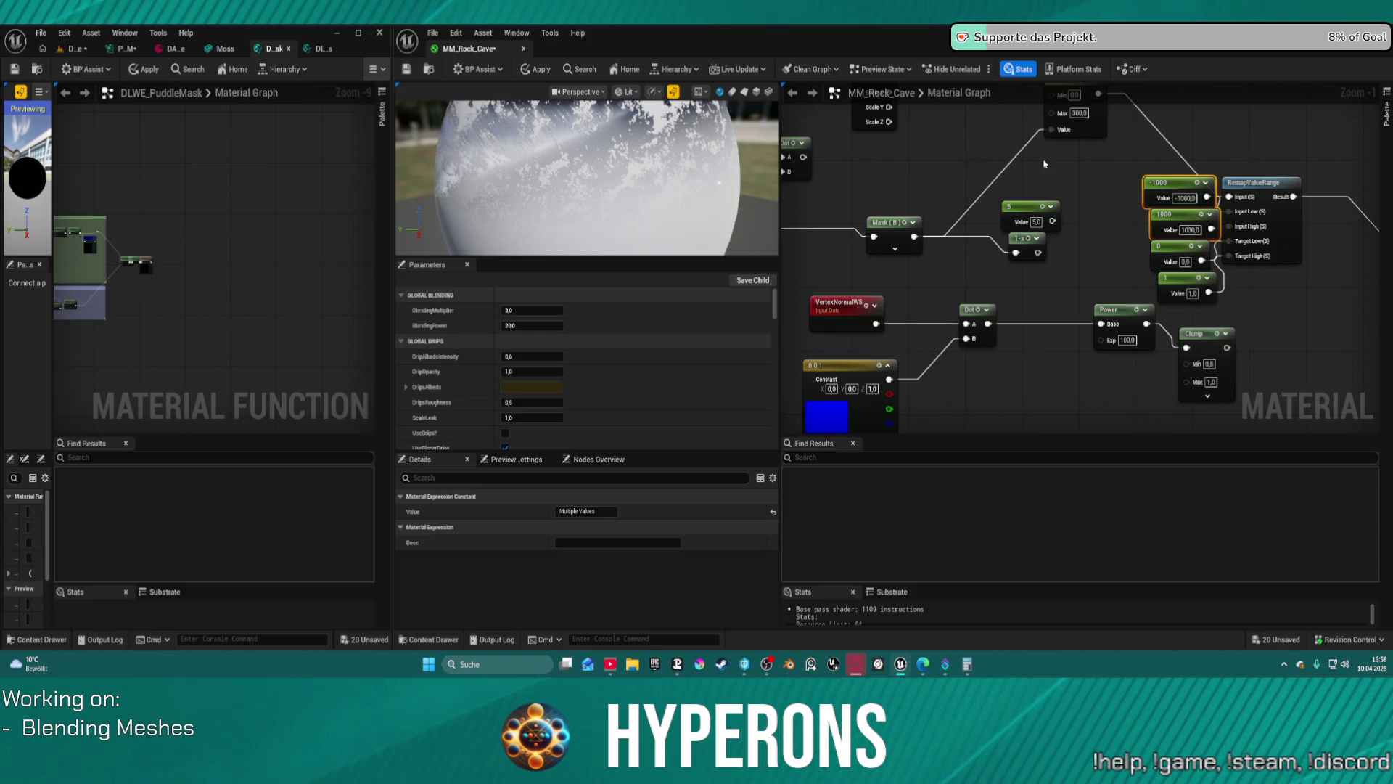
drag(1044, 164, 946, 196)
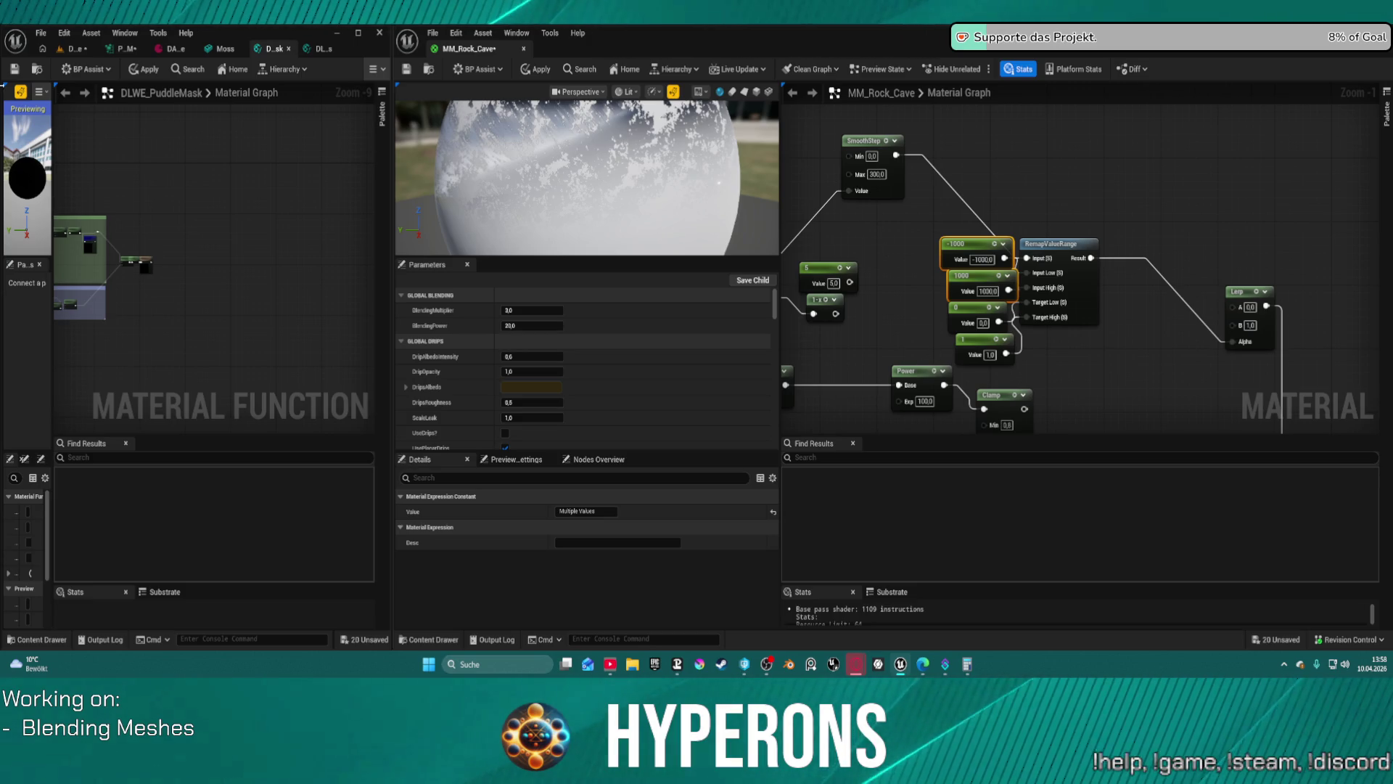
- Restore the level viewport, move the 1-x node, and pull a wire from it searching 'valu'
click(74, 49)
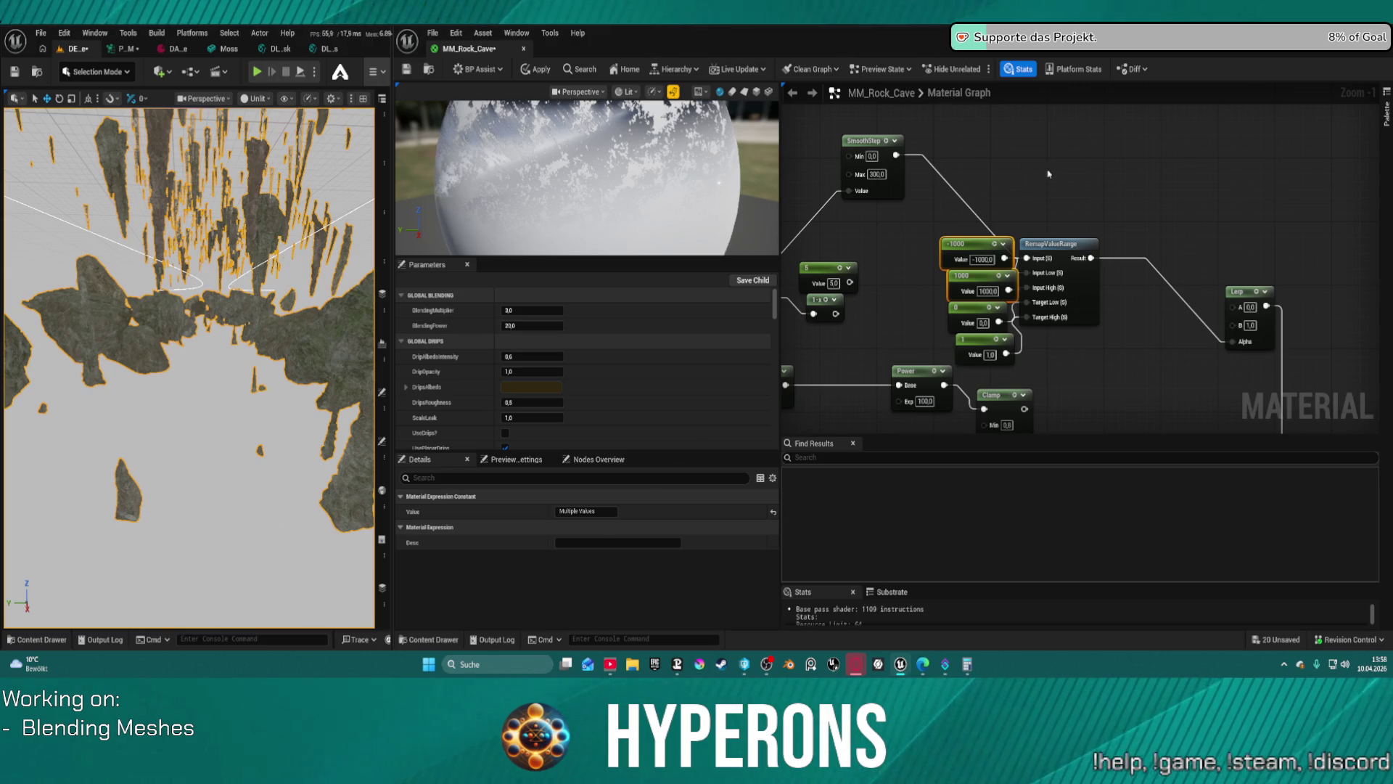
mouse_move(1070, 160)
mouse_down()
mouse_move(1001, 201)
mouse_move(1202, 184)
mouse_up()
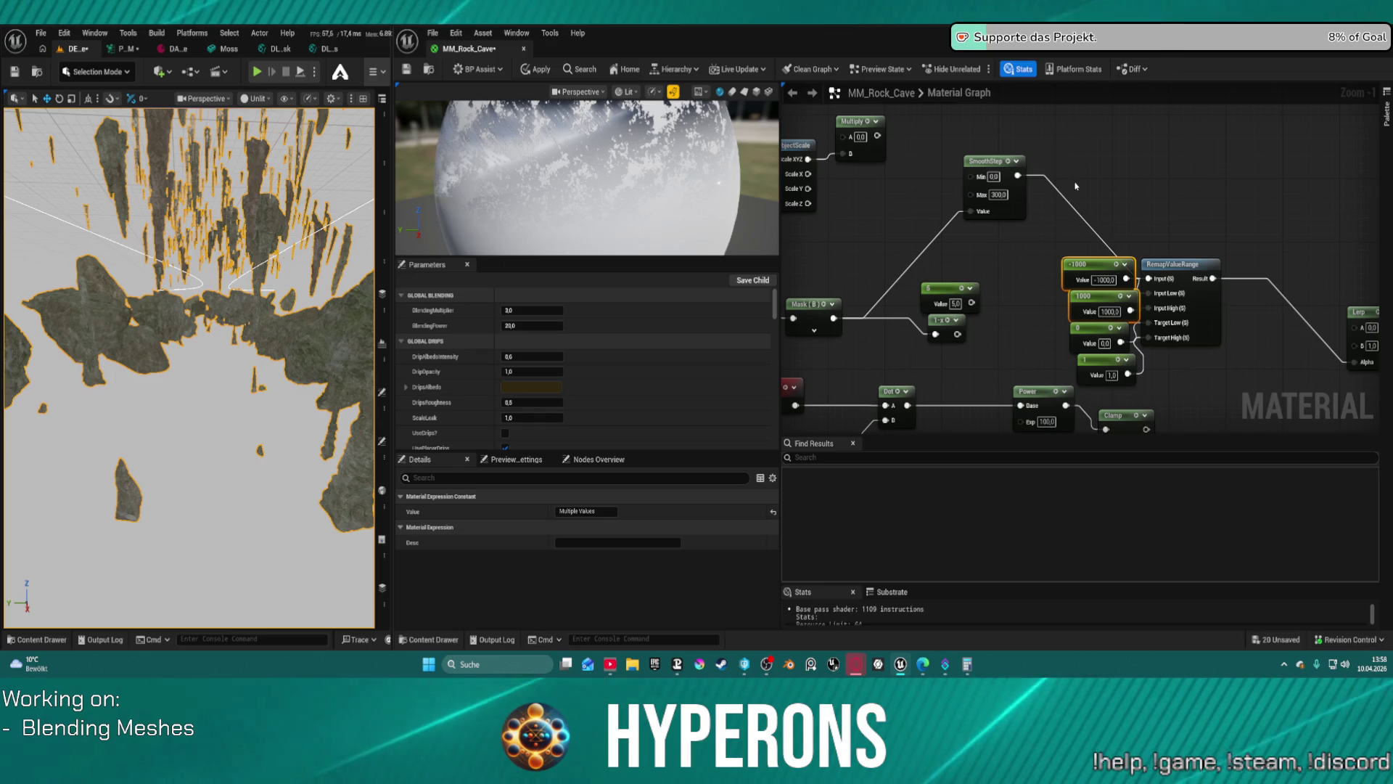
drag(946, 221, 1038, 199)
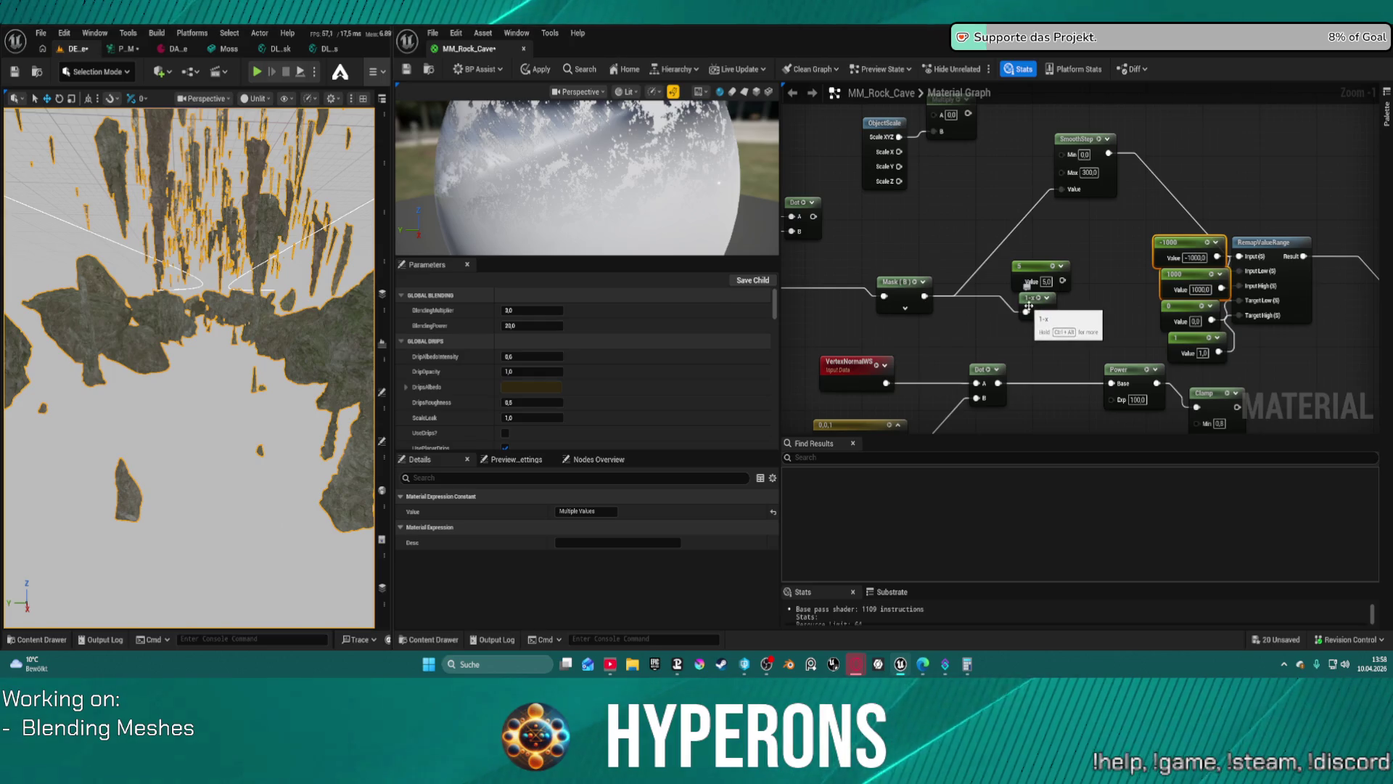
mouse_move(1028, 307)
mouse_down()
mouse_move(985, 219)
mouse_move(1063, 246)
mouse_move(1038, 231)
mouse_up()
text(valus)
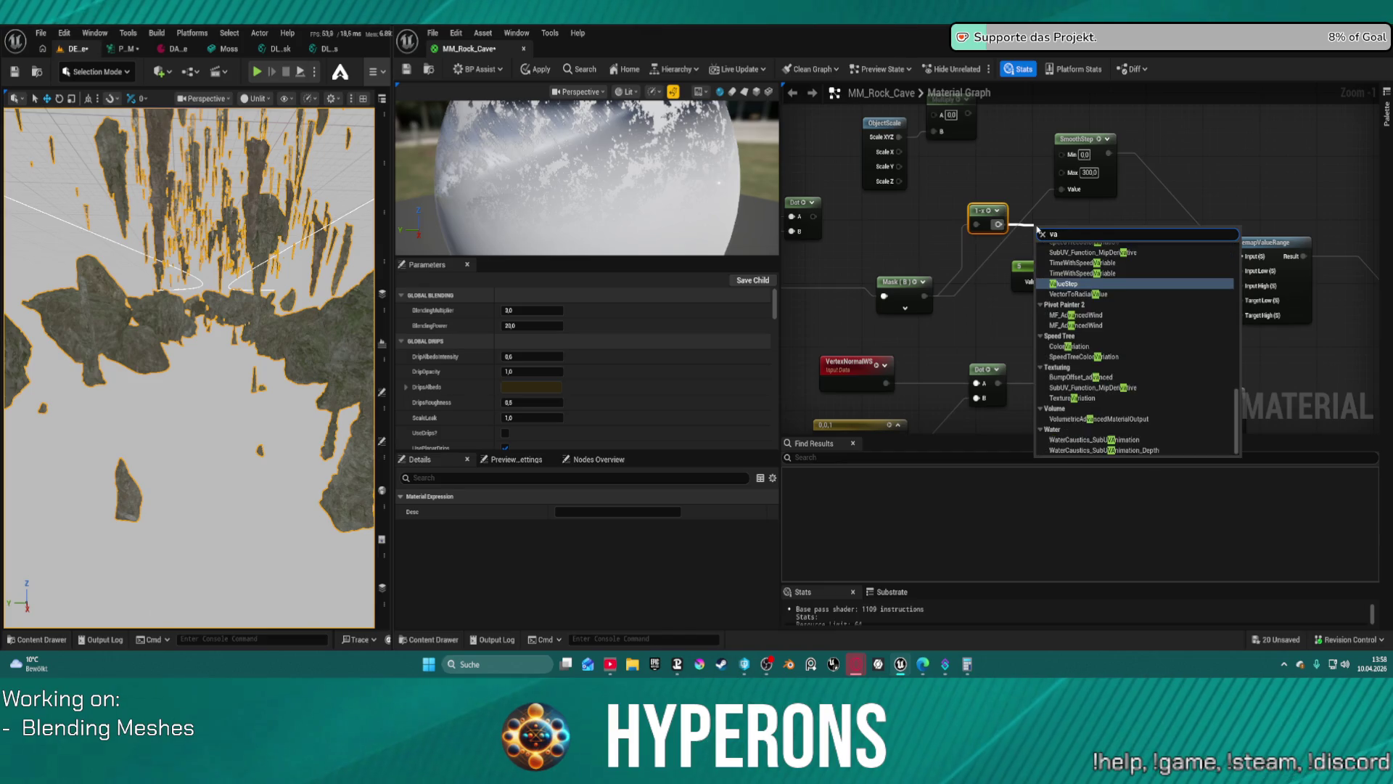
key(BackSpace)
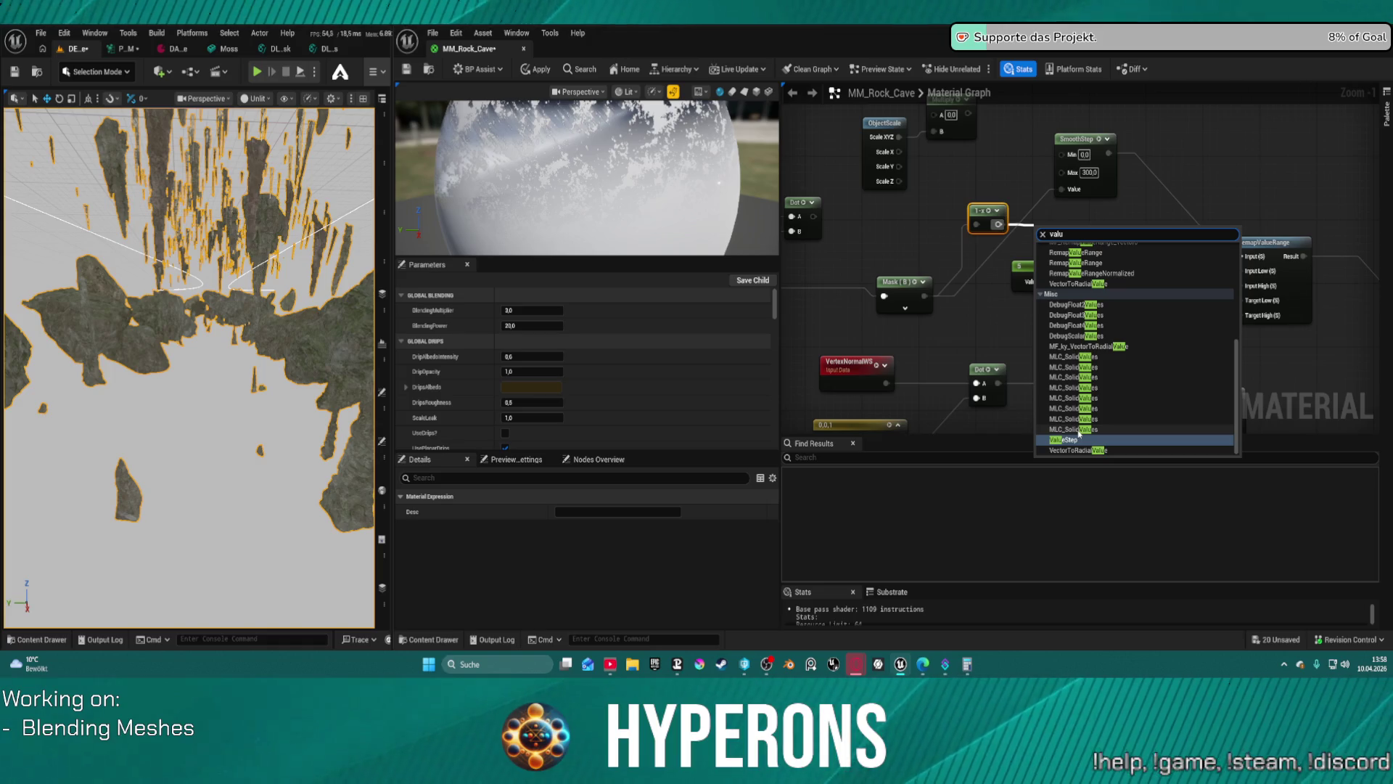
scroll(1081, 420, up, 5)
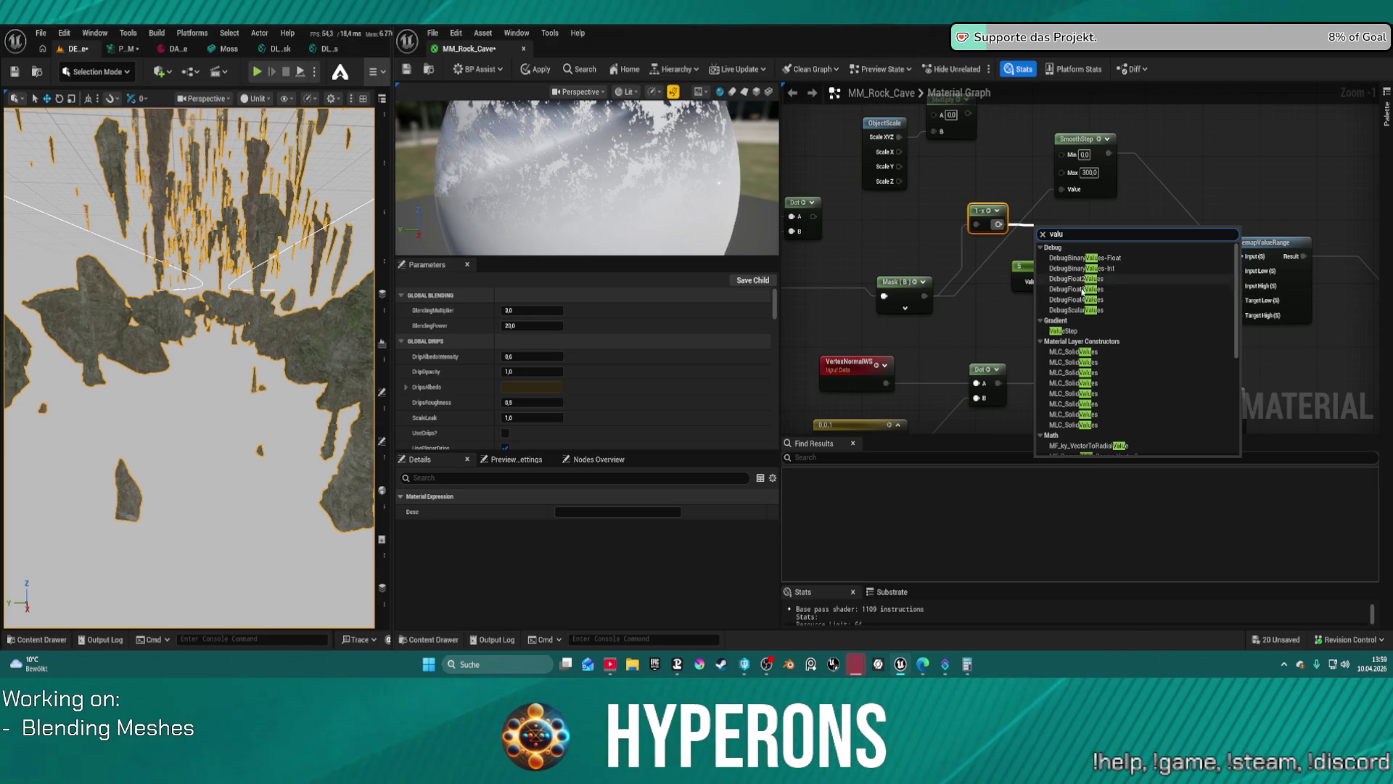
- Add a DebugScalarValues node beside the constants and wire it into SmoothStep's Value input
click(1071, 310)
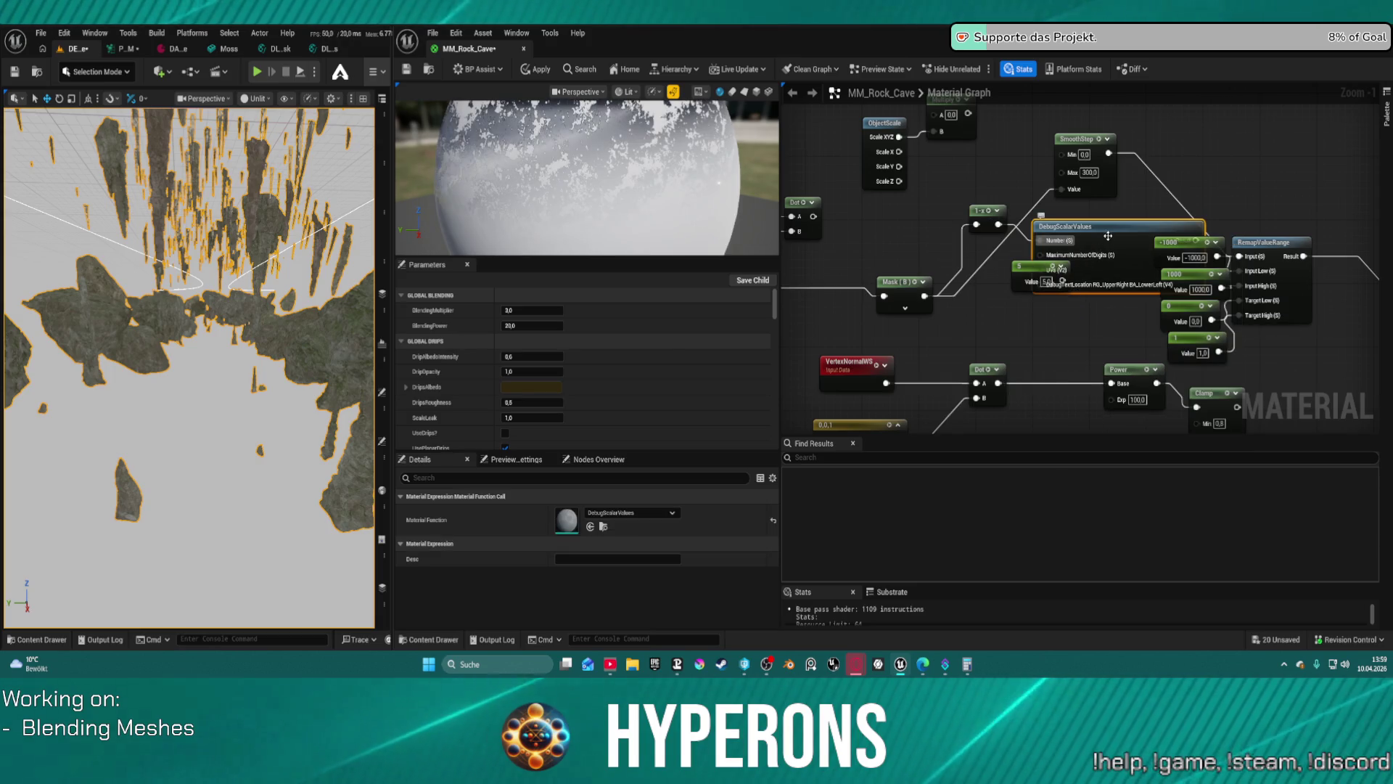
drag(1108, 231, 1100, 199)
drag(1032, 272, 1011, 320)
drag(1113, 225, 1070, 273)
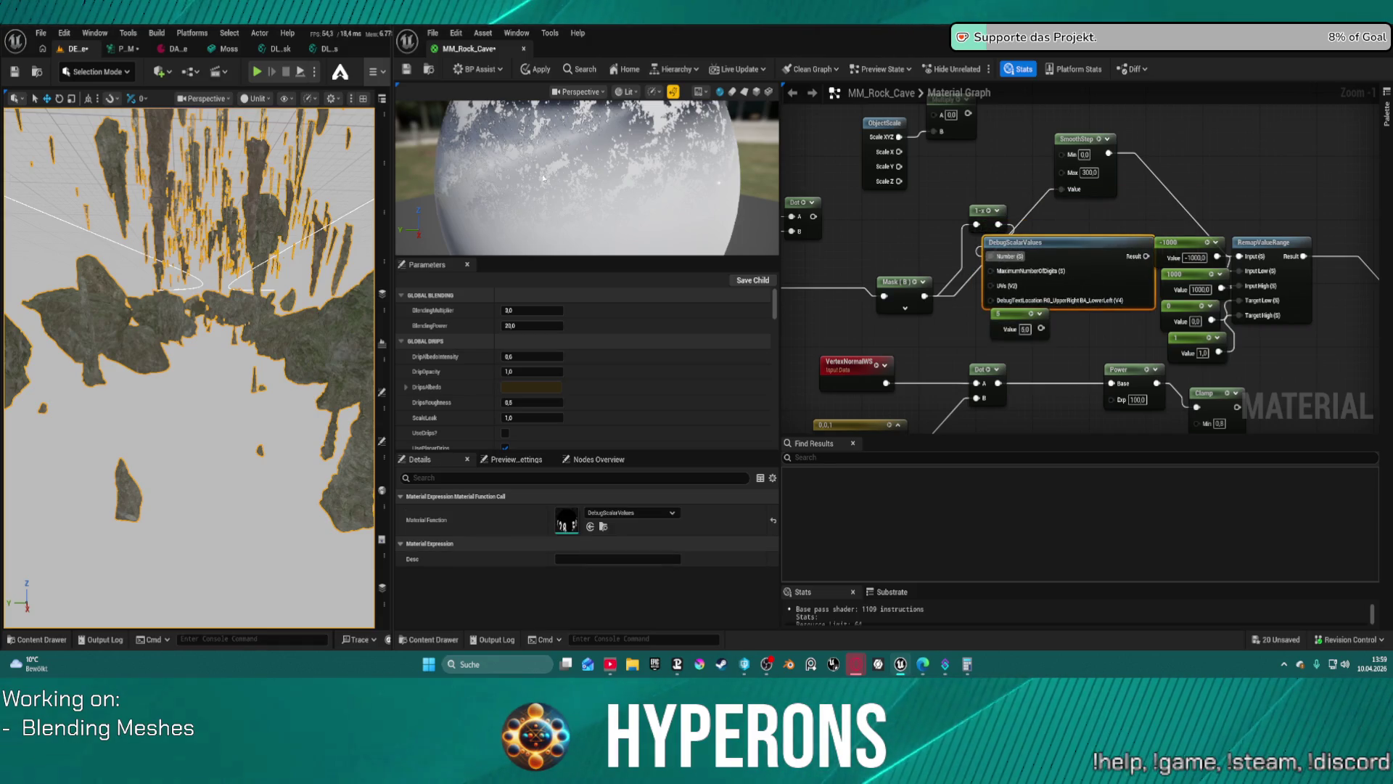
scroll(543, 177, down, 5)
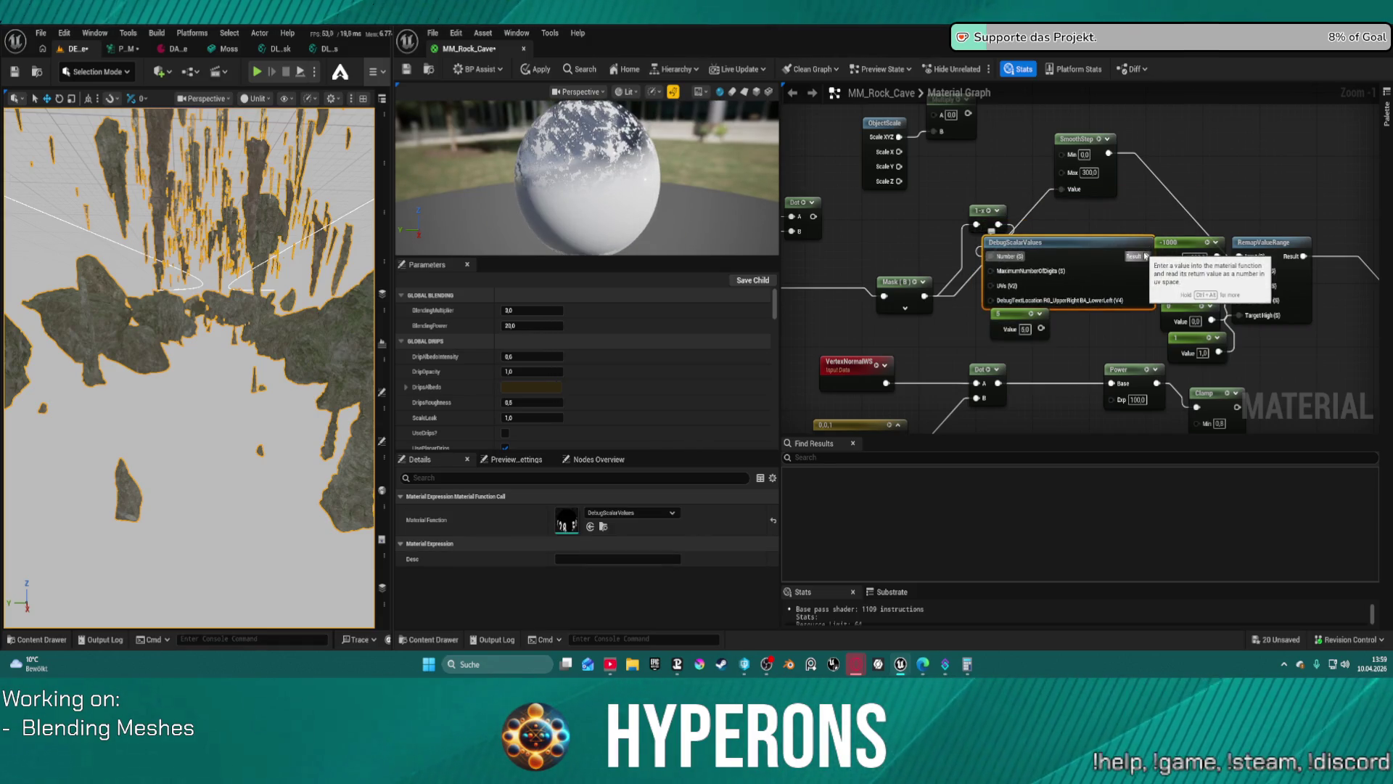
drag(1146, 256, 1062, 190)
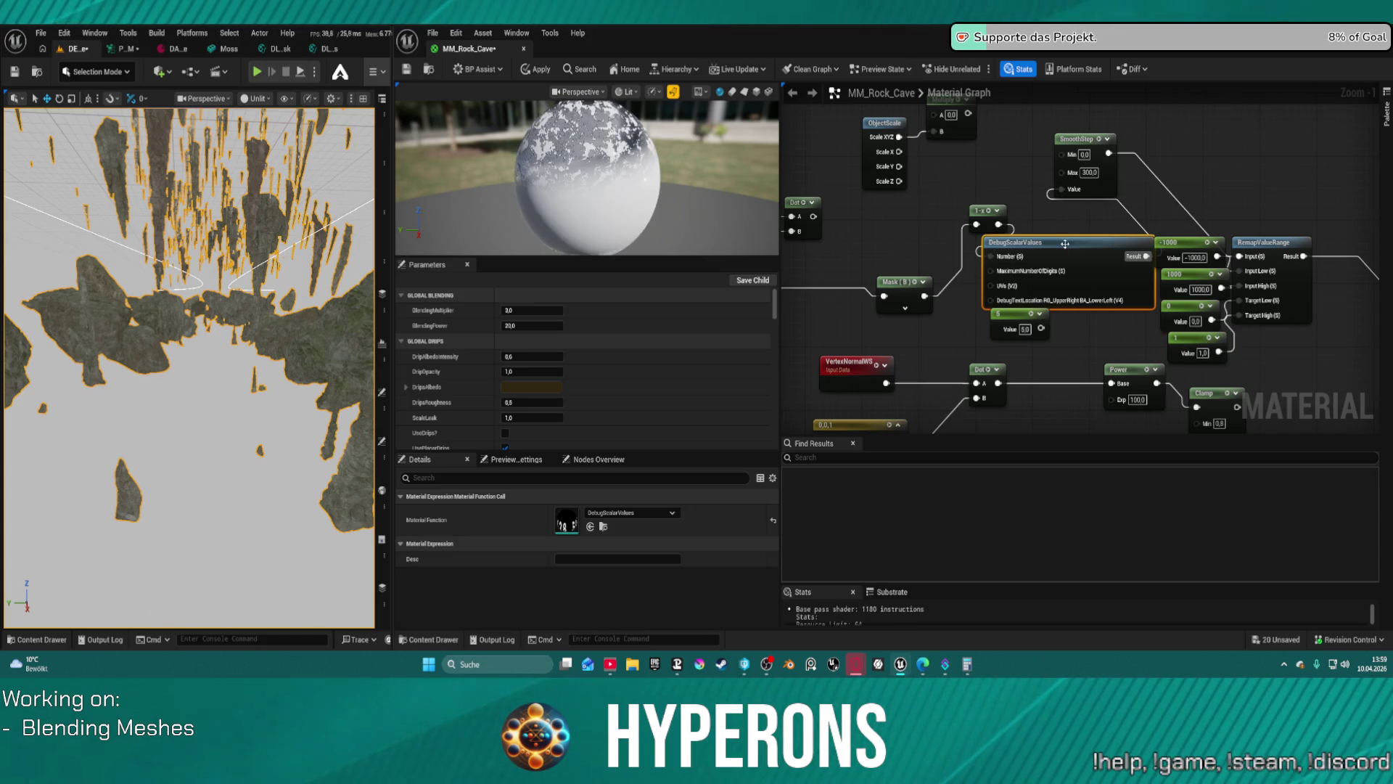
- Apply the material and switch the preview mesh from the sphere to a plane
click(537, 69)
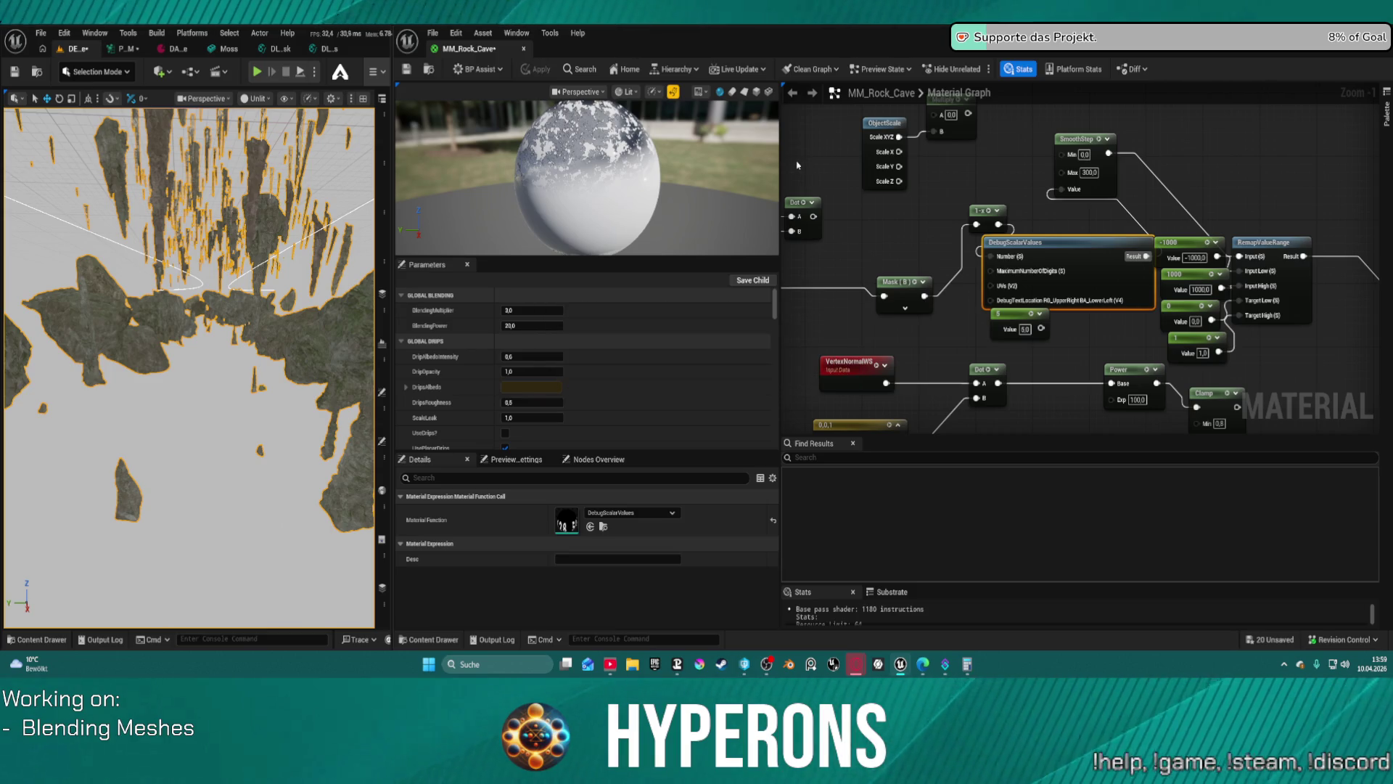
click(743, 92)
mouse_move(631, 209)
mouse_down()
mouse_move(668, 209)
mouse_move(608, 190)
mouse_move(626, 169)
mouse_up()
click(758, 93)
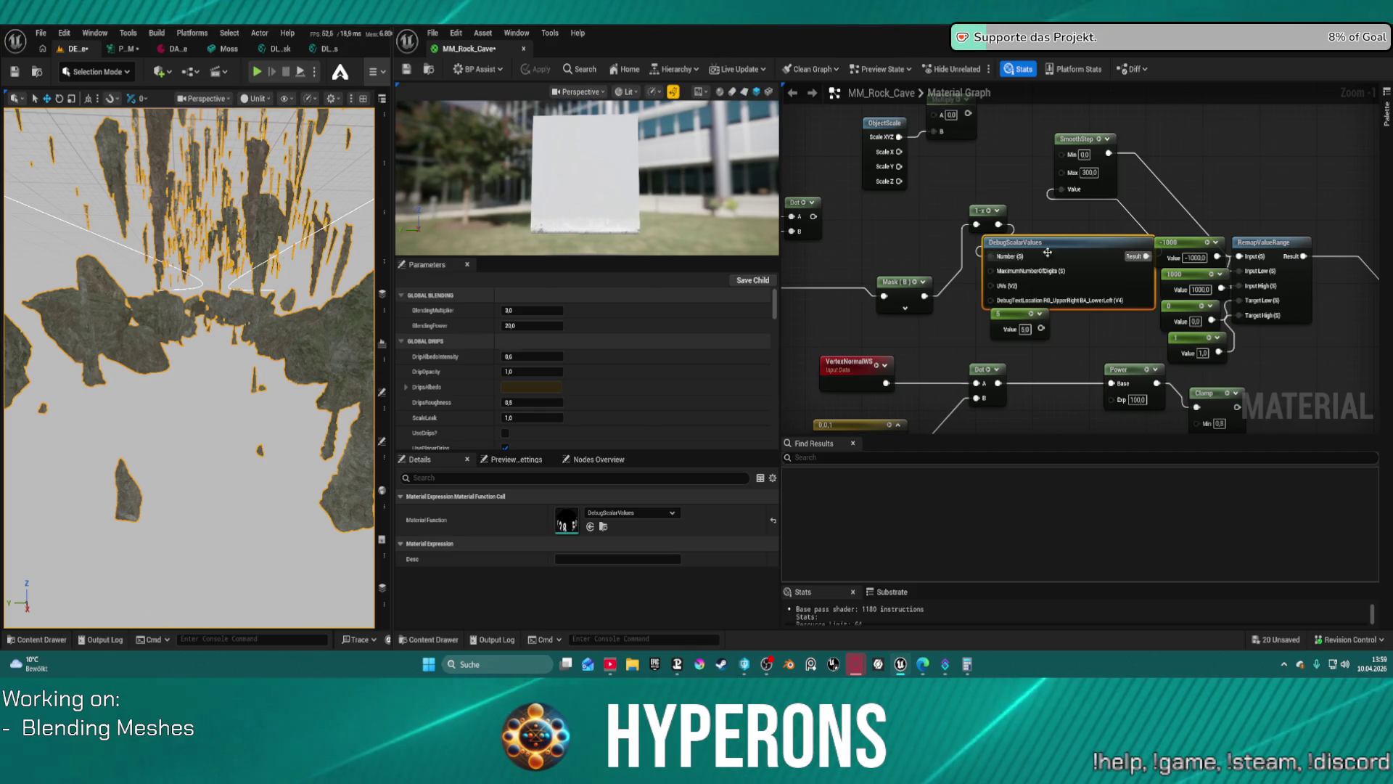
- Delete the DebugScalarValues node and wire the 1-x output into SmoothStep's Value
mouse_move(1065, 272)
mouse_down()
mouse_move(941, 185)
mouse_move(981, 164)
mouse_up()
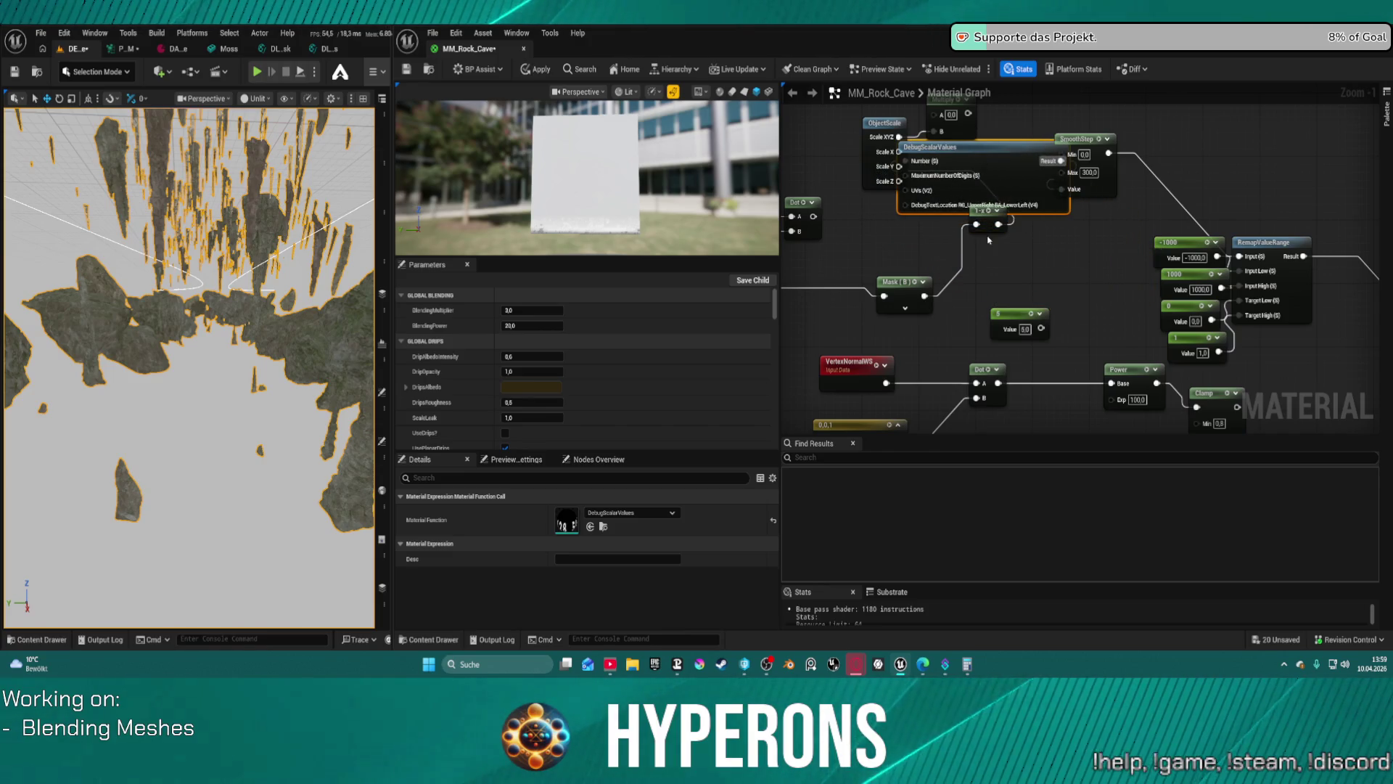
key(Delete)
mouse_move(998, 224)
mouse_down()
mouse_move(1062, 191)
mouse_move(990, 241)
mouse_move(994, 257)
mouse_up()
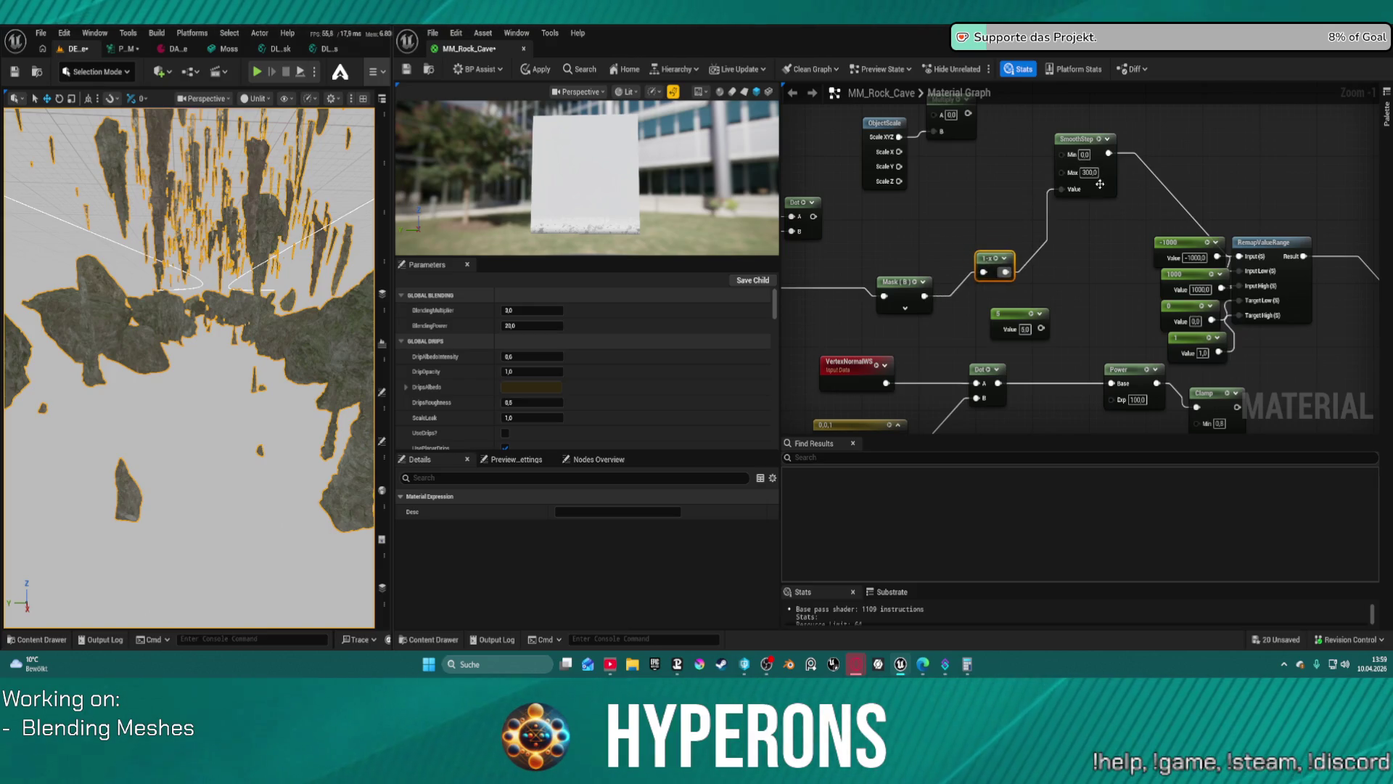
mouse_move(1100, 185)
mouse_down()
mouse_move(1080, 239)
mouse_move(1050, 209)
mouse_up()
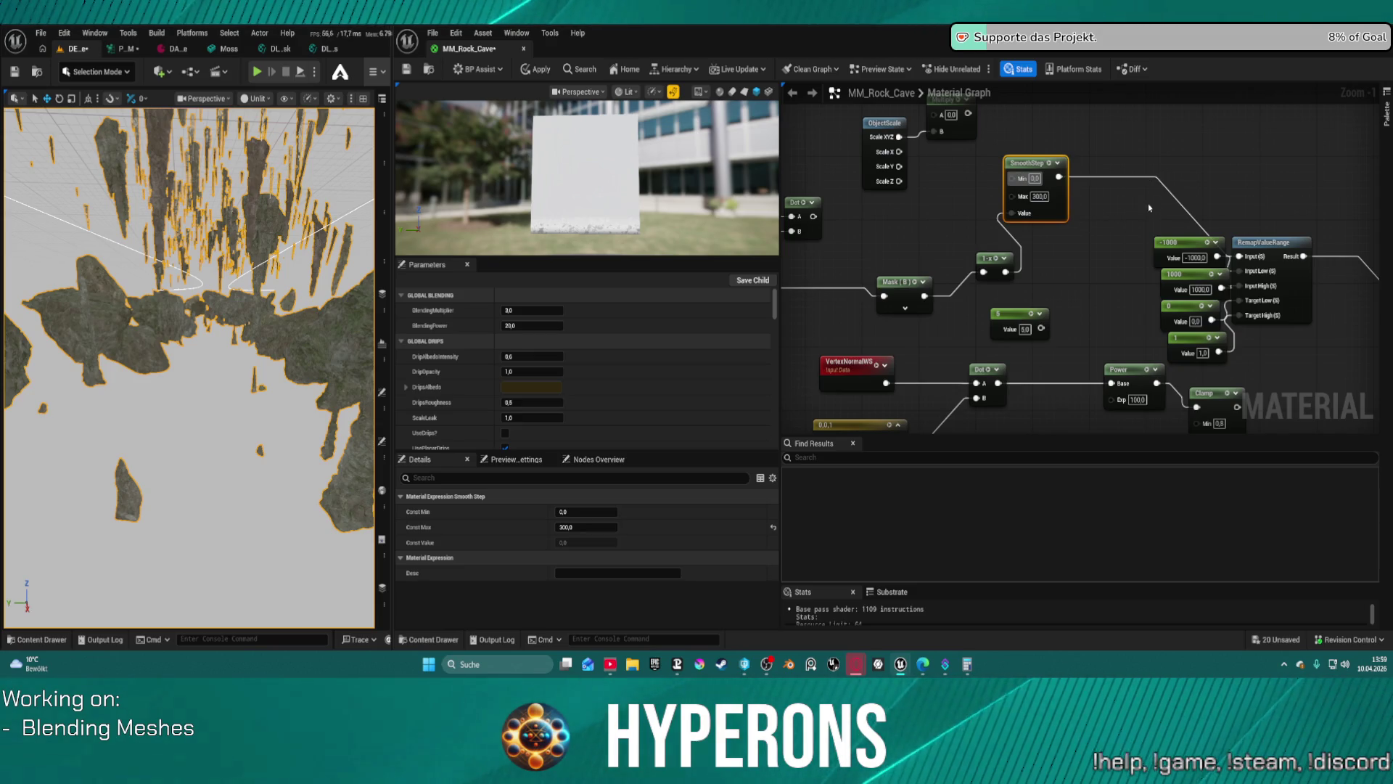
- Rearrange the nodes and feed SmoothStep into Multiply A and the Clamp output into Multiply B
drag(1148, 208, 1299, 352)
mouse_move(1264, 256)
mouse_down()
mouse_move(1237, 109)
mouse_move(1213, 233)
mouse_up()
mouse_move(895, 276)
mouse_down()
mouse_move(1073, 298)
mouse_move(1136, 335)
mouse_up()
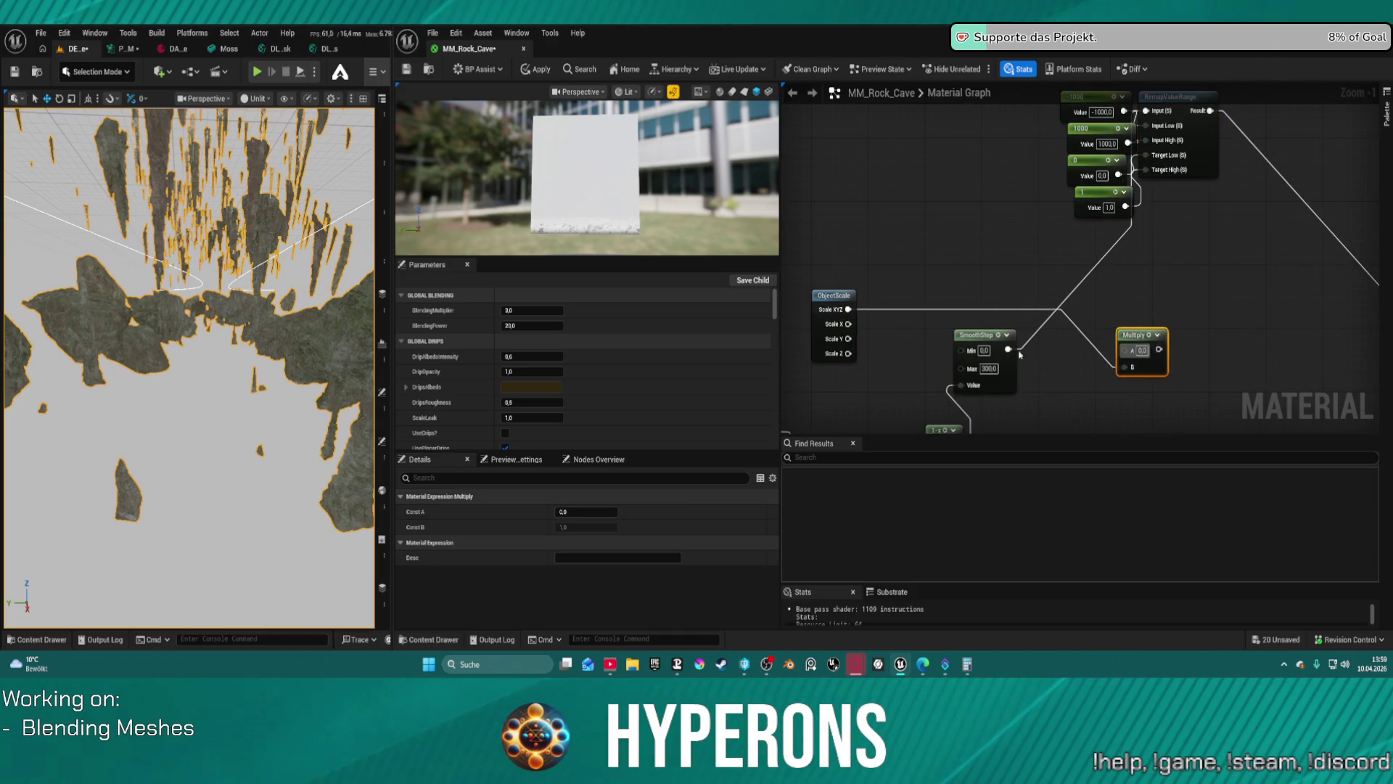
mouse_move(1008, 349)
mouse_down()
mouse_move(1103, 362)
mouse_move(1126, 350)
mouse_up()
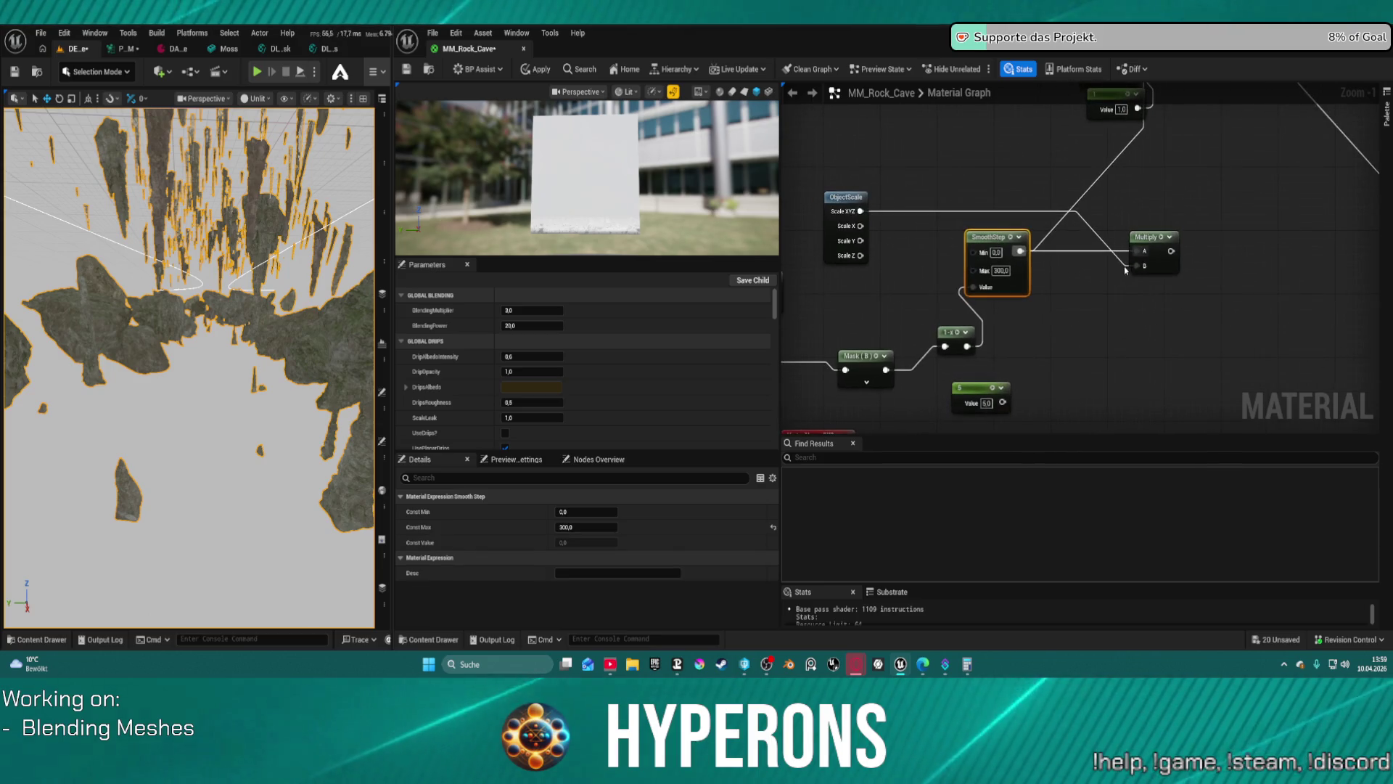
mouse_move(1133, 266)
mouse_down()
mouse_move(1079, 348)
mouse_move(1199, 292)
mouse_up()
mouse_move(969, 228)
mouse_down()
mouse_move(1098, 347)
mouse_move(1083, 347)
mouse_move(1206, 397)
mouse_move(1198, 390)
mouse_up()
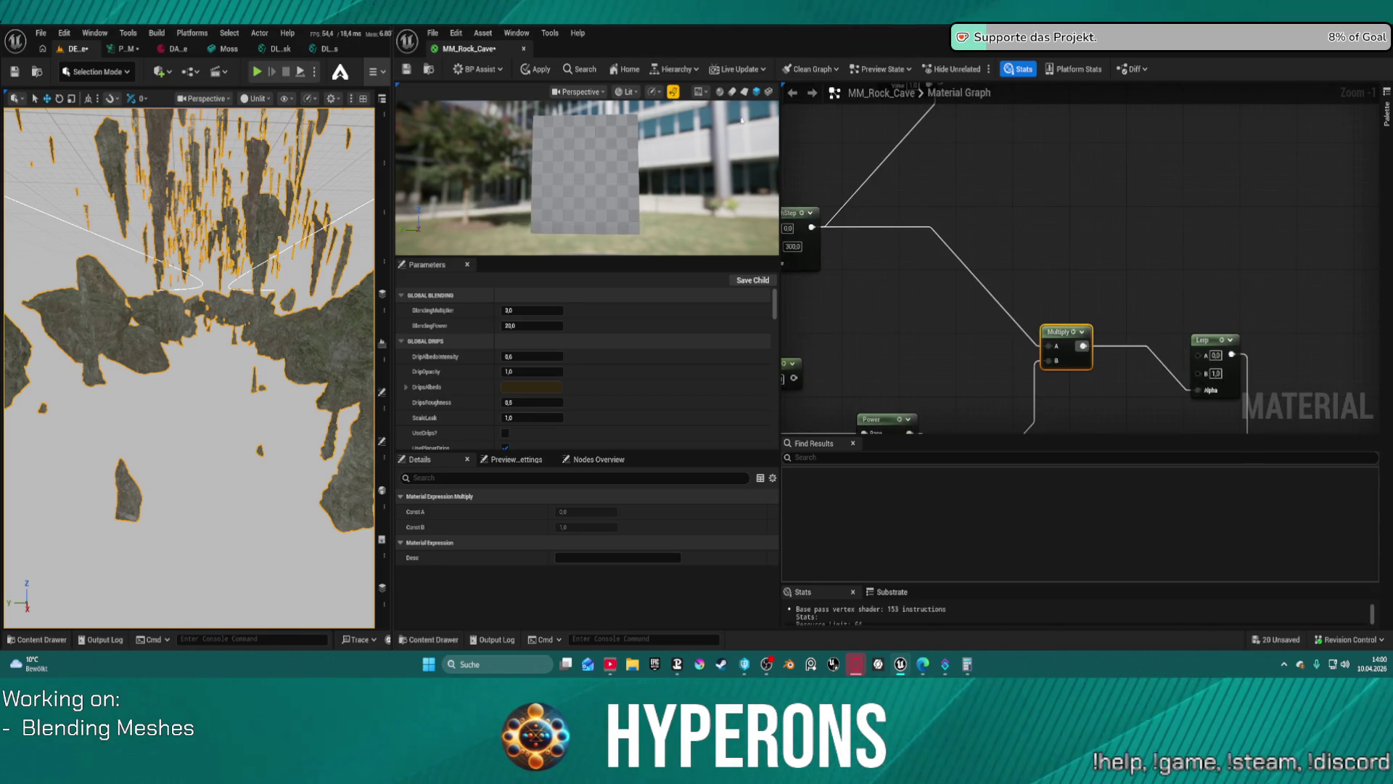
mouse_move(819, 179)
mouse_down()
mouse_move(894, 215)
mouse_move(1039, 191)
mouse_up()
mouse_move(595, 175)
mouse_down()
mouse_move(508, 171)
mouse_move(558, 136)
mouse_up()
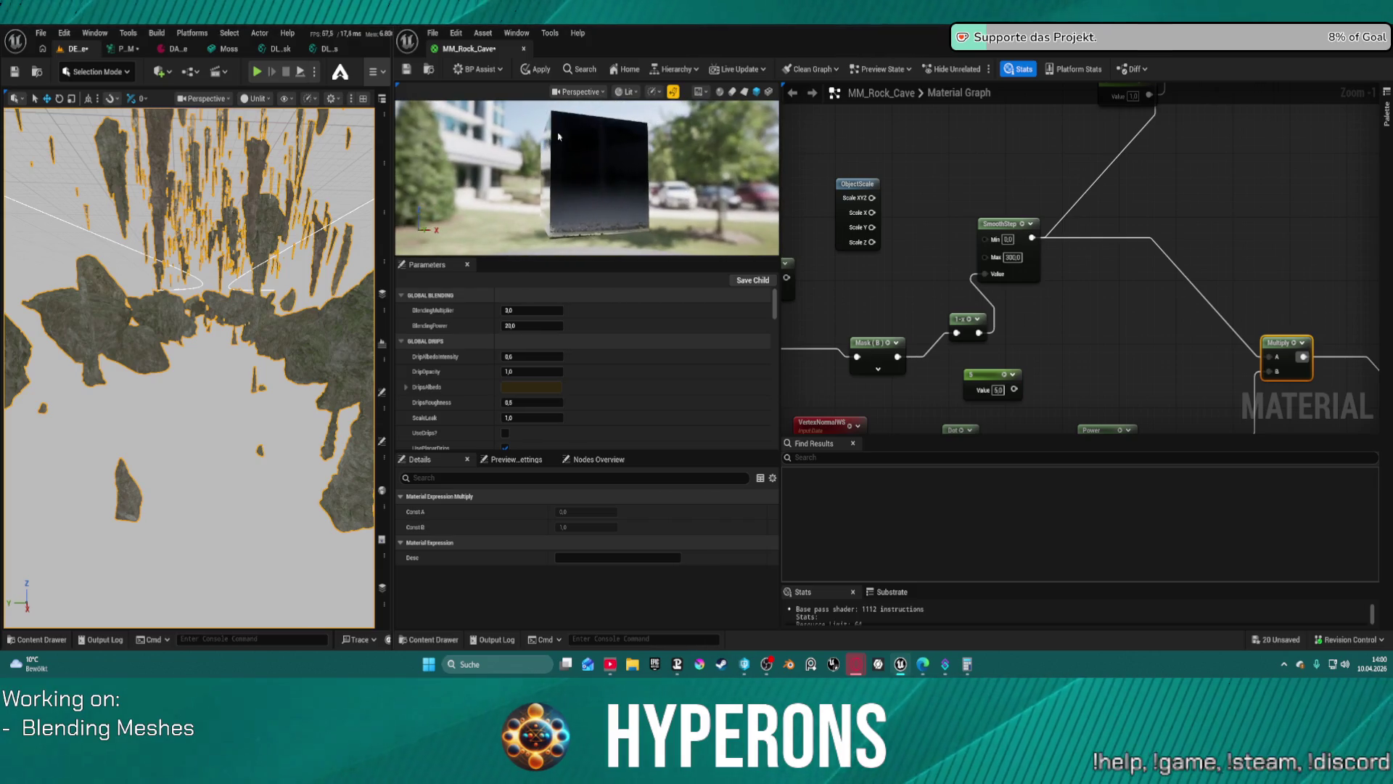
- Apply the material, reposition the Mask and SmoothStep nodes, and discard a stray BumpOffset node
click(537, 69)
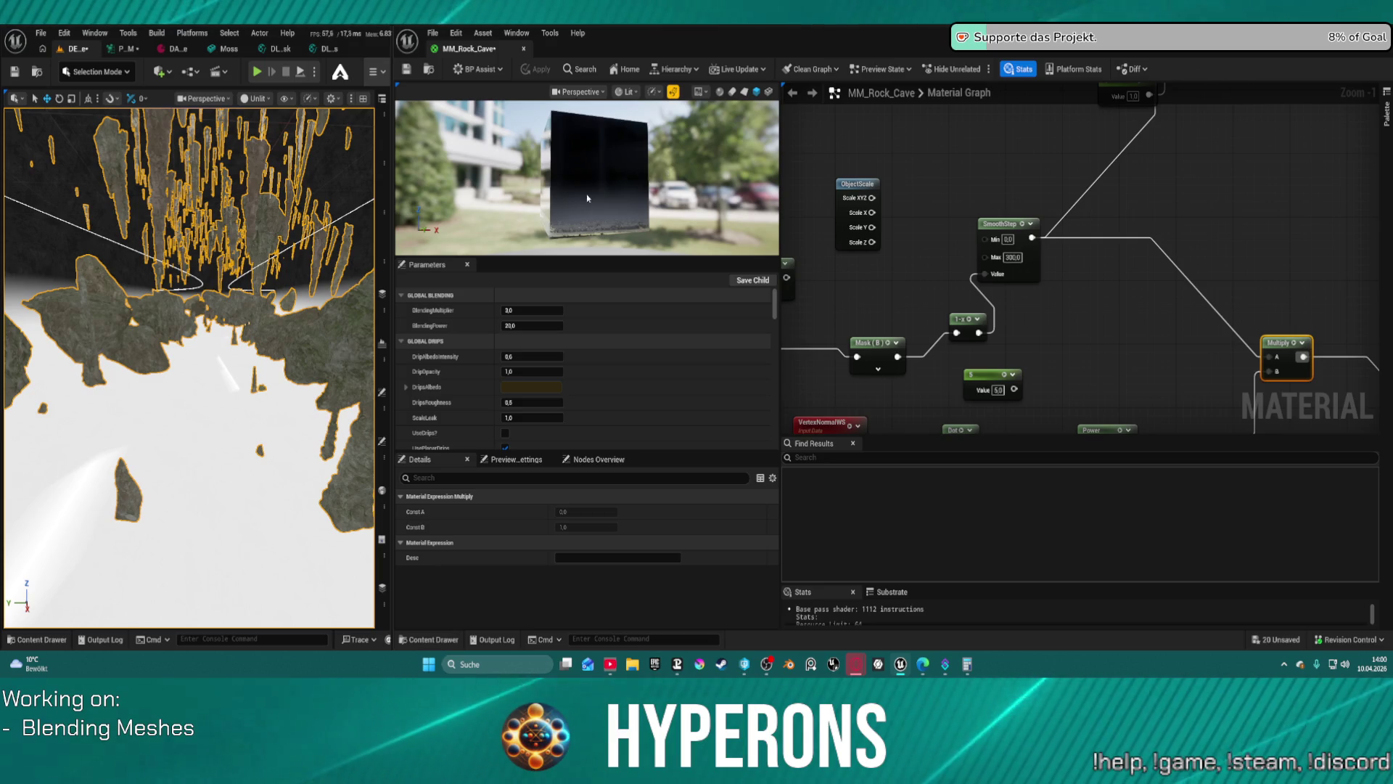
mouse_move(1016, 302)
mouse_down()
mouse_move(1238, 224)
mouse_move(1268, 194)
mouse_up()
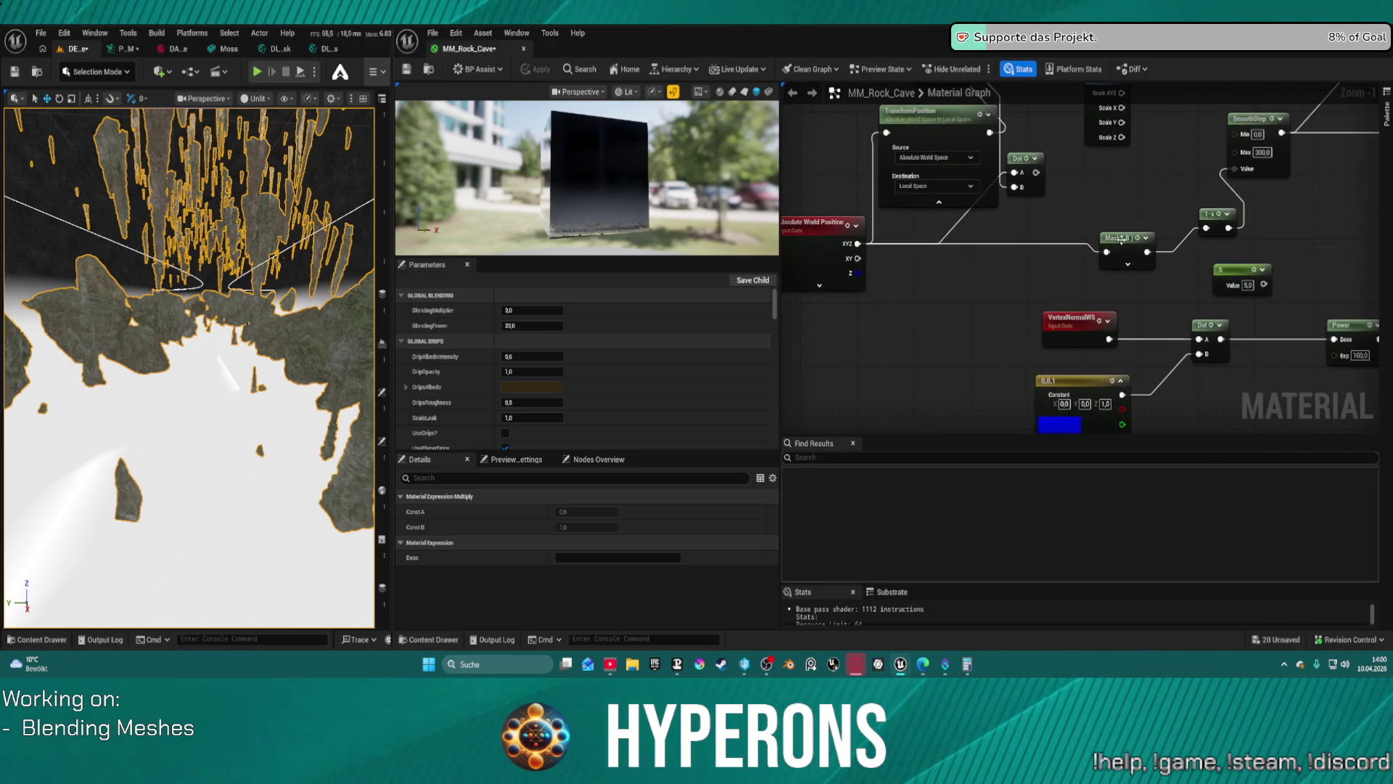
drag(1117, 243, 1019, 172)
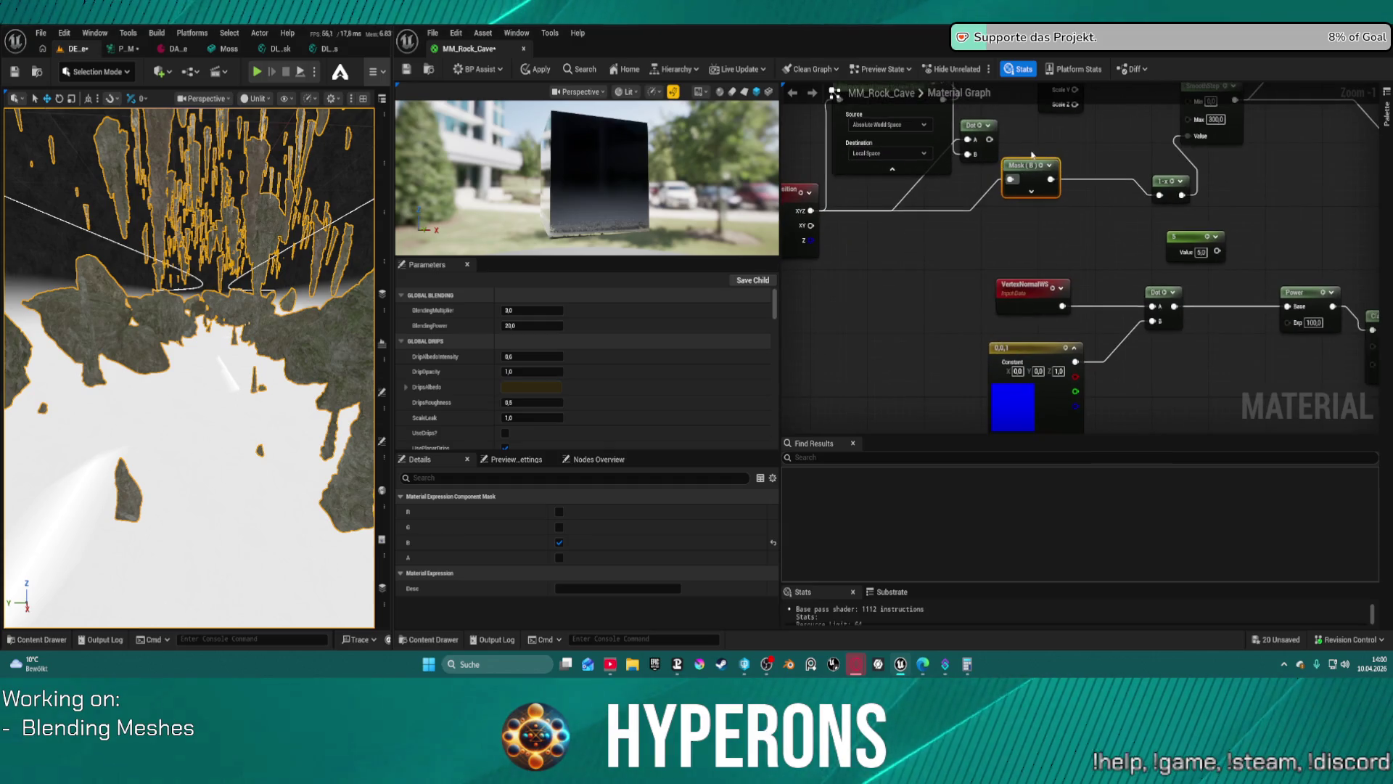
scroll(1203, 168, up, 1)
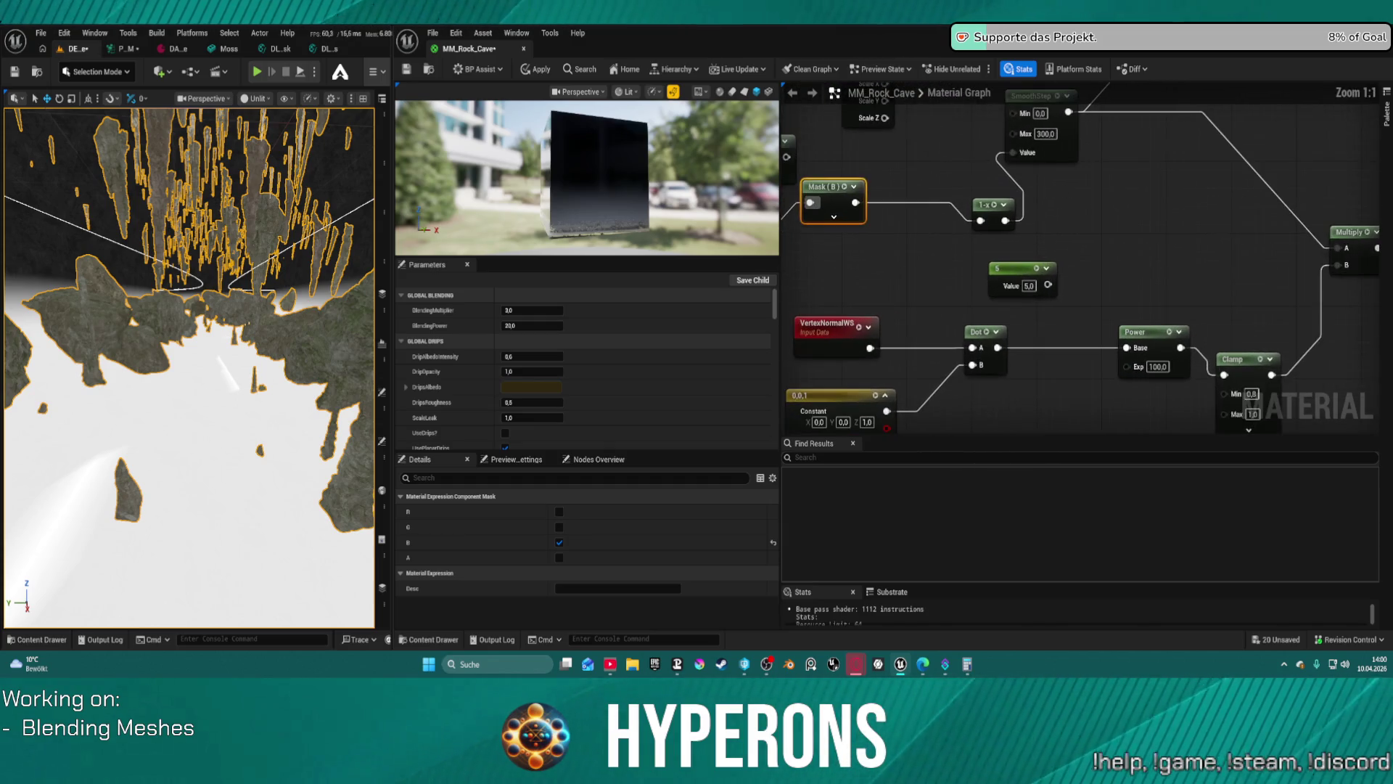
mouse_move(1149, 289)
mouse_down()
mouse_move(1199, 317)
mouse_move(1008, 264)
mouse_up()
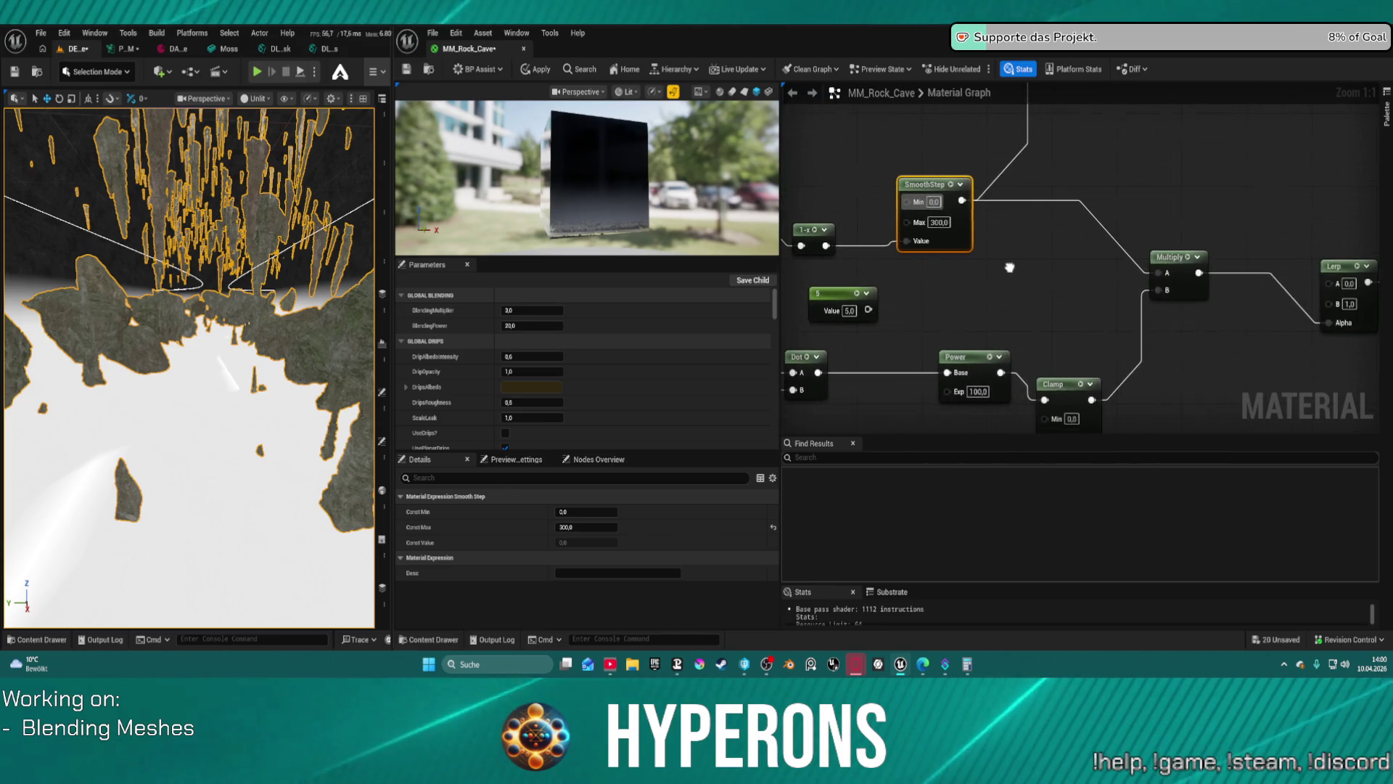
click(1125, 149)
drag(1217, 225, 1038, 208)
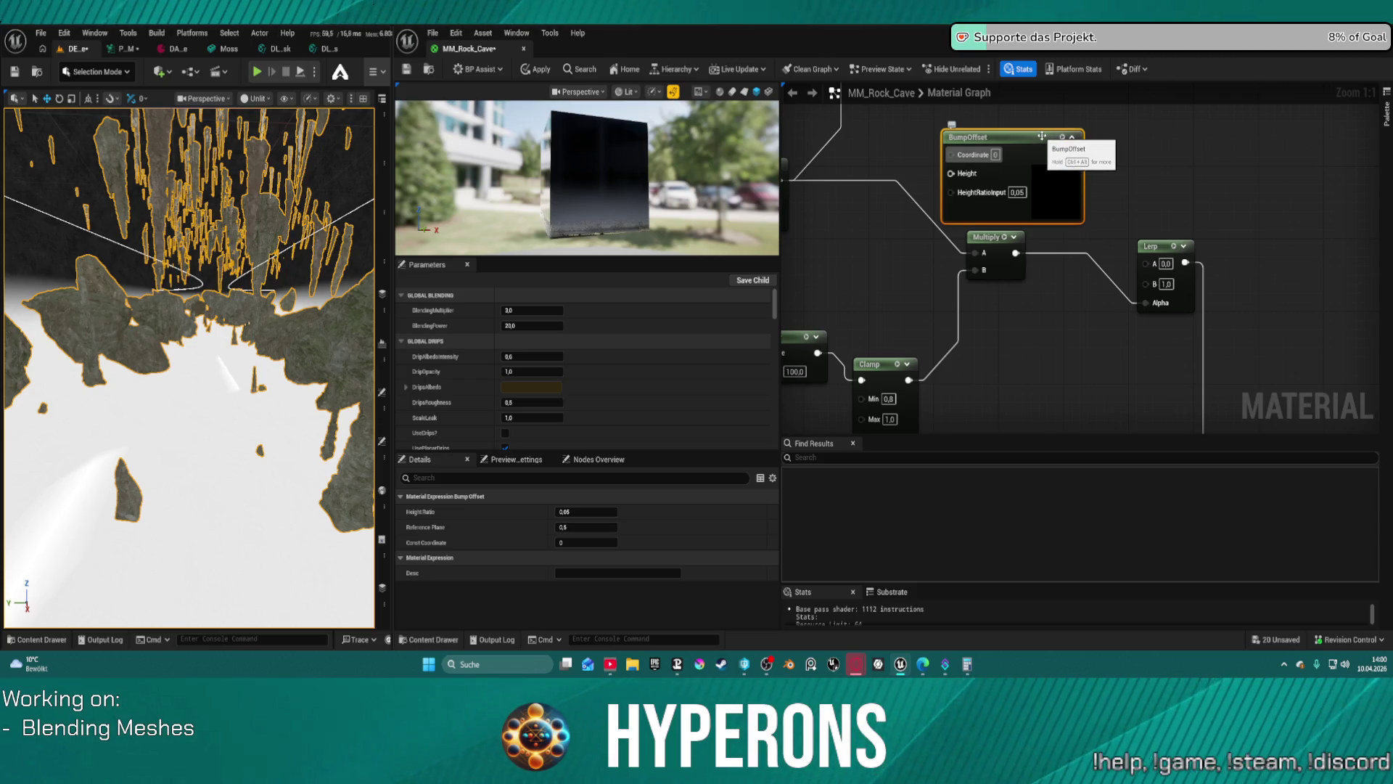
key(Delete)
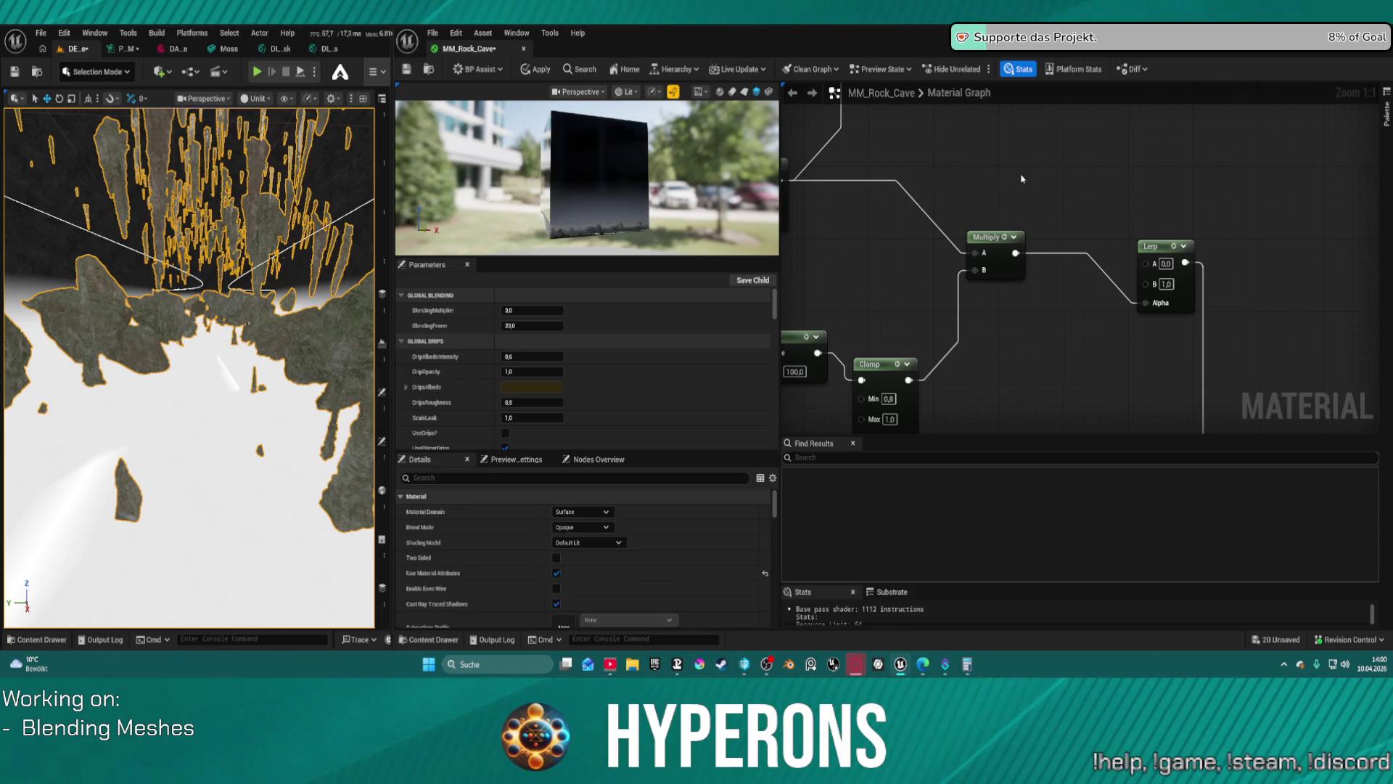
- Add a Subtract node taking the Multiply result and driving the Lerp Alpha
right_click(1022, 179)
text(sub)
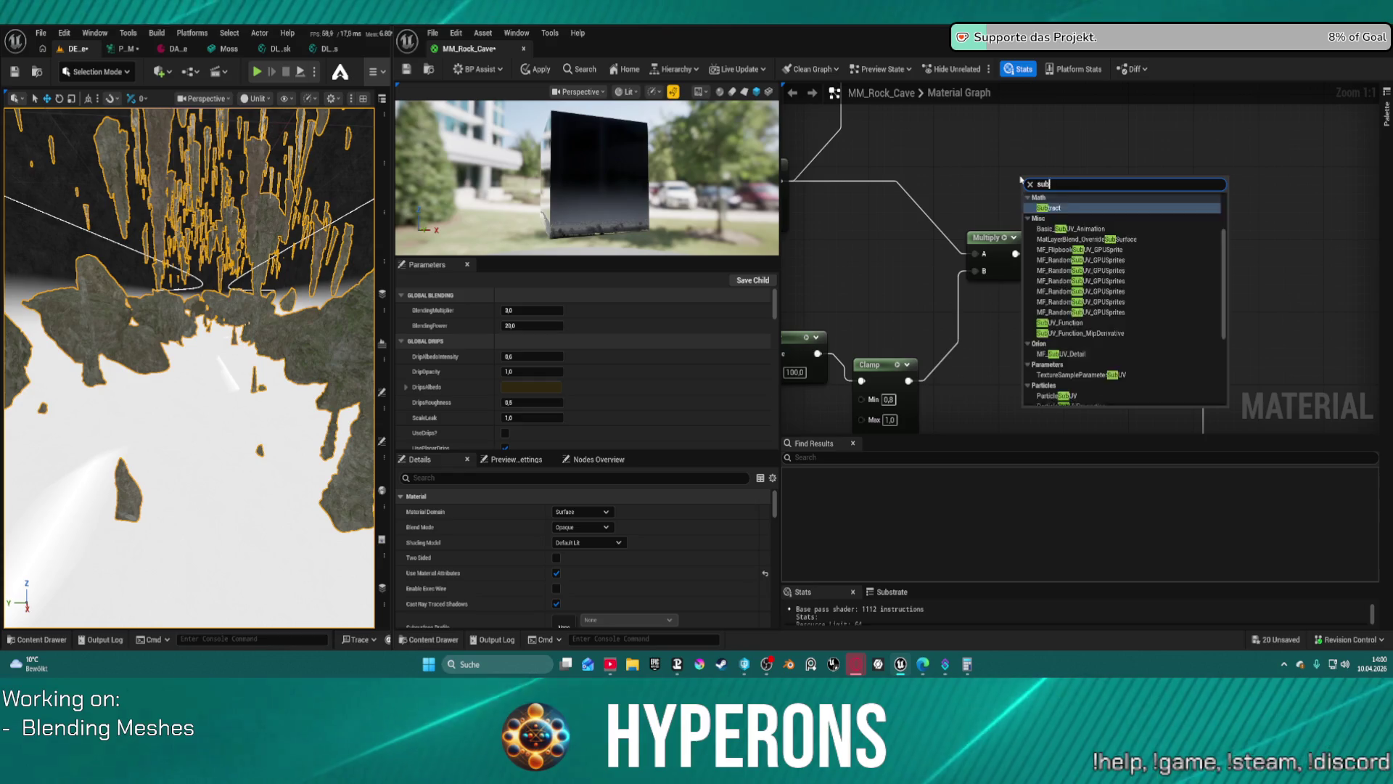
text(t)
click(1049, 229)
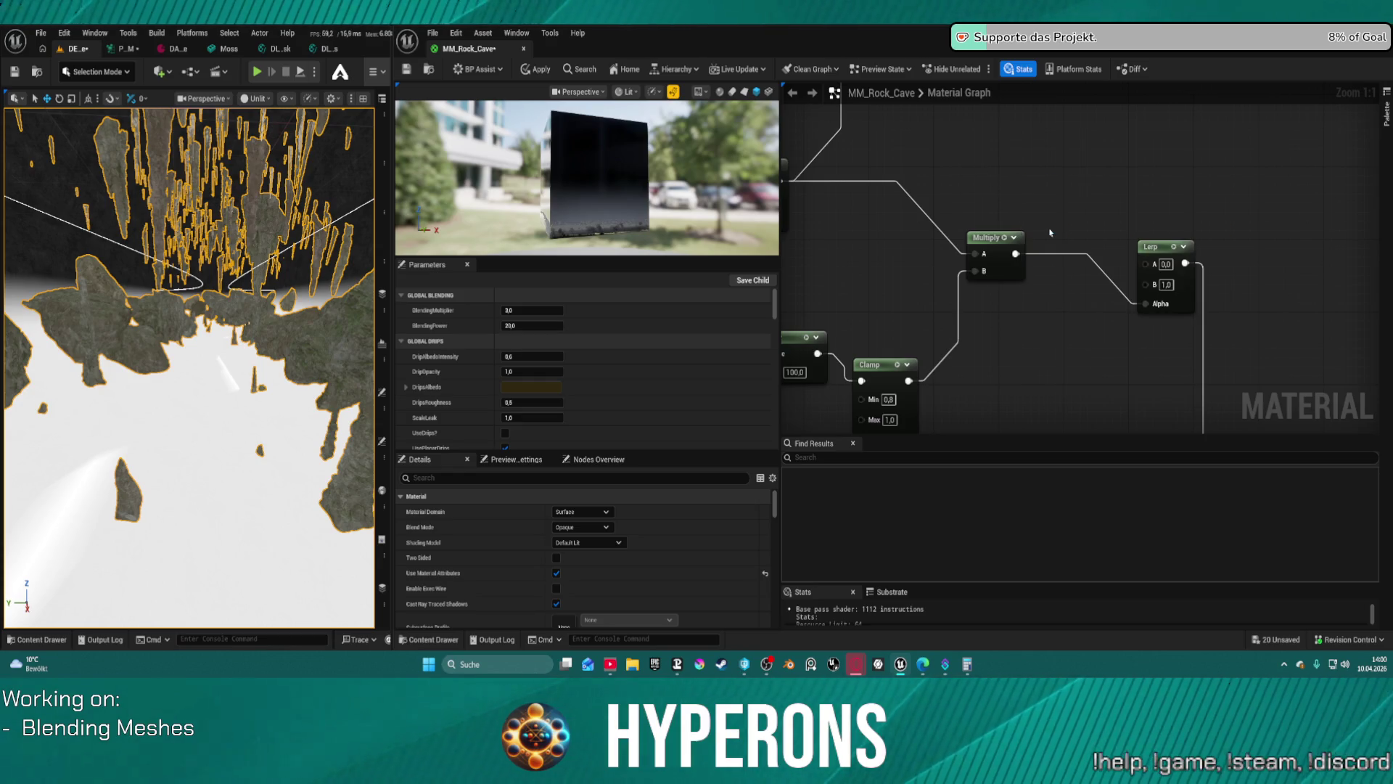
mouse_move(1015, 253)
mouse_down()
mouse_move(1025, 221)
mouse_move(1150, 276)
mouse_move(1154, 305)
mouse_up()
mouse_move(1038, 183)
mouse_down()
mouse_move(1089, 237)
mouse_move(1014, 253)
mouse_move(1061, 269)
mouse_up()
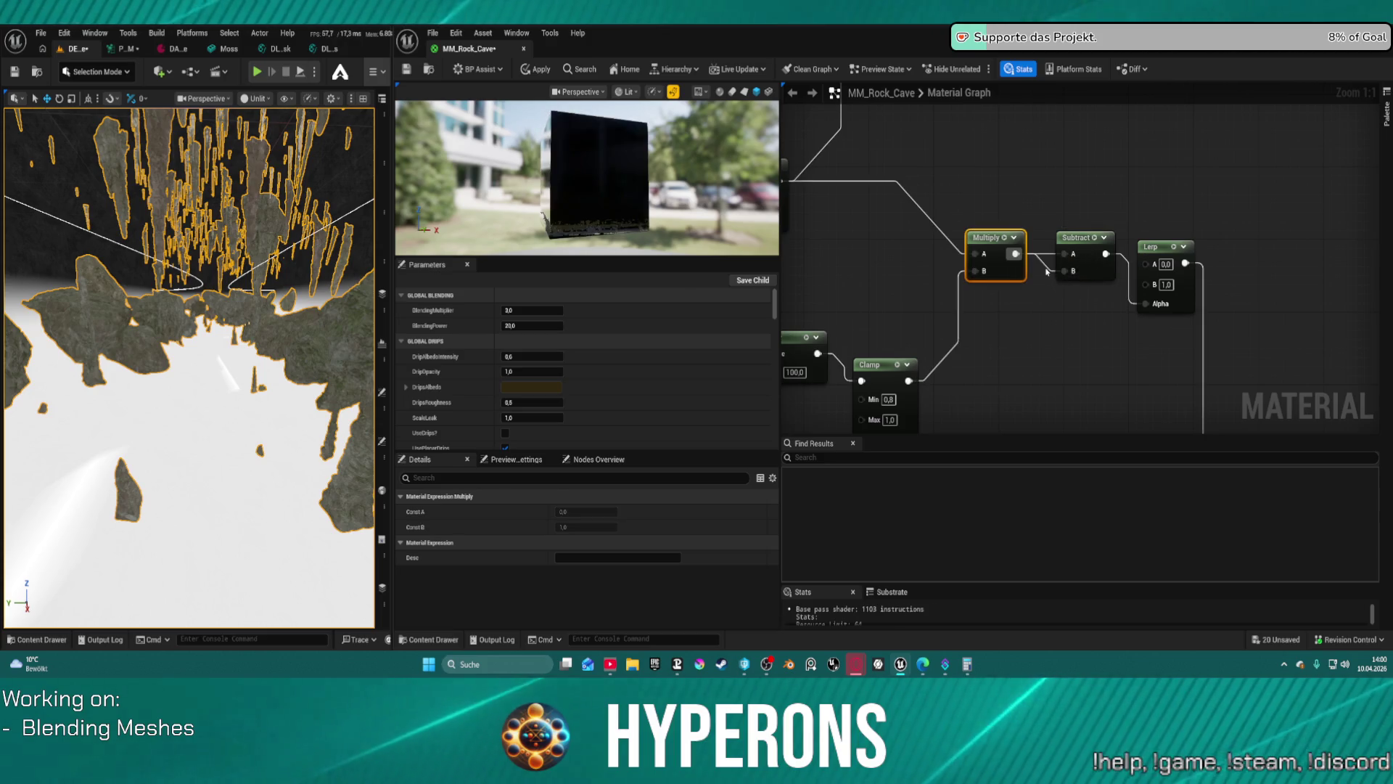
key(ctrl+z)
key(ctrl+z)
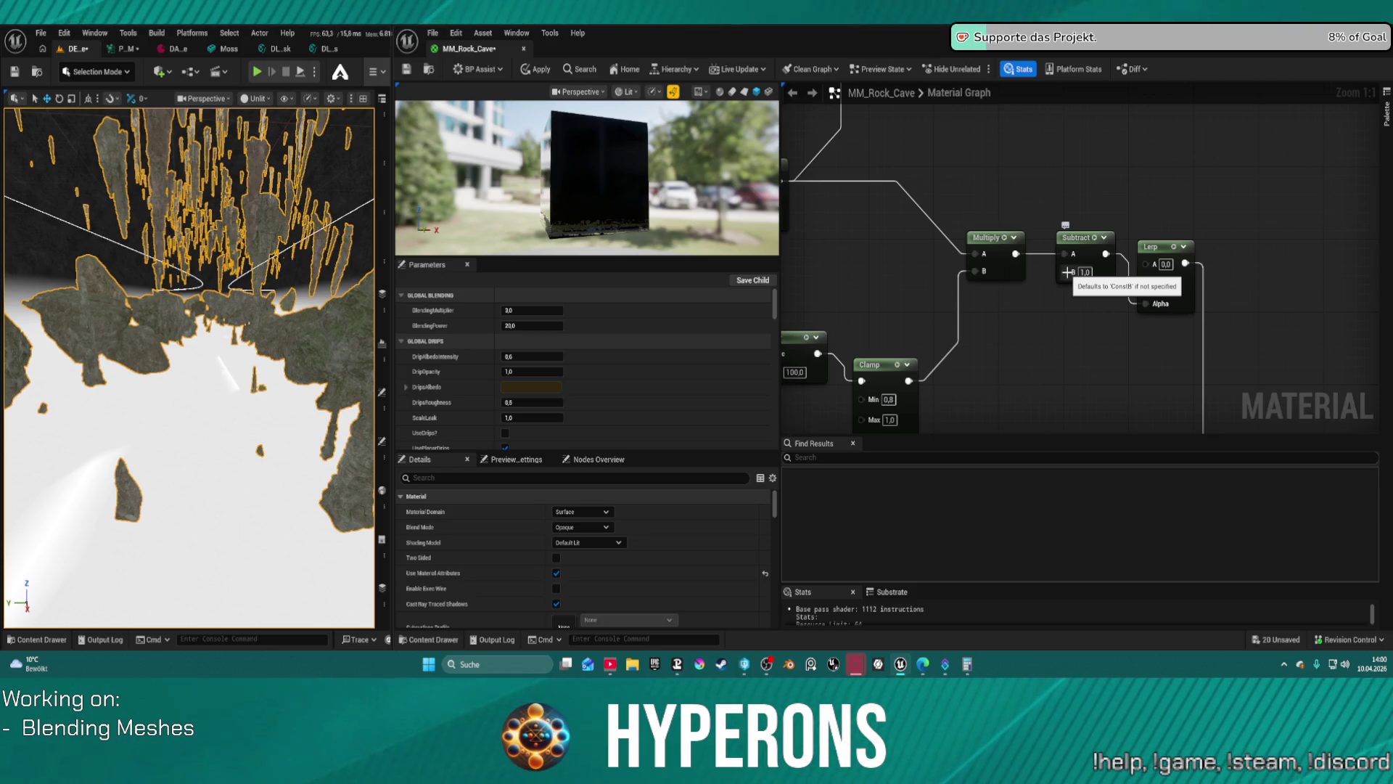
drag(877, 253, 1051, 263)
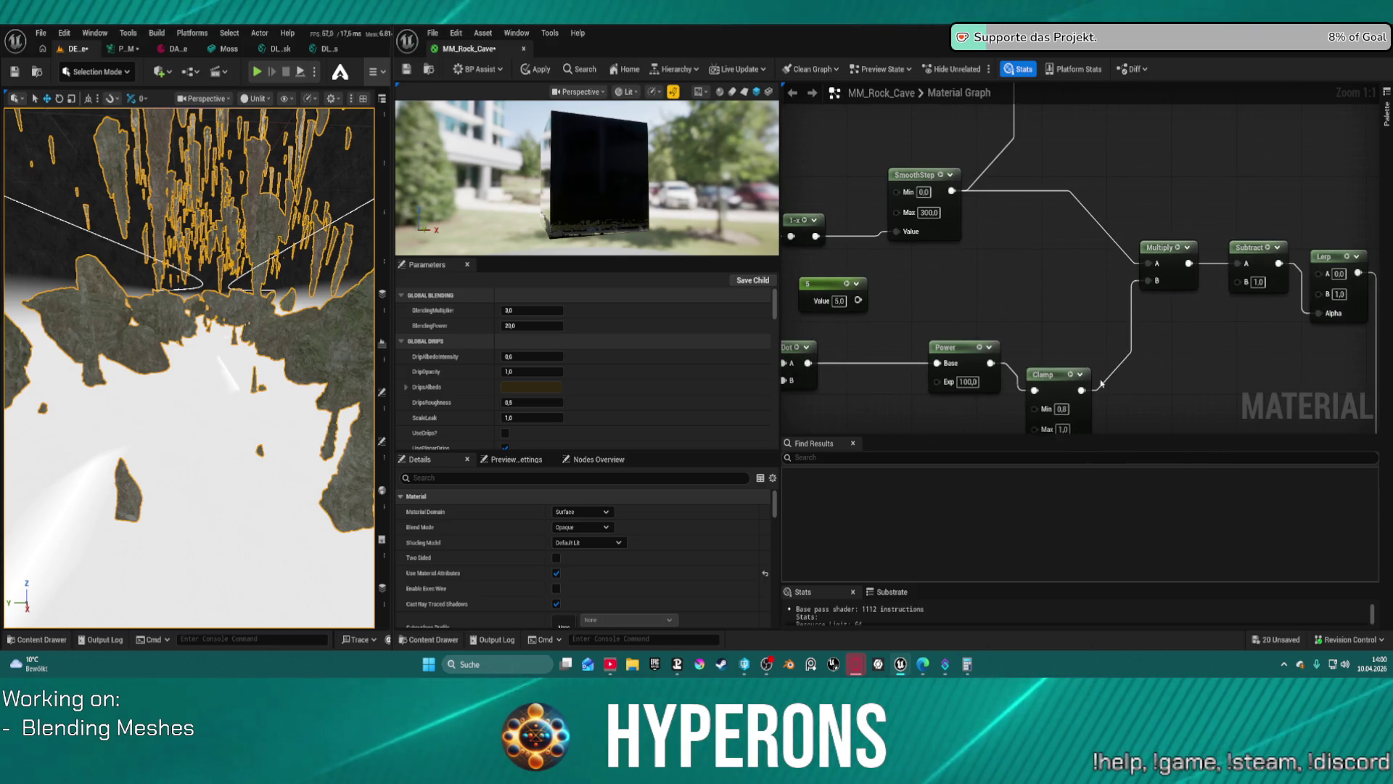
- Add a Multiply node after the SmoothStep output and wire it onward
drag(949, 191, 1000, 229)
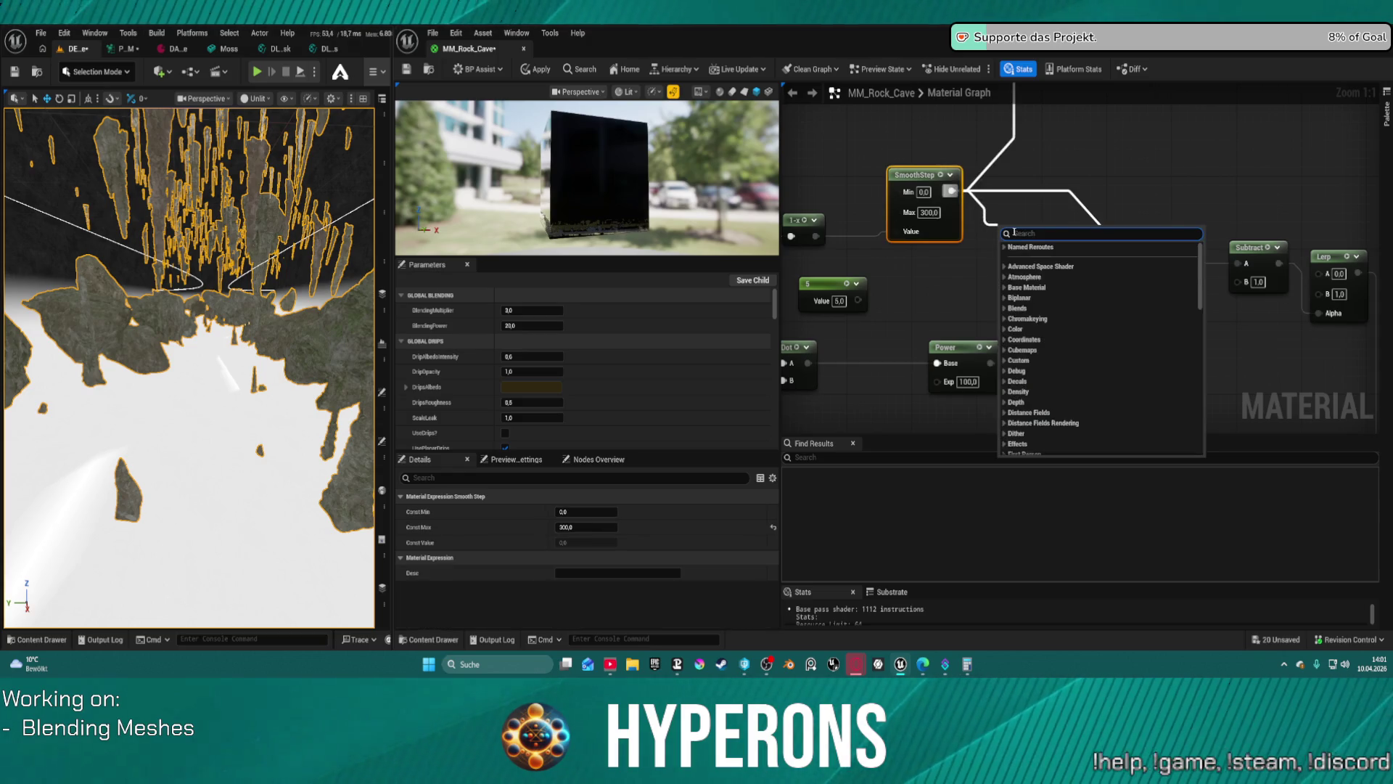
text(mul)
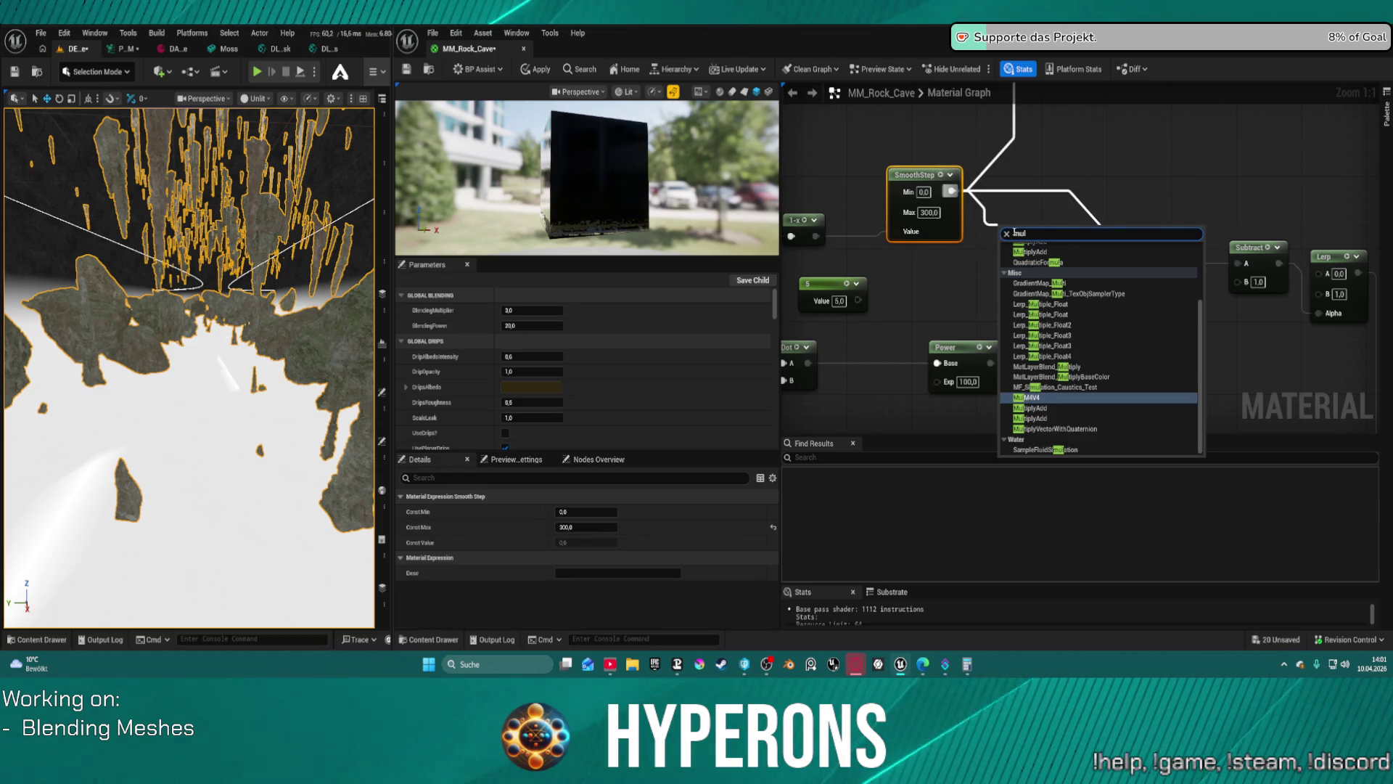
scroll(1081, 392, up, 3)
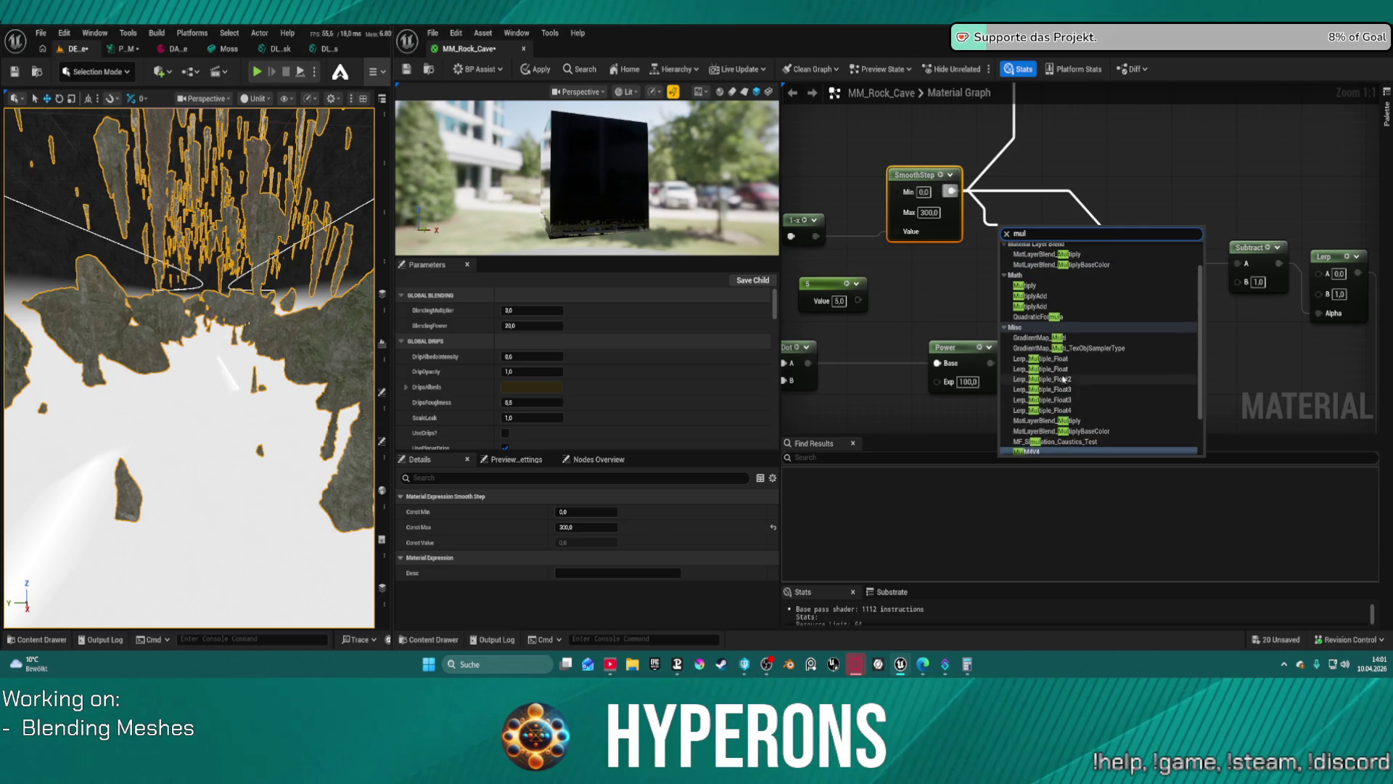
click(1024, 285)
mouse_move(1043, 245)
mouse_down()
mouse_move(1046, 264)
mouse_move(1115, 282)
mouse_move(1148, 263)
mouse_up()
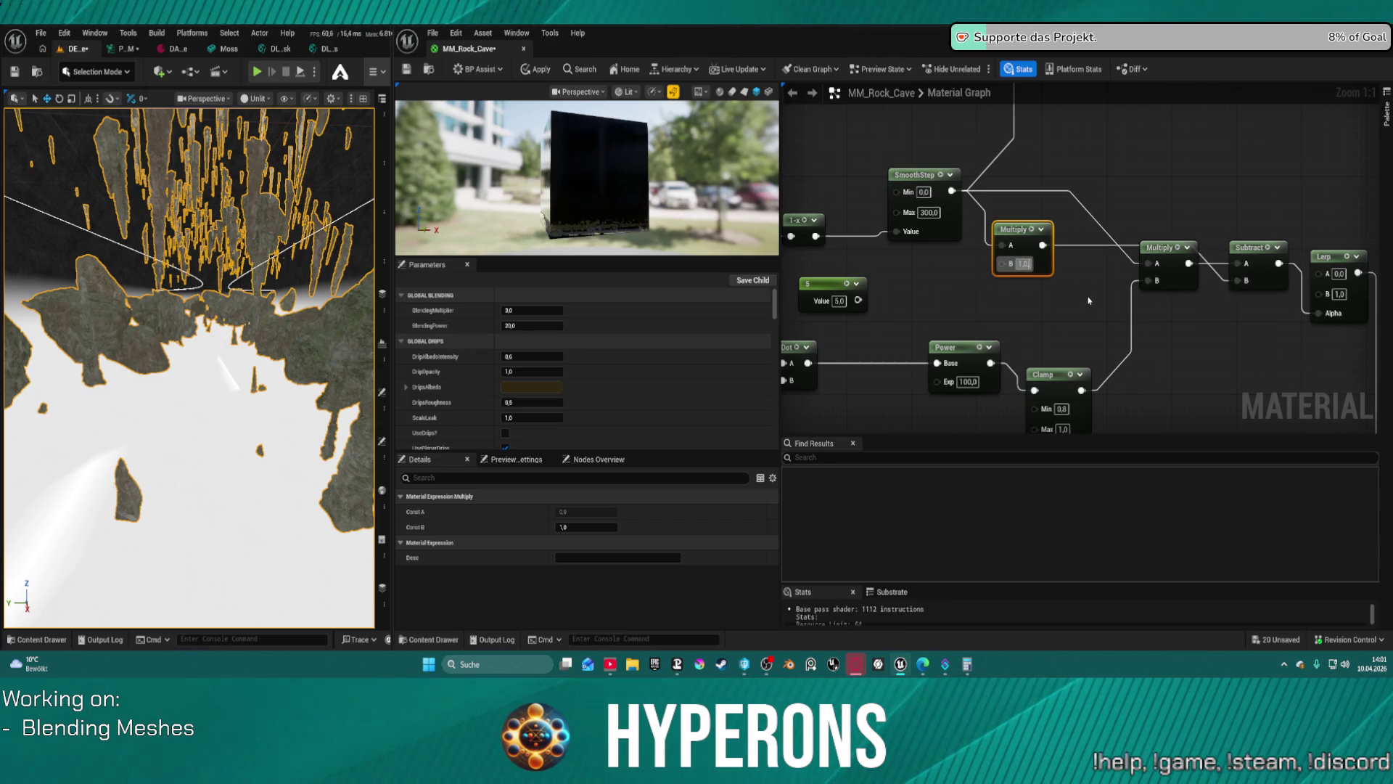
- Set the new Multiply's B to 0.5, apply and inspect the rocks, then revert B to 1.0
key(ctrl+a)
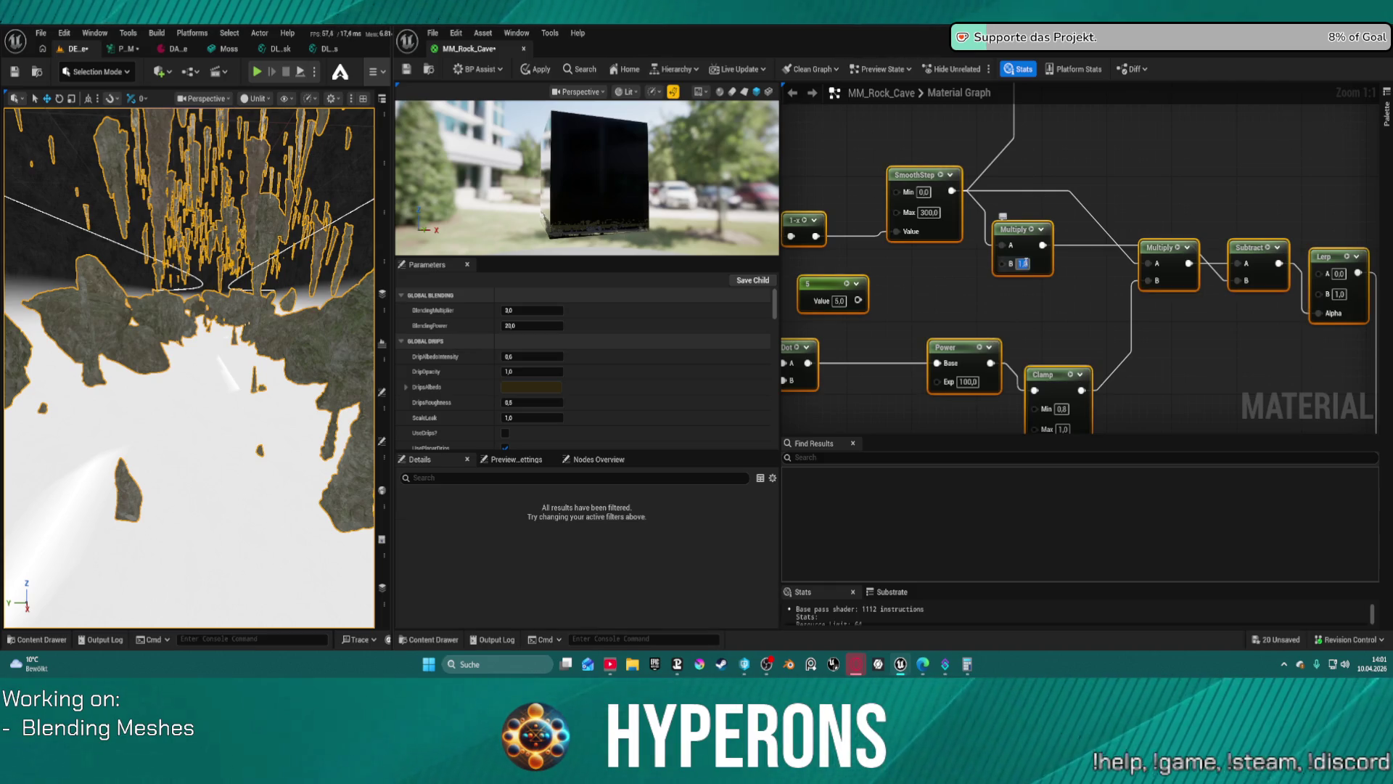
text(0,5)
key(Return)
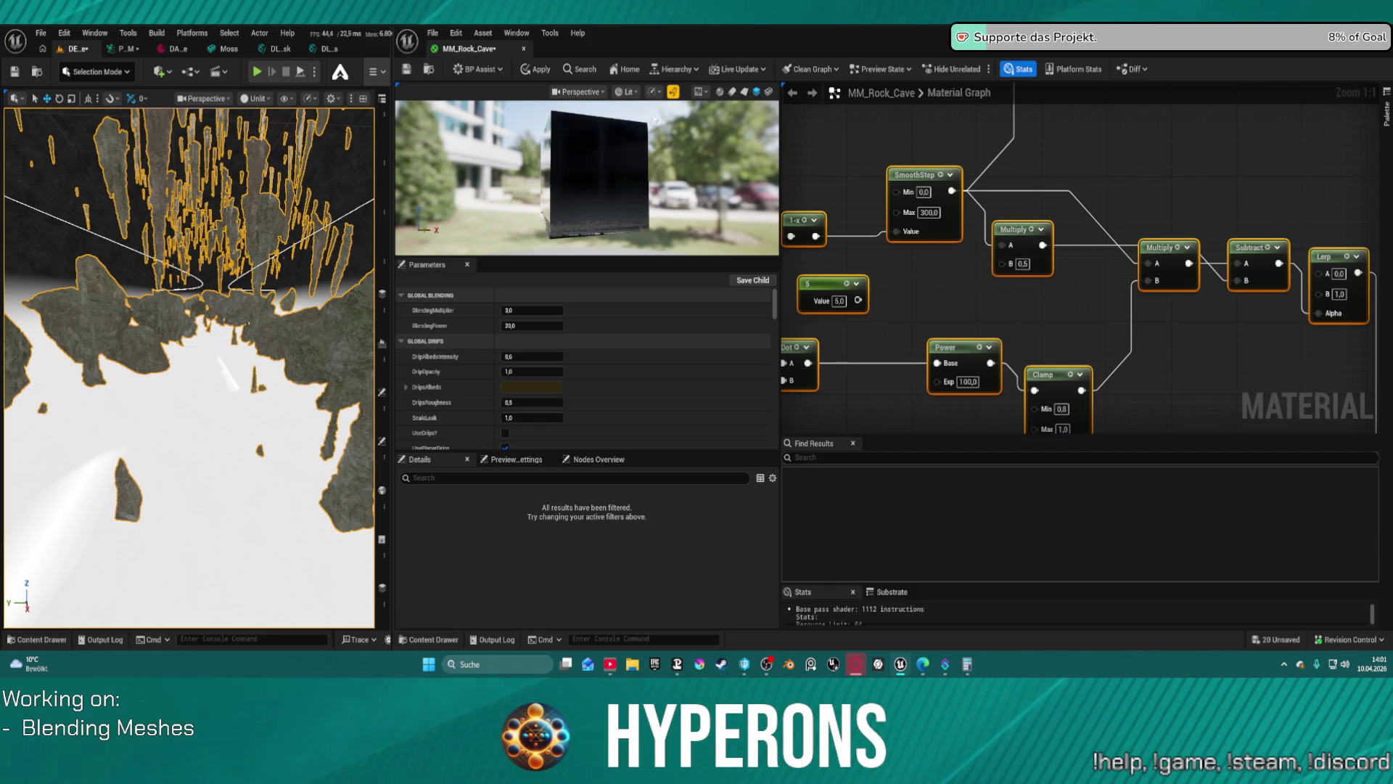
click(532, 70)
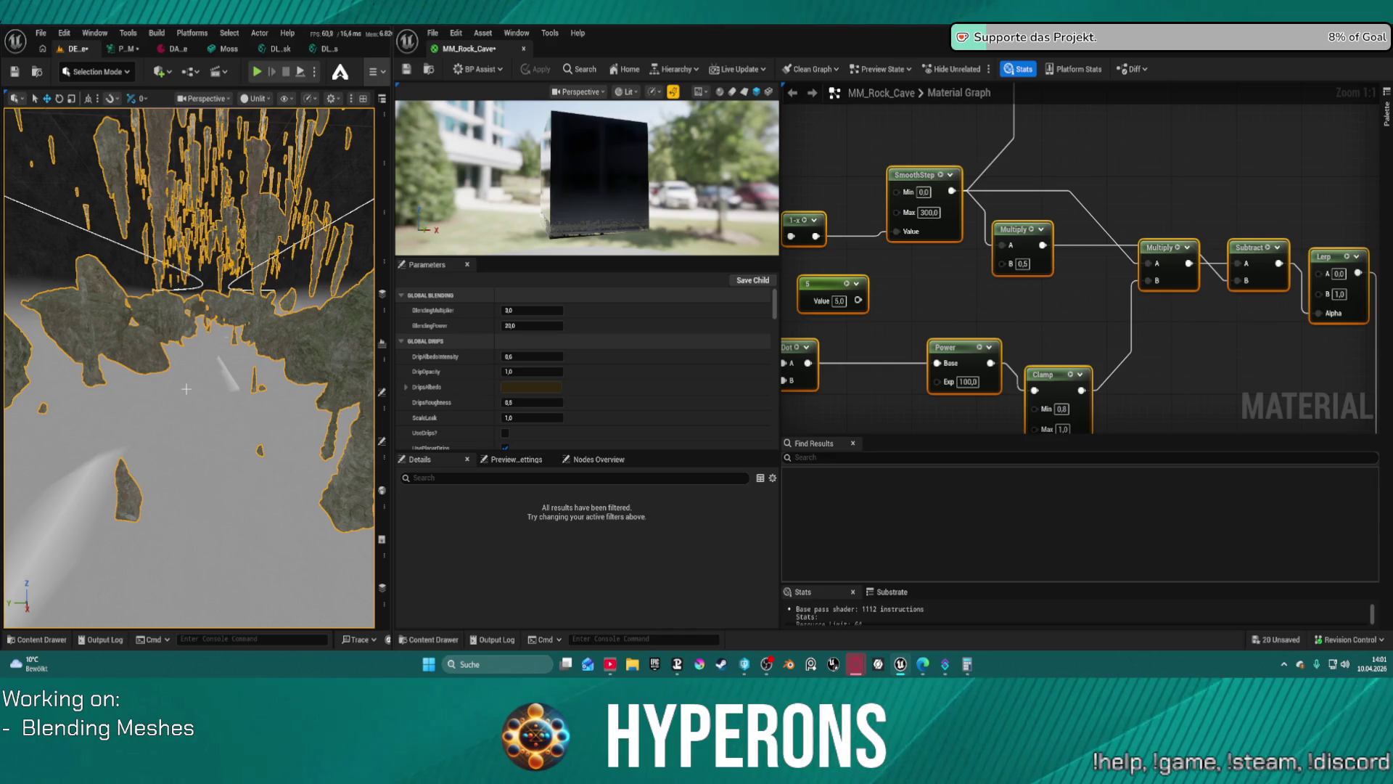
drag(187, 389, 221, 292)
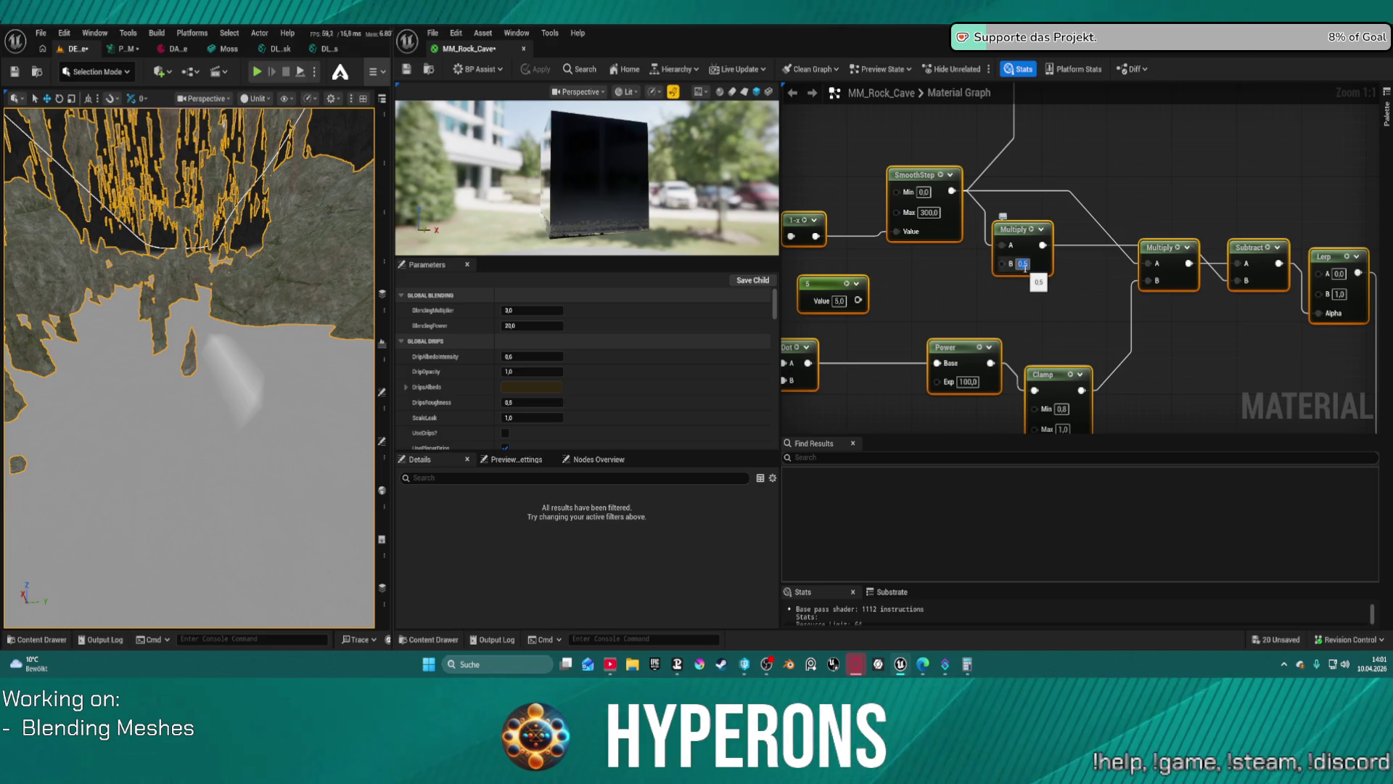
text(1)
key(Return)
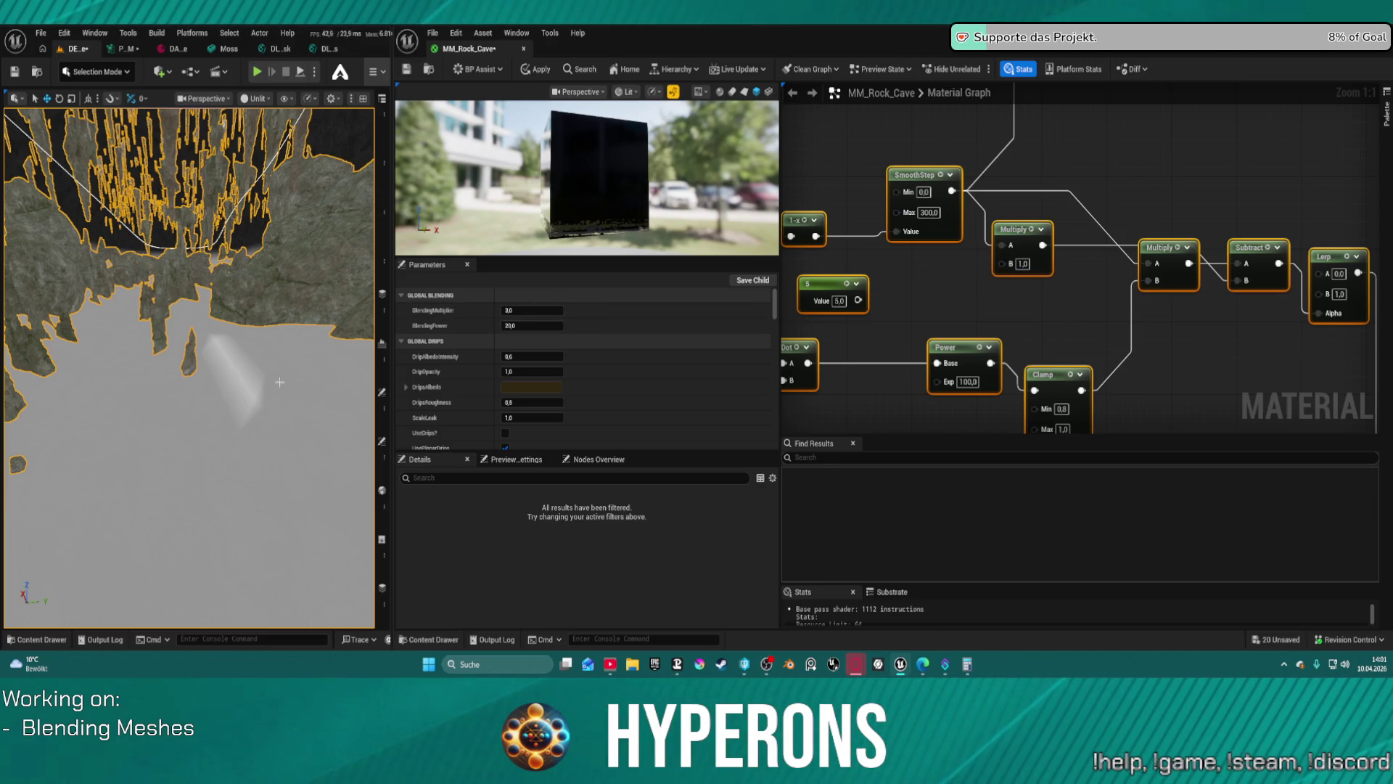
mouse_move(896, 292)
mouse_down()
mouse_move(1177, 302)
mouse_move(1390, 273)
mouse_move(1308, 333)
mouse_move(1334, 367)
mouse_move(1389, 356)
mouse_up()
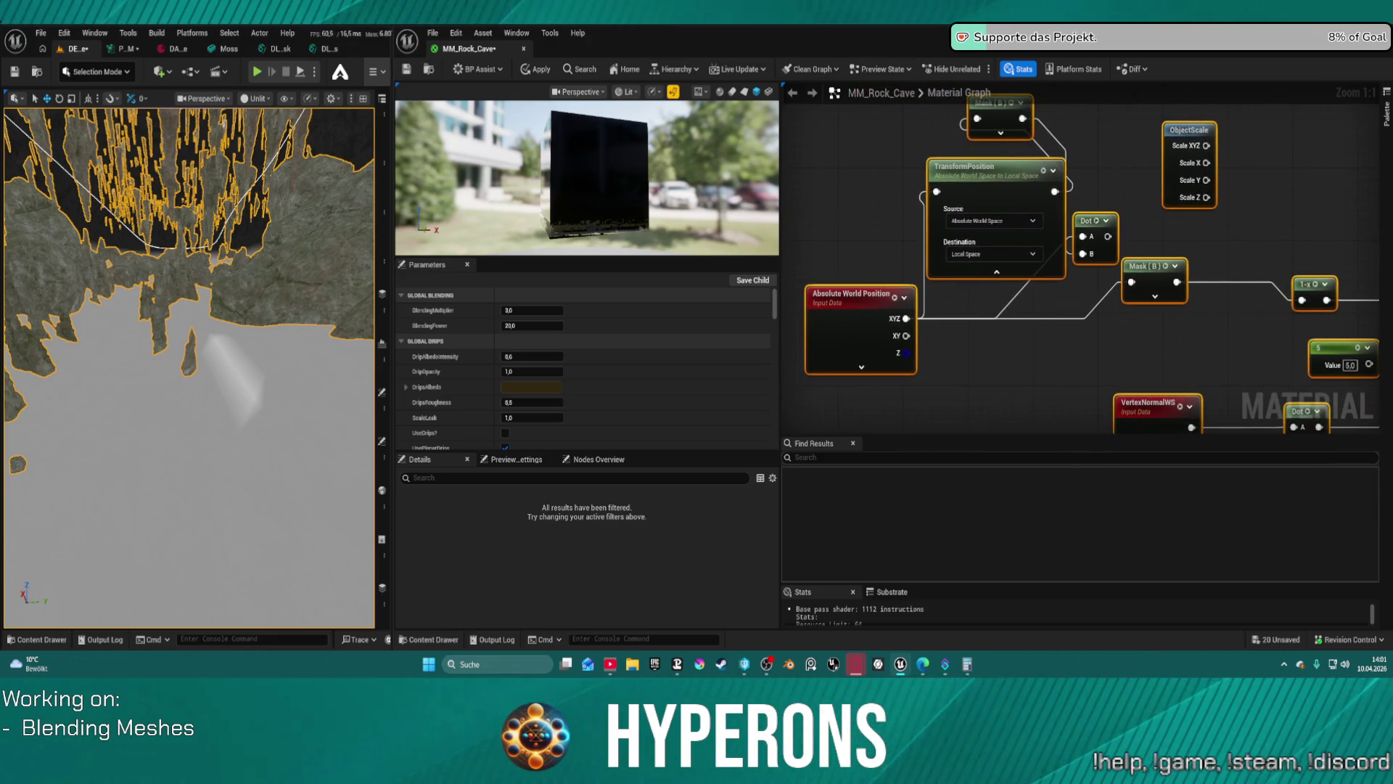
- Set SmoothStep's Max to 10000, connect the Multiply output to the Lerp Alpha, and save
click(861, 304)
click(664, 511)
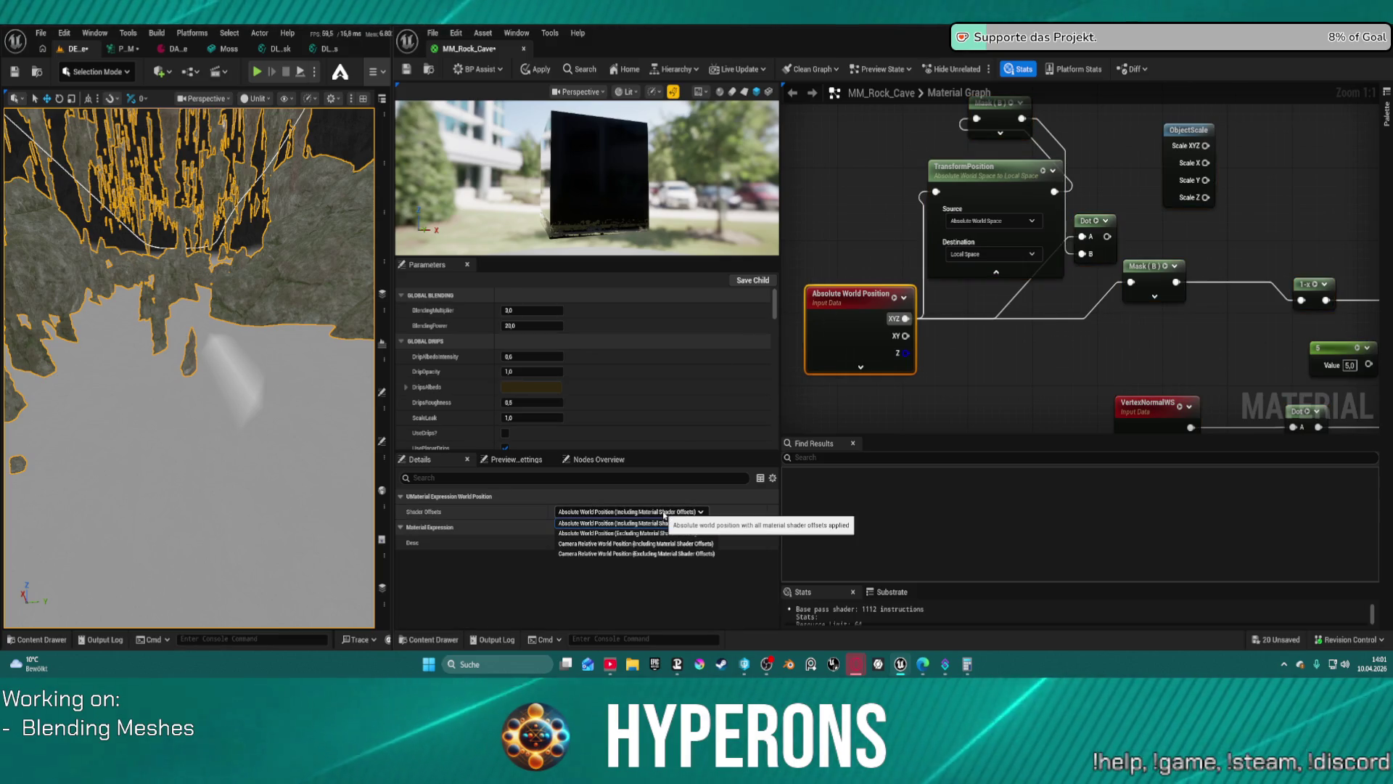
click(664, 515)
drag(1204, 312, 907, 330)
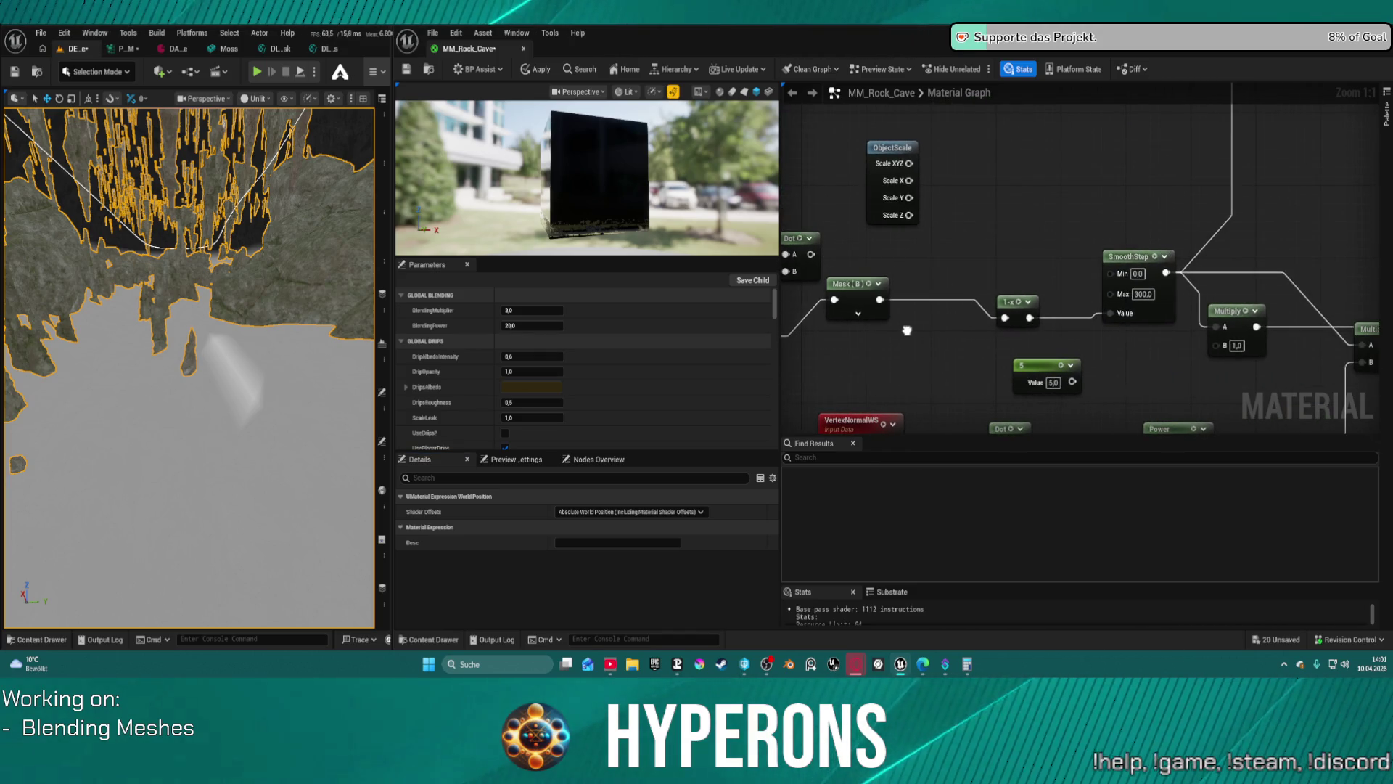
drag(907, 330, 902, 330)
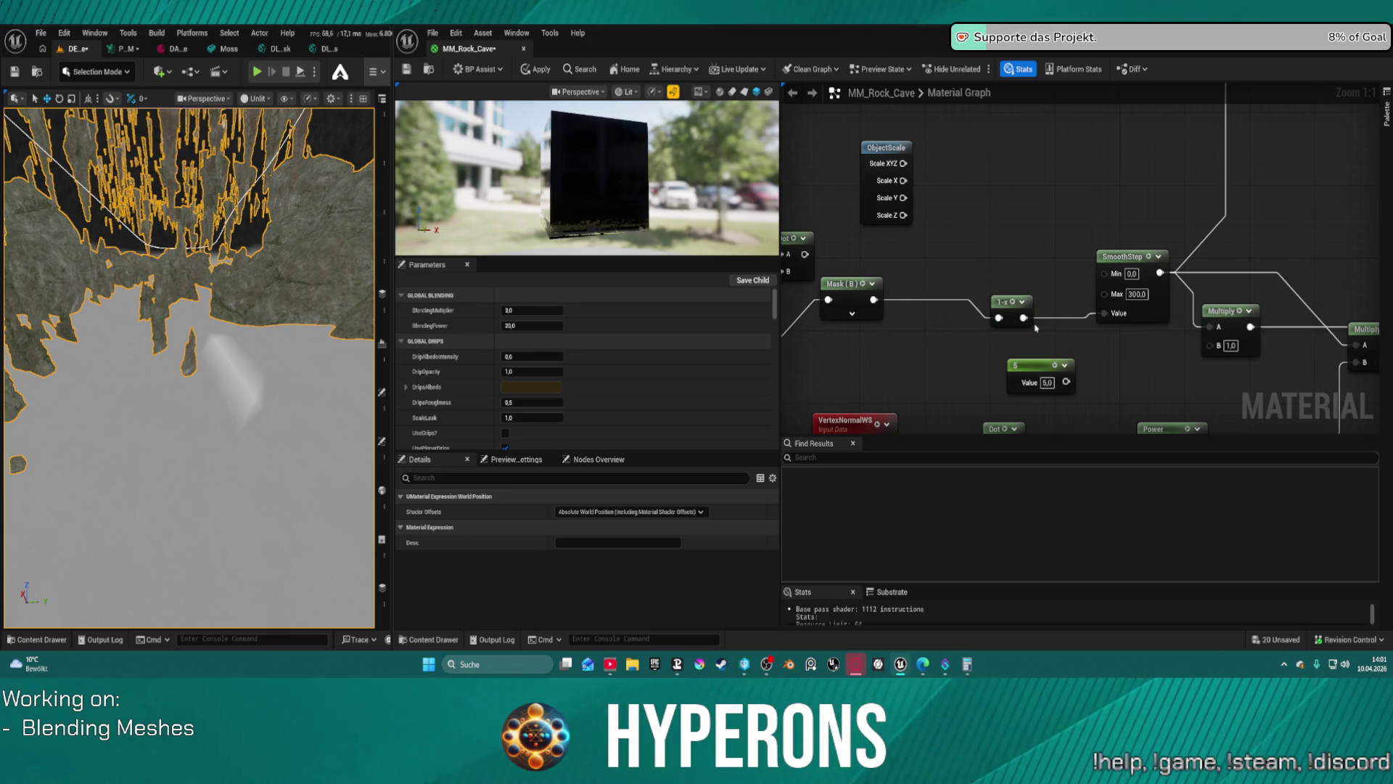
click(1138, 304)
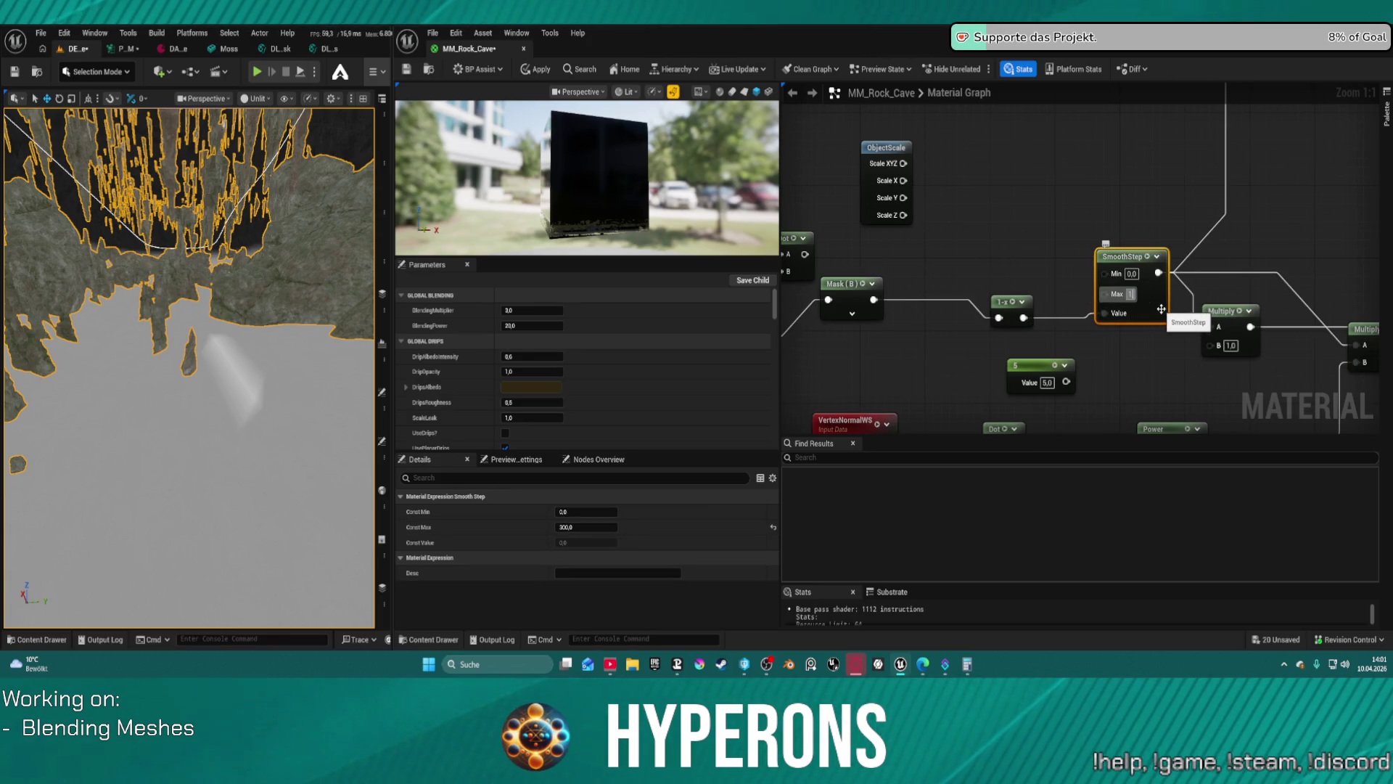
text(000)
key(Return)
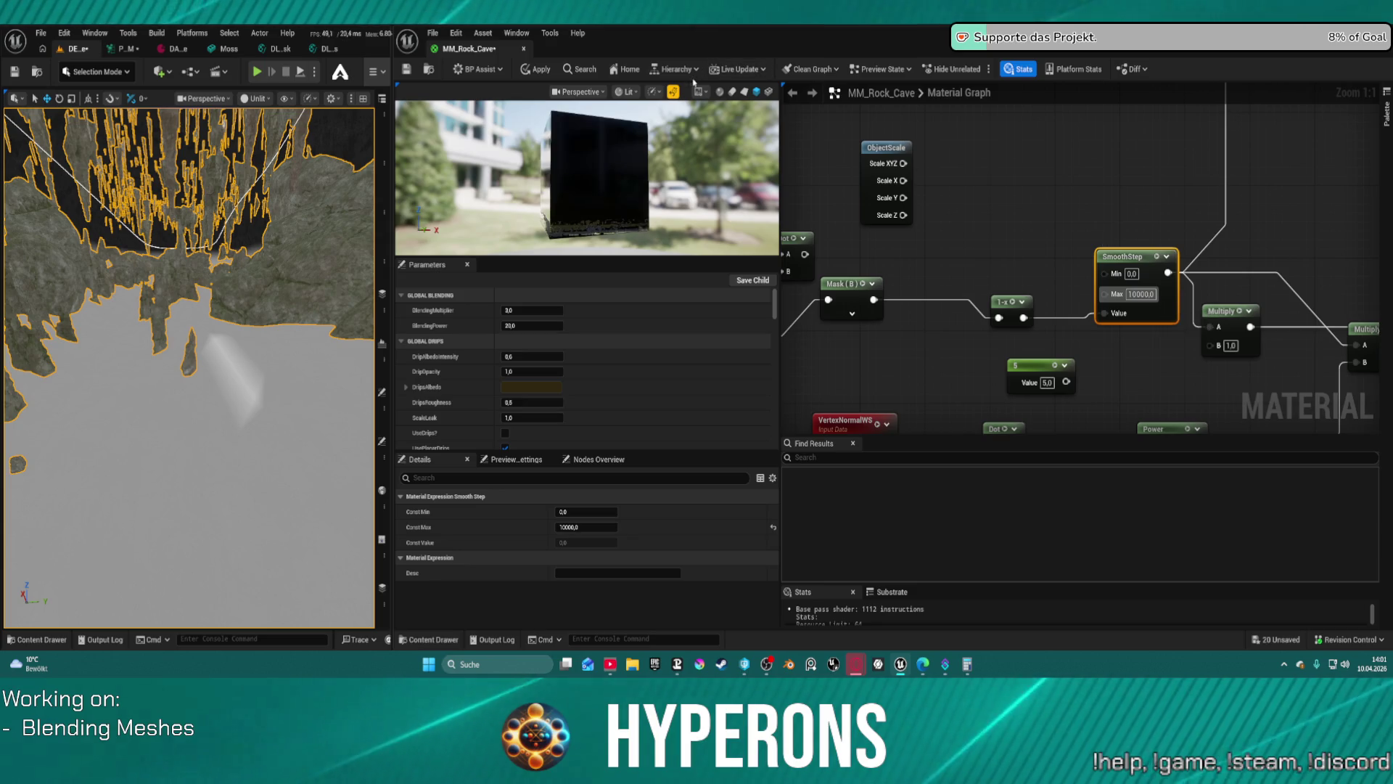
mouse_move(1364, 326)
mouse_down()
mouse_move(992, 276)
mouse_move(1155, 345)
mouse_up()
click(1024, 295)
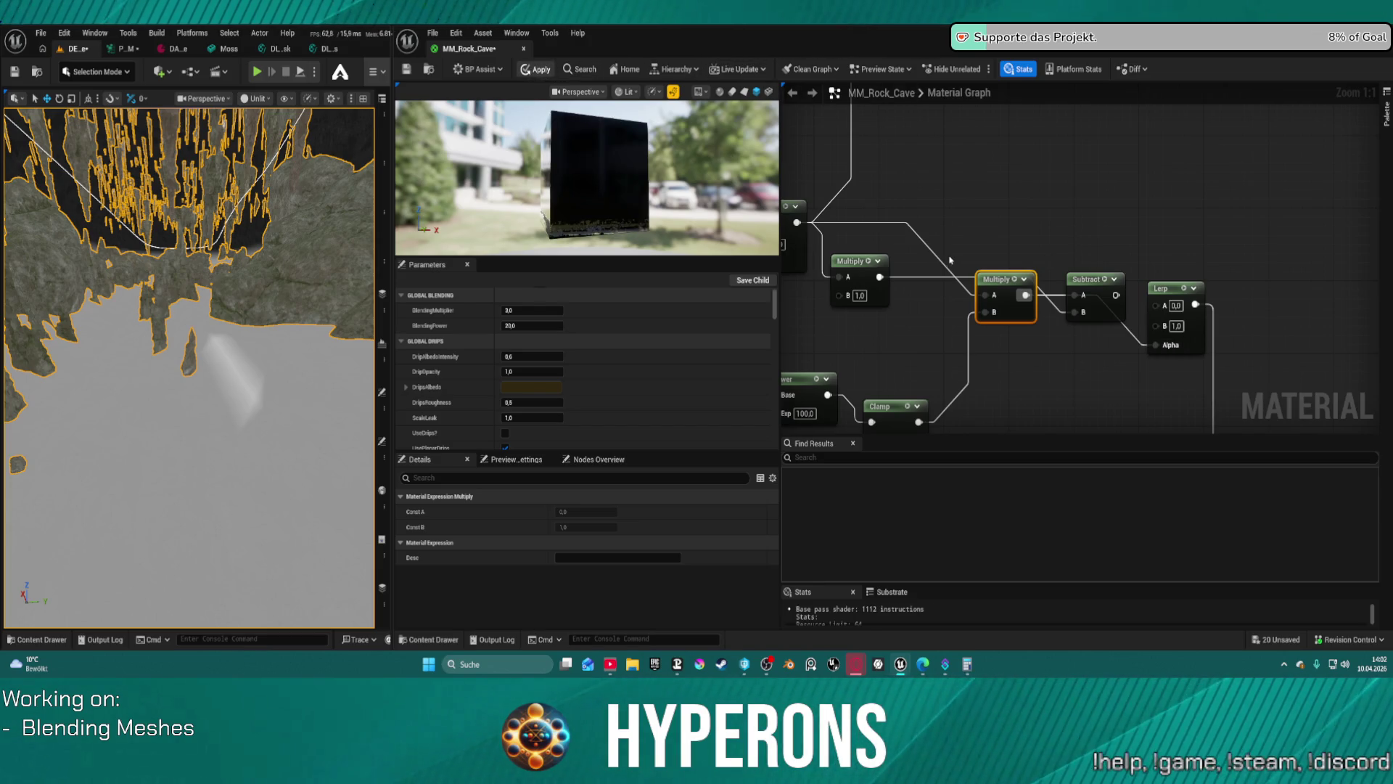
key(ctrl+s)
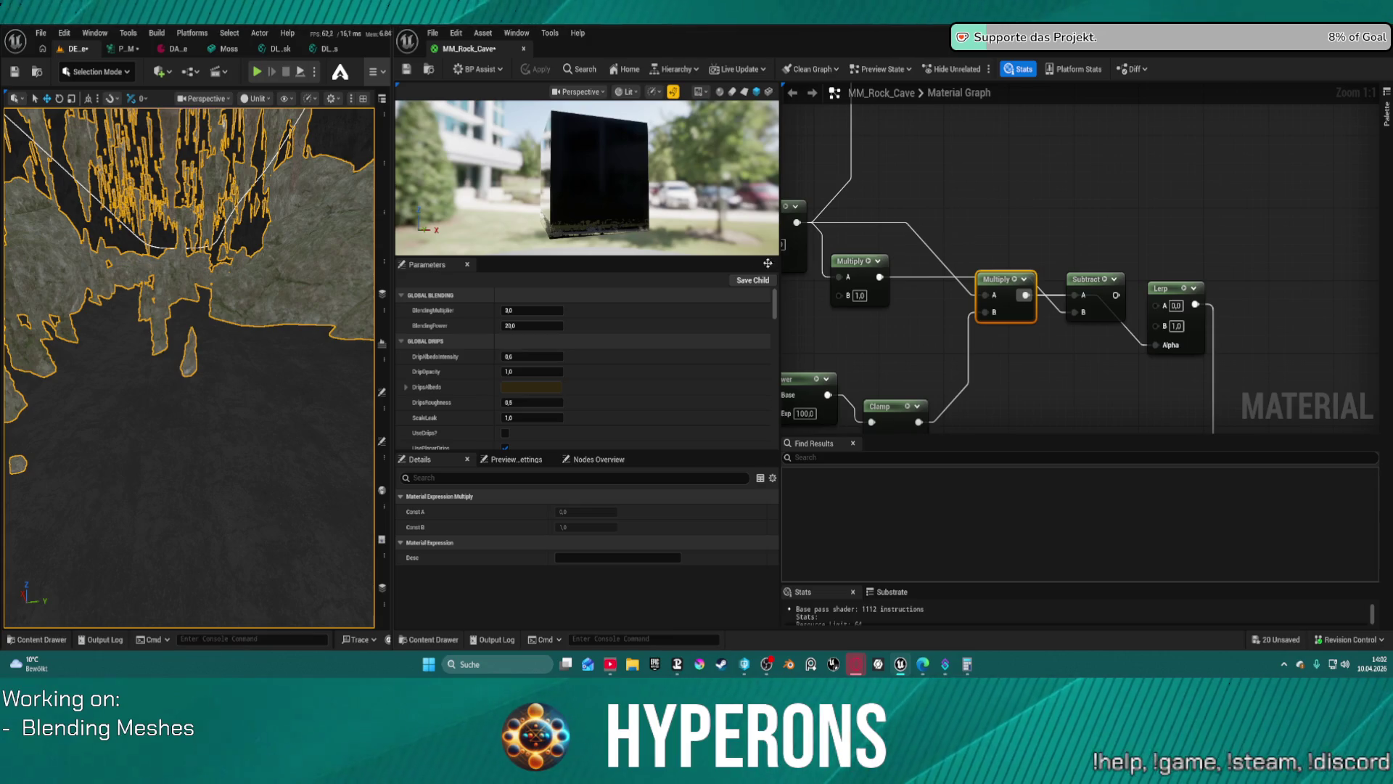
- Try a SmoothStep Max of 5000, check the cave blending, then settle on 8000
click(1183, 254)
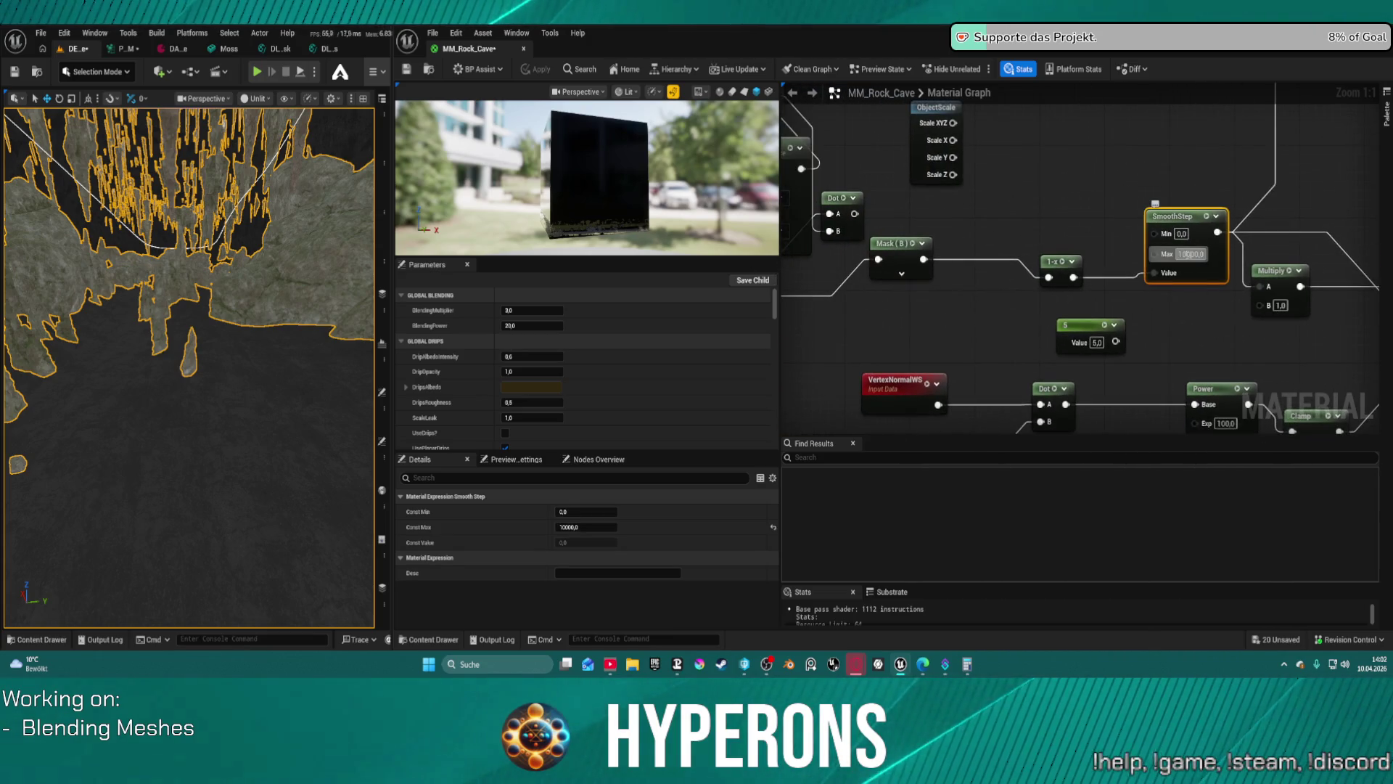
text(1)
key(Return)
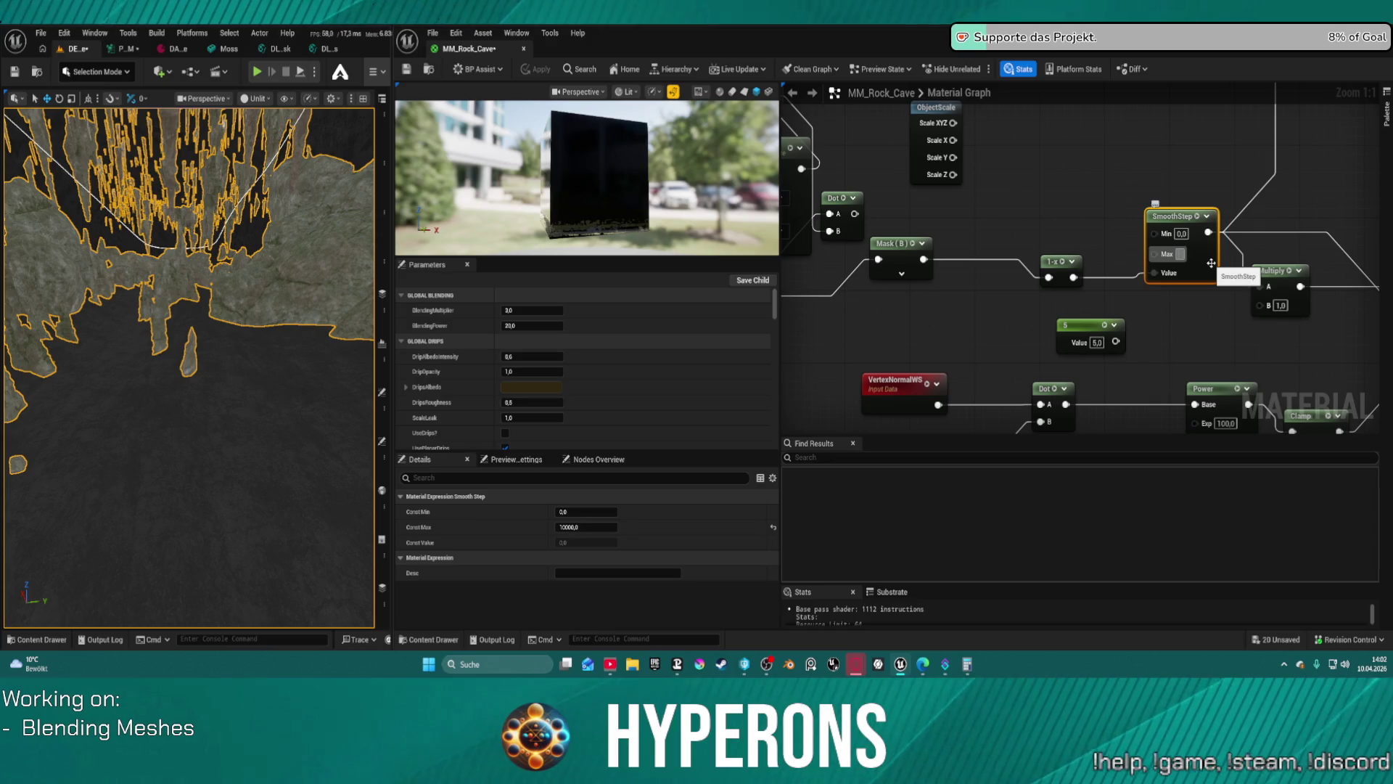
key(Return)
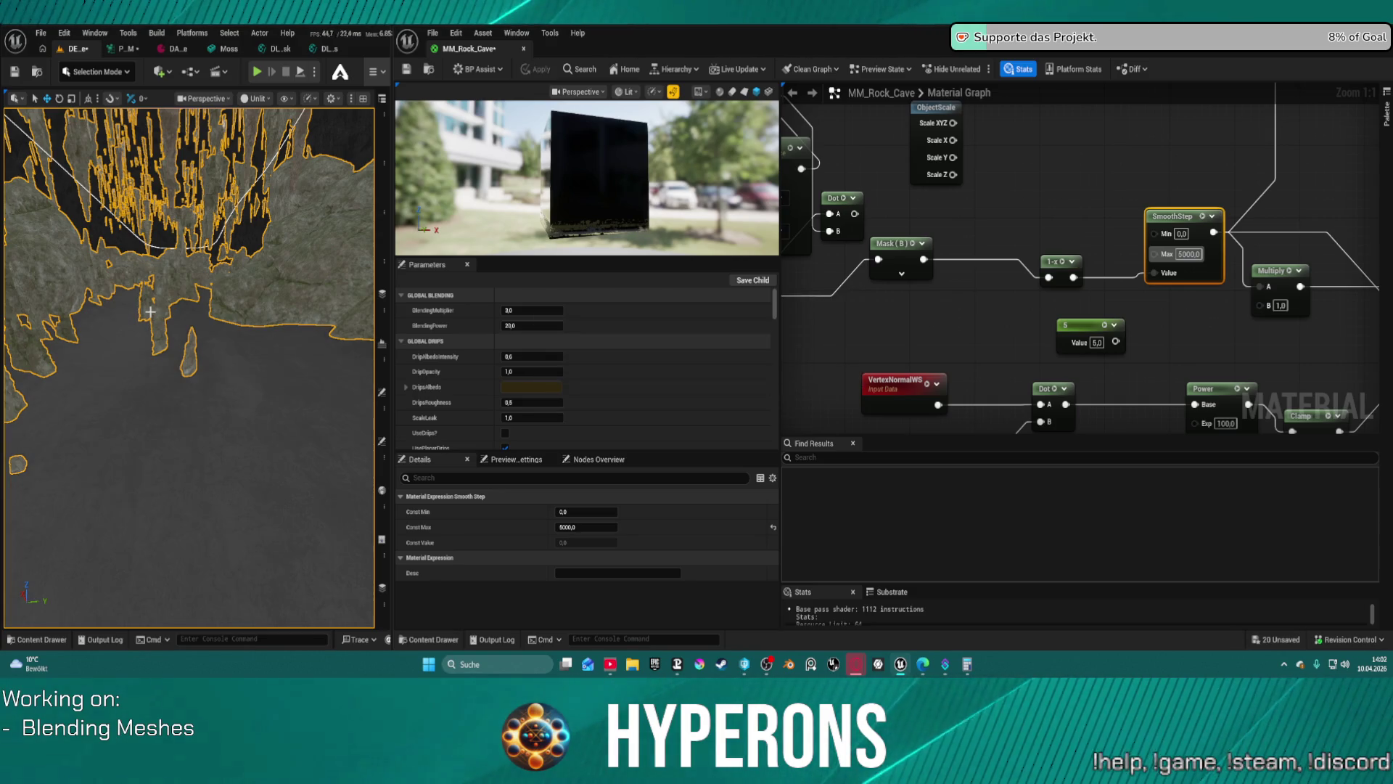
drag(183, 321, 189, 145)
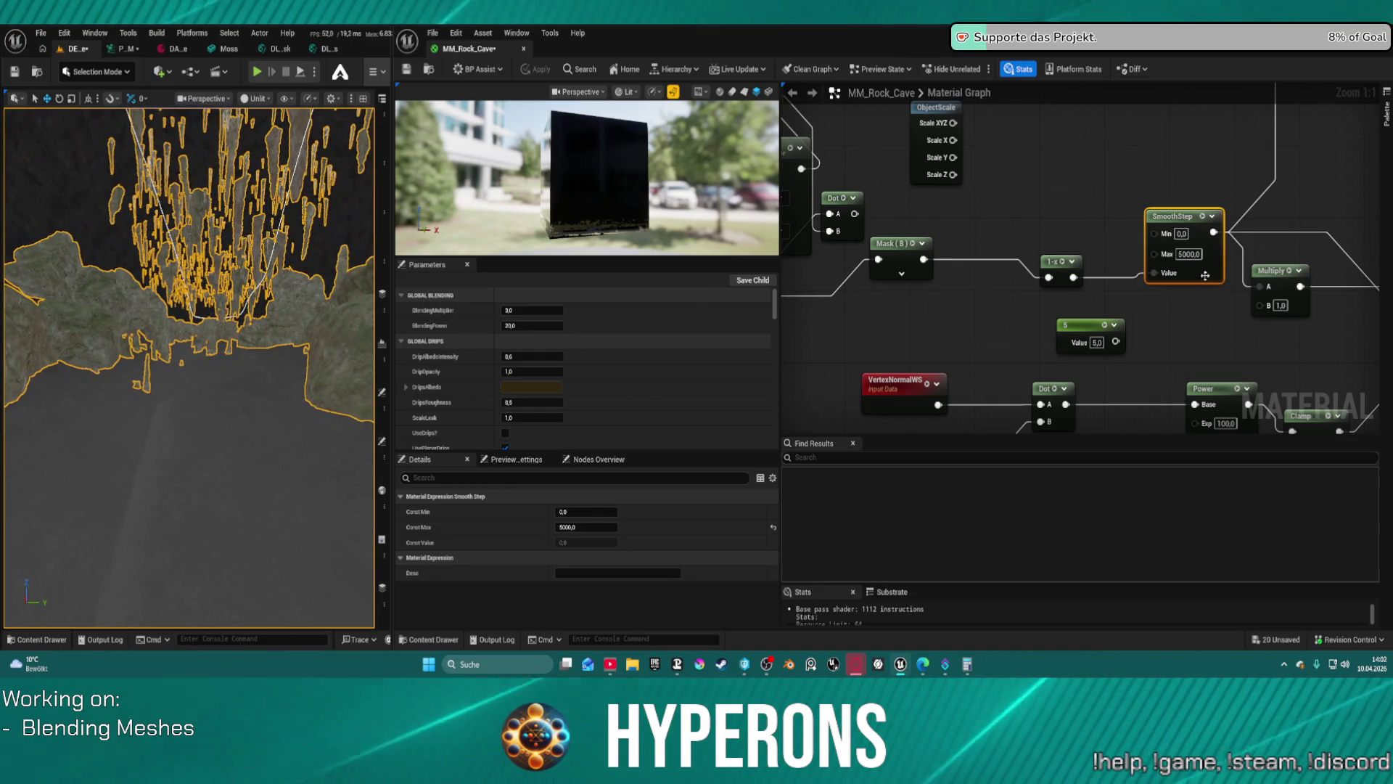
click(1179, 255)
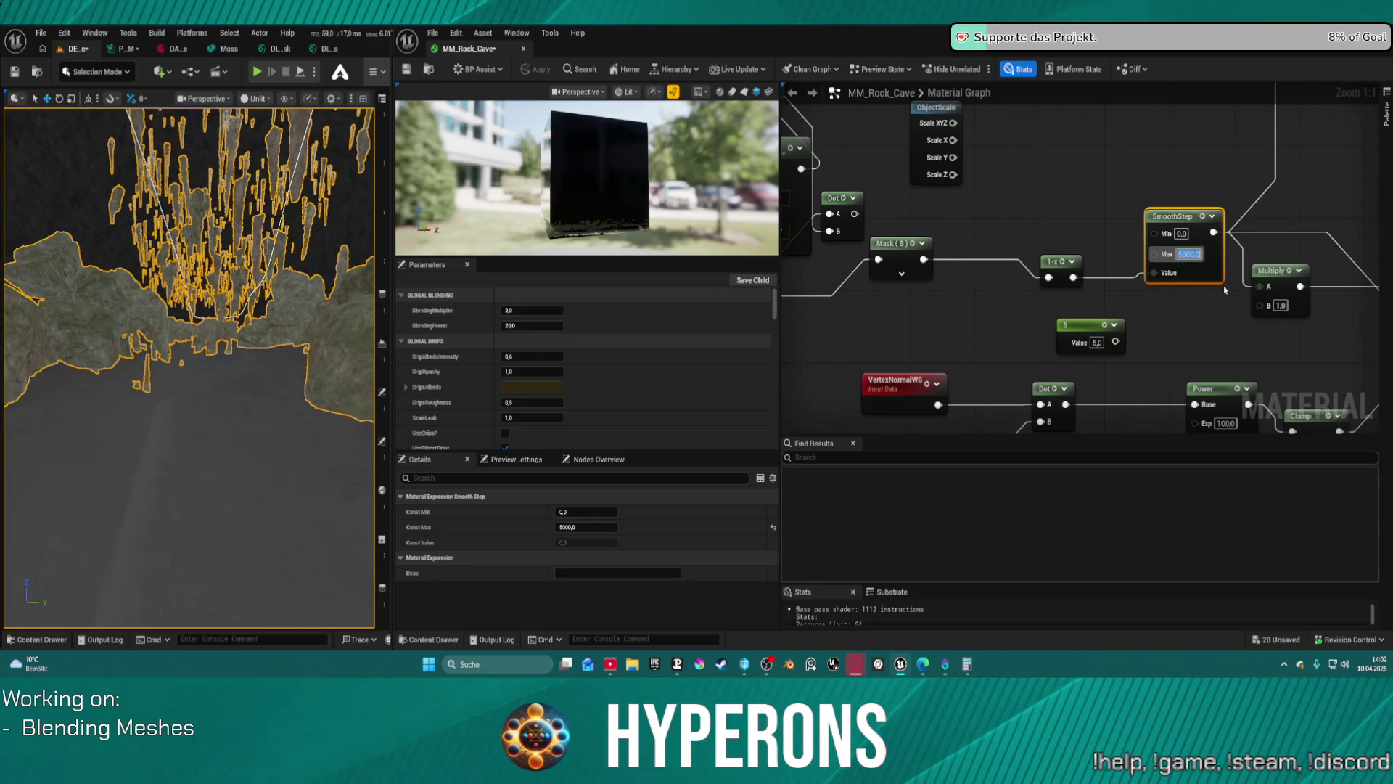
text(8000)
key(Return)
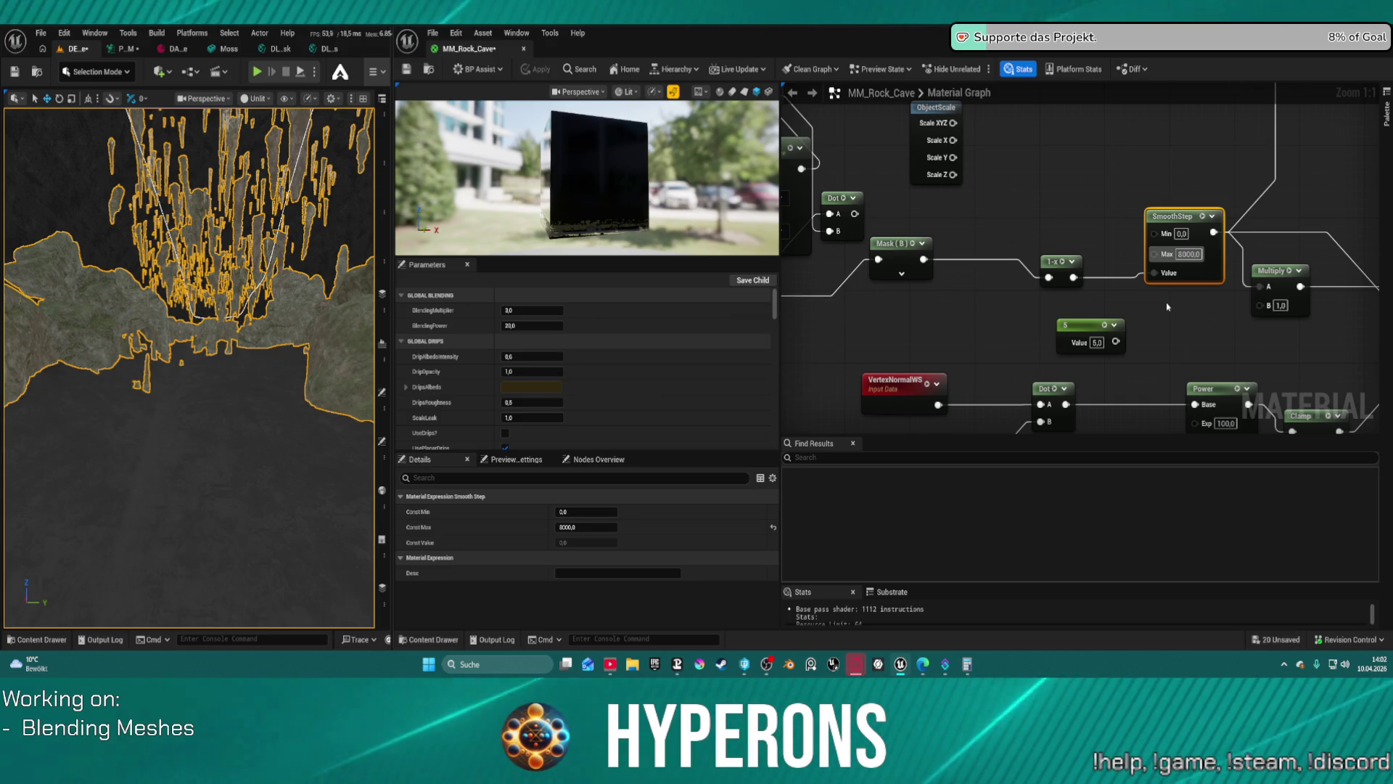
- Move the 1-x and SmoothStep nodes further left in the graph
scroll(189, 367, up, 5)
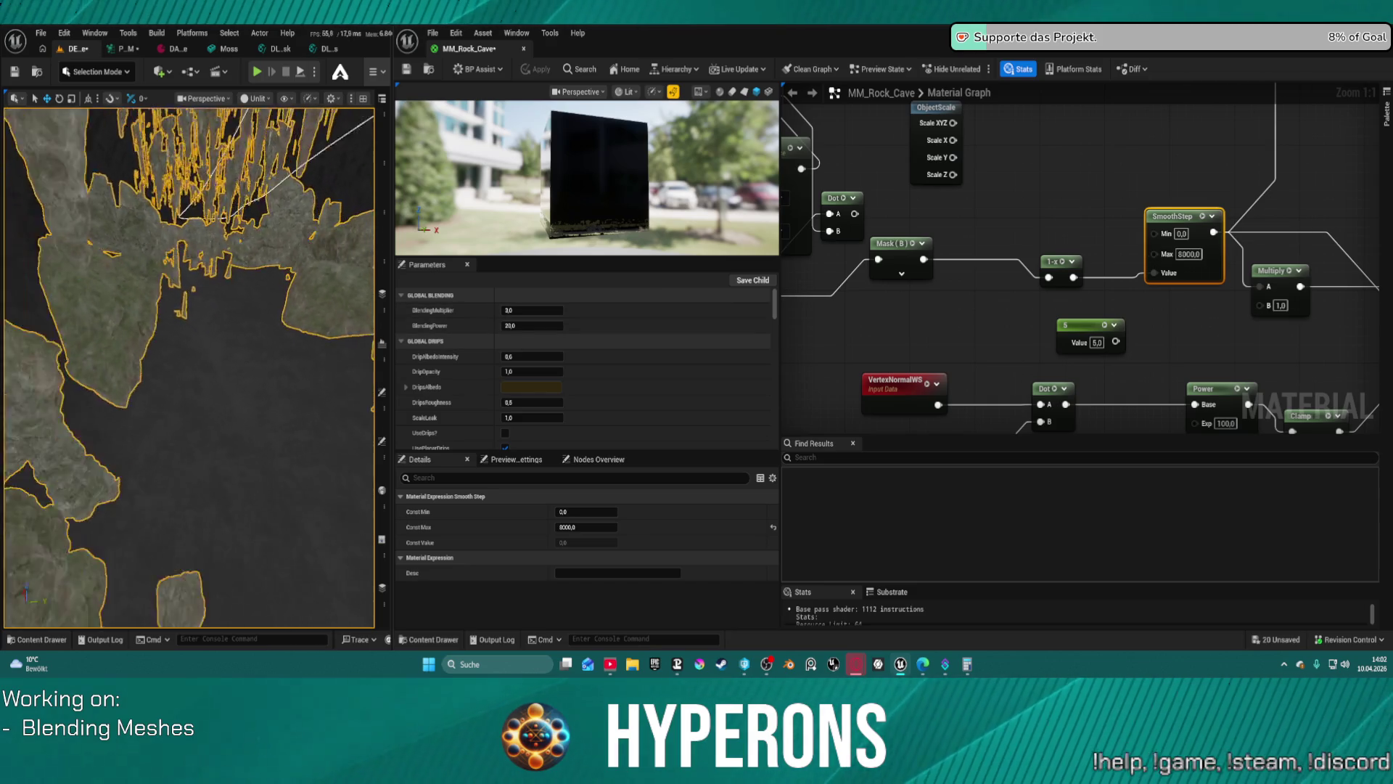
scroll(189, 366, up, 5)
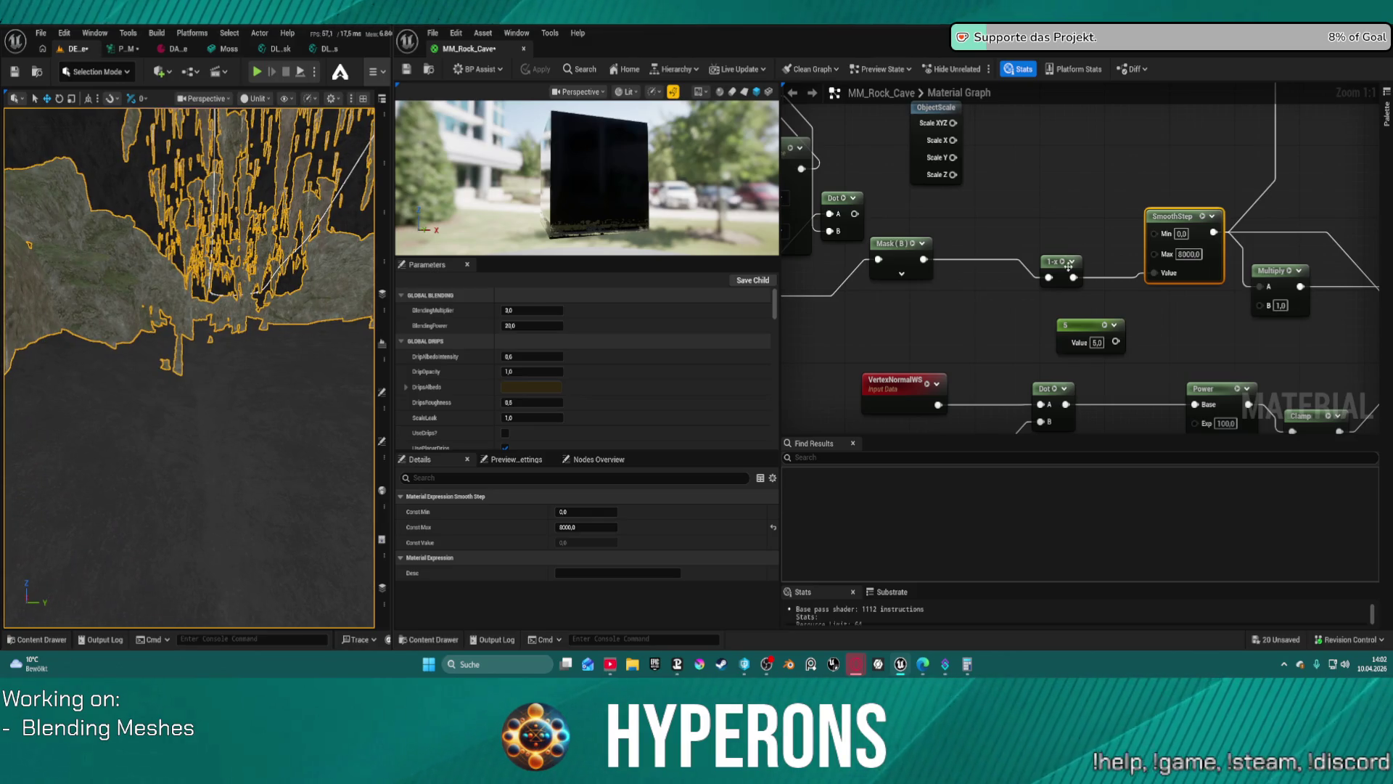
drag(1057, 266, 969, 255)
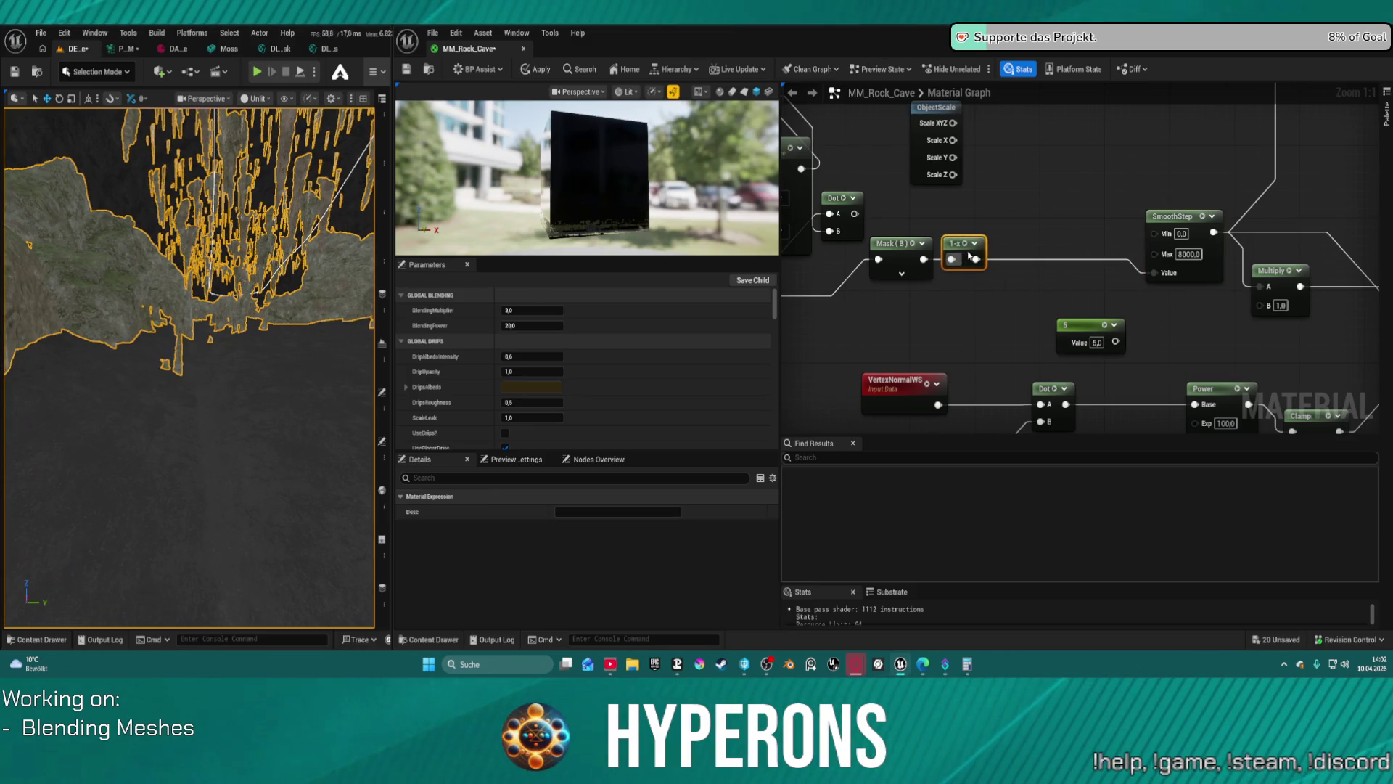
drag(1215, 218, 1078, 200)
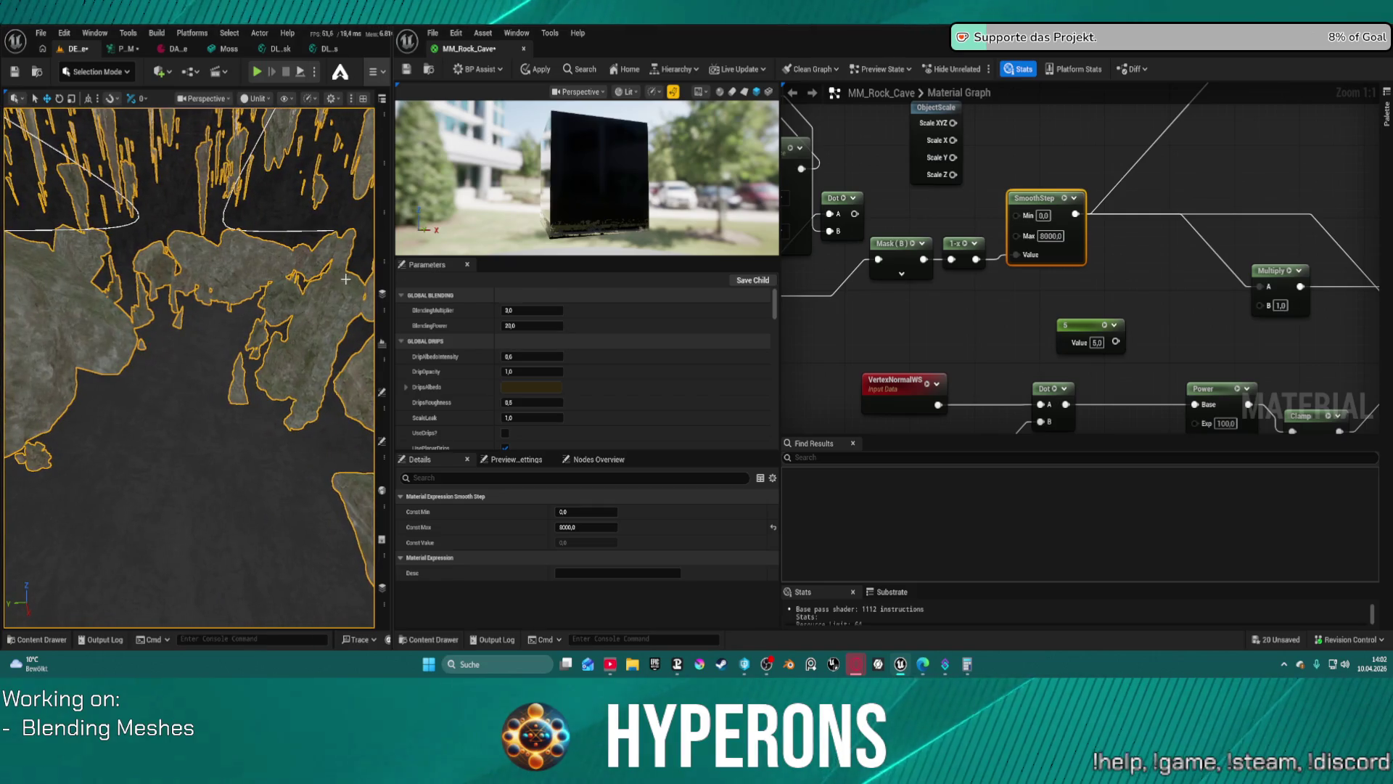
mouse_move(1104, 220)
mouse_down()
mouse_move(737, 167)
mouse_move(1007, 169)
mouse_up()
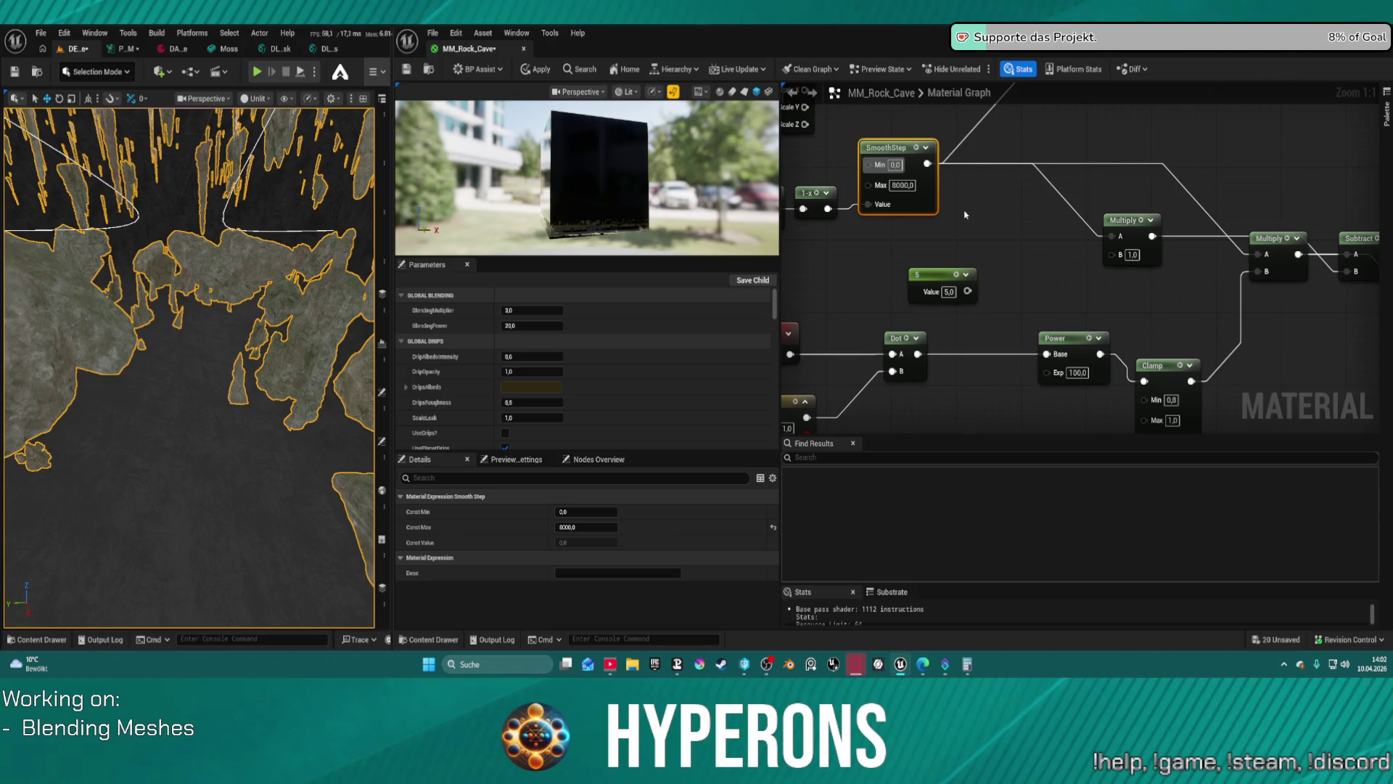
- Add a Desaturation node and feed the SmoothStep output into it
right_click(984, 197)
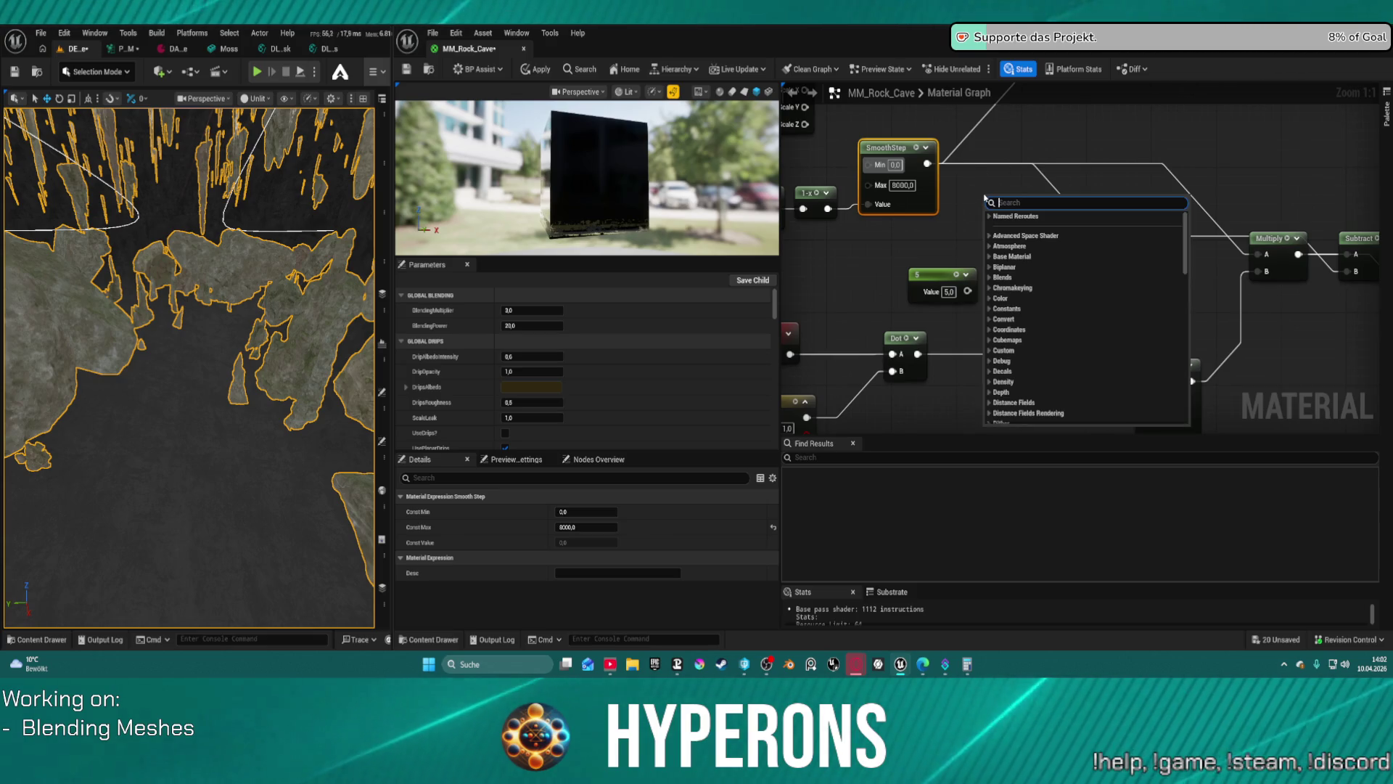
text(s)
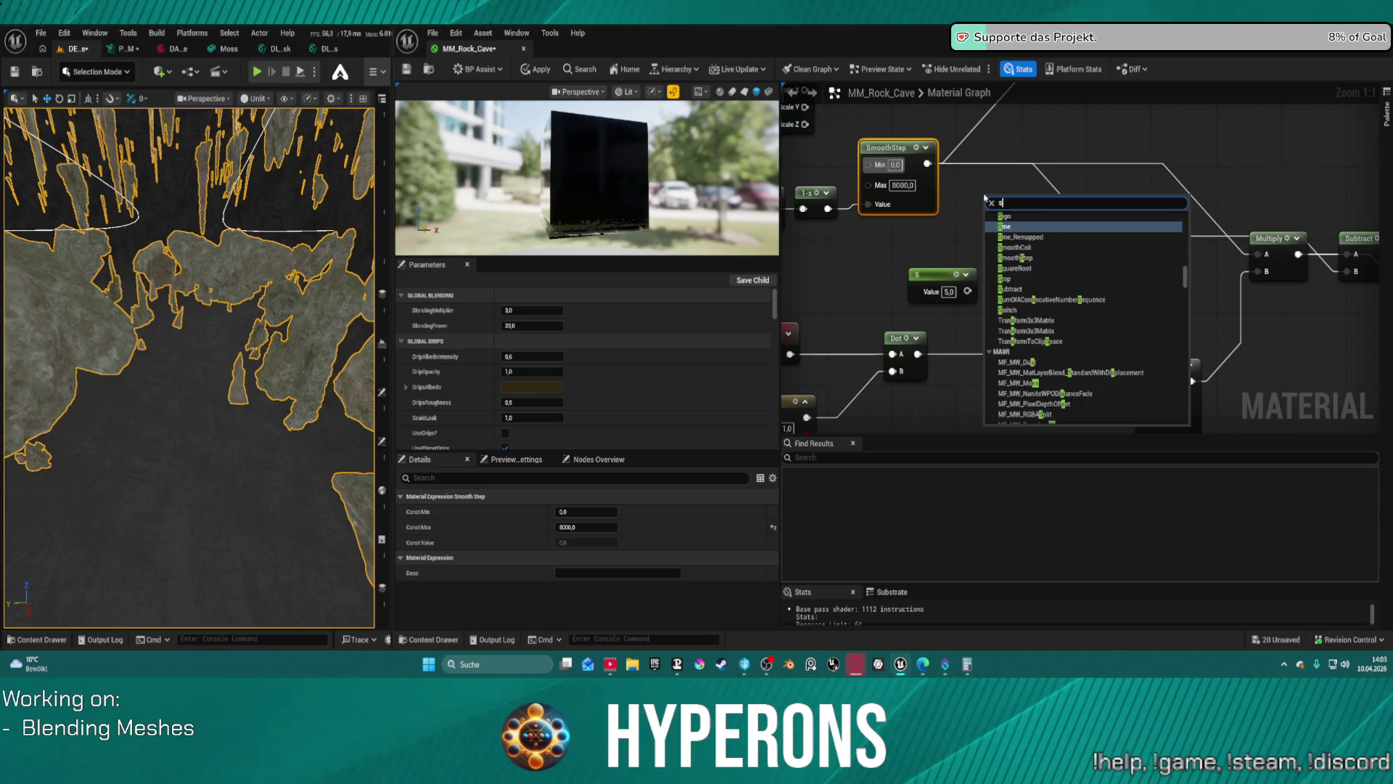
key(BackSpace)
text(d)
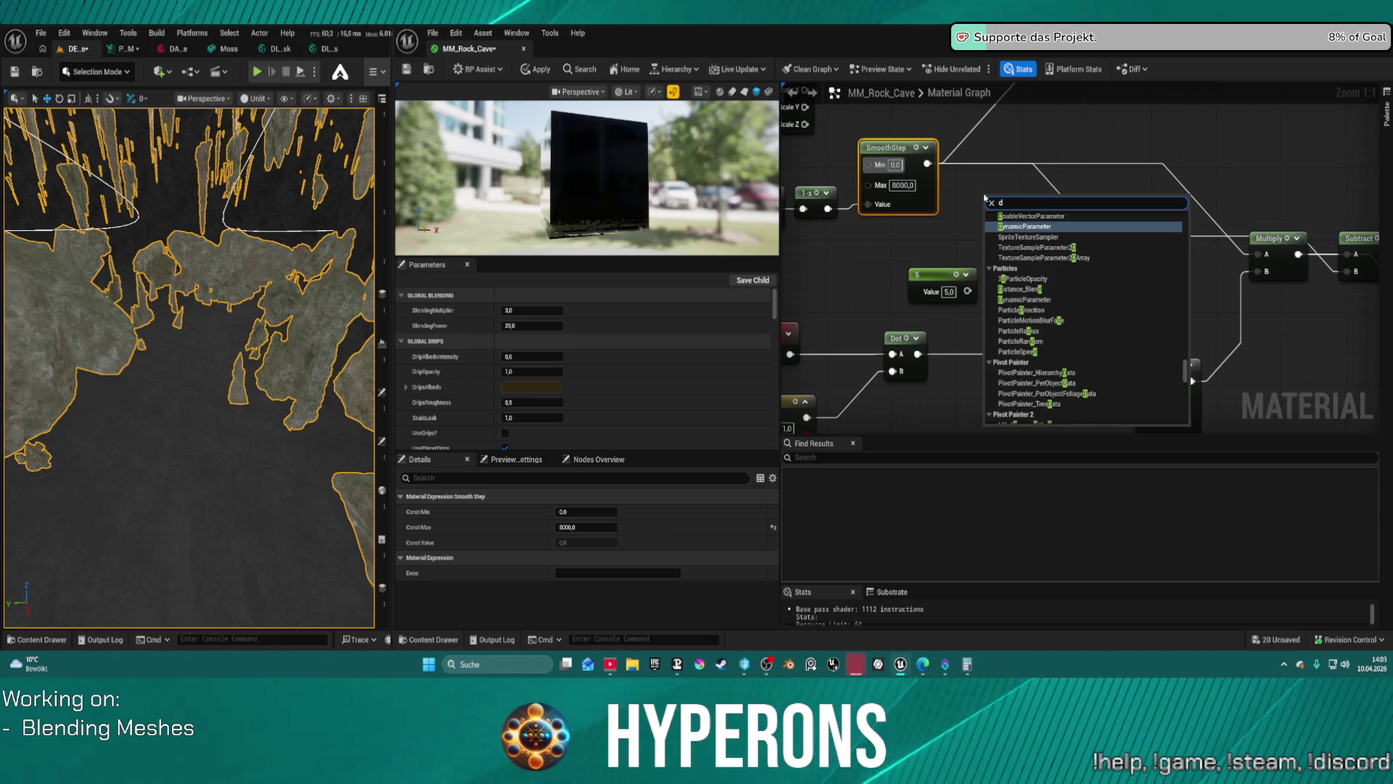
text(esatur)
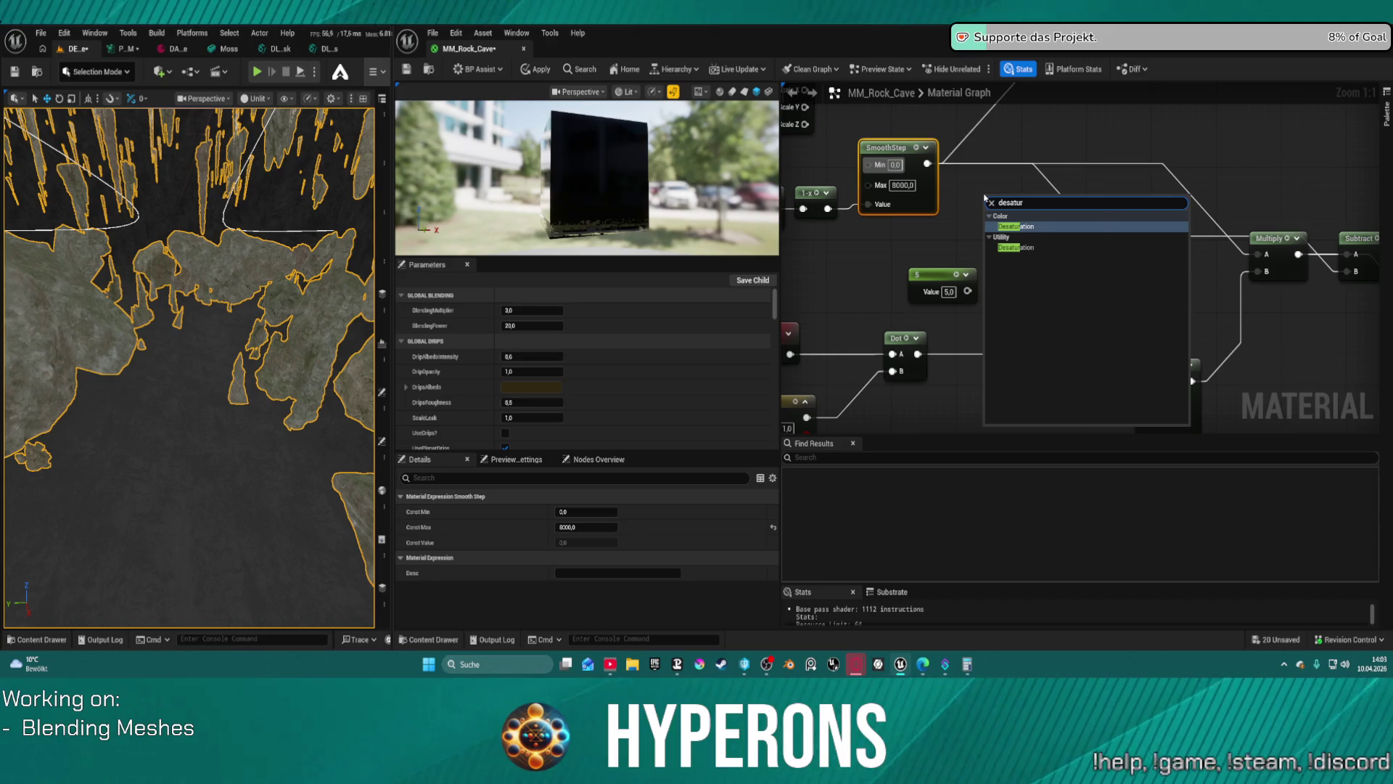
key(Return)
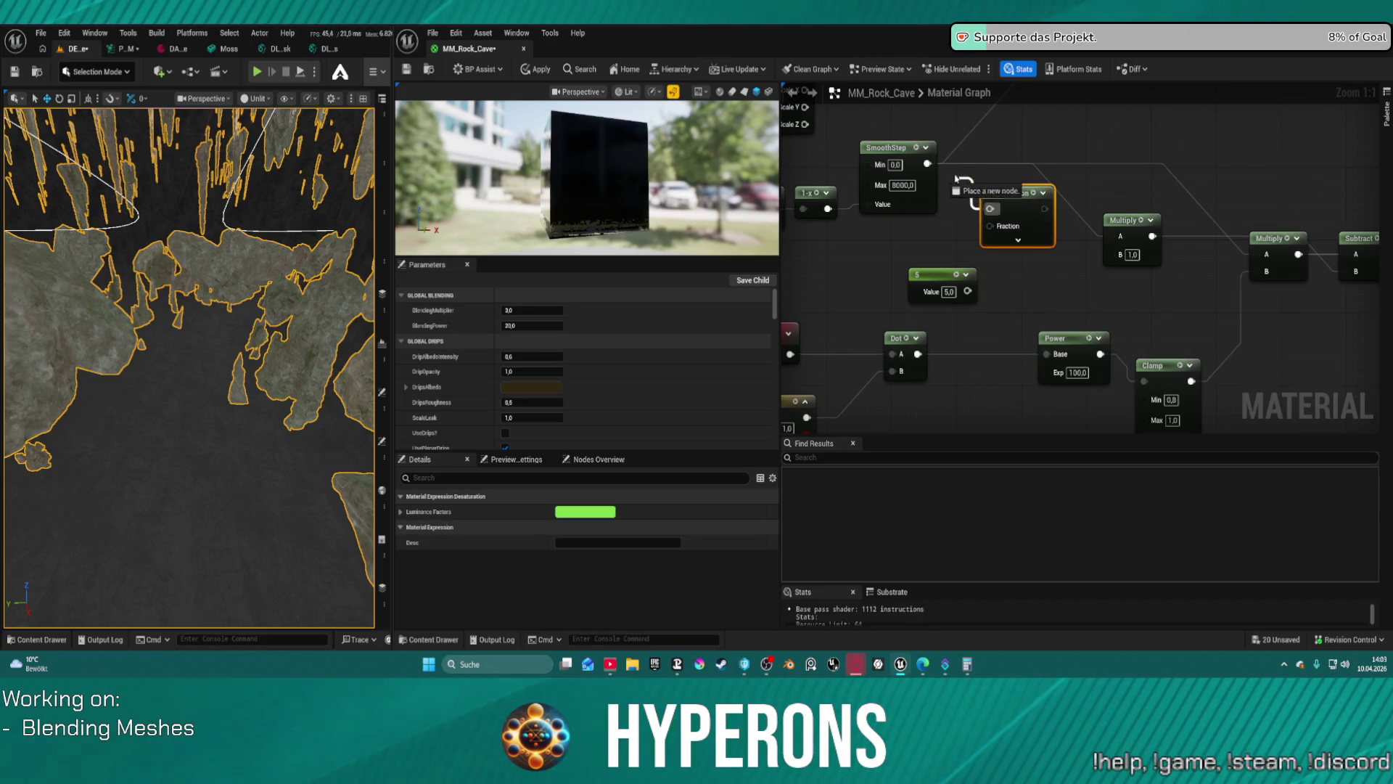
mouse_move(956, 178)
mouse_down()
mouse_move(927, 164)
mouse_move(1050, 208)
mouse_move(987, 206)
mouse_move(927, 166)
mouse_up()
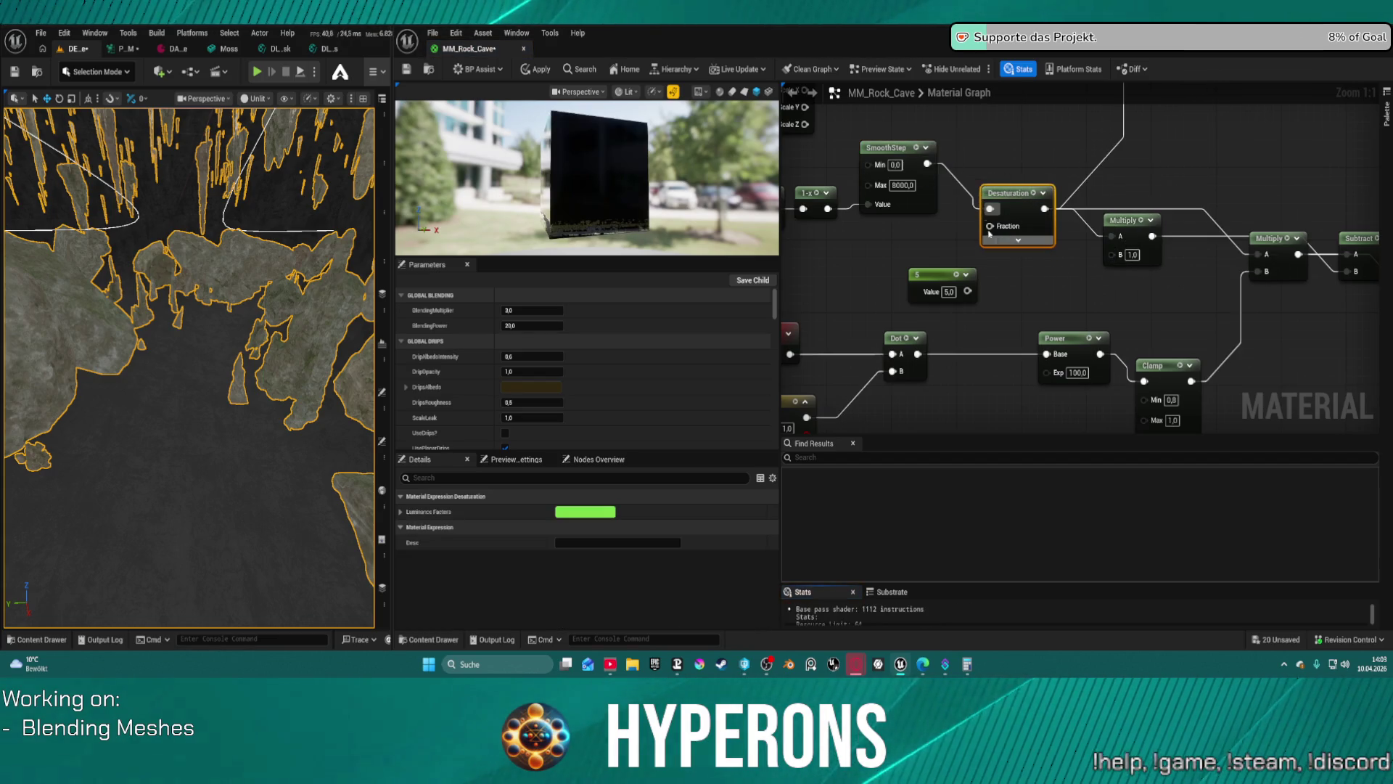
- Wire a constant of 100 into Desaturation's Fraction and apply the material
drag(967, 291, 993, 227)
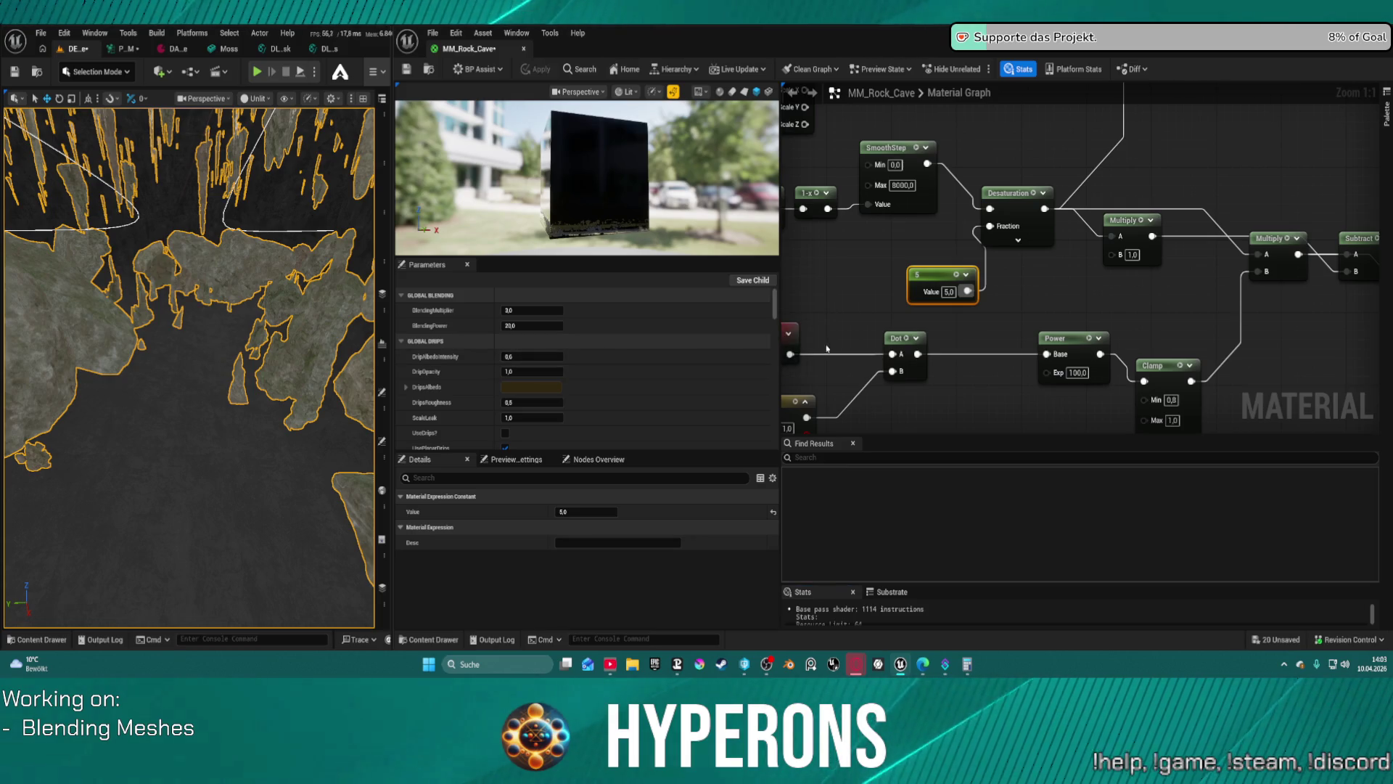
click(949, 291)
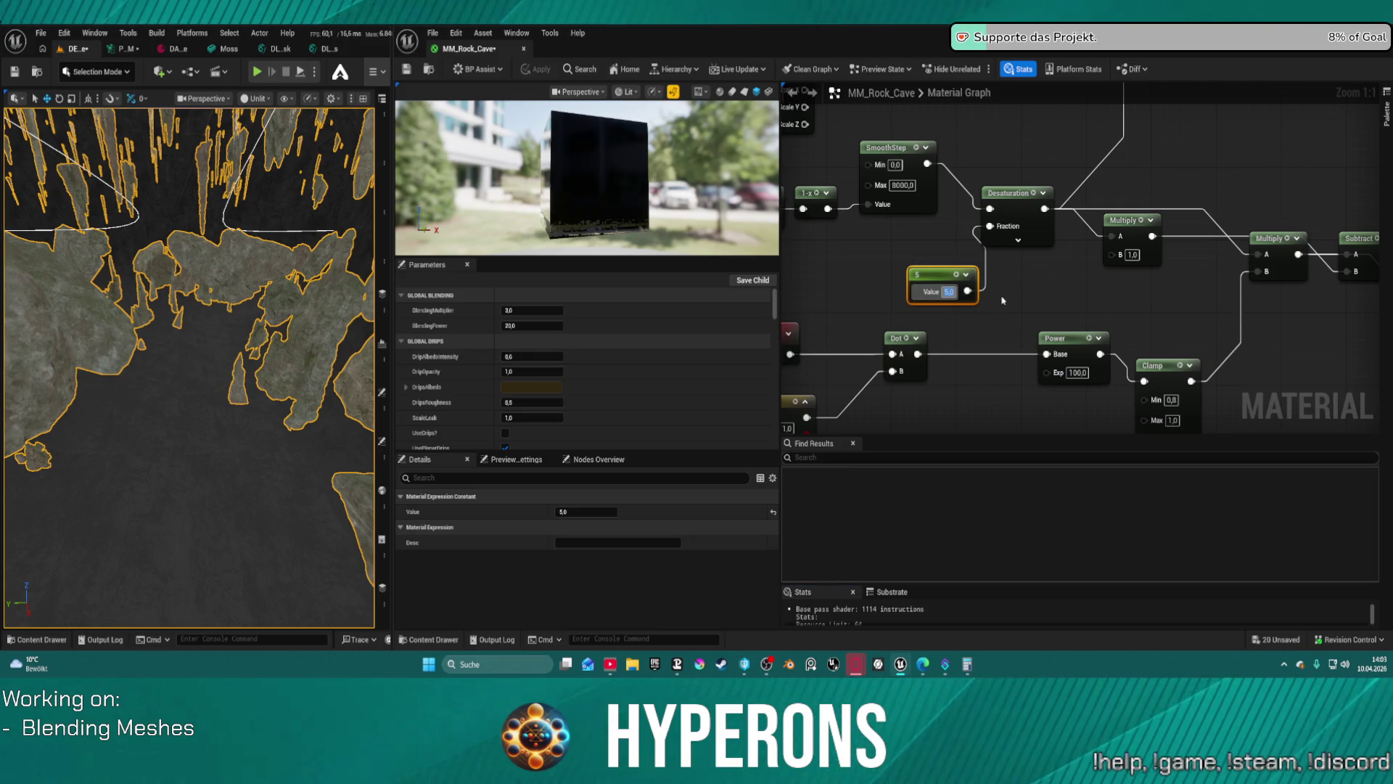
text(100)
key(Return)
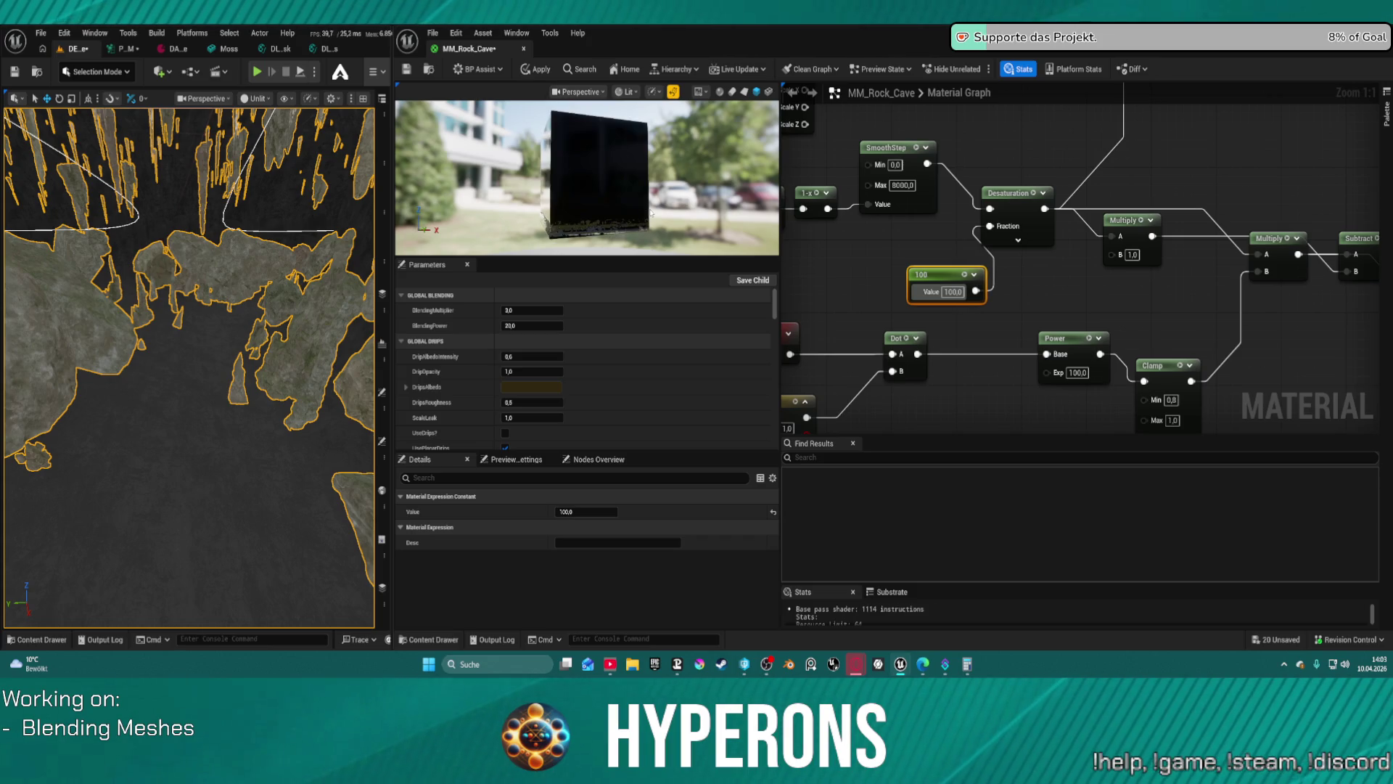
click(528, 72)
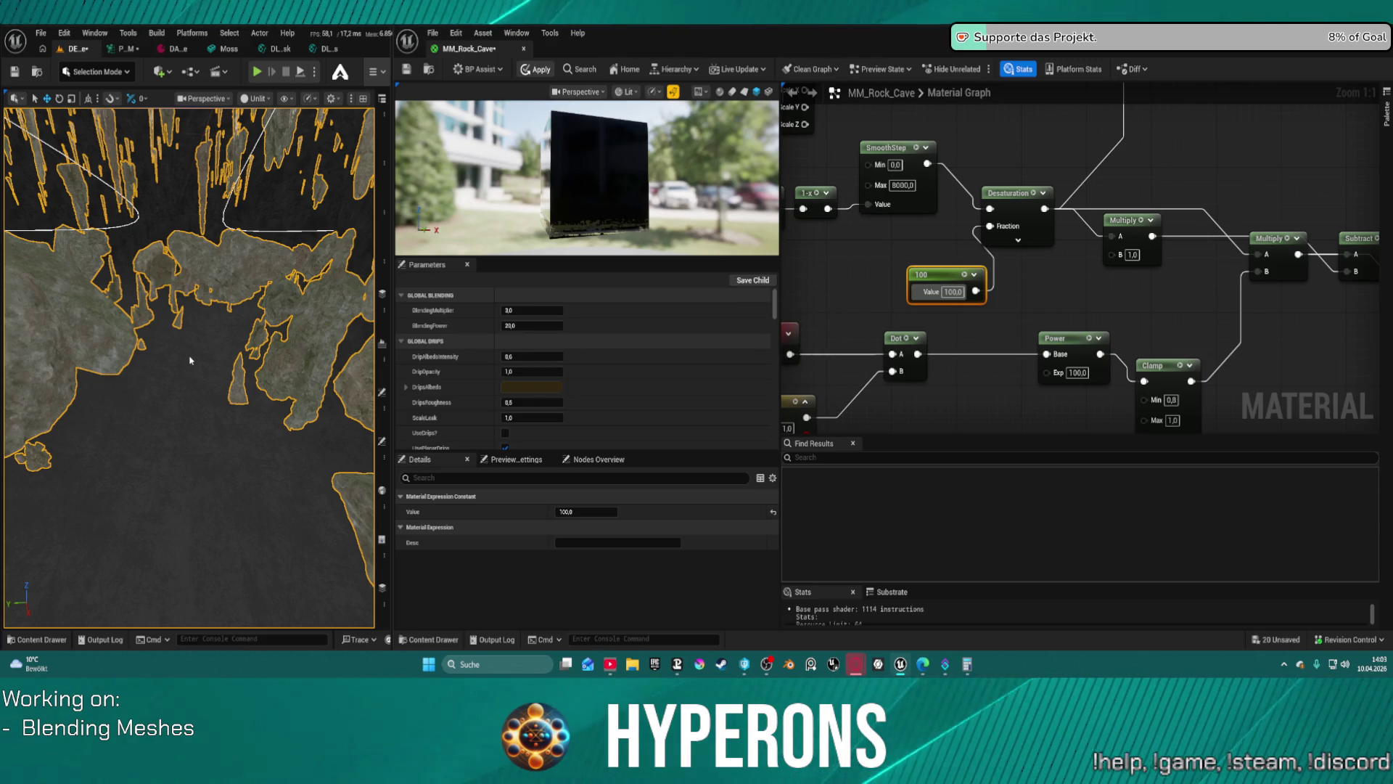
click(1015, 211)
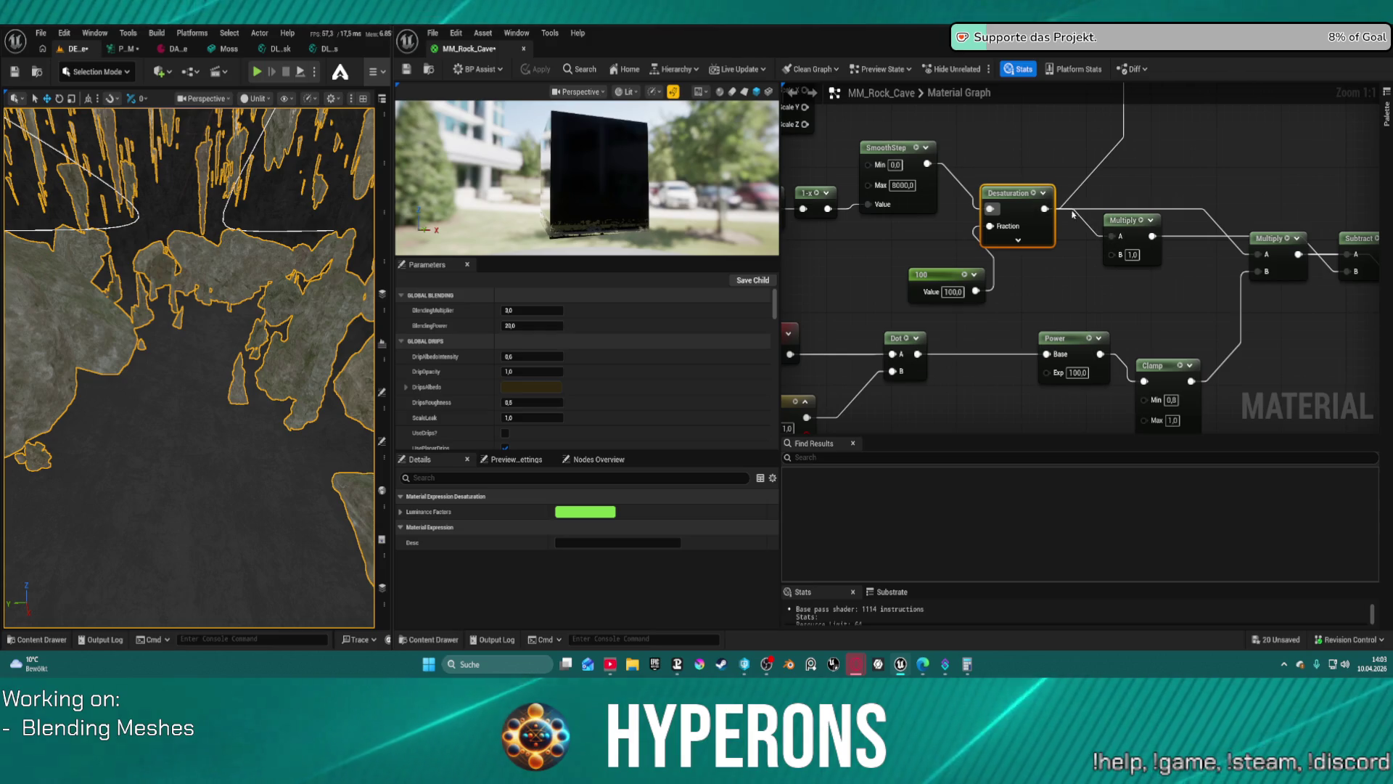
- Reroute Desaturation's output wires back onto SmoothStep's output and delete the Desaturation node
drag(1045, 208, 927, 164)
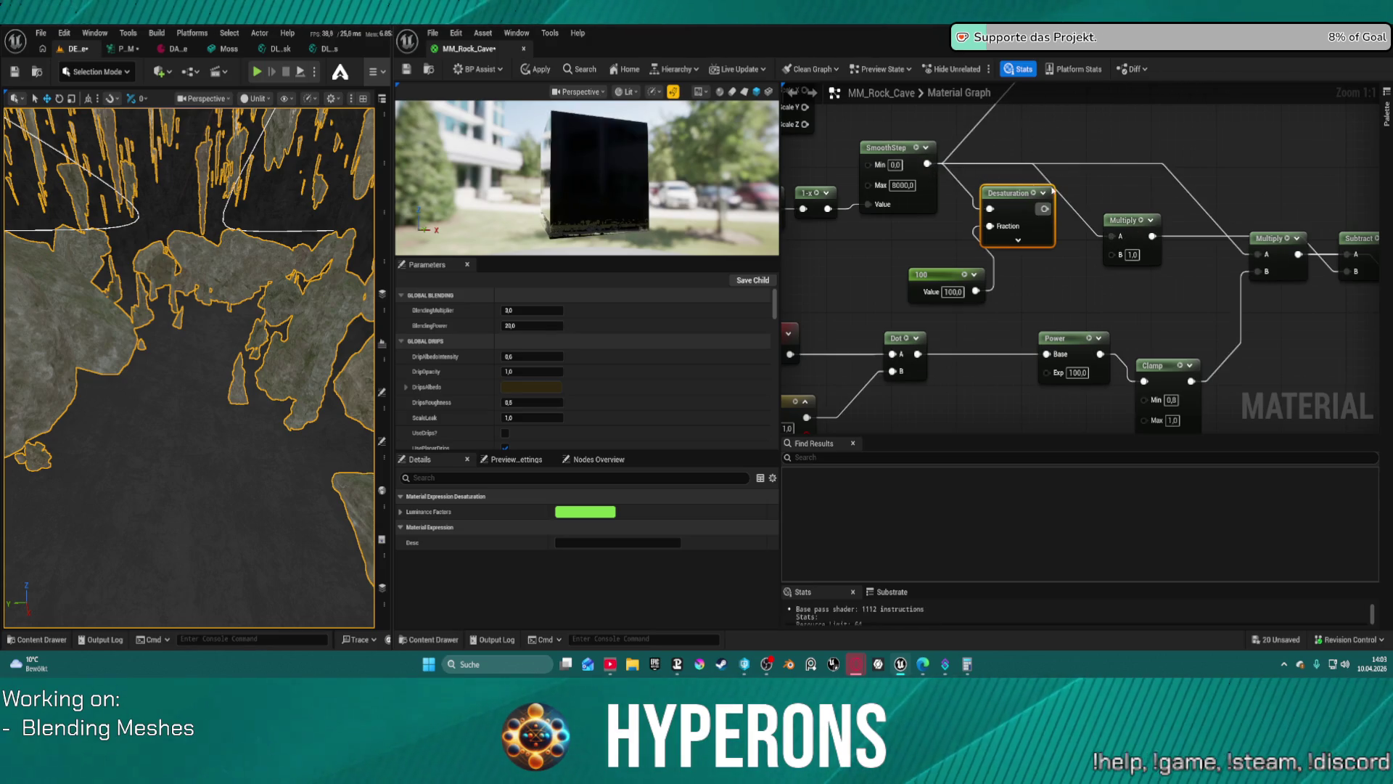
click(1110, 256)
drag(1111, 256, 976, 291)
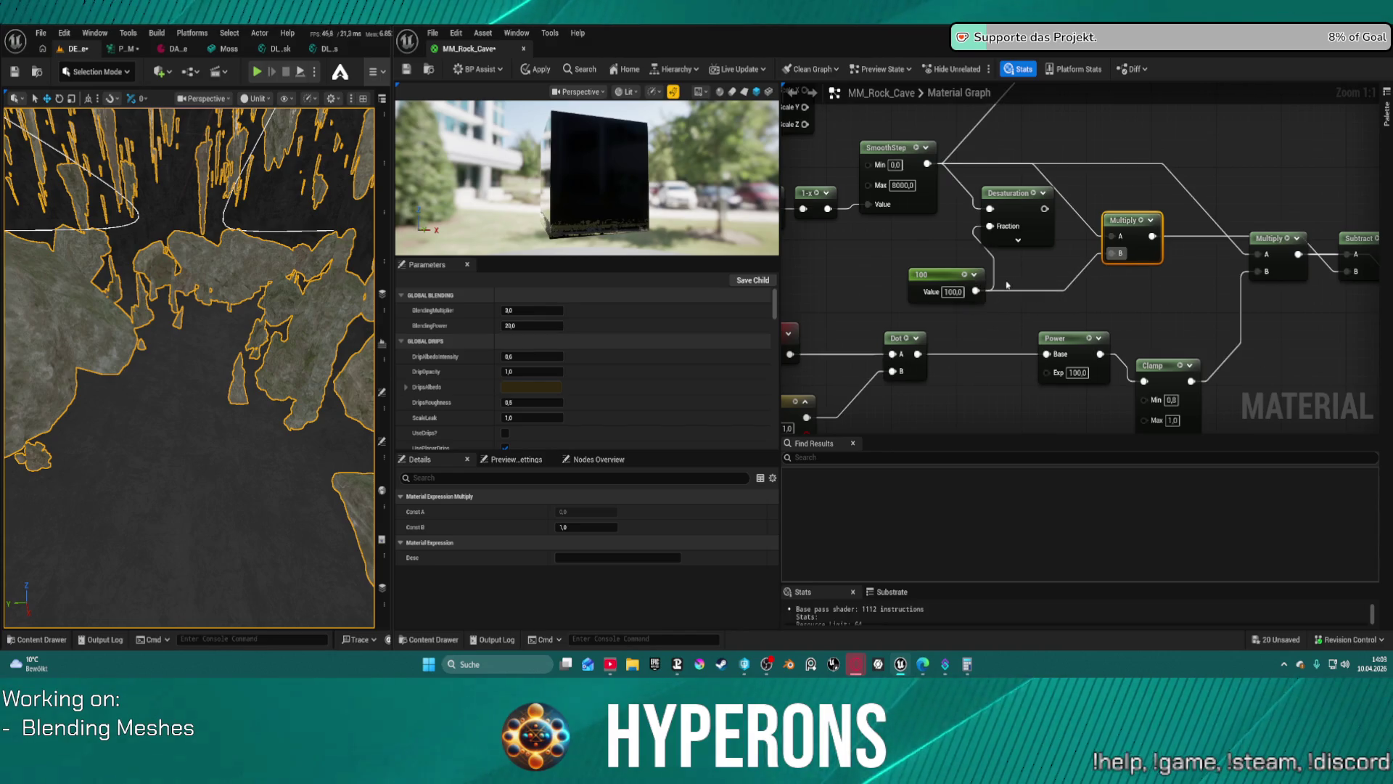
click(1014, 204)
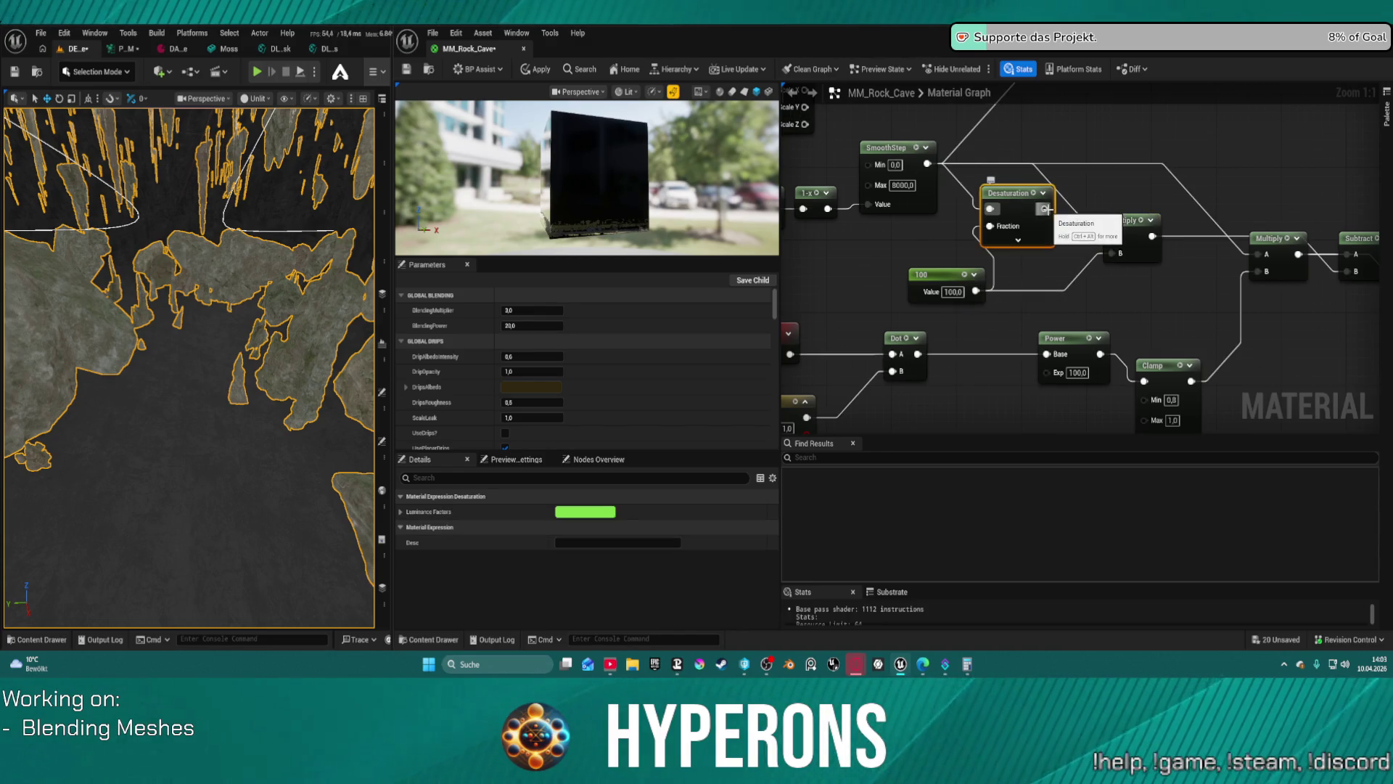
key(Delete)
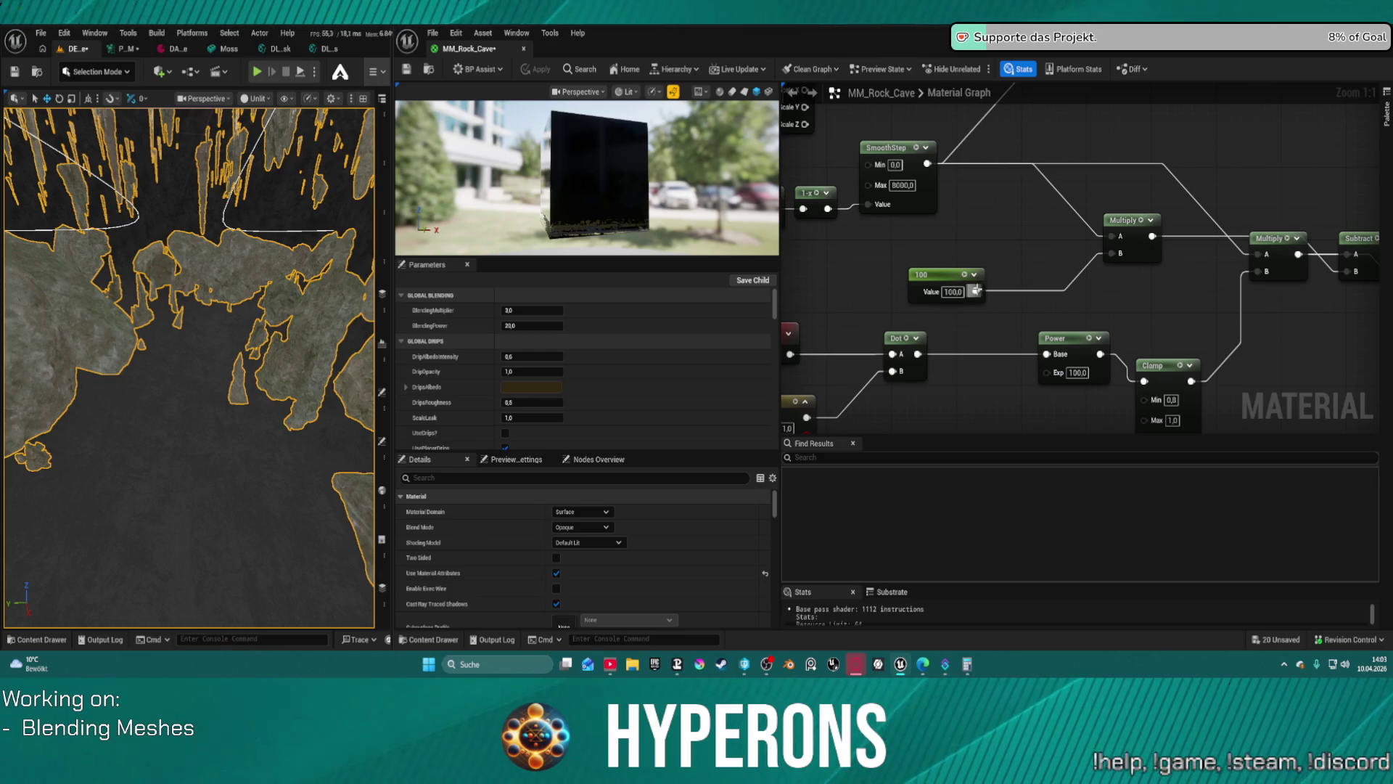
- Add a Saturate node off SmoothStep, wire it into Multiply A, and apply the material
click(1031, 234)
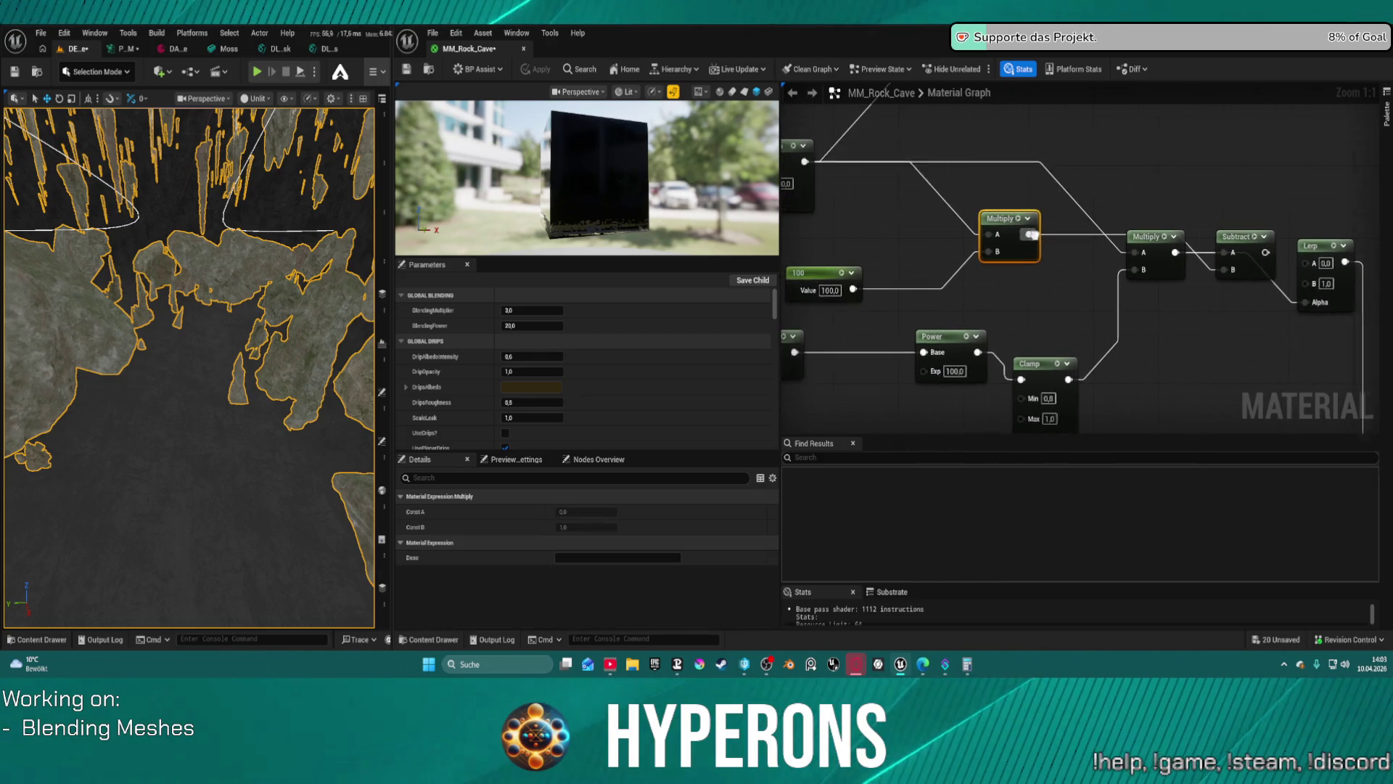
mouse_move(818, 162)
mouse_down()
mouse_move(894, 217)
mouse_move(873, 198)
mouse_up()
text(satrue)
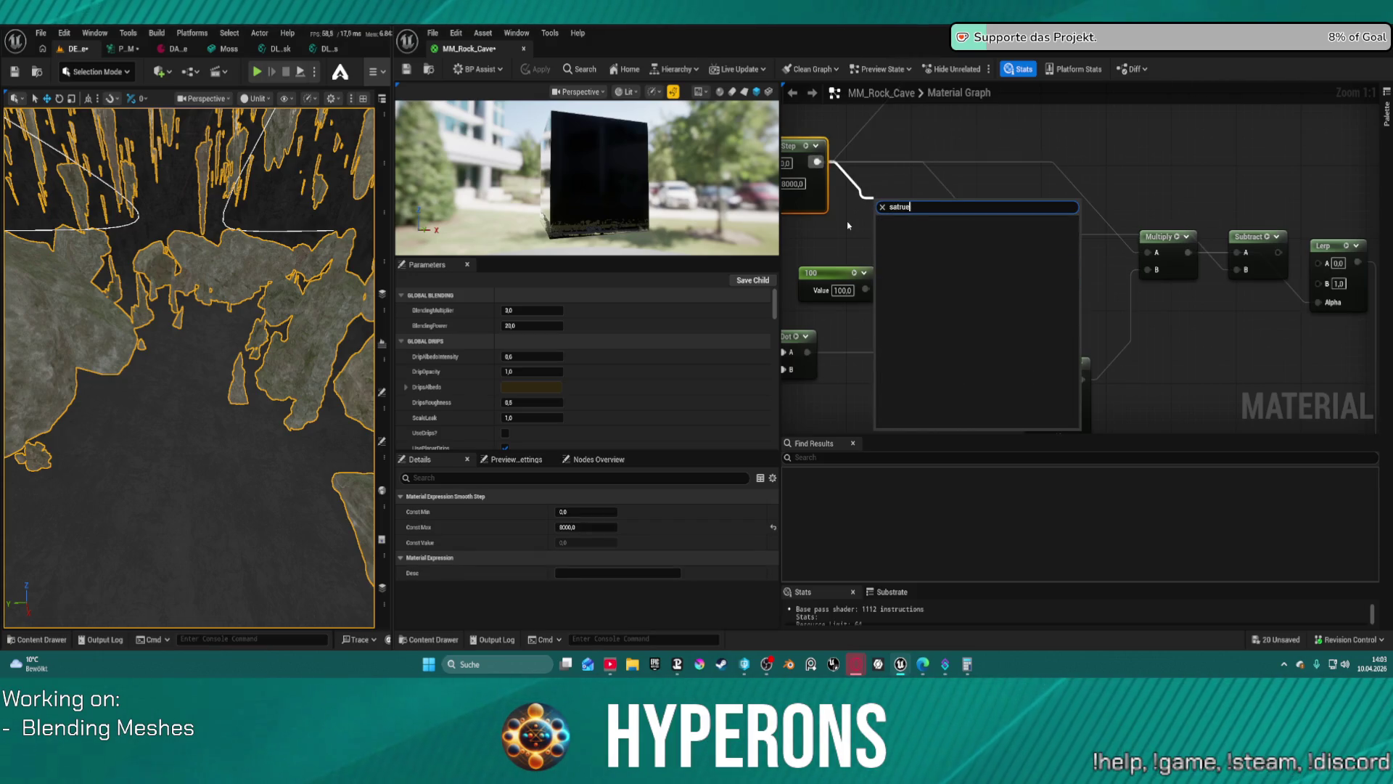
key(BackSpace)
key(BackSpace)
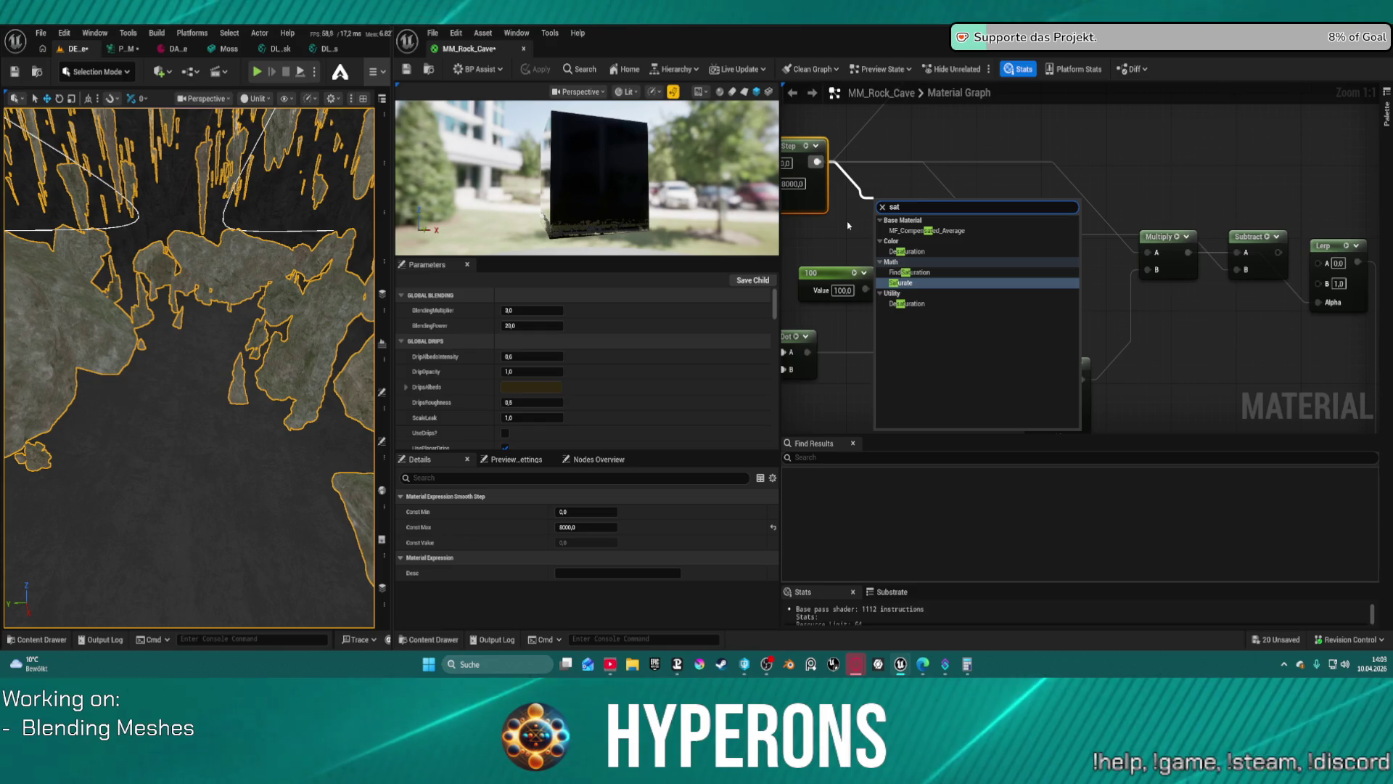
text(ur)
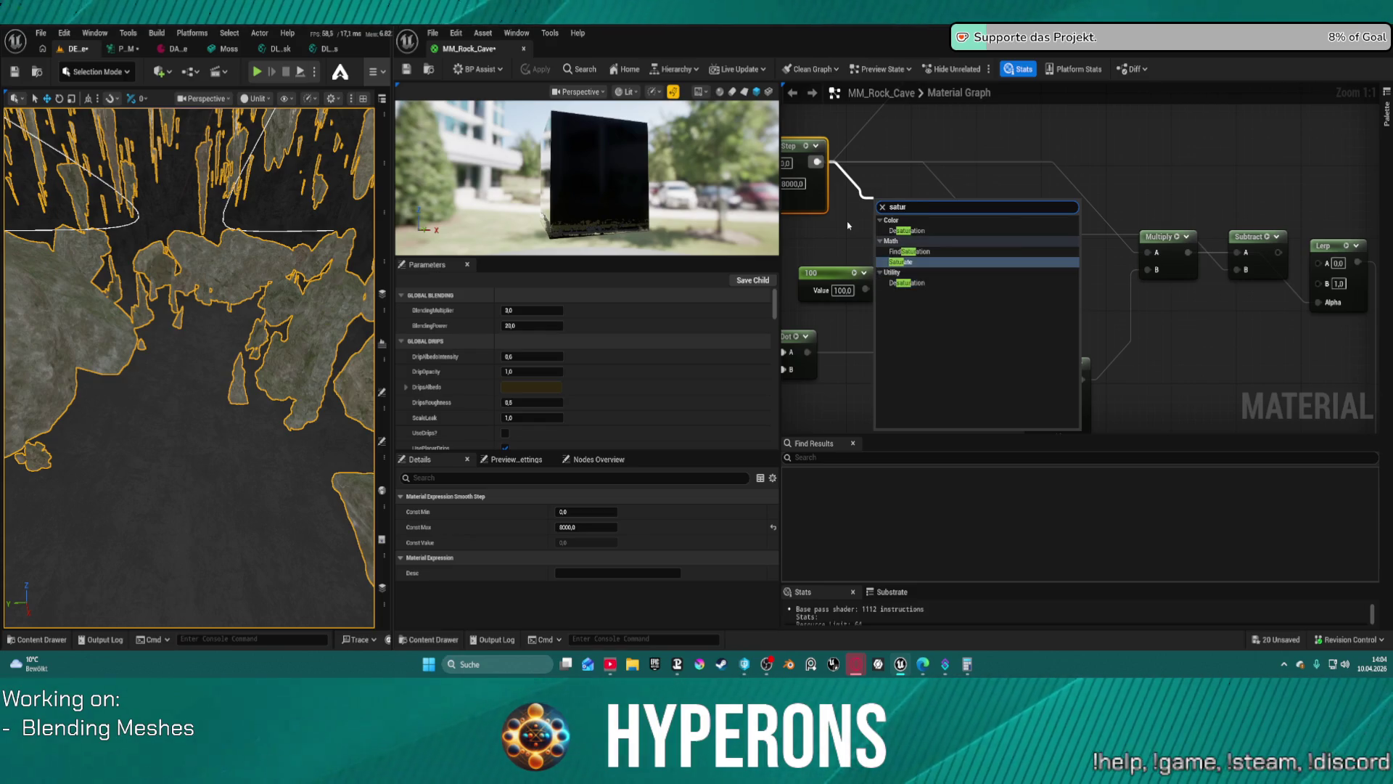
key(Return)
drag(920, 215, 1001, 234)
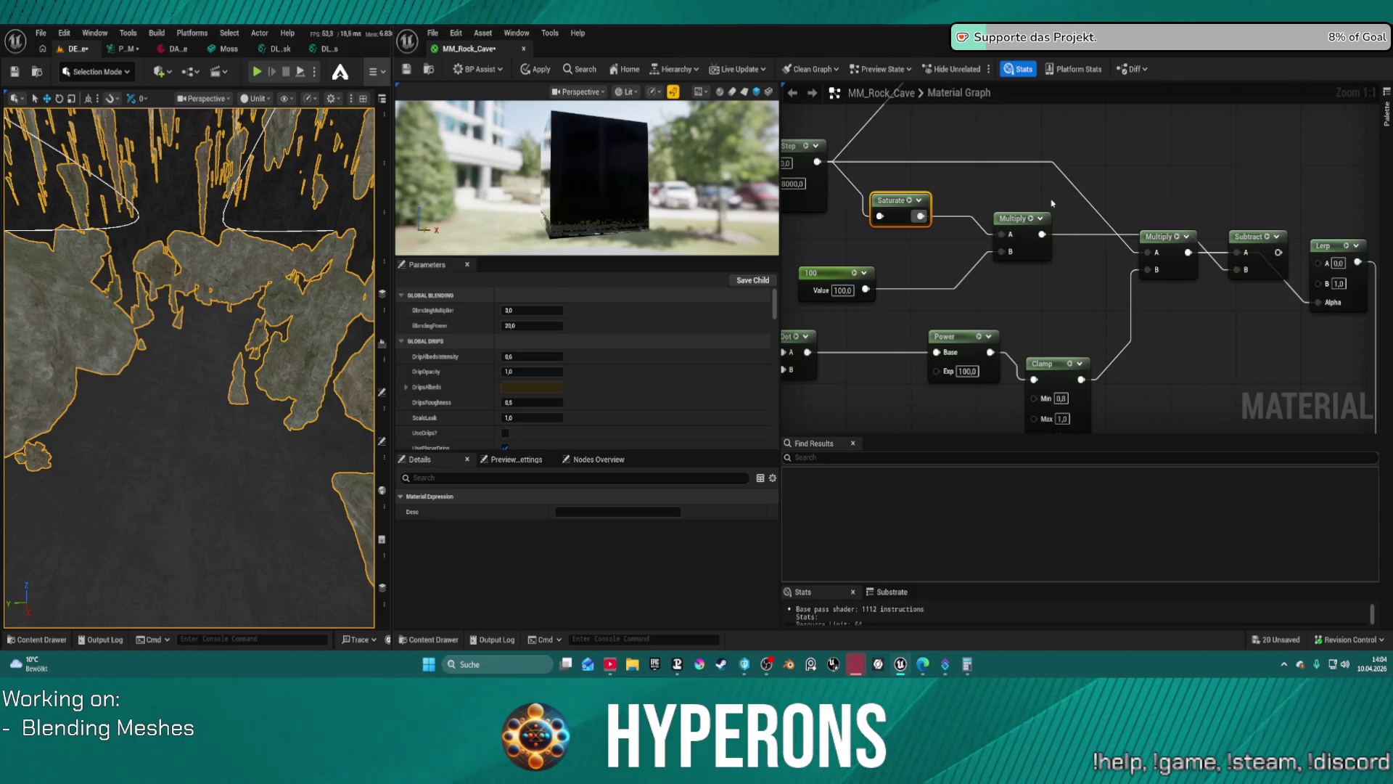
click(526, 71)
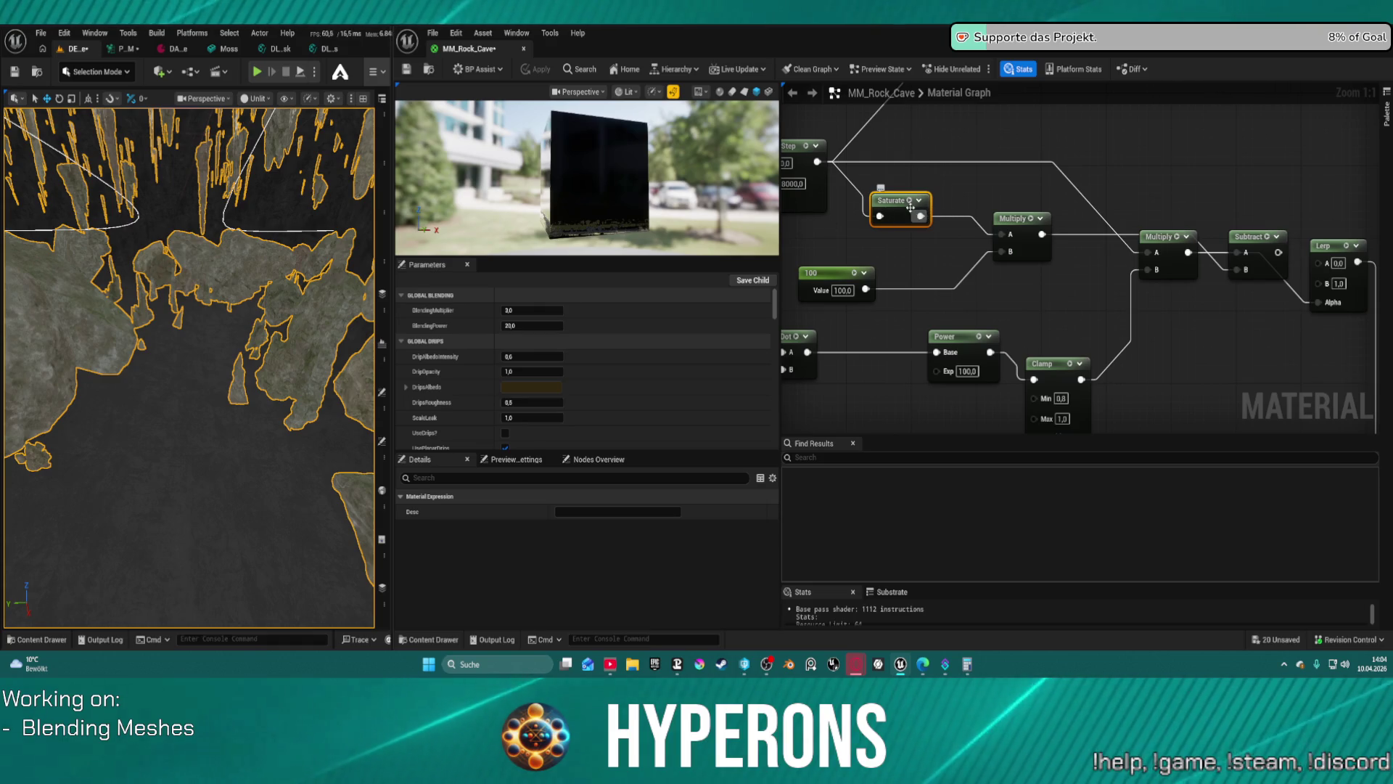
mouse_move(911, 206)
mouse_down()
mouse_move(1036, 223)
mouse_move(1012, 236)
mouse_up()
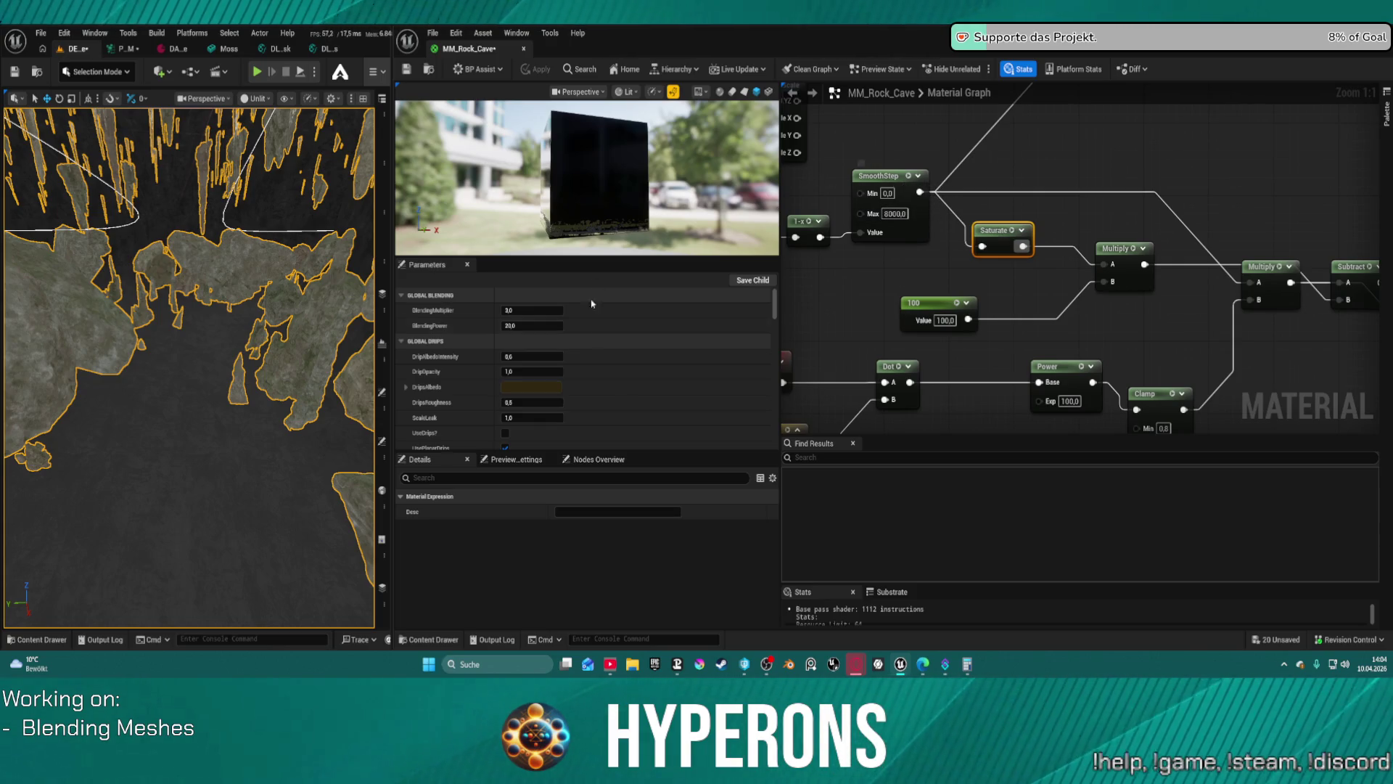
drag(220, 359, 177, 312)
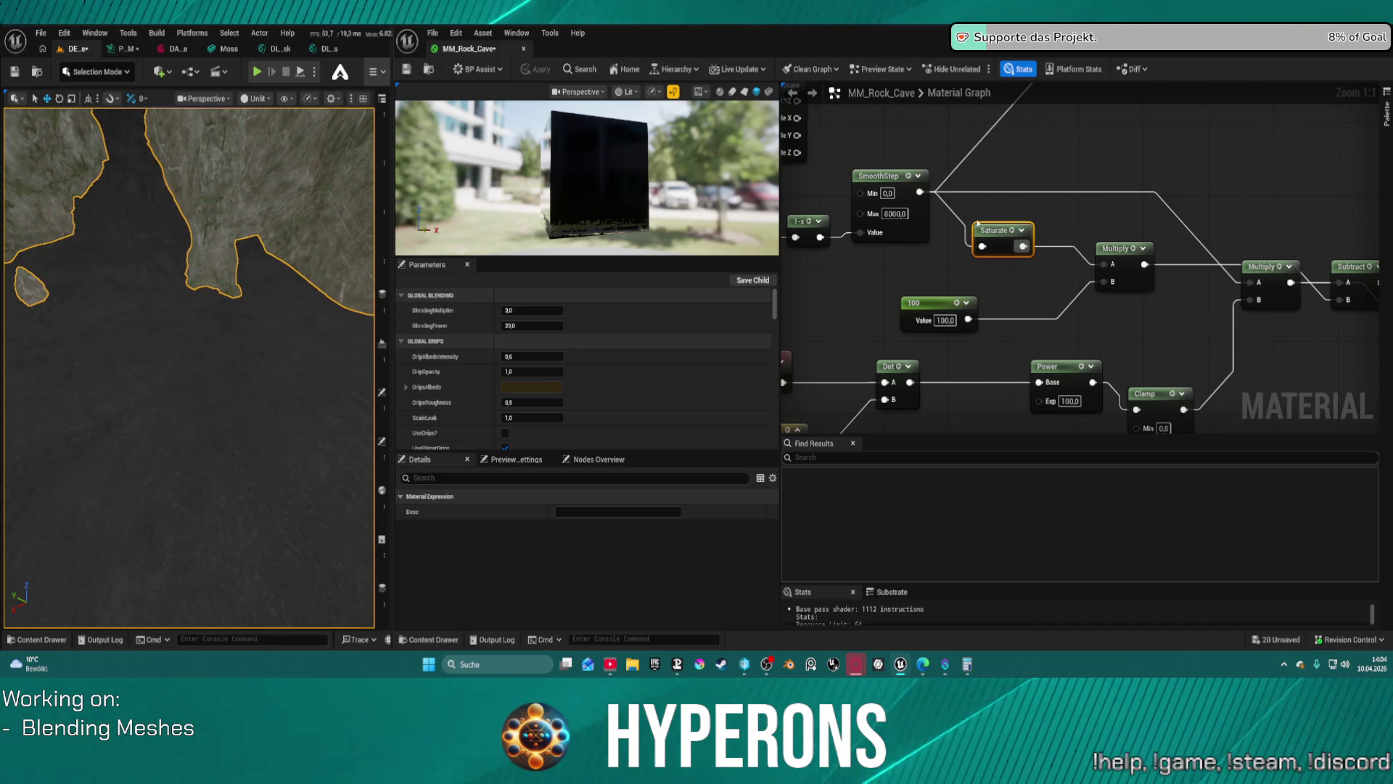
- Swap the Saturate node for a Clamp after SmoothStep, wired into Multiply, with Max 0,1
key(Delete)
click(880, 176)
mouse_move(920, 191)
mouse_down()
mouse_move(989, 246)
mouse_move(978, 238)
mouse_up()
text(clamp)
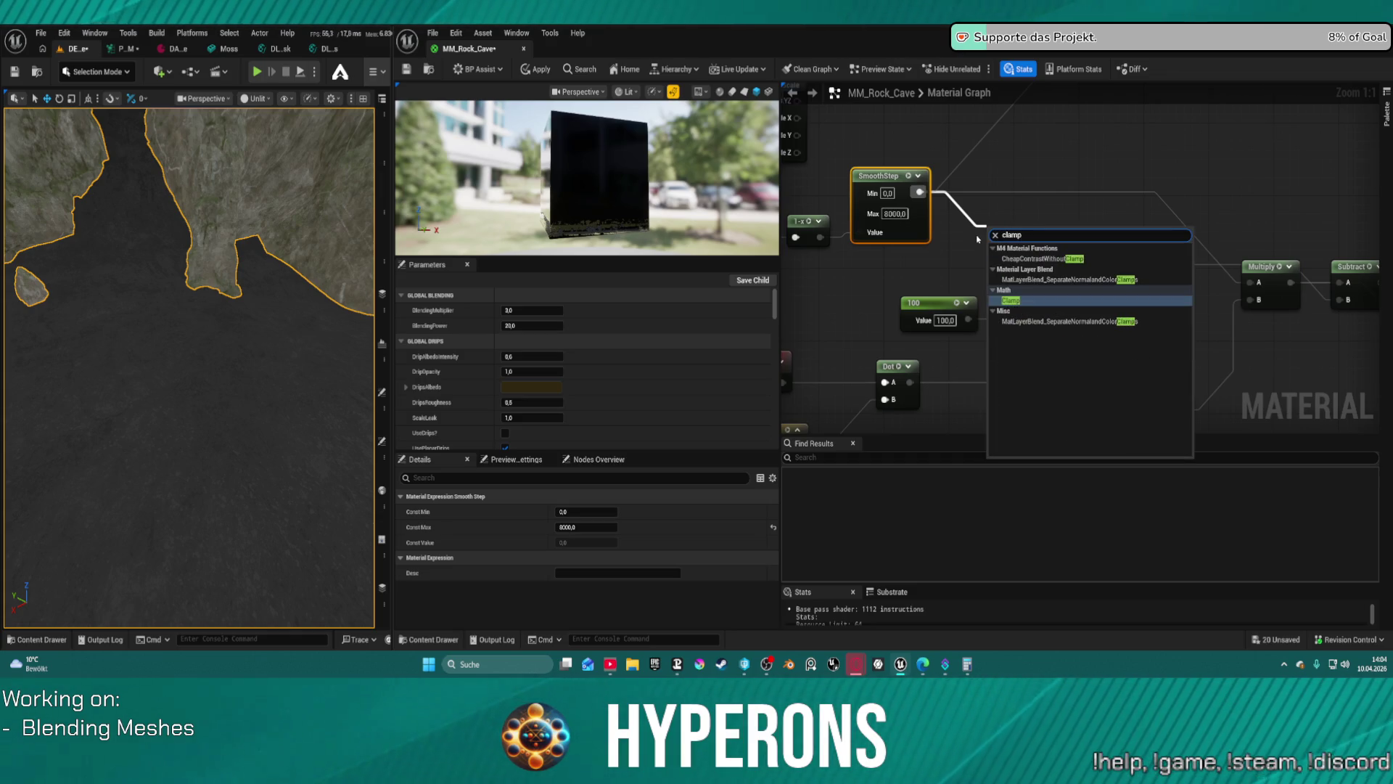
key(Return)
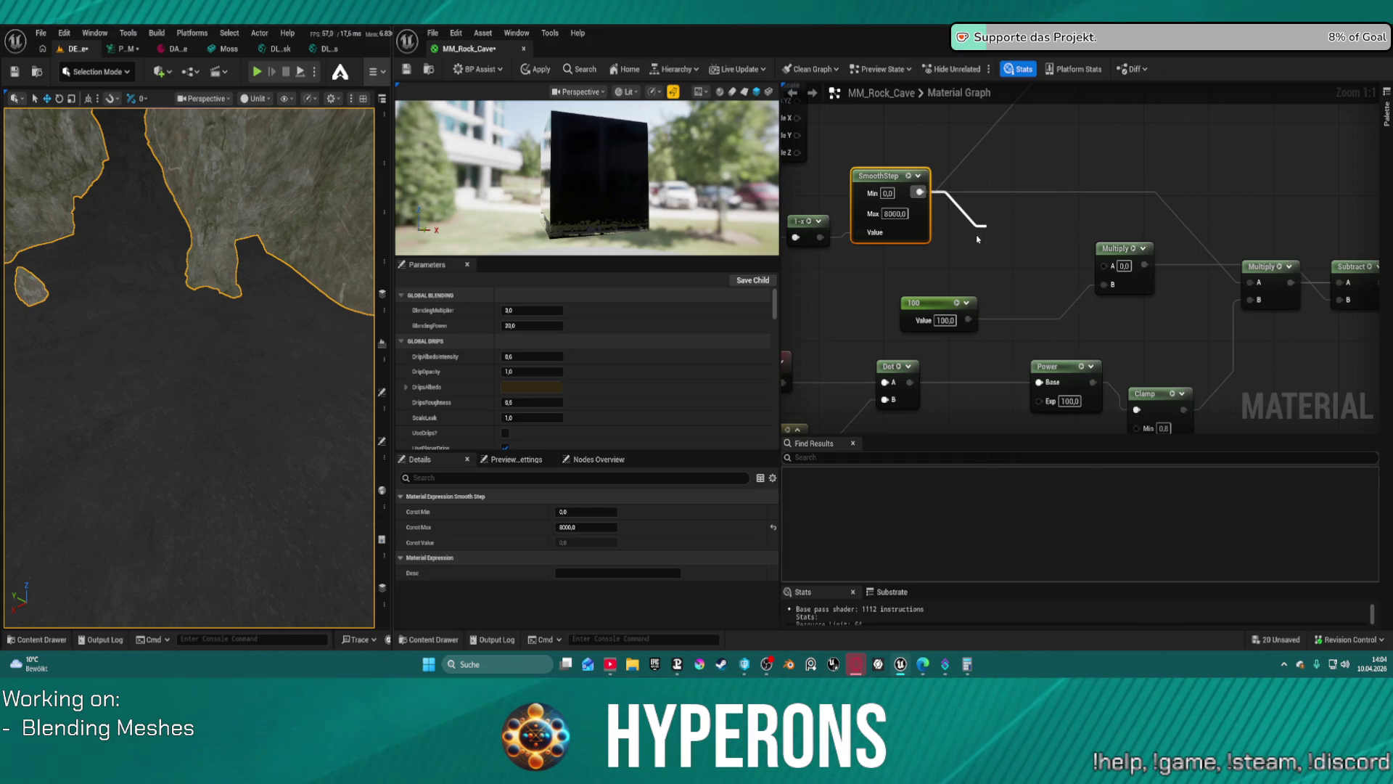
mouse_move(1038, 246)
mouse_down()
mouse_move(1085, 275)
mouse_move(1073, 267)
mouse_move(1103, 264)
mouse_up()
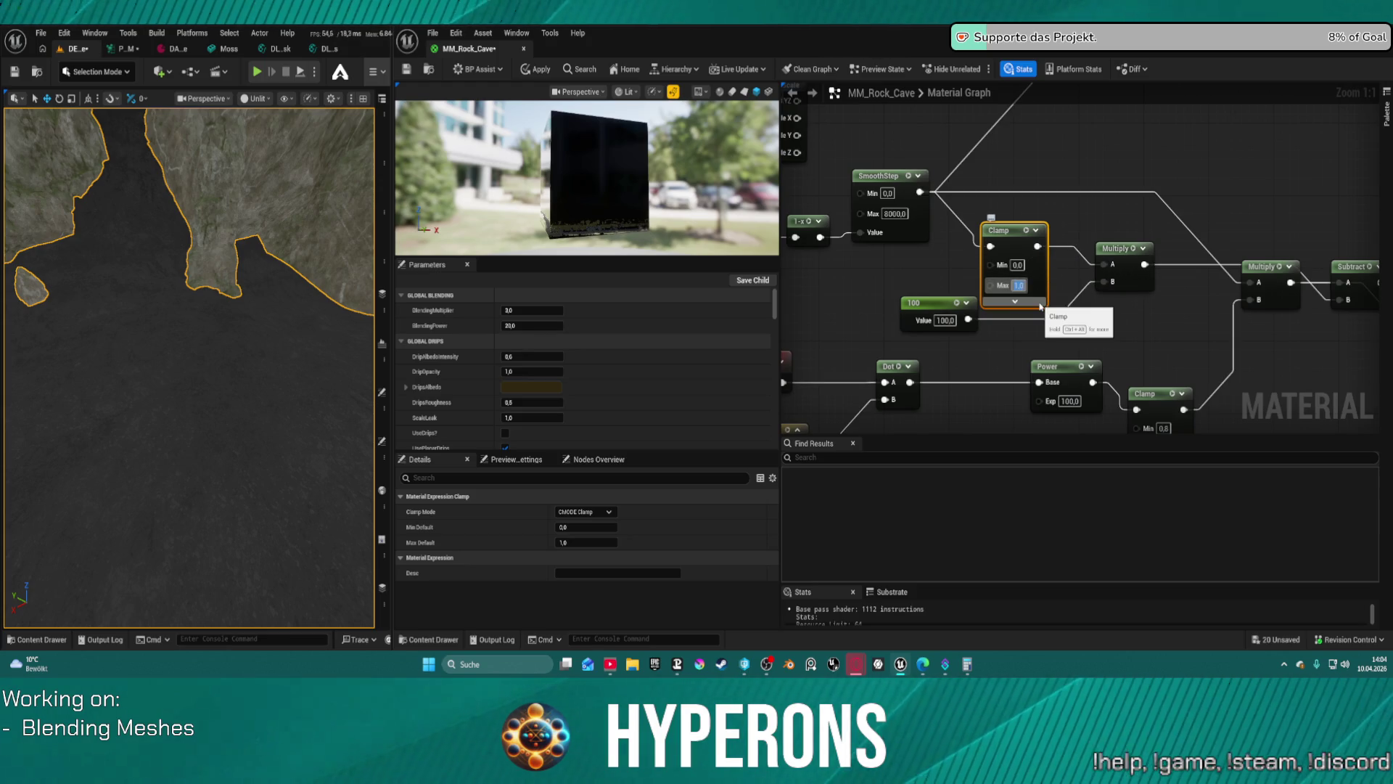
text(0,1)
key(Return)
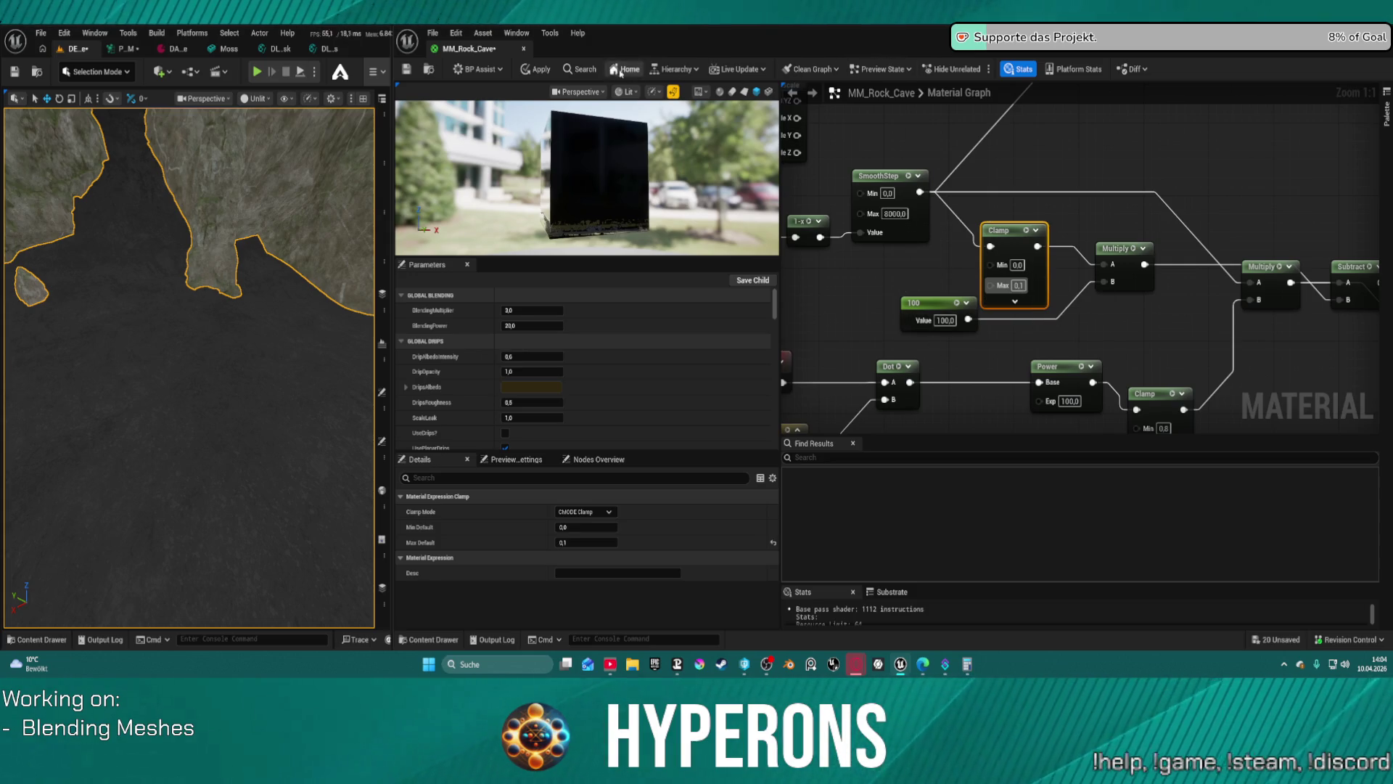
- Nudge the Clamp node slightly upward and apply the material changes
click(1263, 267)
click(1006, 230)
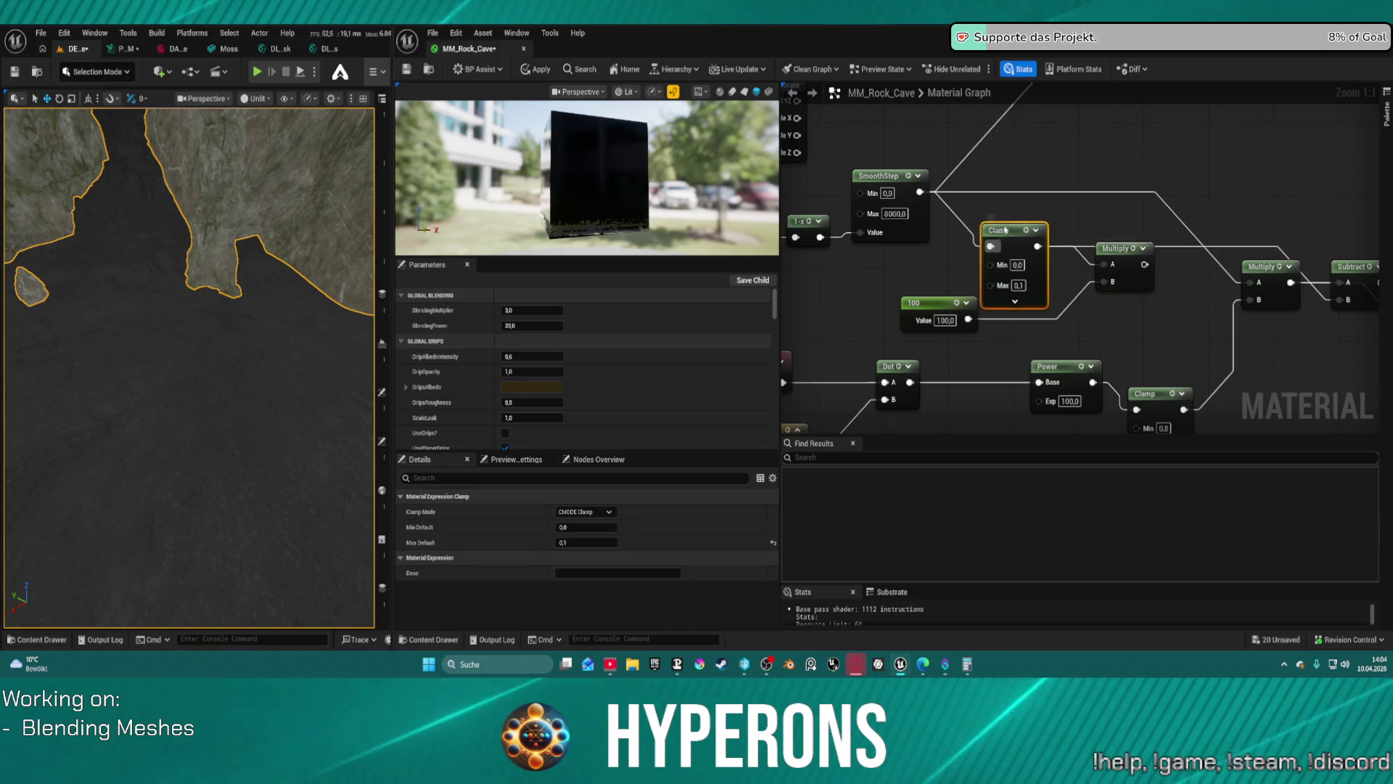
drag(1006, 230, 1006, 212)
click(538, 69)
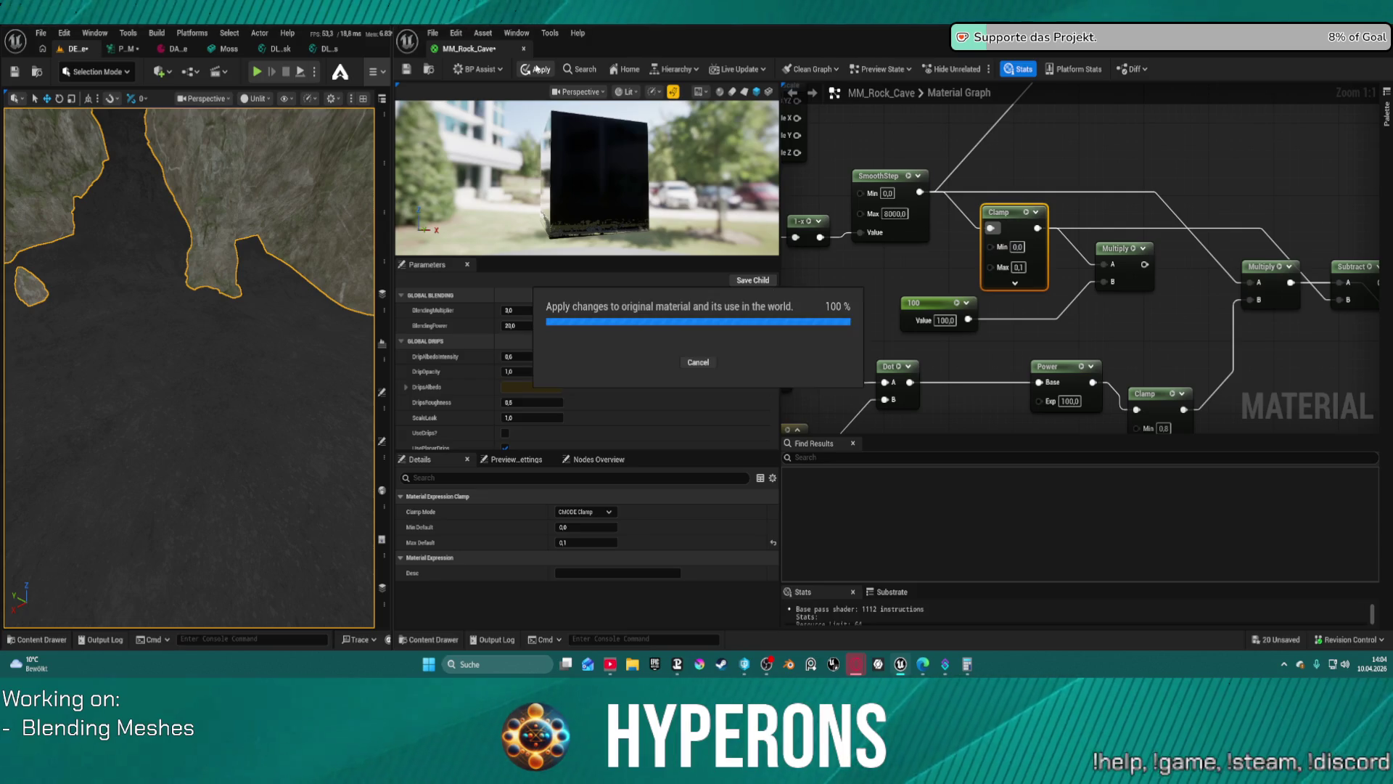
mouse_move(1343, 283)
mouse_down()
mouse_move(1027, 225)
mouse_move(1014, 295)
mouse_move(911, 84)
mouse_move(965, 193)
mouse_up()
- Lower the Clamp node's Max from 0,1 to 0,05, keeping Min at 0
drag(912, 308, 1122, 193)
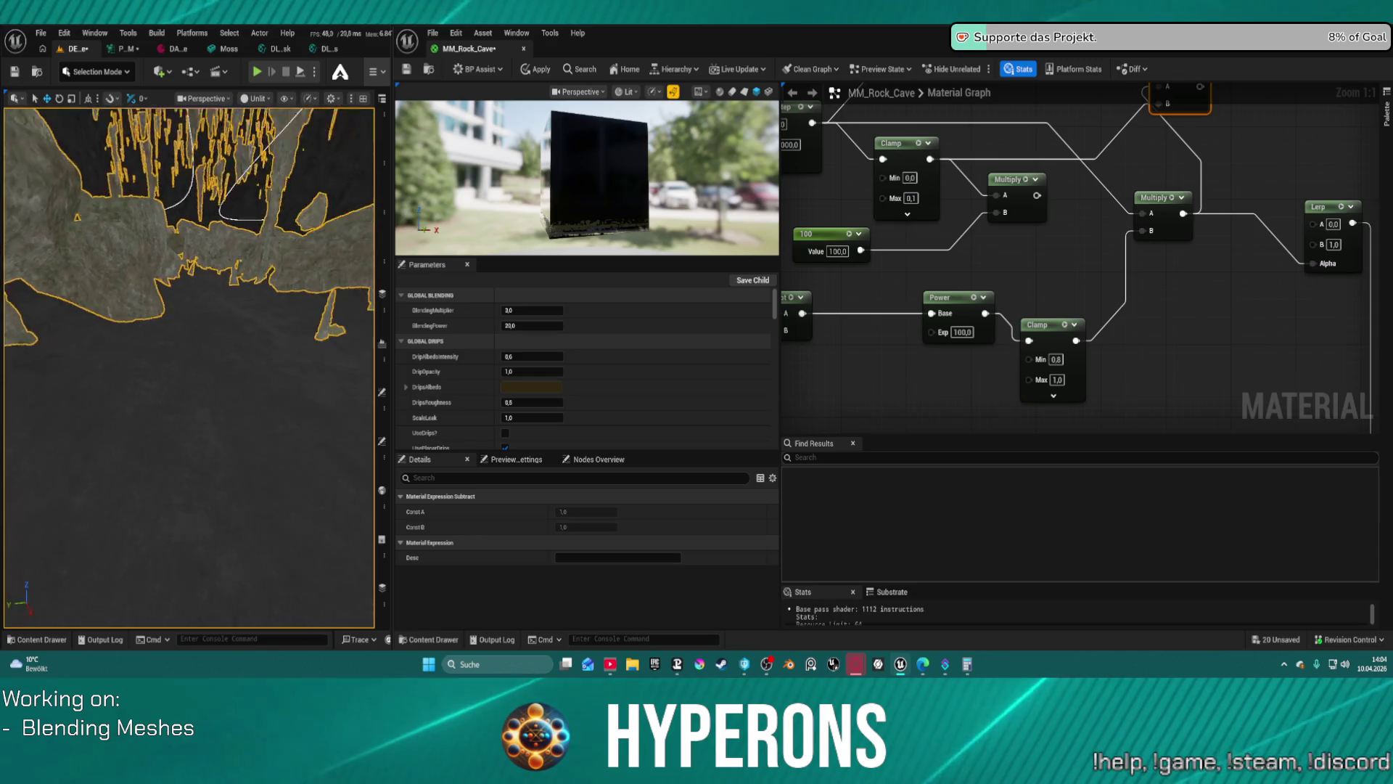
drag(368, 316, 368, 315)
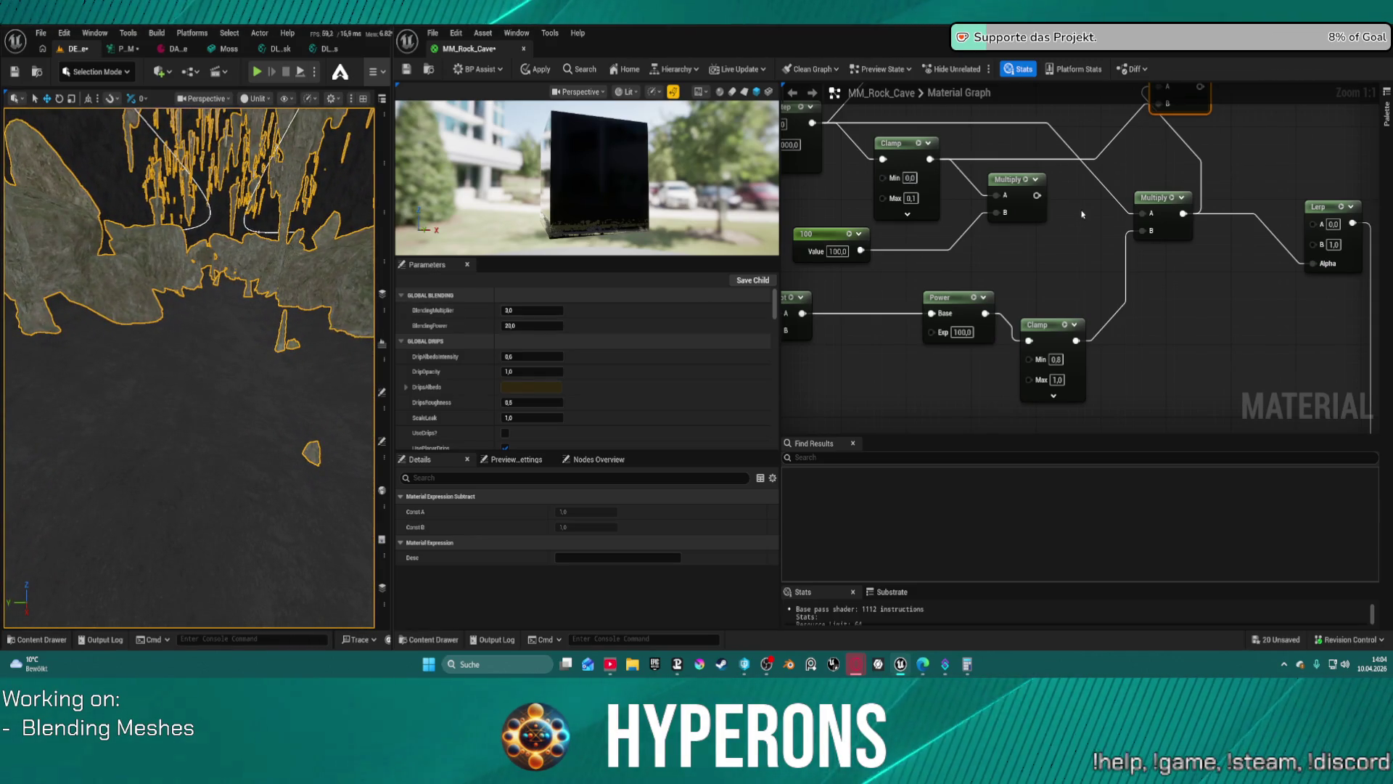
drag(1081, 214, 1145, 290)
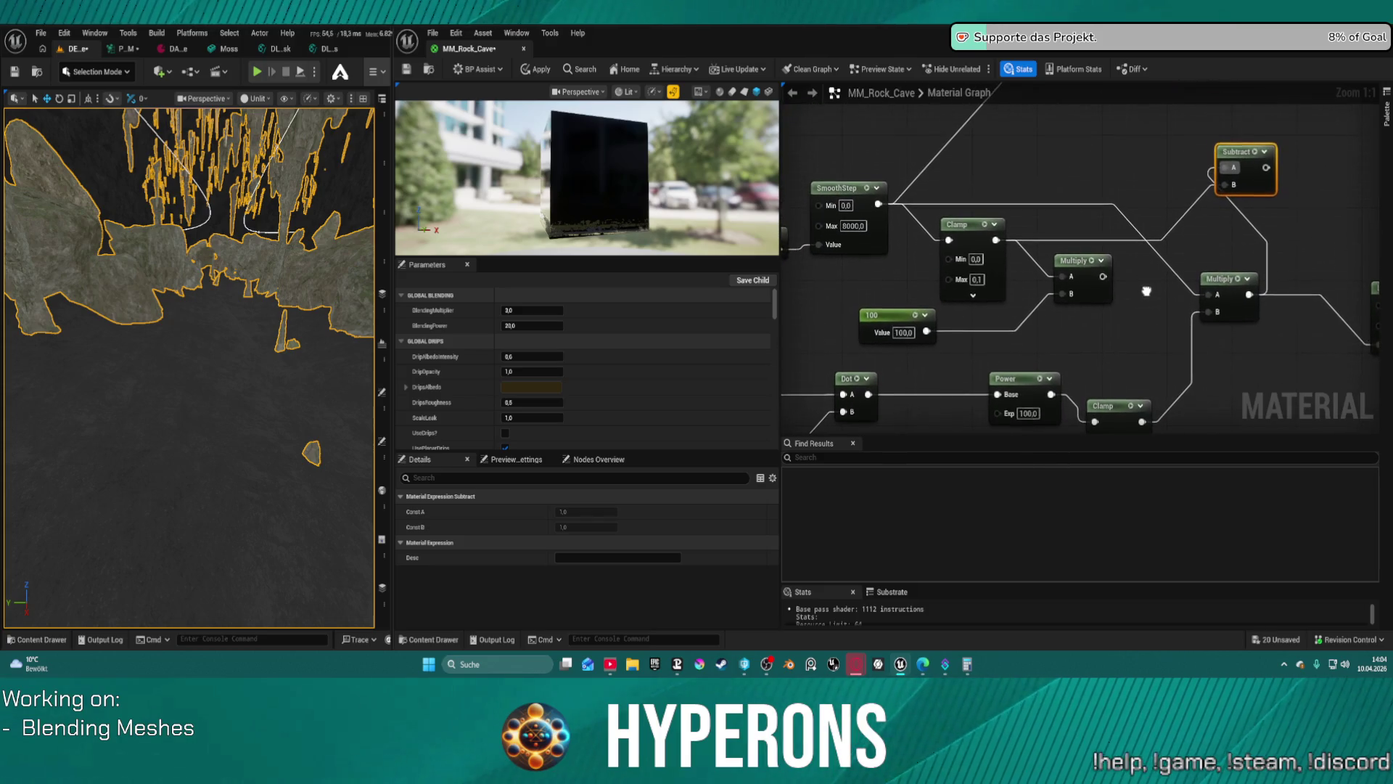
click(979, 280)
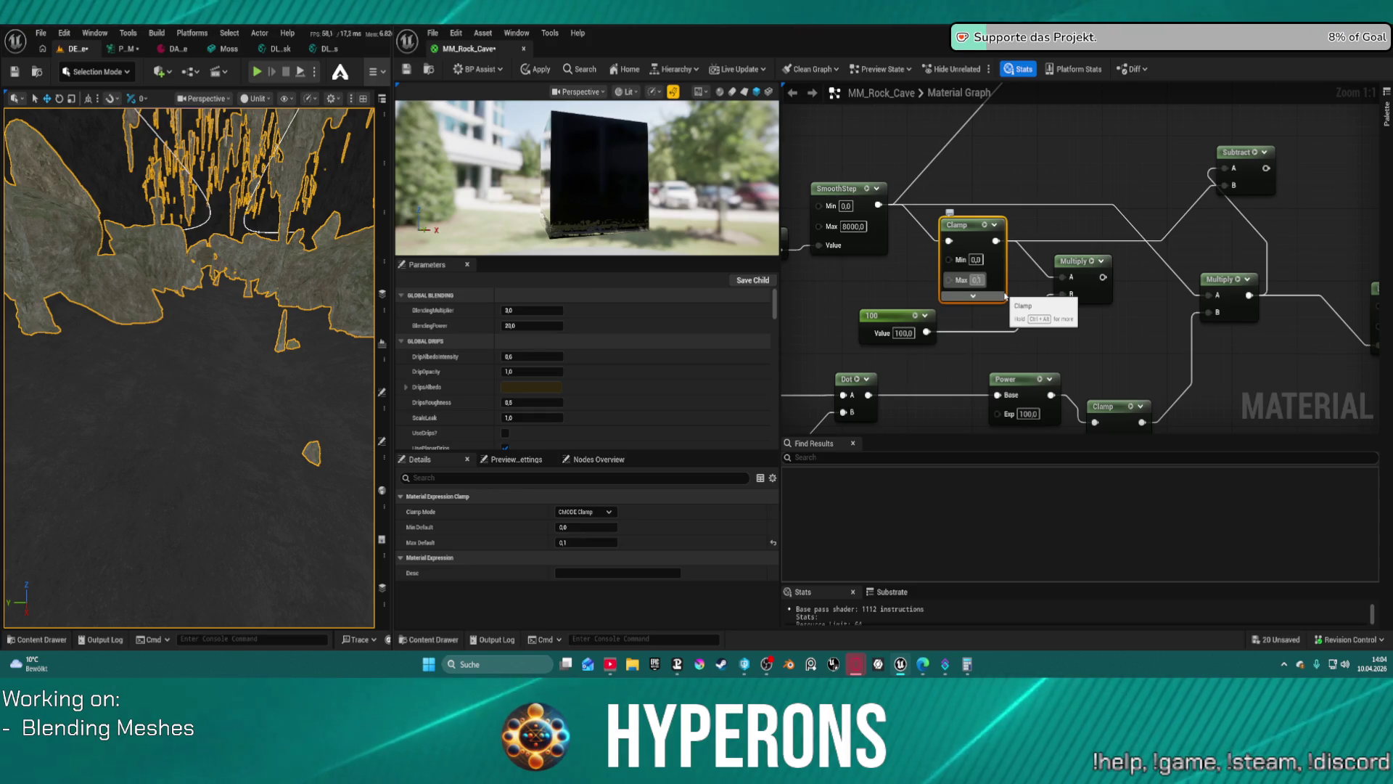
text(0,05)
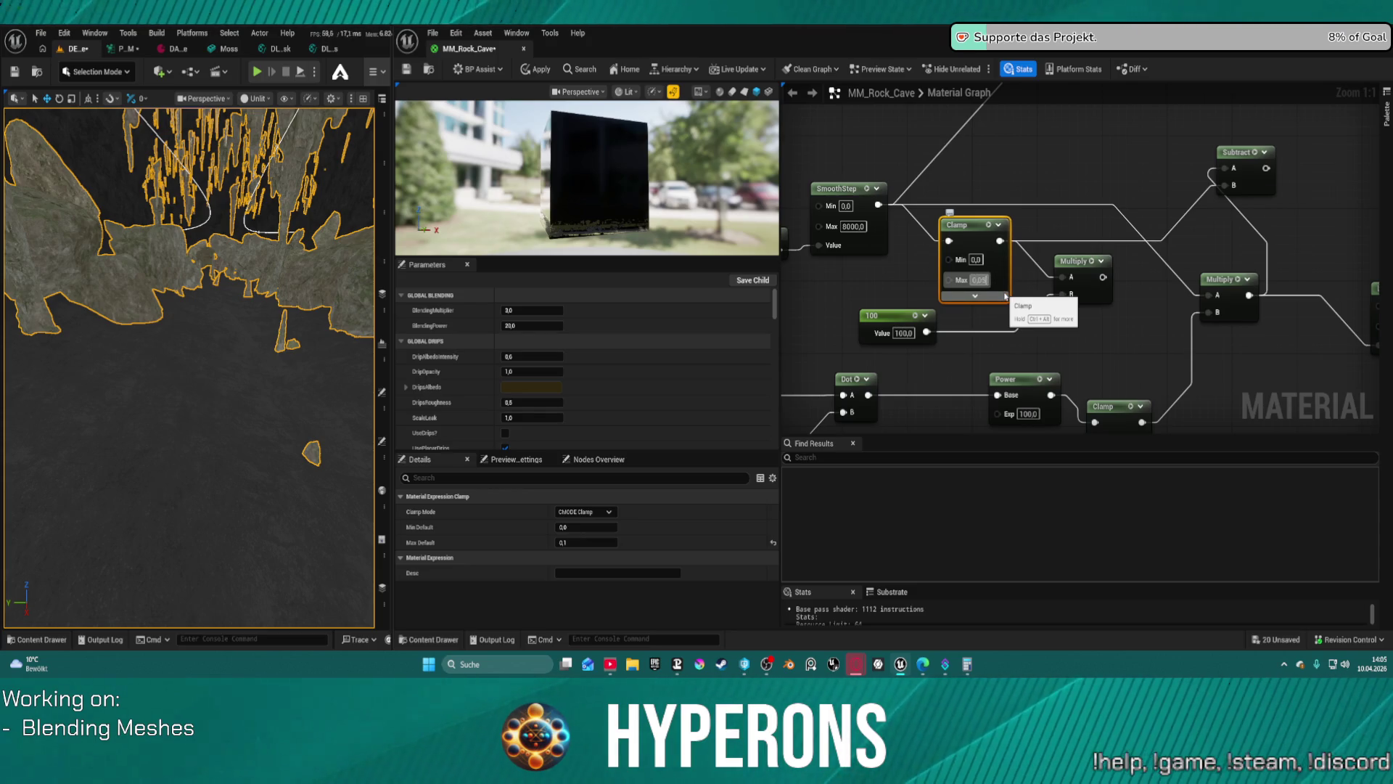
key(Return)
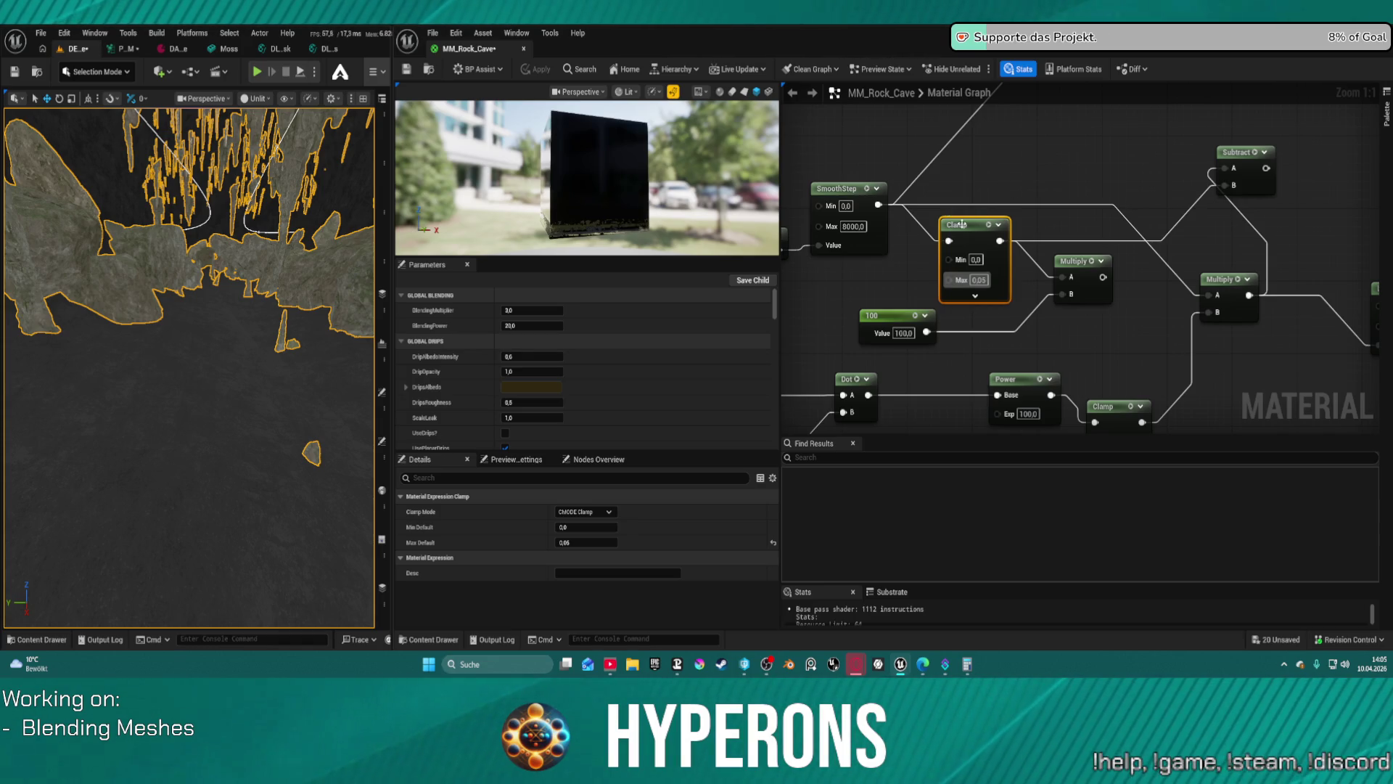
mouse_move(1054, 188)
mouse_down()
mouse_move(894, 189)
mouse_move(1005, 174)
mouse_move(1081, 205)
mouse_up()
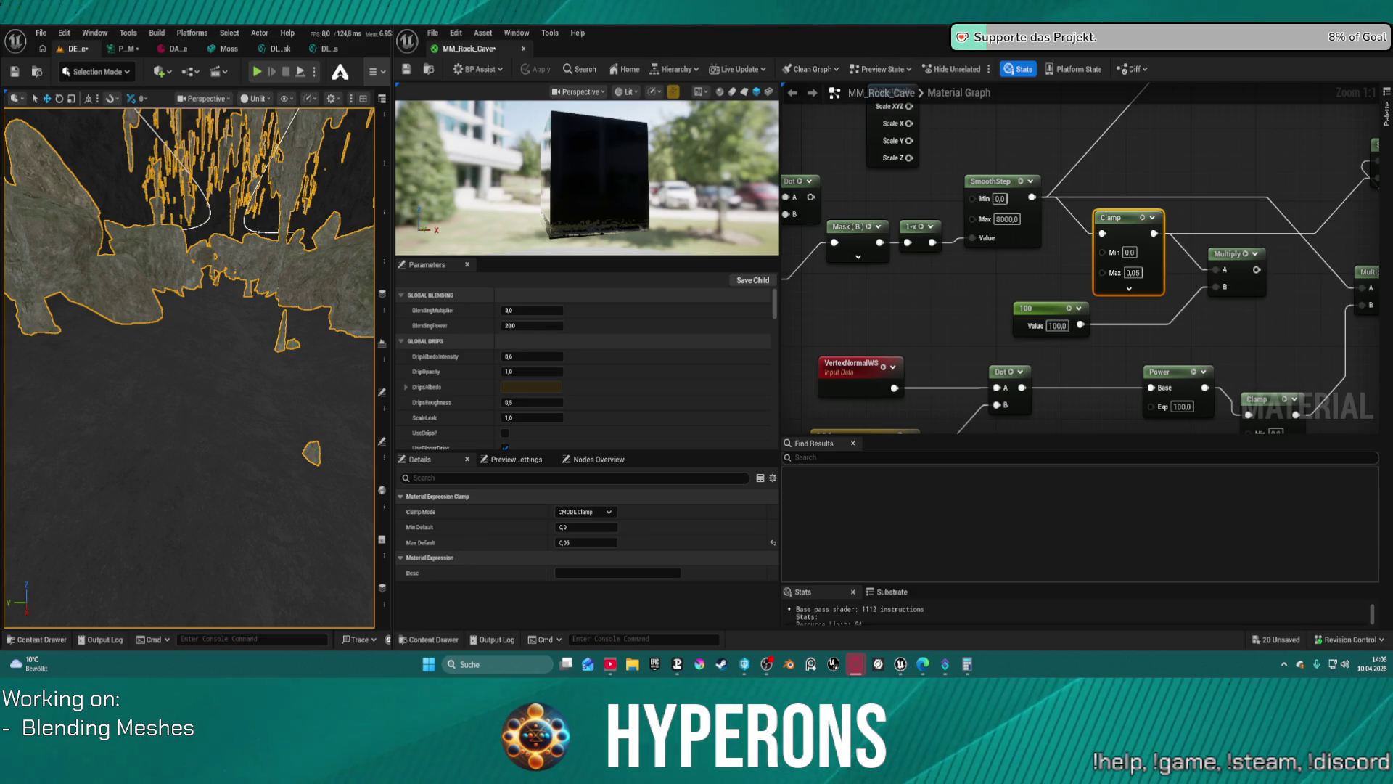
- Place a PixelNormalWS input node beside Absolute World Position, near VertexNormalWS
right_click(861, 333)
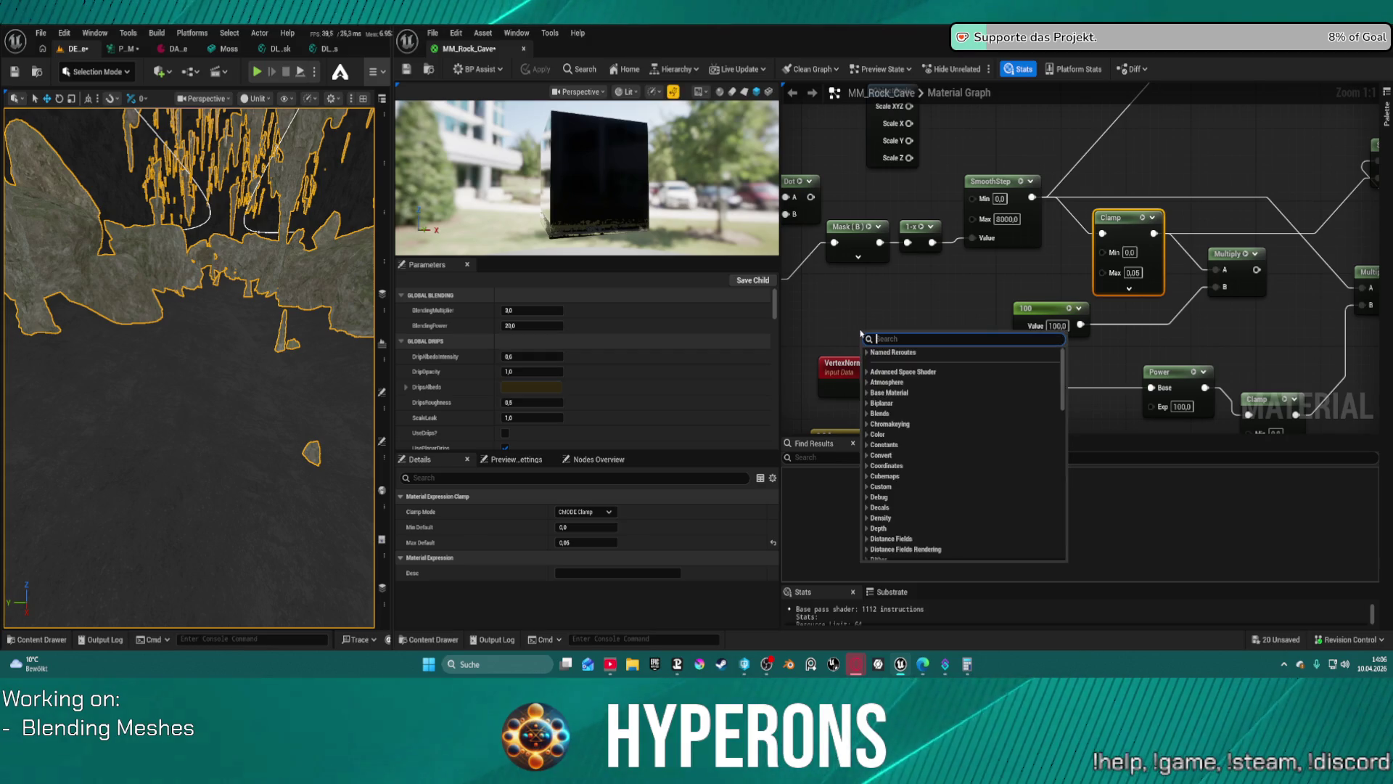
text(pixel)
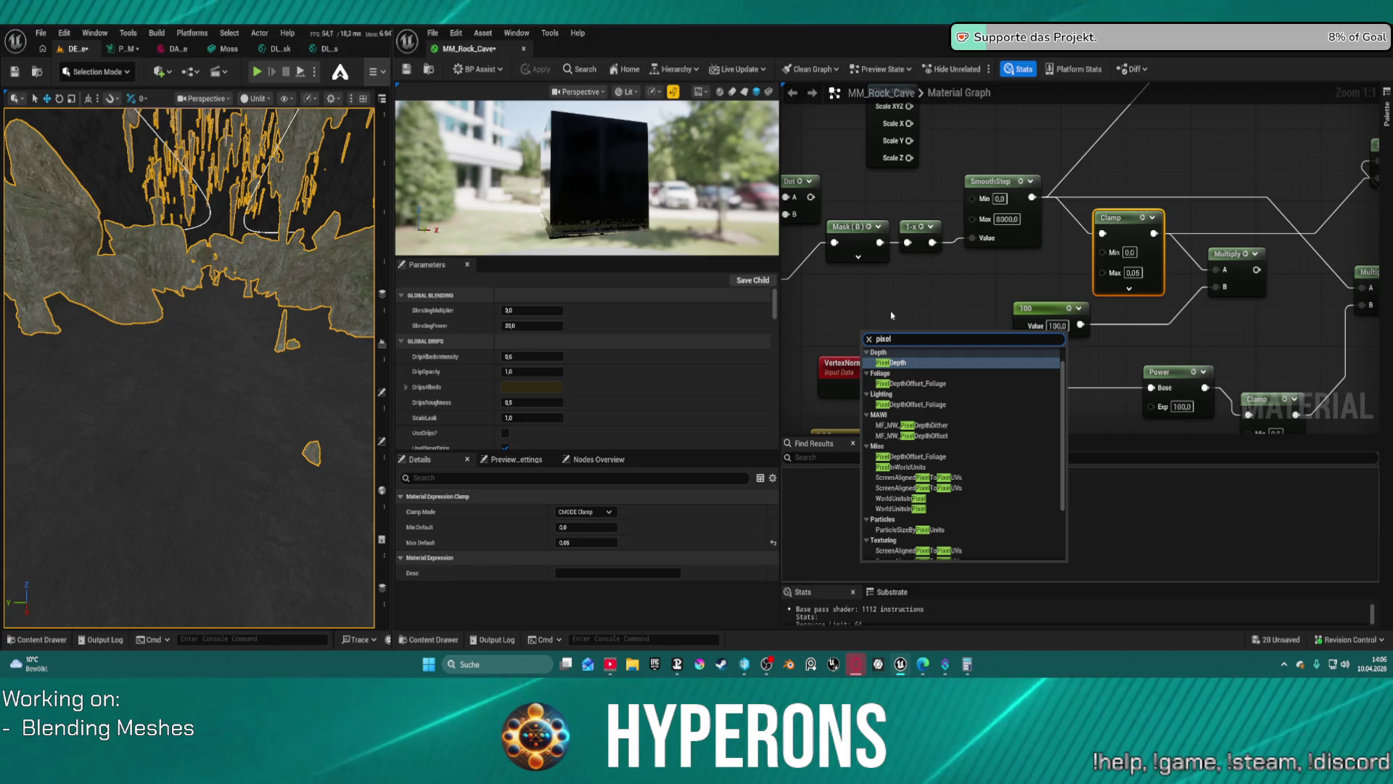
text(ws)
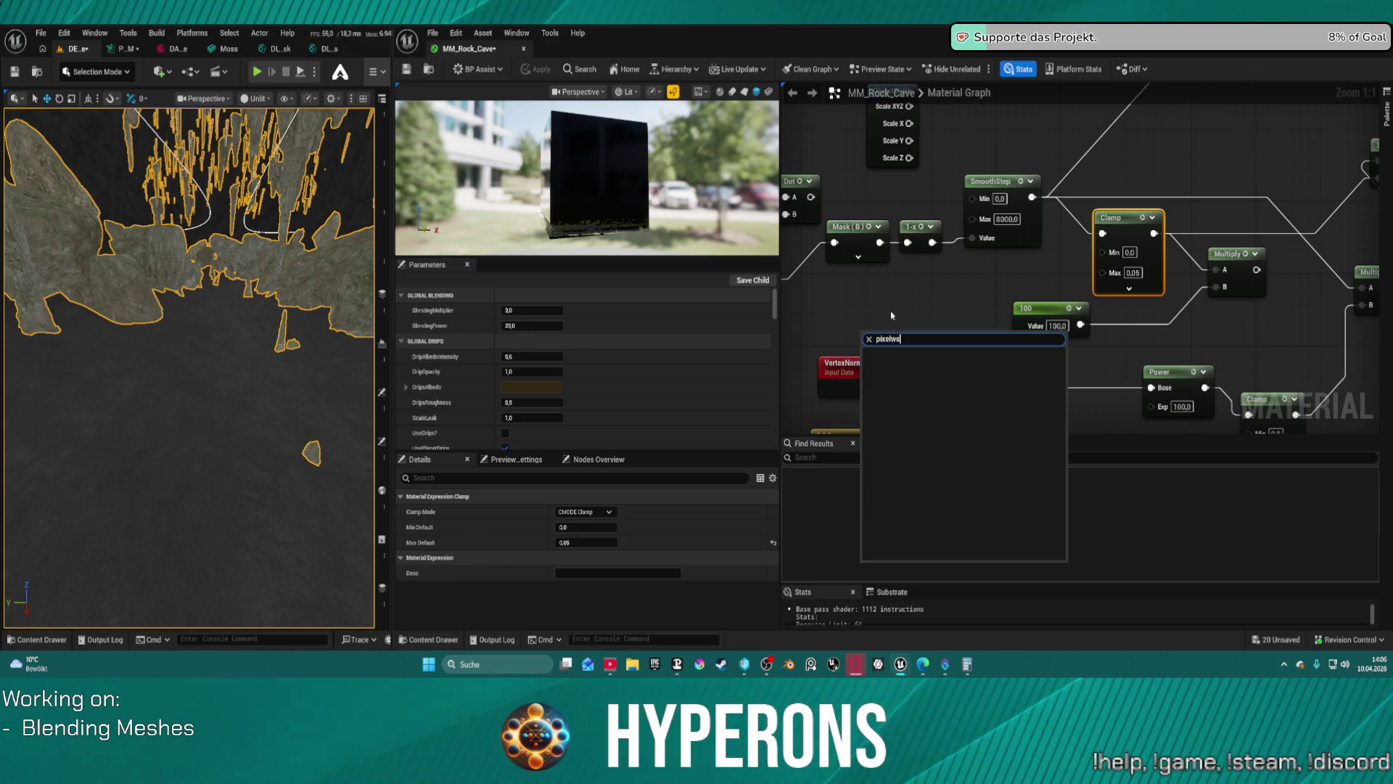
key(BackSpace)
key(BackSpace)
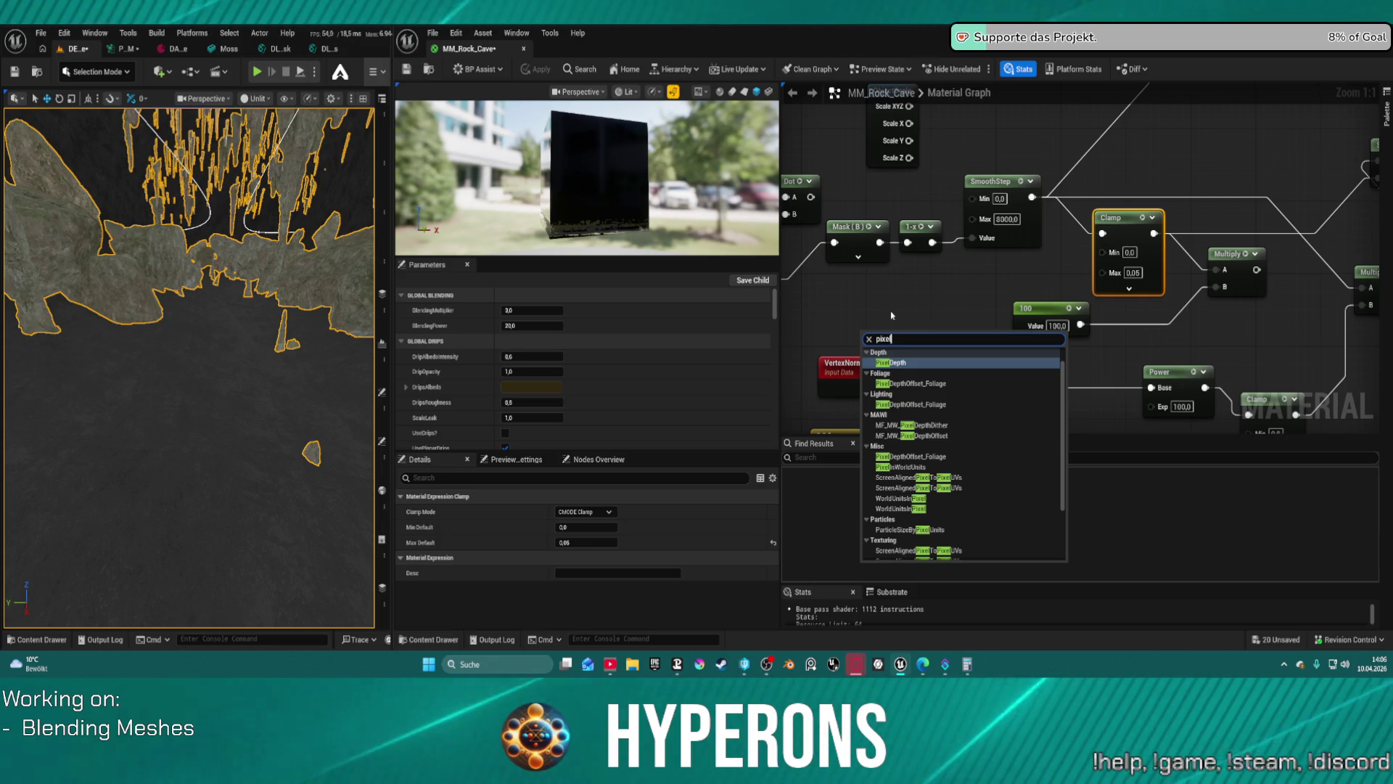
text(w)
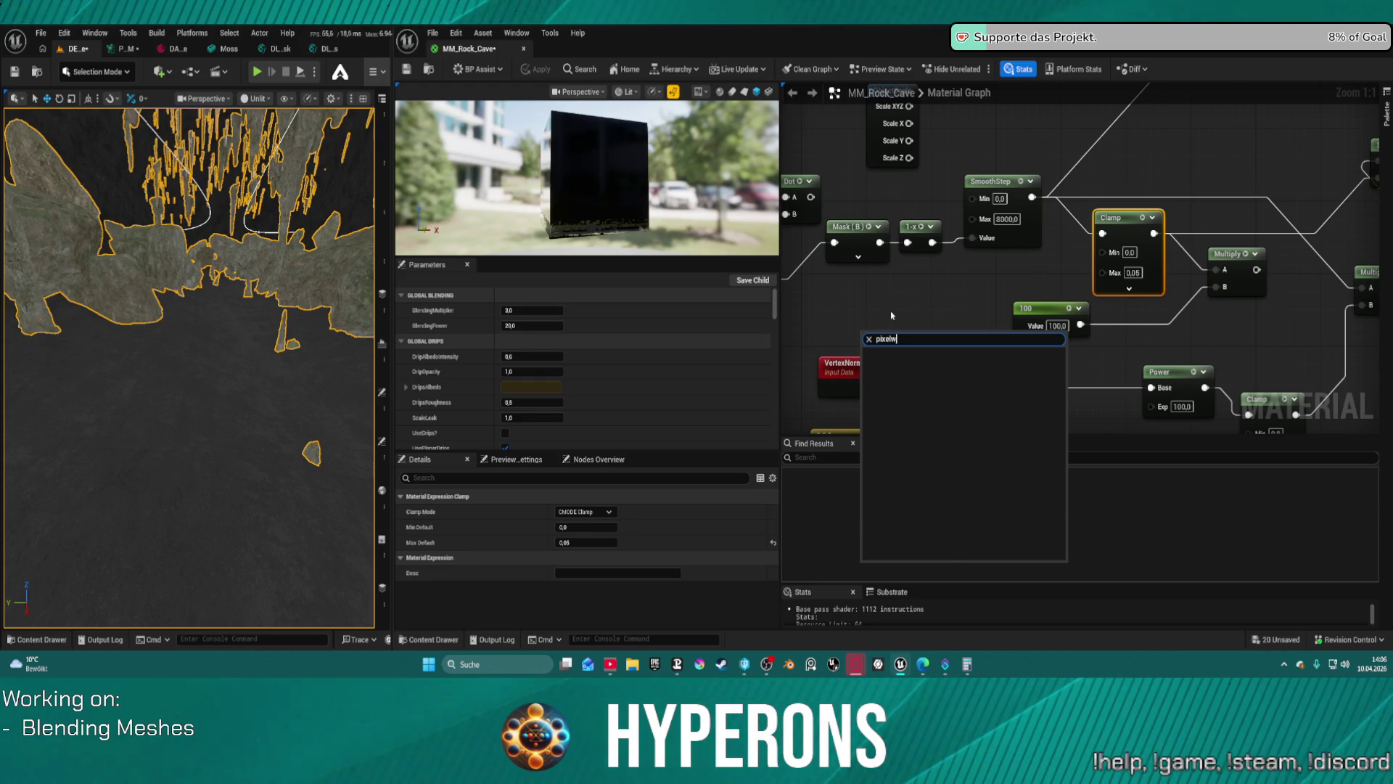
key(BackSpace)
text(n)
key(Escape)
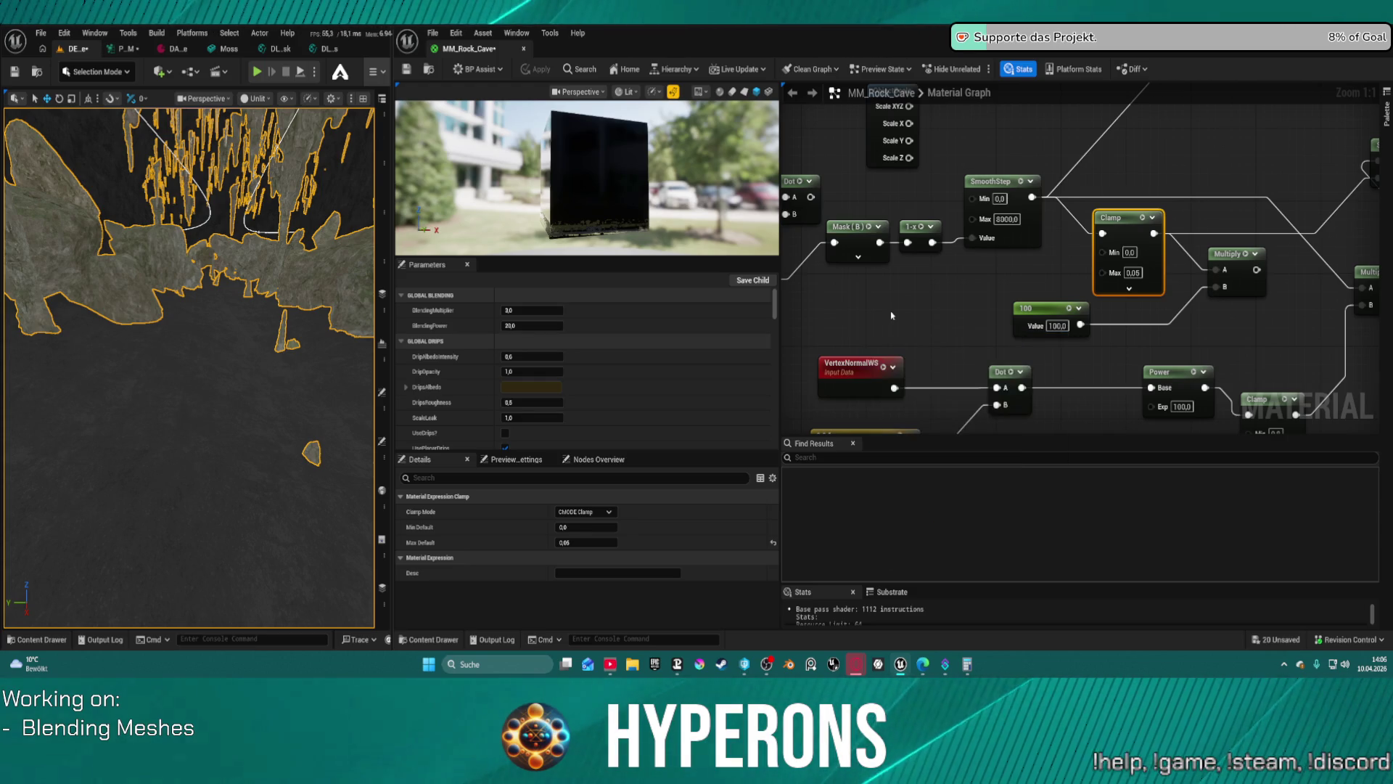
mouse_move(899, 328)
mouse_down()
mouse_move(865, 292)
mouse_move(987, 389)
mouse_move(946, 336)
mouse_move(904, 325)
mouse_move(1021, 256)
mouse_move(1022, 297)
mouse_up()
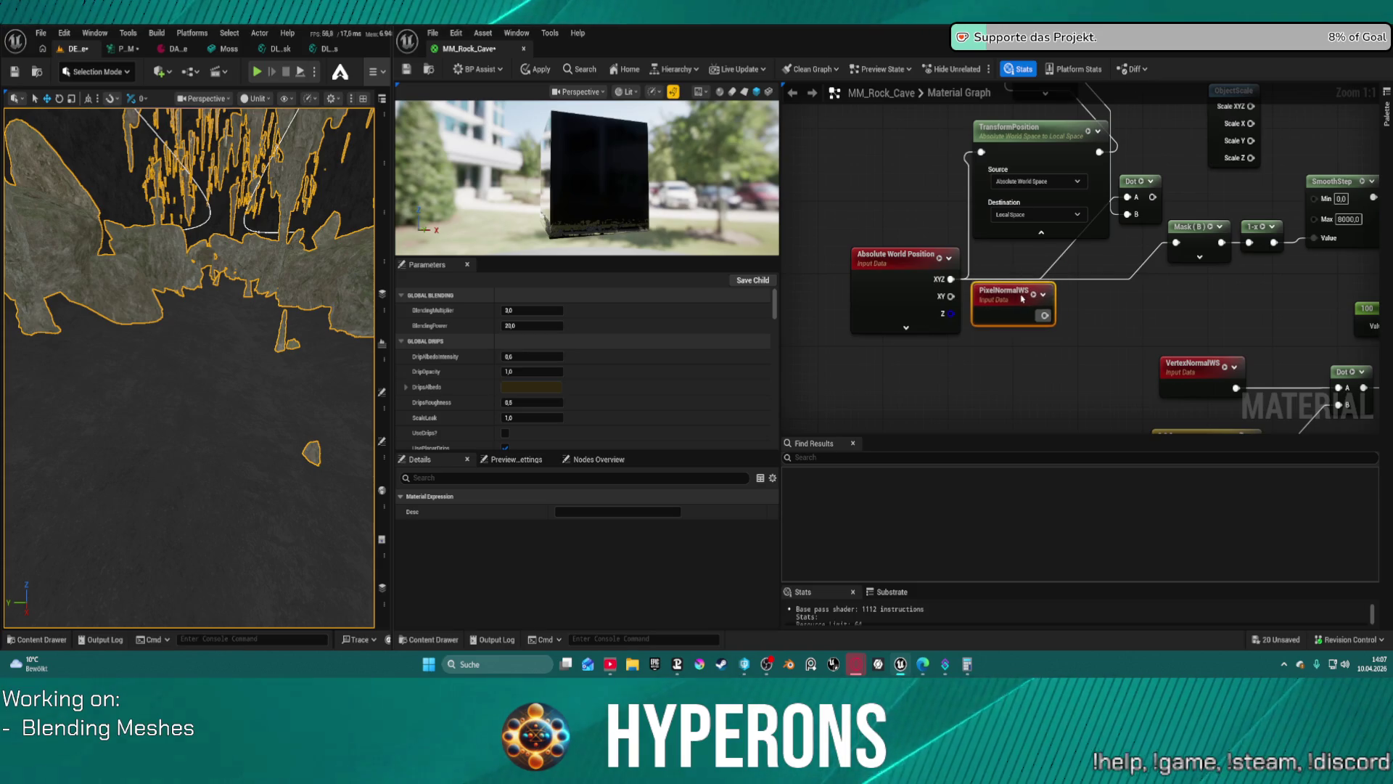